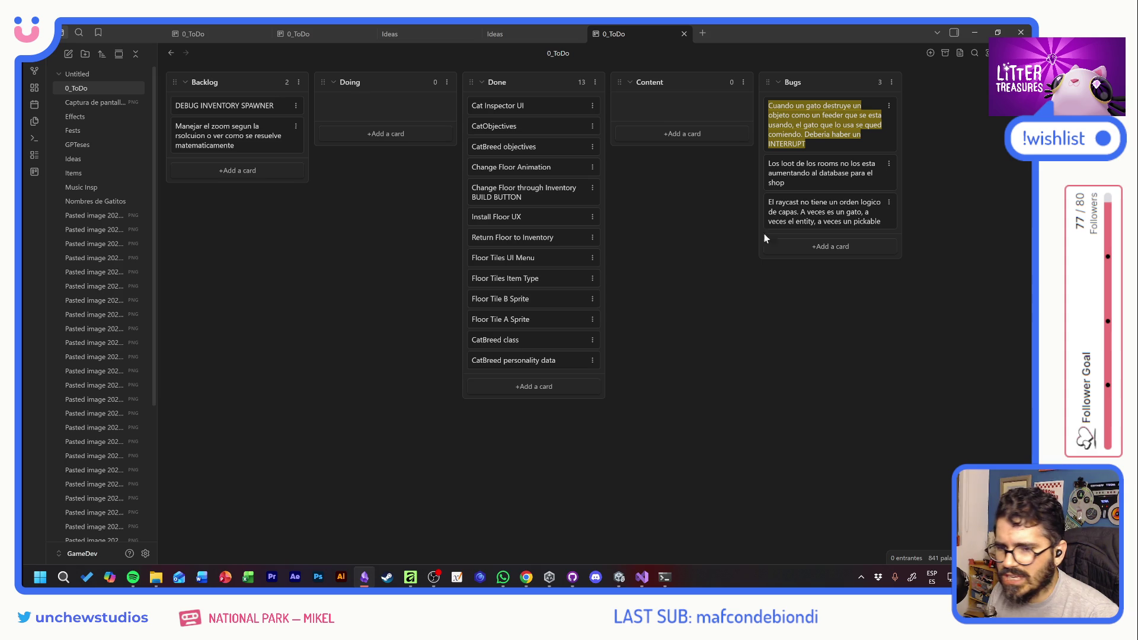
Playtest the Scoop minigame from the bowl by sweeping sand with the scoop, then stop Play mode
{"action": "left_click", "coordinate": [975, 37]}
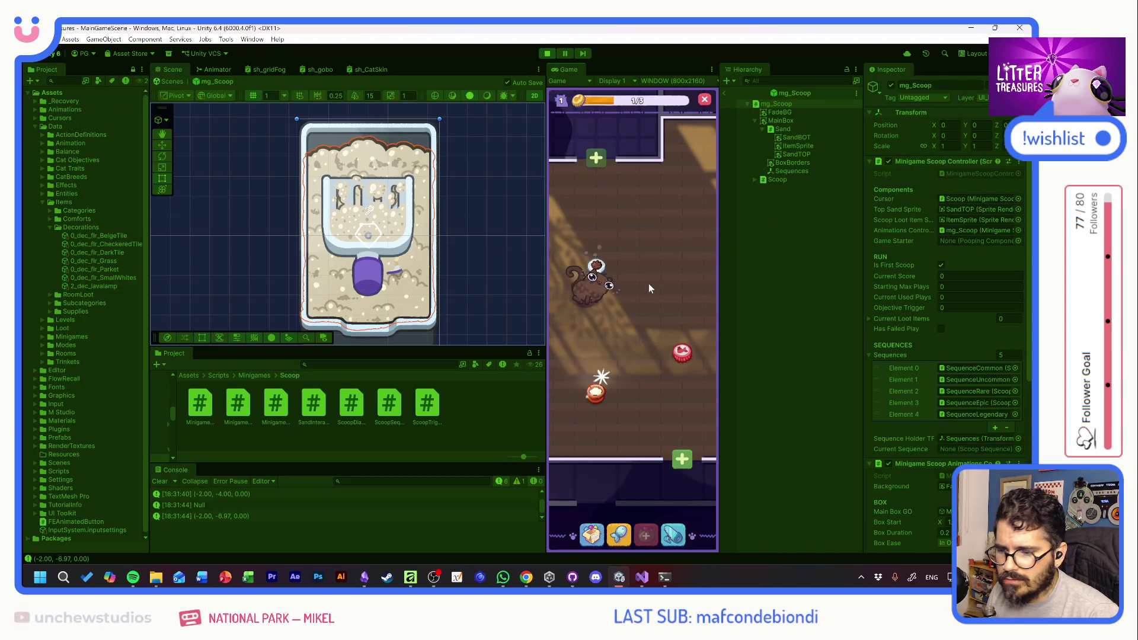
{"action": "left_click", "coordinate": [598, 394]}
{"action": "mouse_move", "coordinate": [600, 386]}
{"action": "left_mouse_down"}
{"action": "mouse_move", "coordinate": [611, 261]}
{"action": "mouse_move", "coordinate": [658, 249]}
{"action": "mouse_move", "coordinate": [673, 471]}
{"action": "mouse_move", "coordinate": [691, 463]}
{"action": "mouse_move", "coordinate": [613, 352]}
{"action": "mouse_move", "coordinate": [655, 411]}
{"action": "mouse_move", "coordinate": [688, 394]}
{"action": "mouse_move", "coordinate": [583, 371]}
{"action": "mouse_move", "coordinate": [587, 307]}
{"action": "mouse_move", "coordinate": [604, 280]}
{"action": "mouse_move", "coordinate": [632, 270]}
{"action": "mouse_move", "coordinate": [600, 271]}
{"action": "mouse_move", "coordinate": [574, 254]}
{"action": "mouse_move", "coordinate": [623, 283]}
{"action": "mouse_move", "coordinate": [675, 361]}
{"action": "left_mouse_up"}
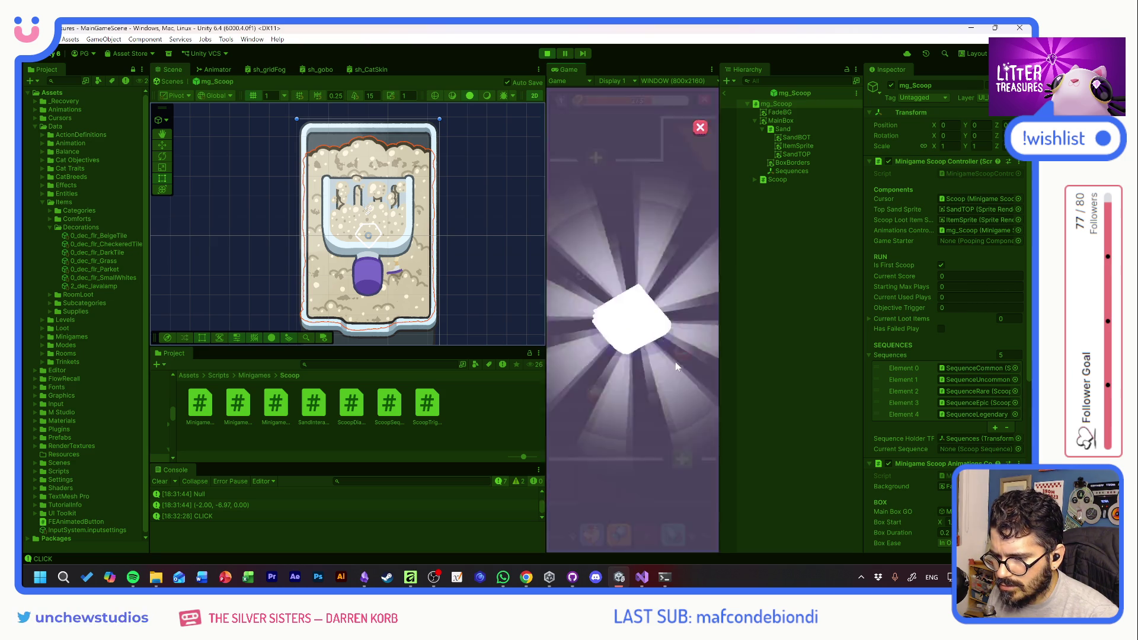
{"action": "left_click", "coordinate": [546, 54]}
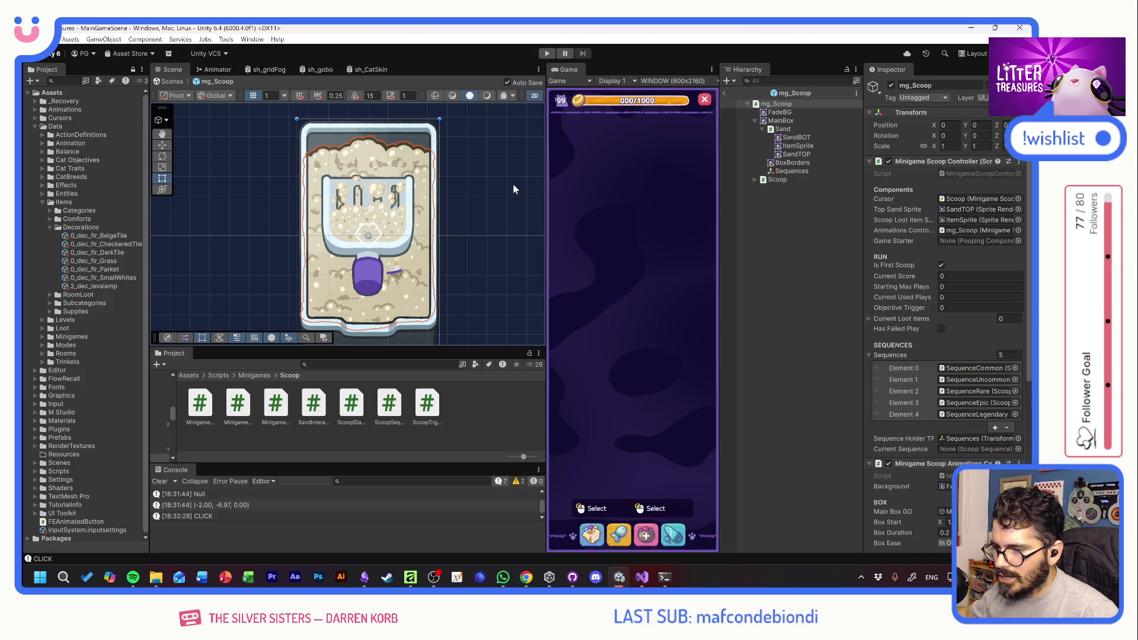
{"action": "key", "text": "alt+Tab"}
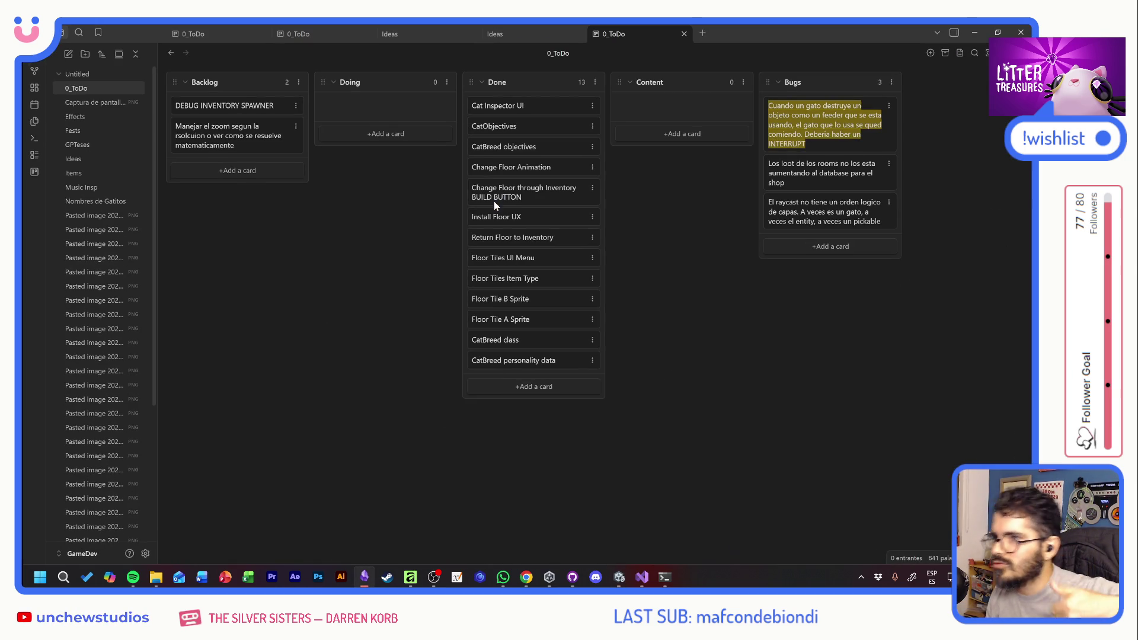
Paste a RandomizeSandShader(); call on a new line after StartSnap in DiamondClicked
{"action": "key", "text": "alt+Tab"}
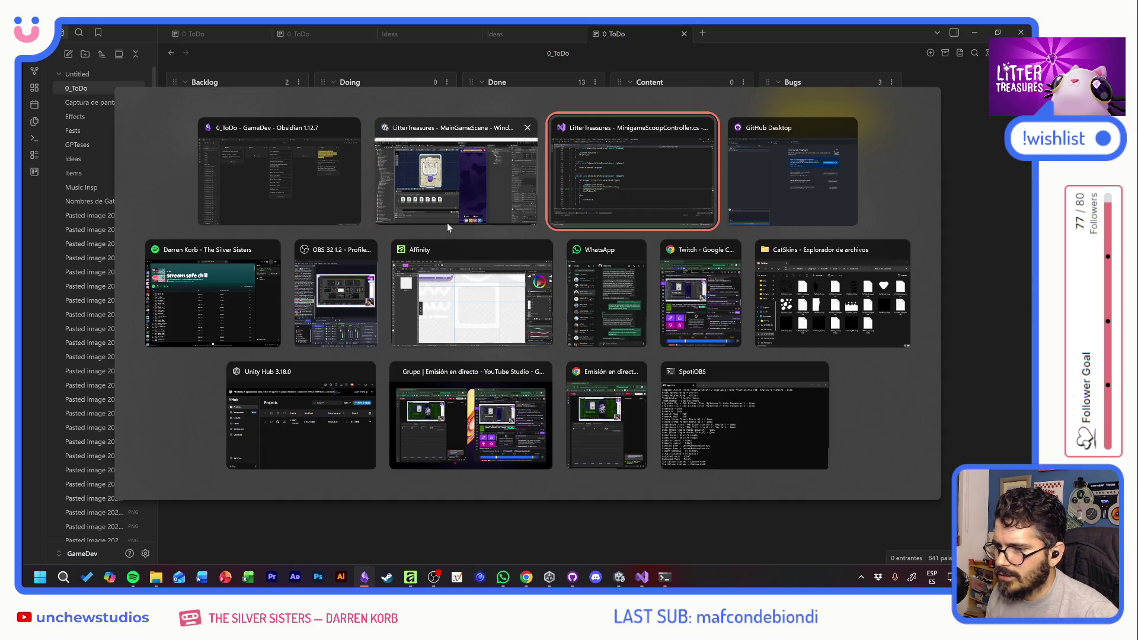
{"action": "key", "text": "shift+Home"}
{"action": "key", "text": "ctrl+c"}
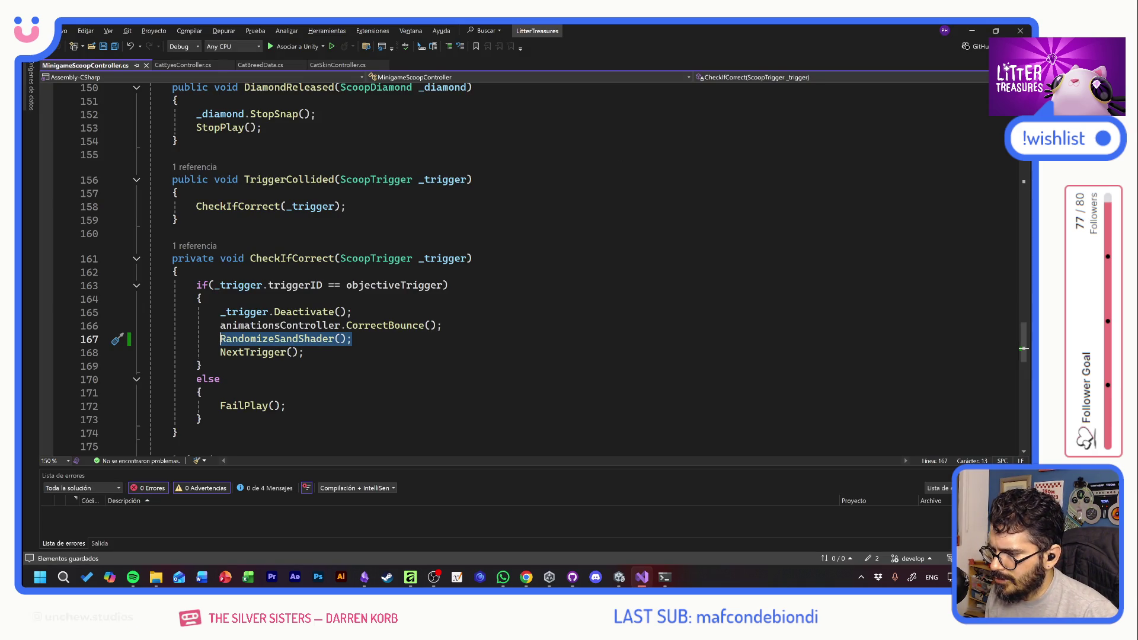
{"action": "scroll", "coordinate": [533, 267], "scroll_direction": "up", "scroll_amount": 3}
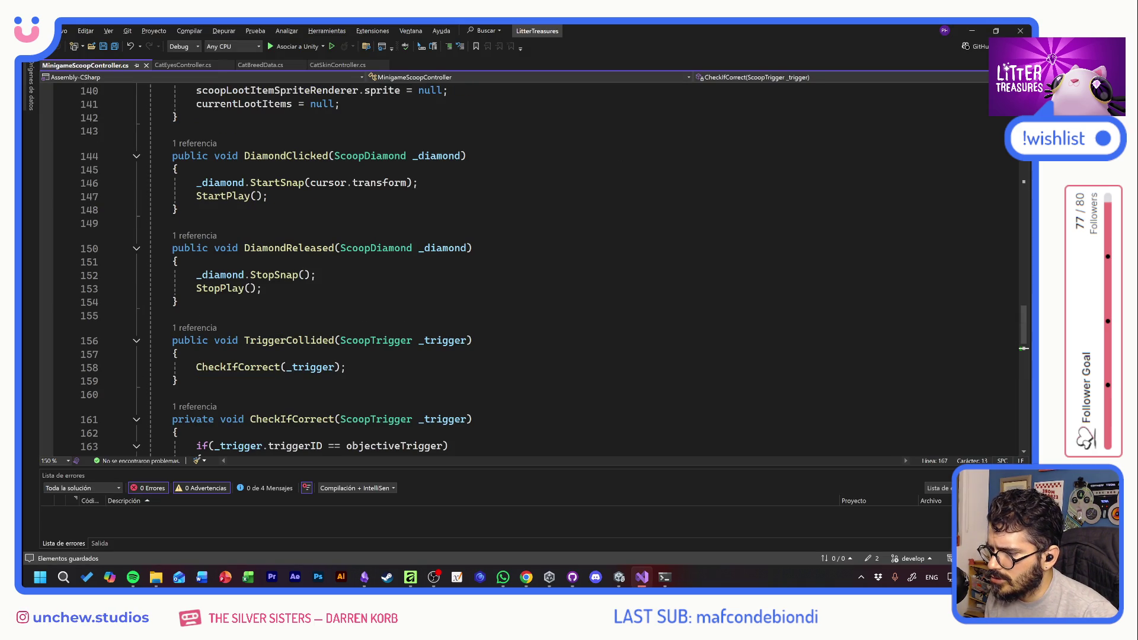
{"action": "left_click", "coordinate": [418, 183]}
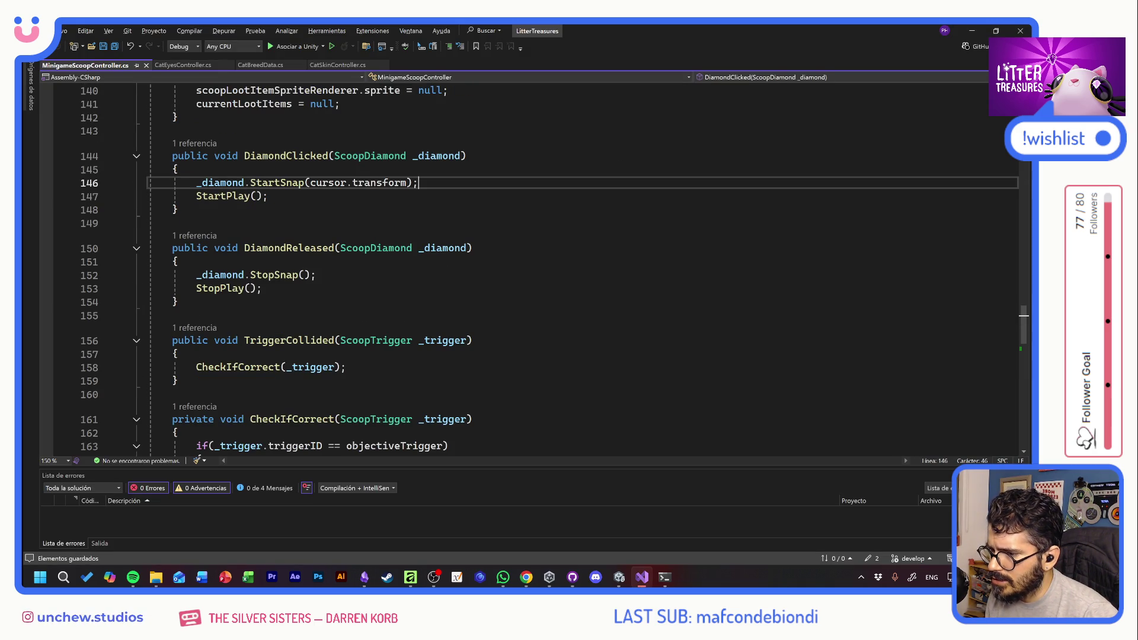
{"action": "key", "text": "Return"}
{"action": "key", "text": "ctrl+v"}
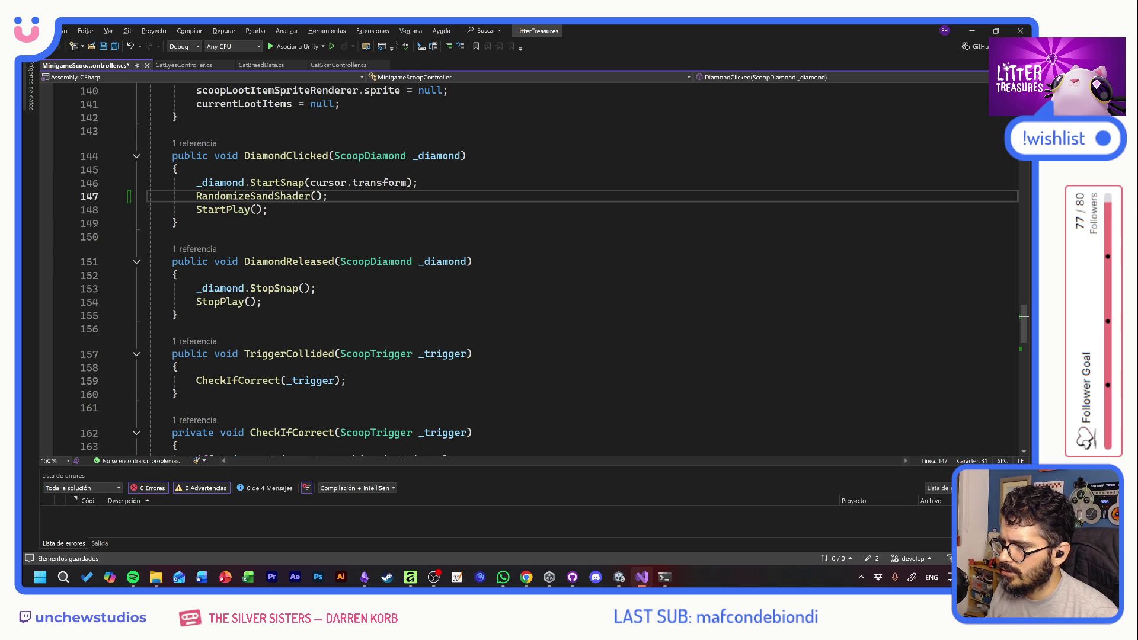
{"action": "key", "text": "alt+Tab"}
{"action": "key", "text": "alt+Tab"}
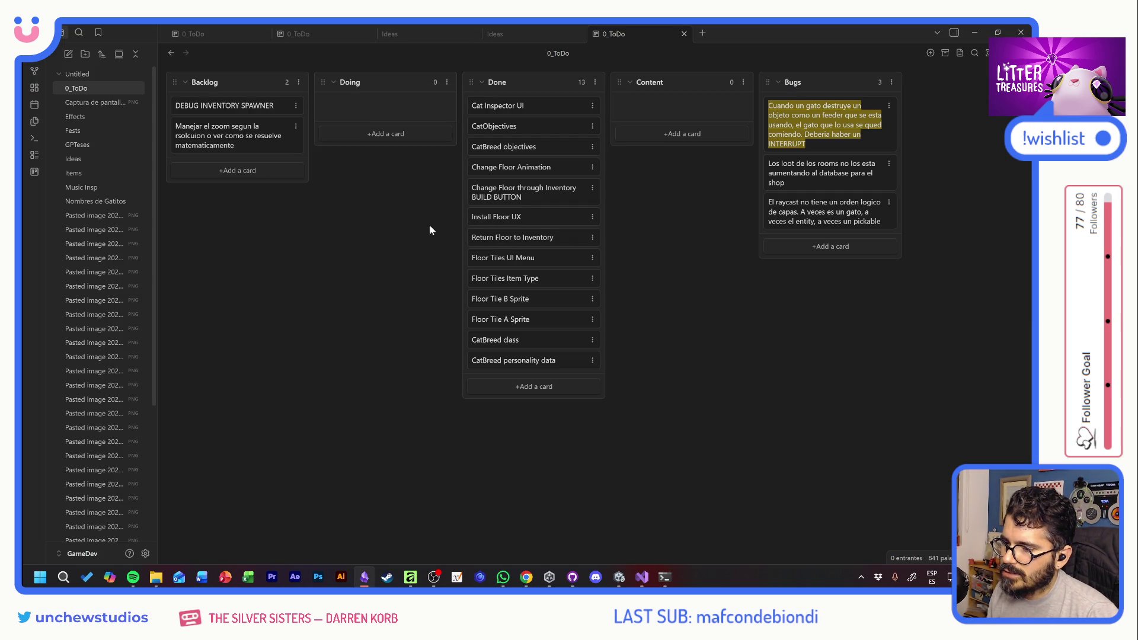
Start Play mode in Unity and close the item card to return to the room
{"action": "key", "text": "alt+Tab"}
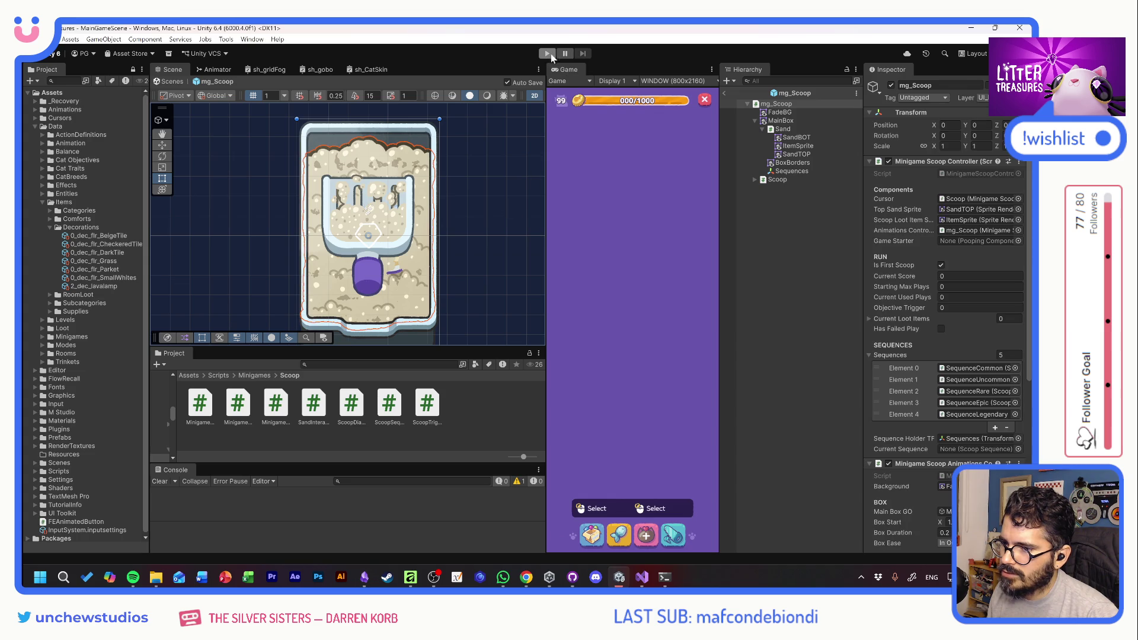
{"action": "left_click", "coordinate": [545, 53]}
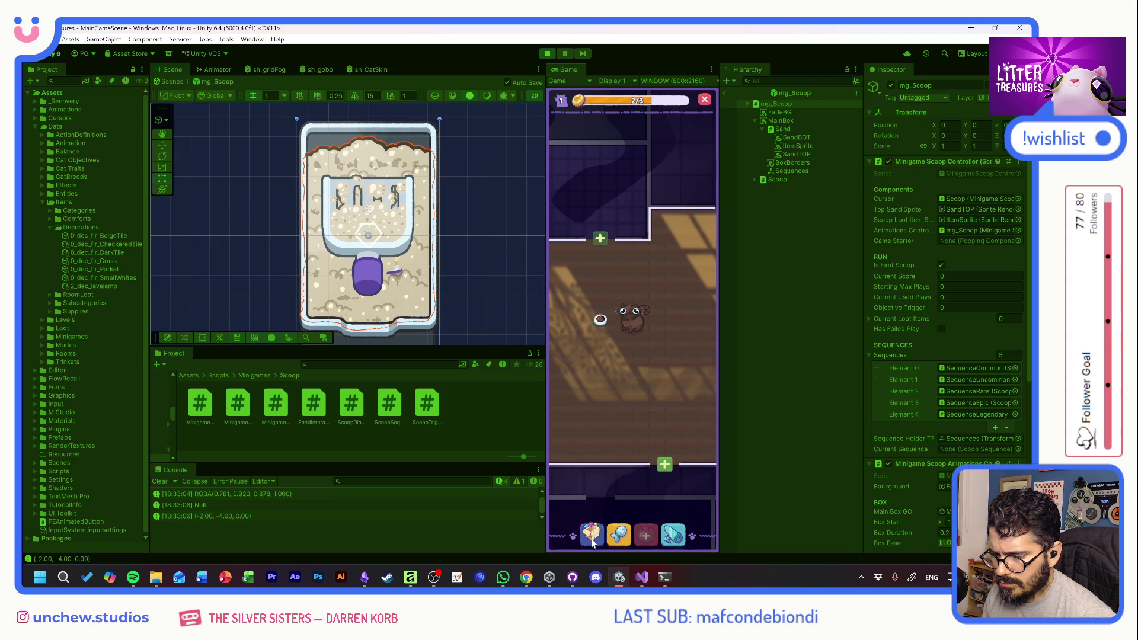
{"action": "left_click", "coordinate": [601, 275]}
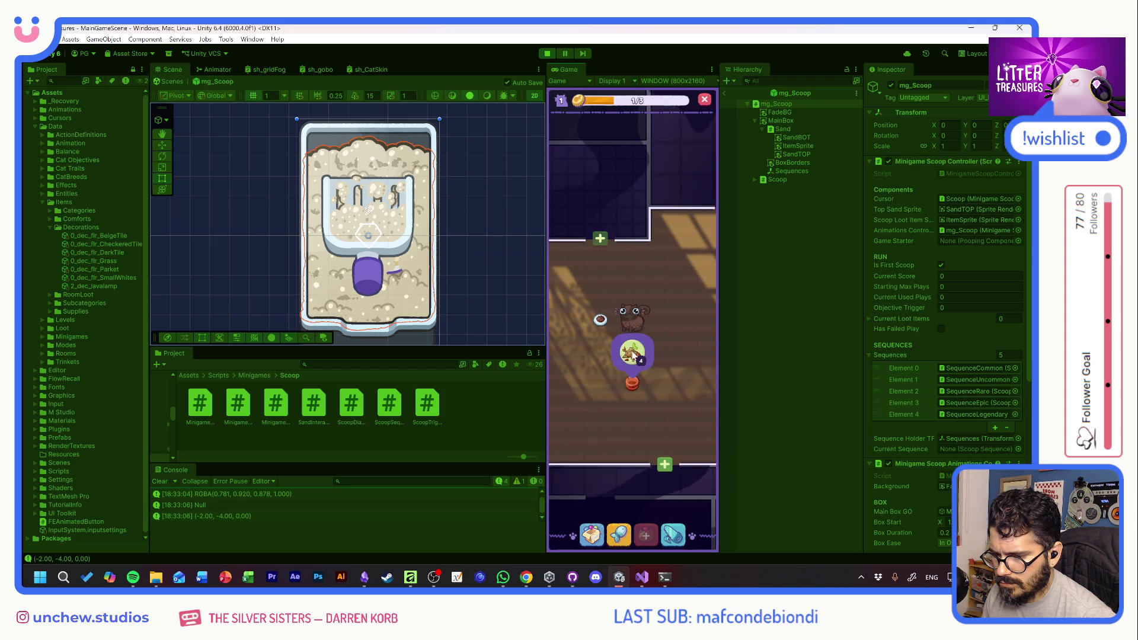
{"action": "left_click_drag", "start_coordinate": [659, 385], "coordinate": [677, 343]}
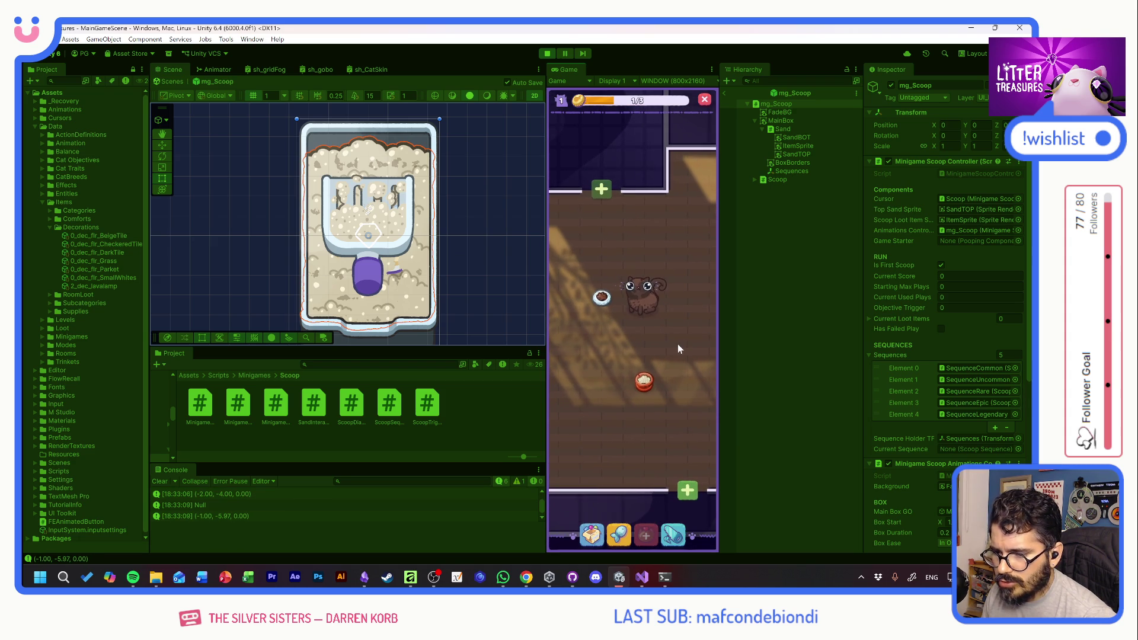
Pick up the food bowl in room edit mode and drop it at a new spot
{"action": "left_click", "coordinate": [644, 382]}
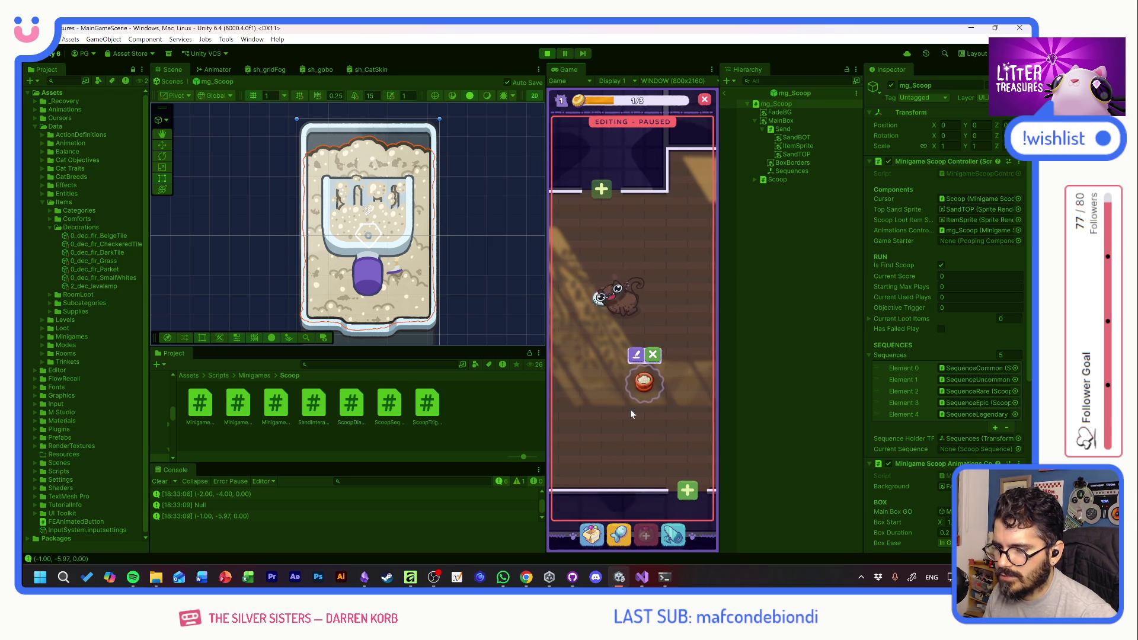
{"action": "left_click", "coordinate": [637, 357]}
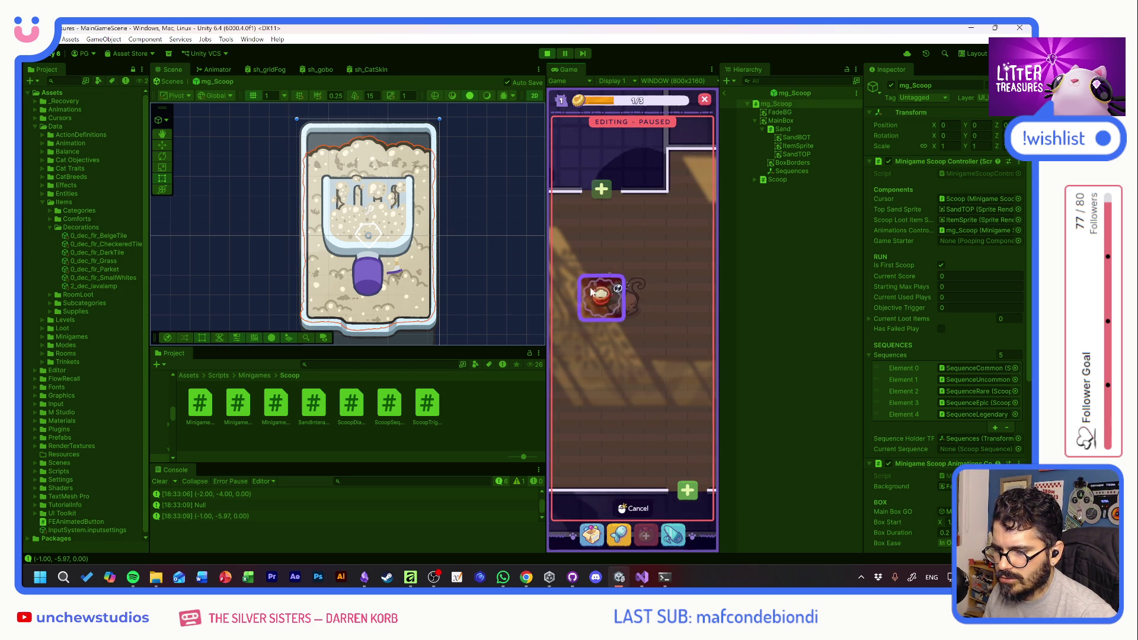
{"action": "left_click", "coordinate": [641, 403]}
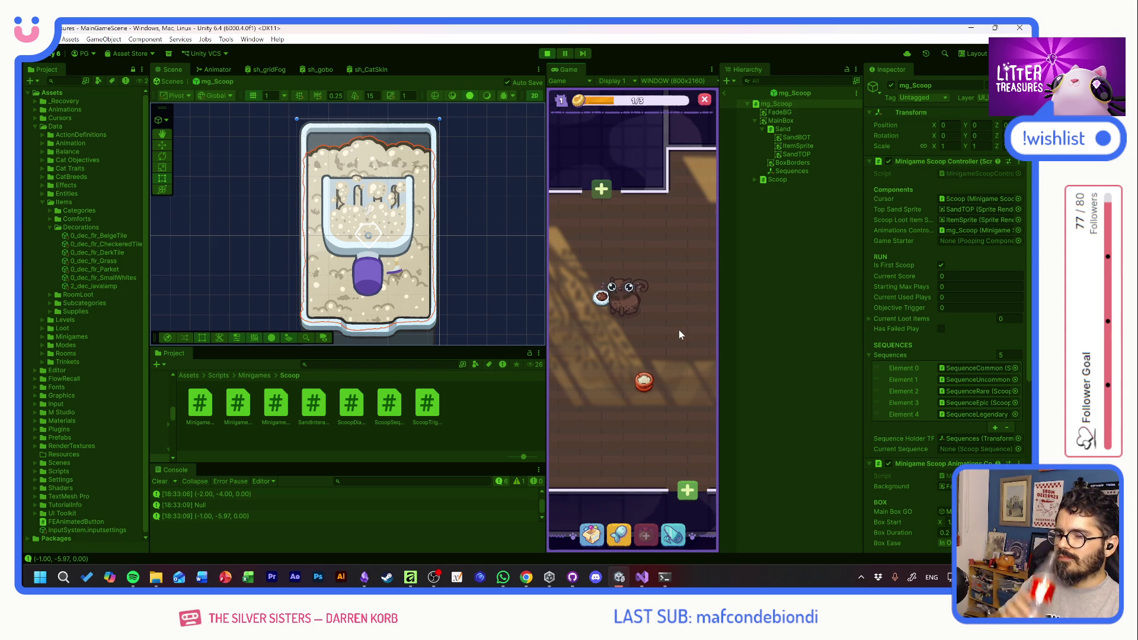
{"action": "left_click", "coordinate": [598, 532]}
Place the red item from the box inventory on the room's right side
{"action": "left_click", "coordinate": [579, 333]}
{"action": "left_click", "coordinate": [602, 371]}
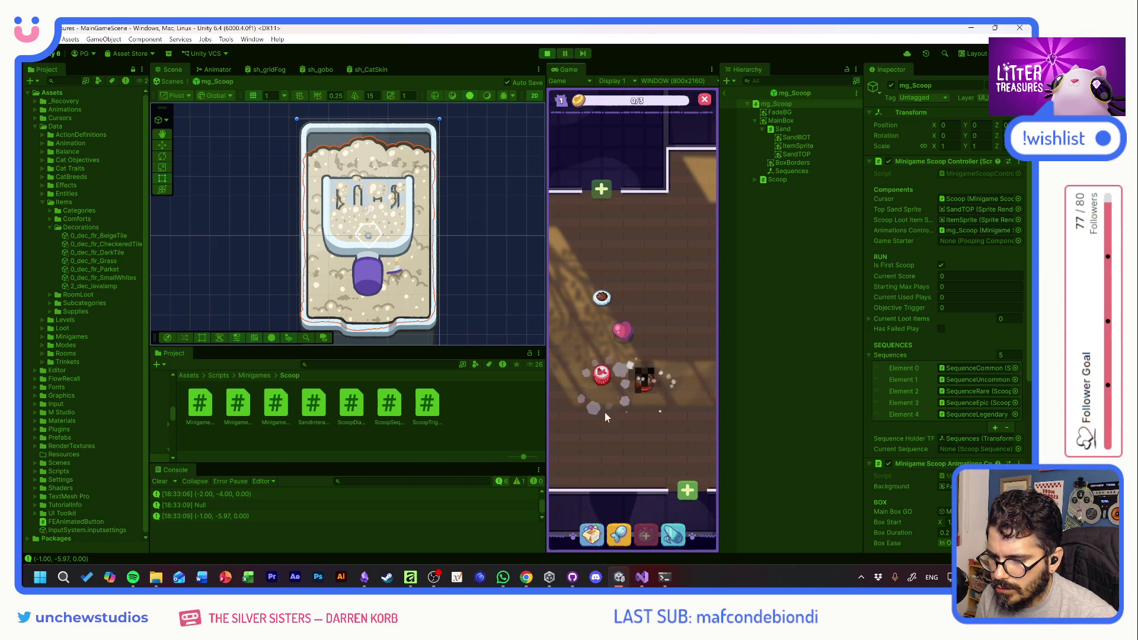
{"action": "left_click", "coordinate": [590, 535]}
{"action": "left_click", "coordinate": [624, 347]}
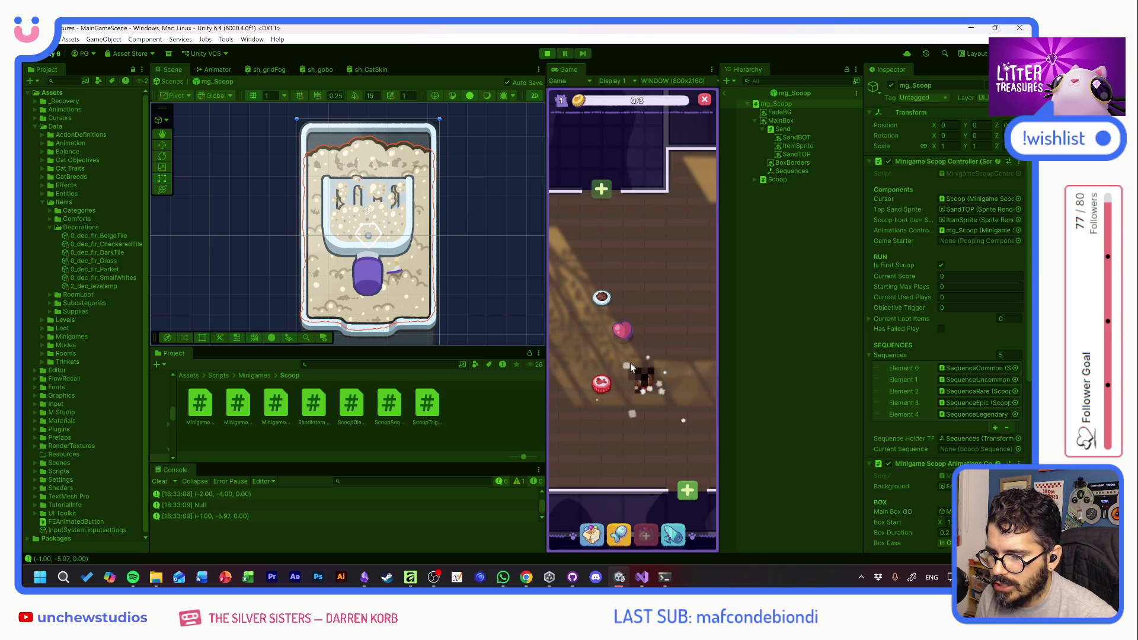
{"action": "left_click", "coordinate": [684, 300]}
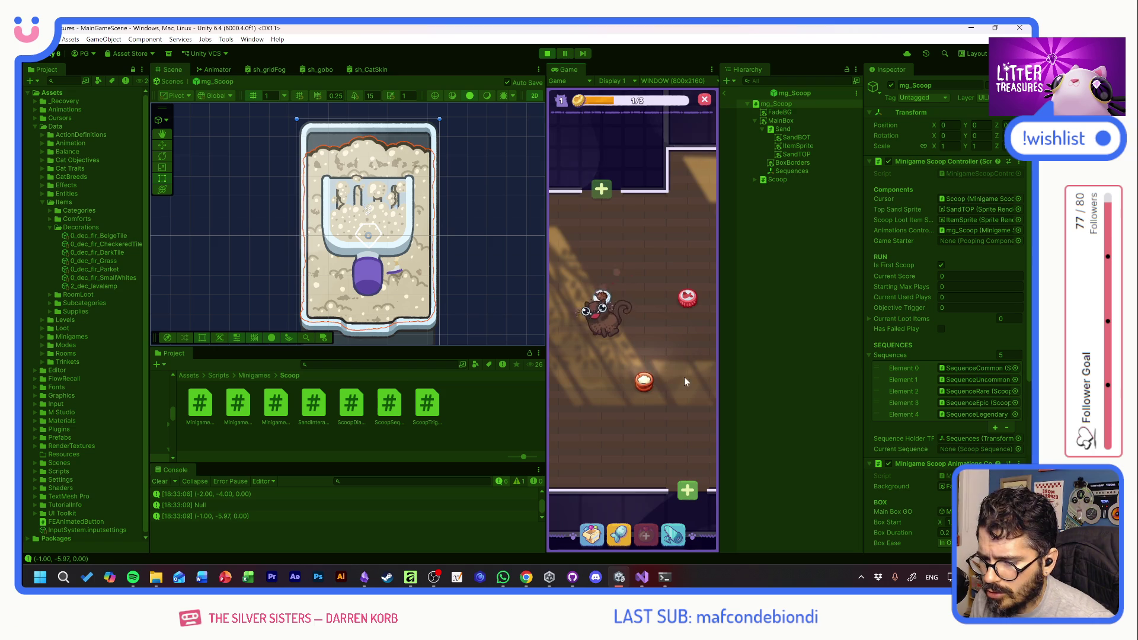
Play the Scoop minigame once more by dragging the scoop, then stop with Ctrl+P
{"action": "left_click", "coordinate": [643, 384]}
{"action": "mouse_move", "coordinate": [576, 361]}
{"action": "left_mouse_down"}
{"action": "mouse_move", "coordinate": [639, 283]}
{"action": "mouse_move", "coordinate": [687, 371]}
{"action": "left_mouse_up"}
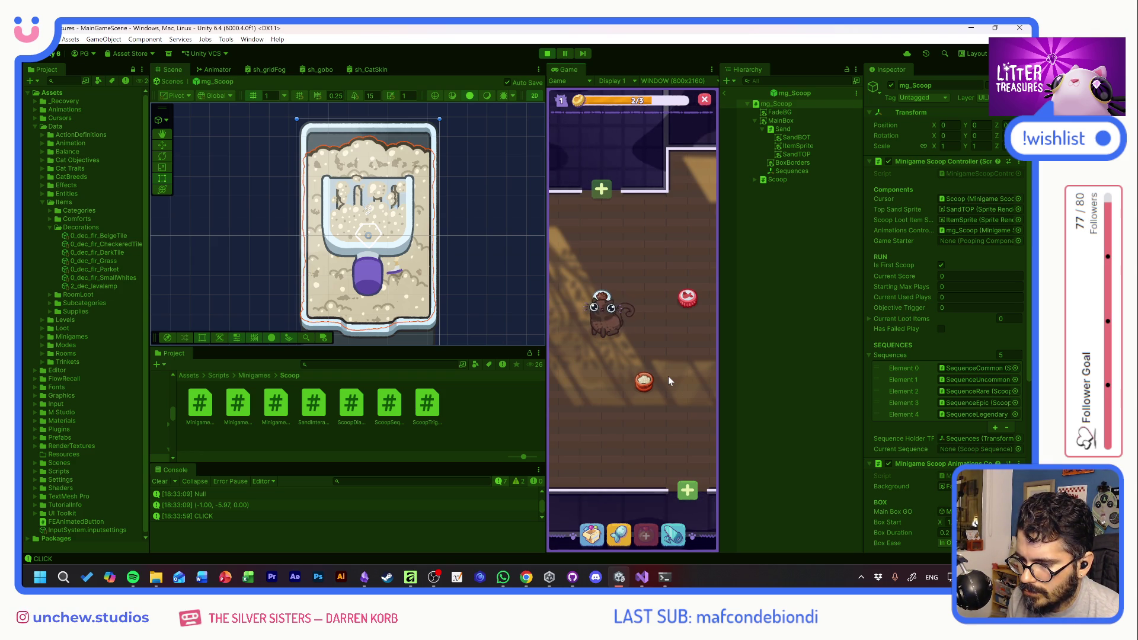
{"action": "key", "text": "ctrl+p"}
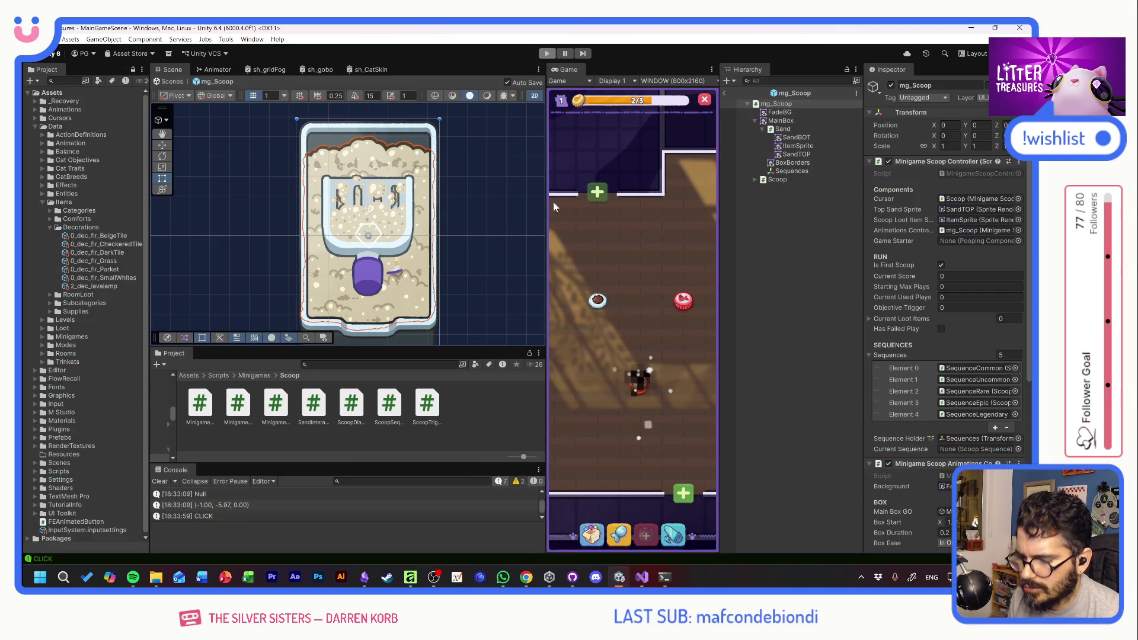
Commit both changed files to develop as 'Random Sand Shader on actions', push to origin, and close GitHub Desktop
{"action": "left_click", "coordinate": [580, 579]}
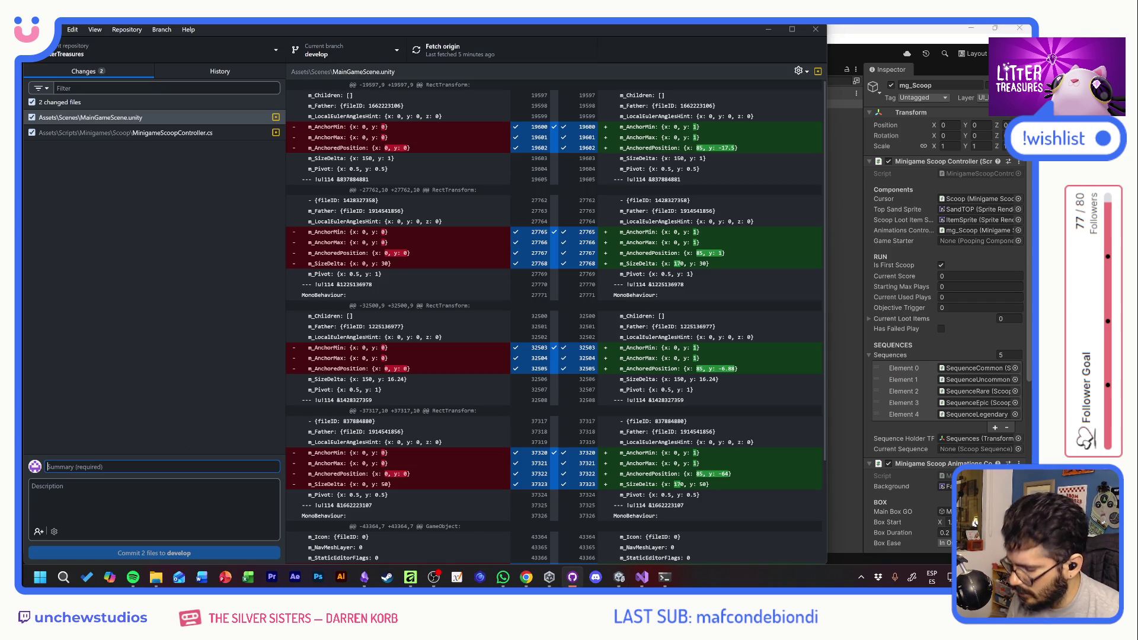
{"action": "type", "text": "Random Sand Shader on actions"}
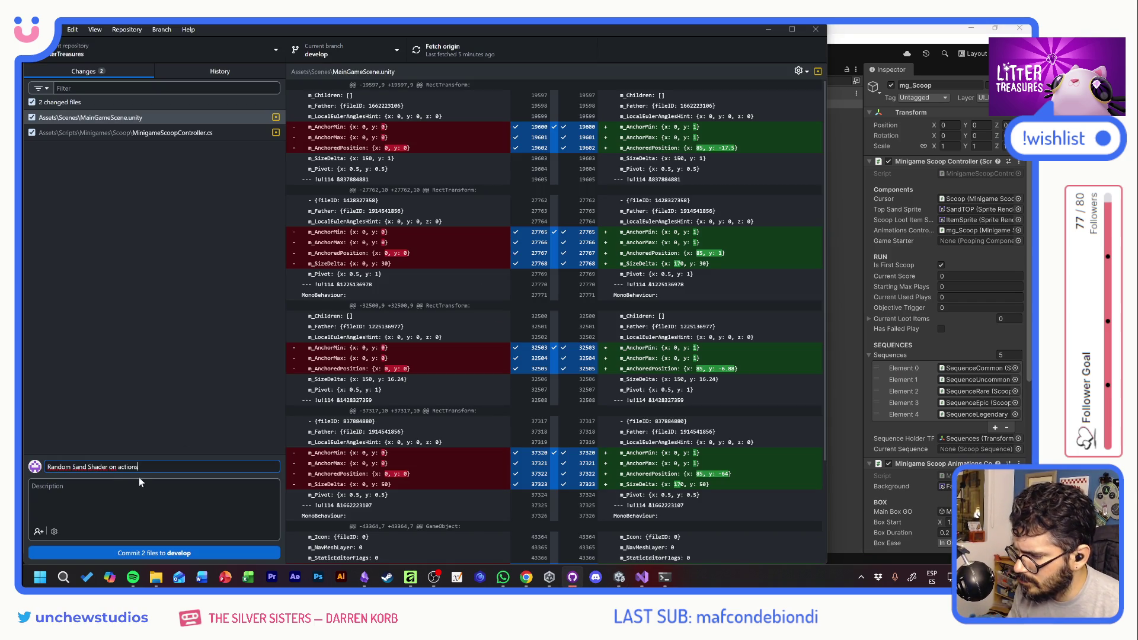
{"action": "left_click", "coordinate": [200, 553]}
{"action": "left_click", "coordinate": [450, 50]}
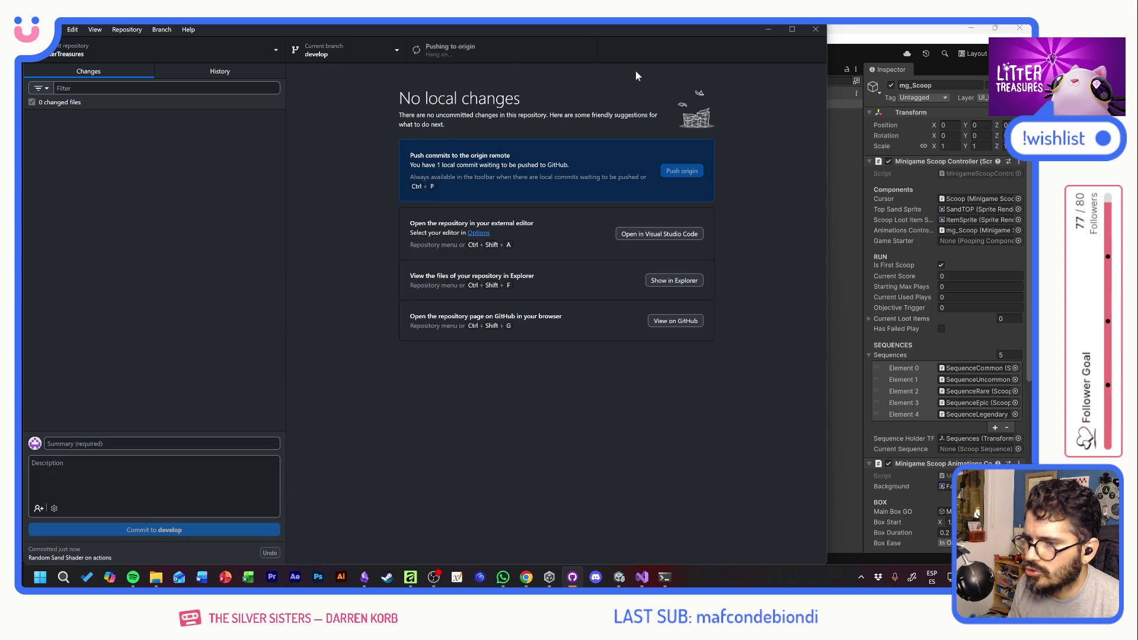
{"action": "left_click", "coordinate": [815, 31]}
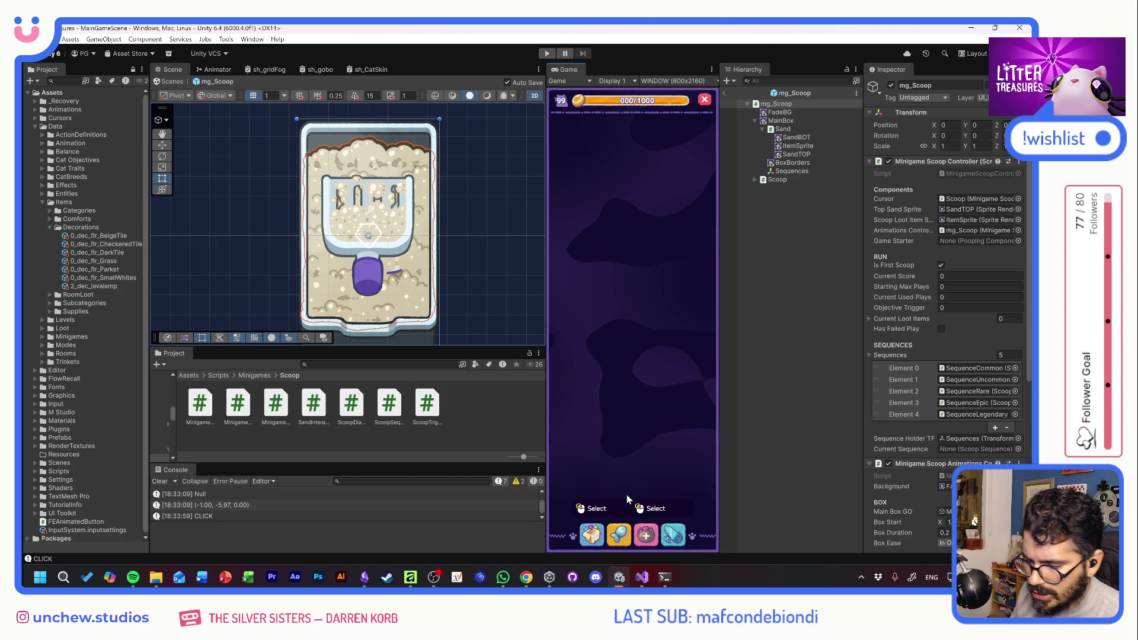
Switch to the UI_SpriteAtlas_Glyphs document in Affinity and show the grey background layer
{"action": "left_click", "coordinate": [410, 582]}
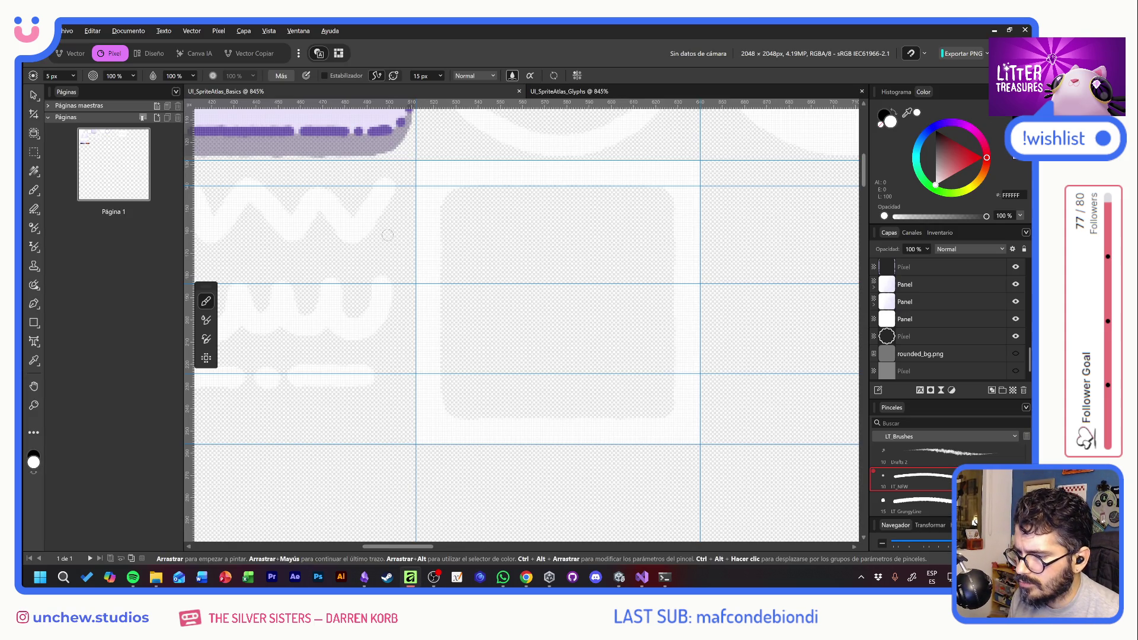
{"action": "left_click", "coordinate": [616, 90]}
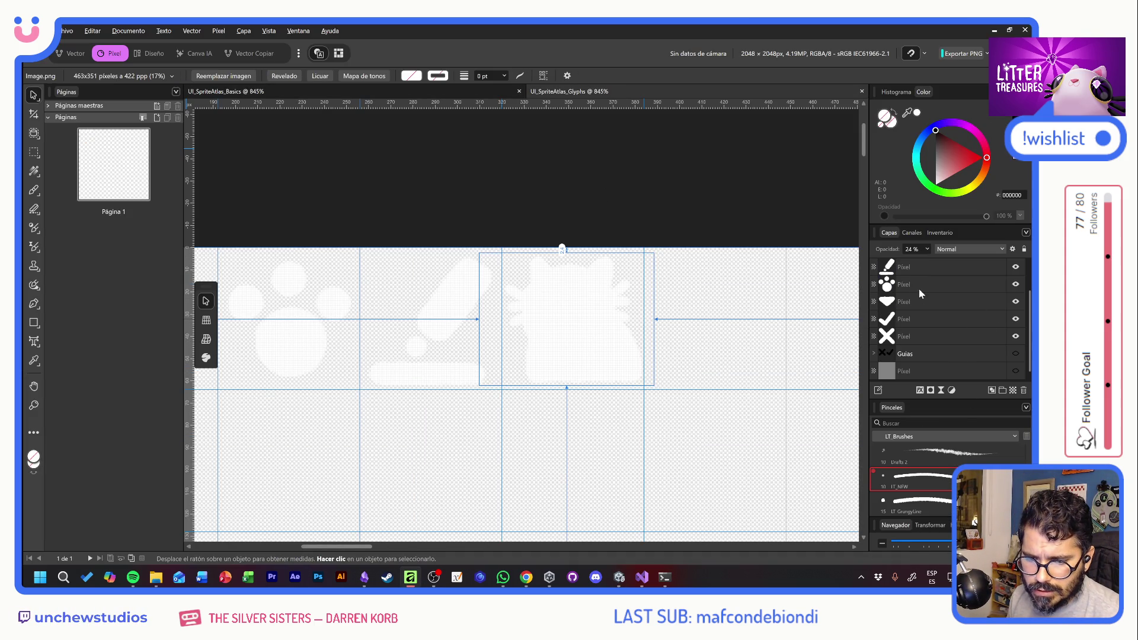
{"action": "left_click", "coordinate": [1016, 370]}
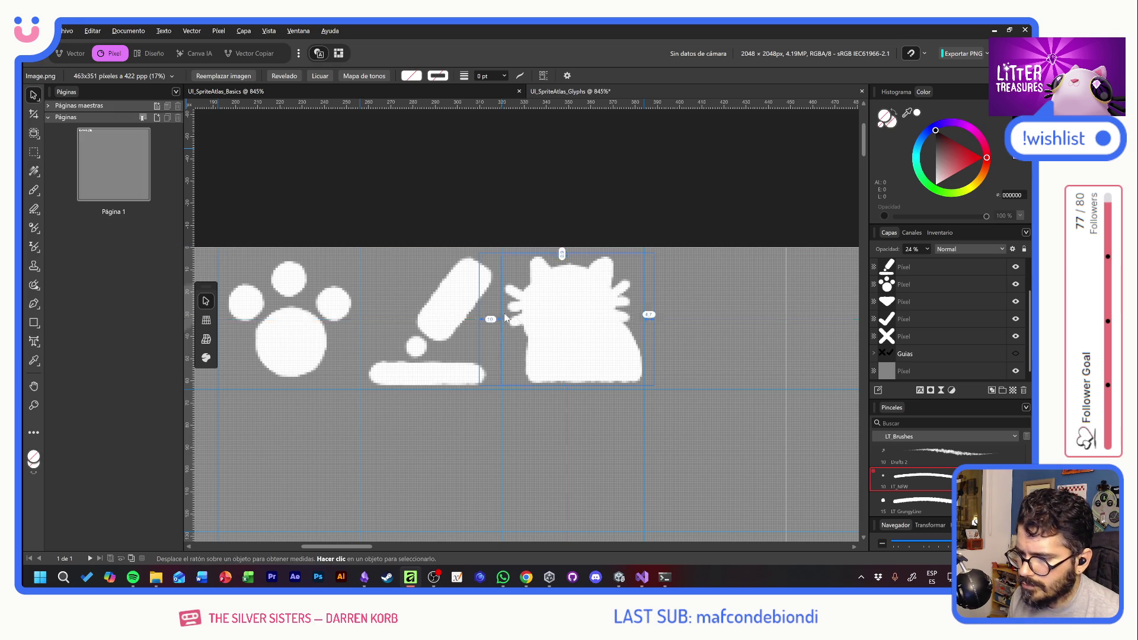
Pan to the cat glyph, select the paw glyph's layer, and pick the Paint Brush tool
{"action": "scroll", "coordinate": [739, 280], "scroll_direction": "left", "scroll_amount": 5}
{"action": "scroll", "coordinate": [800, 265], "scroll_direction": "right", "scroll_amount": 4}
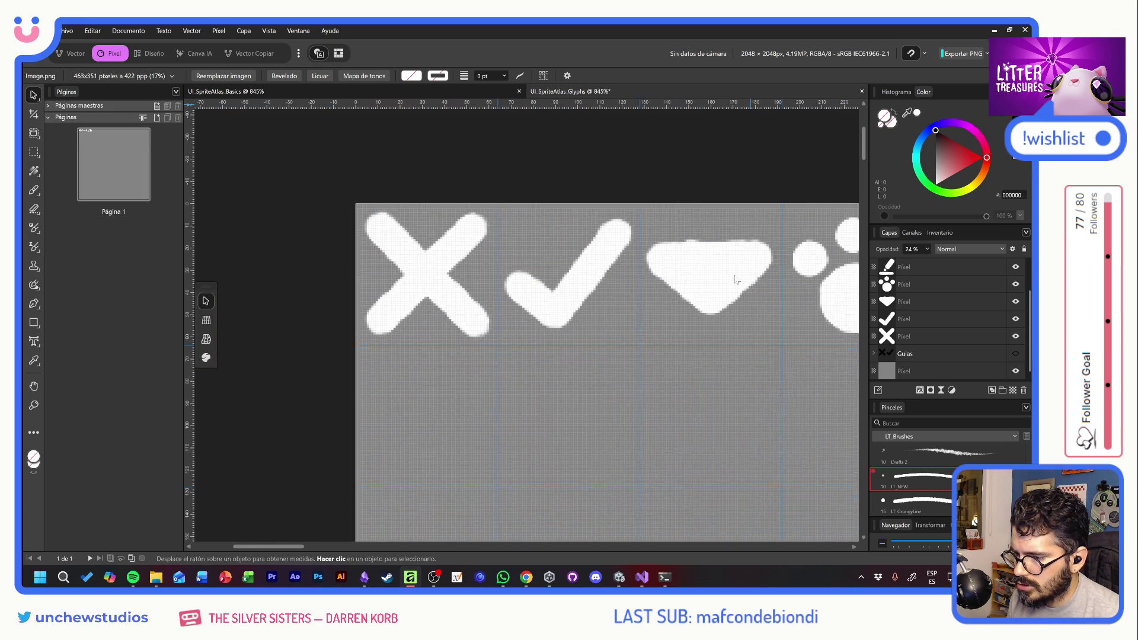
{"action": "scroll", "coordinate": [472, 274], "scroll_direction": "down", "scroll_amount": 1}
{"action": "left_click_drag", "start_coordinate": [611, 286], "coordinate": [448, 290]}
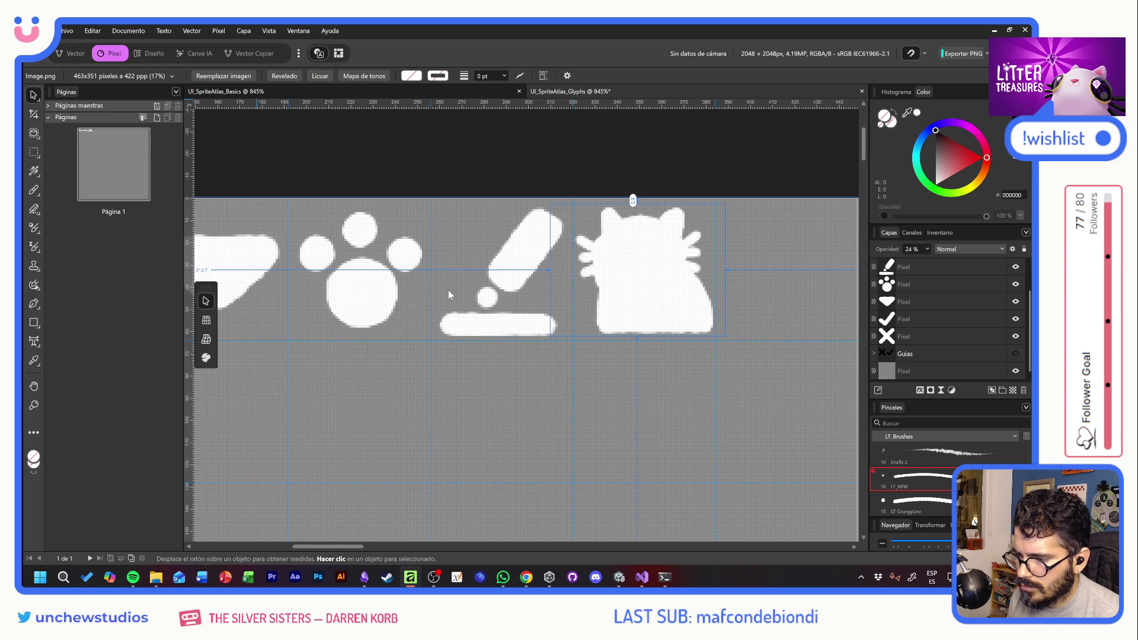
{"action": "left_click", "coordinate": [326, 245]}
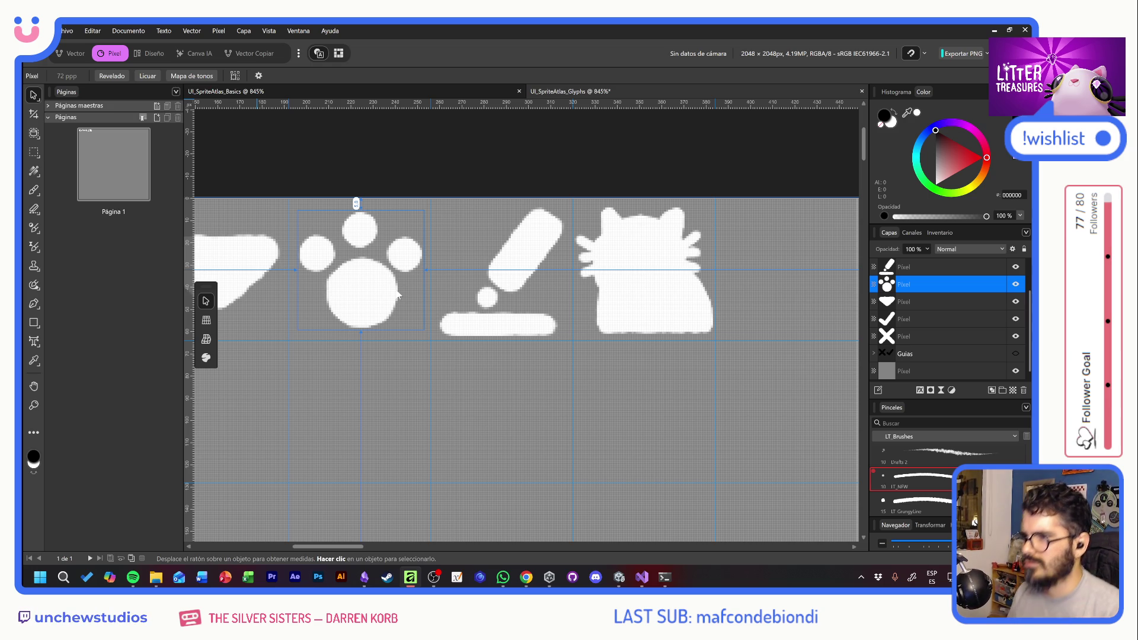
{"action": "scroll", "coordinate": [398, 308], "scroll_direction": "right", "scroll_amount": 5}
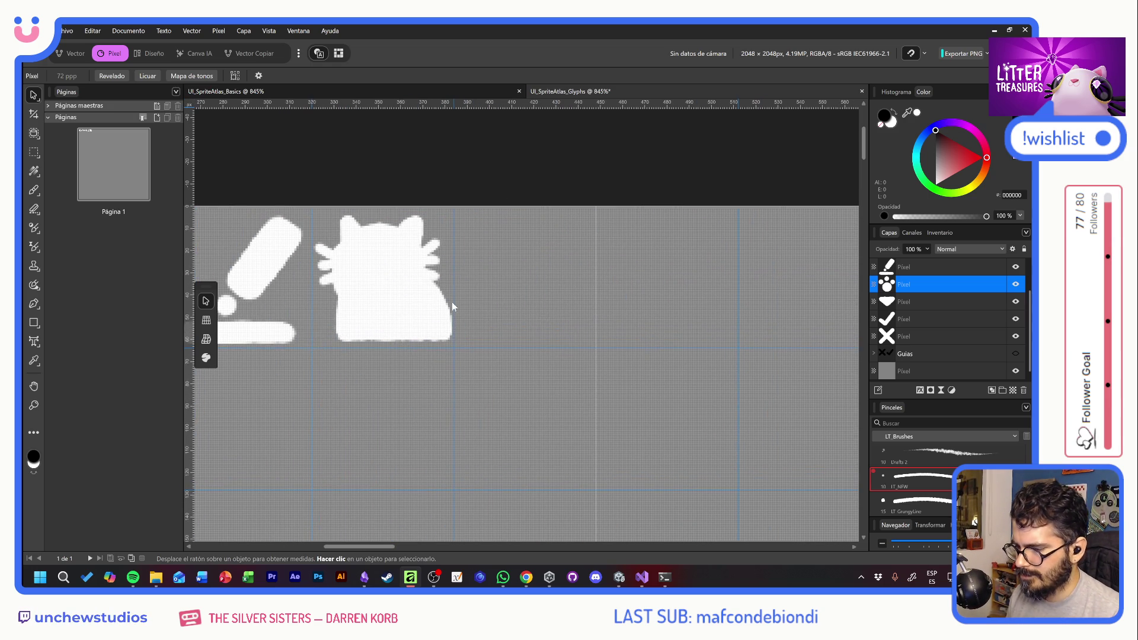
{"action": "scroll", "coordinate": [445, 319], "scroll_direction": "up", "scroll_amount": 1}
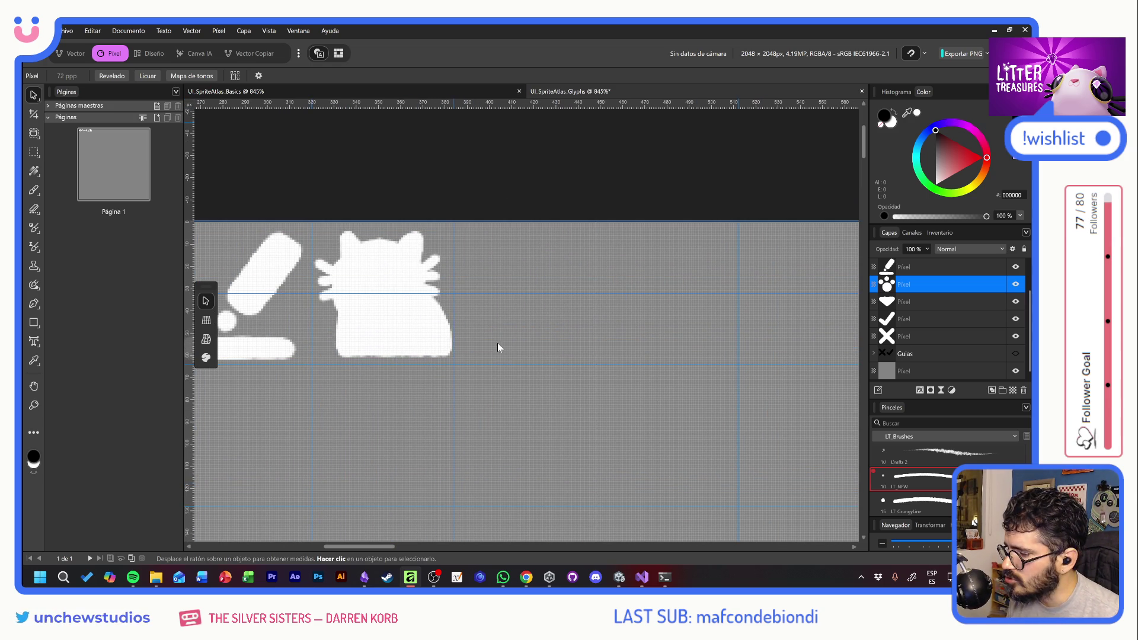
{"action": "left_click", "coordinate": [34, 191]}
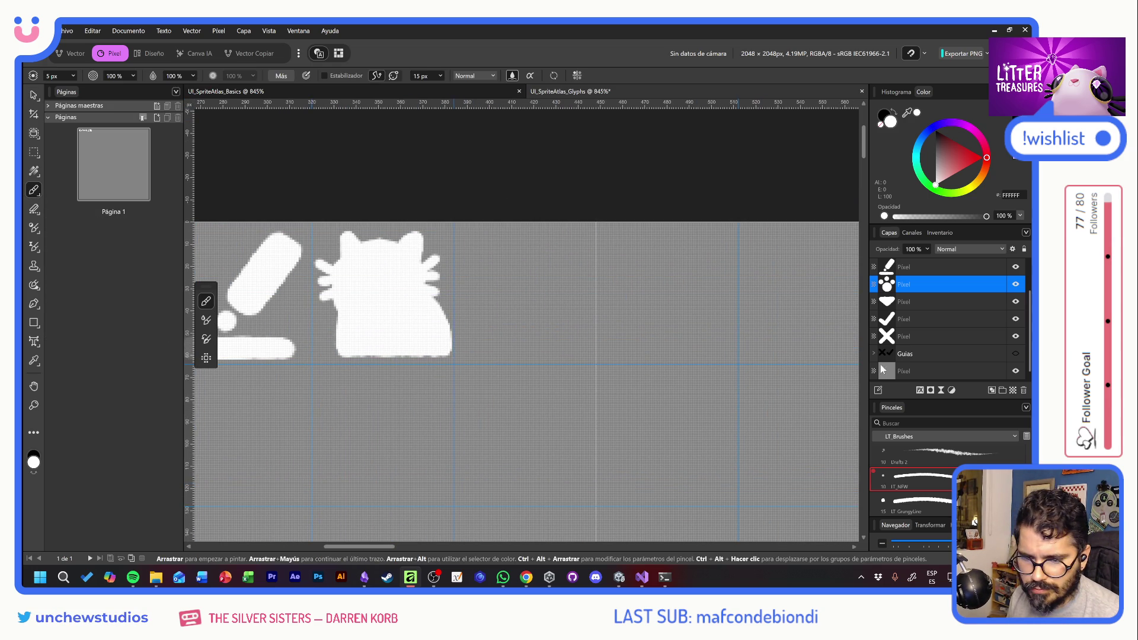
Add a new pixel layer and paint a solid white lower-left arrowhead triangle beside the cat
{"action": "left_click", "coordinate": [1013, 390]}
{"action": "left_click_drag", "start_coordinate": [508, 274], "coordinate": [563, 285]}
{"action": "key", "text": "ctrl+z"}
{"action": "scroll", "coordinate": [563, 345], "scroll_direction": "up", "scroll_amount": 1}
{"action": "scroll", "coordinate": [564, 344], "scroll_direction": "up", "scroll_amount": 1}
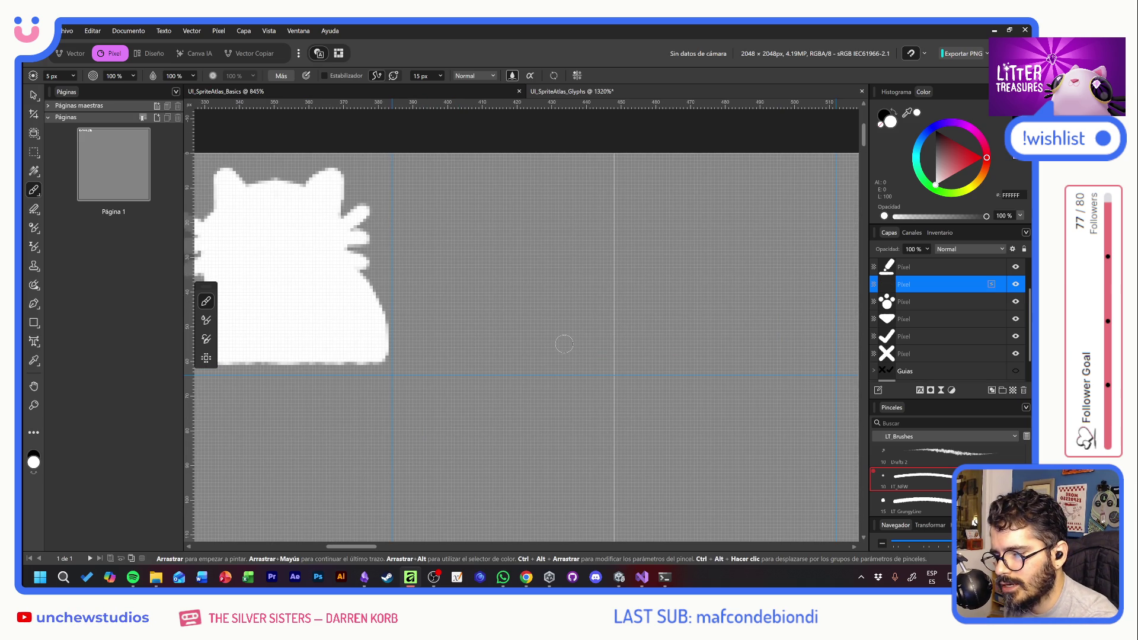
{"action": "left_click", "coordinate": [407, 316]}
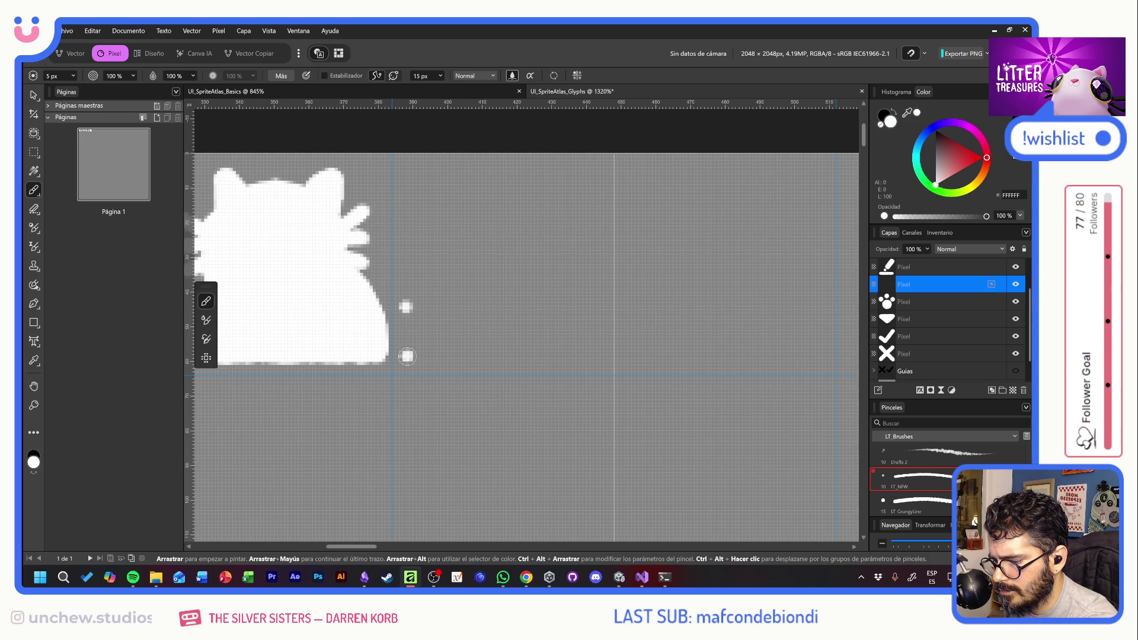
{"action": "left_click", "coordinate": [407, 355], "text": "shift"}
{"action": "left_click", "coordinate": [454, 355], "text": "shift"}
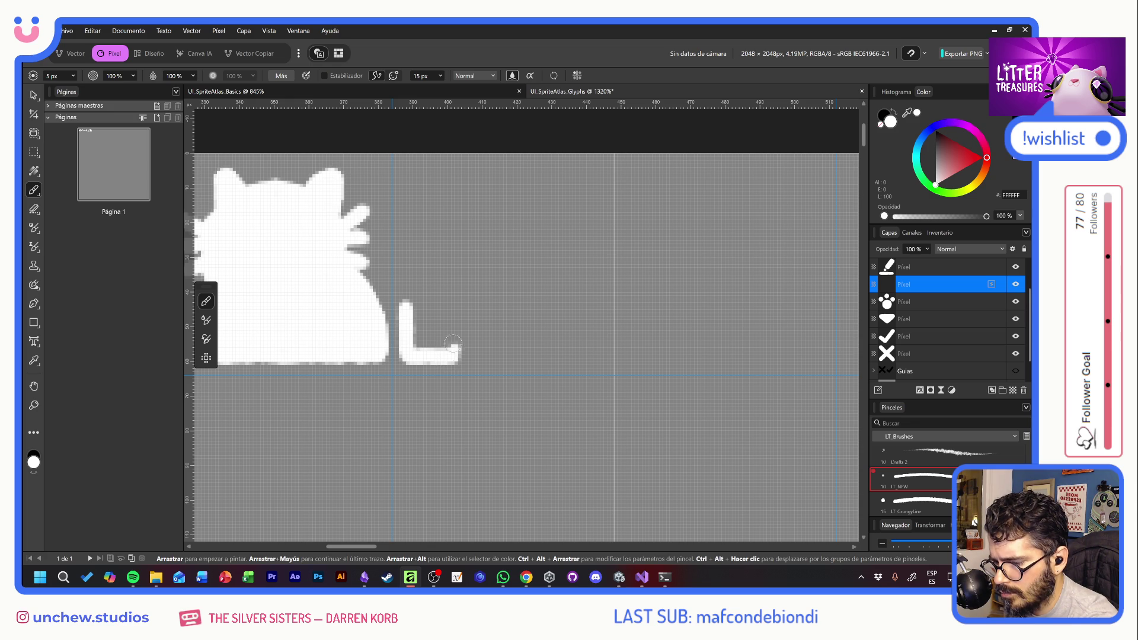
{"action": "left_click", "coordinate": [411, 307], "text": "shift"}
{"action": "left_click", "coordinate": [449, 321]}
{"action": "left_click_drag", "start_coordinate": [420, 336], "coordinate": [429, 346]}
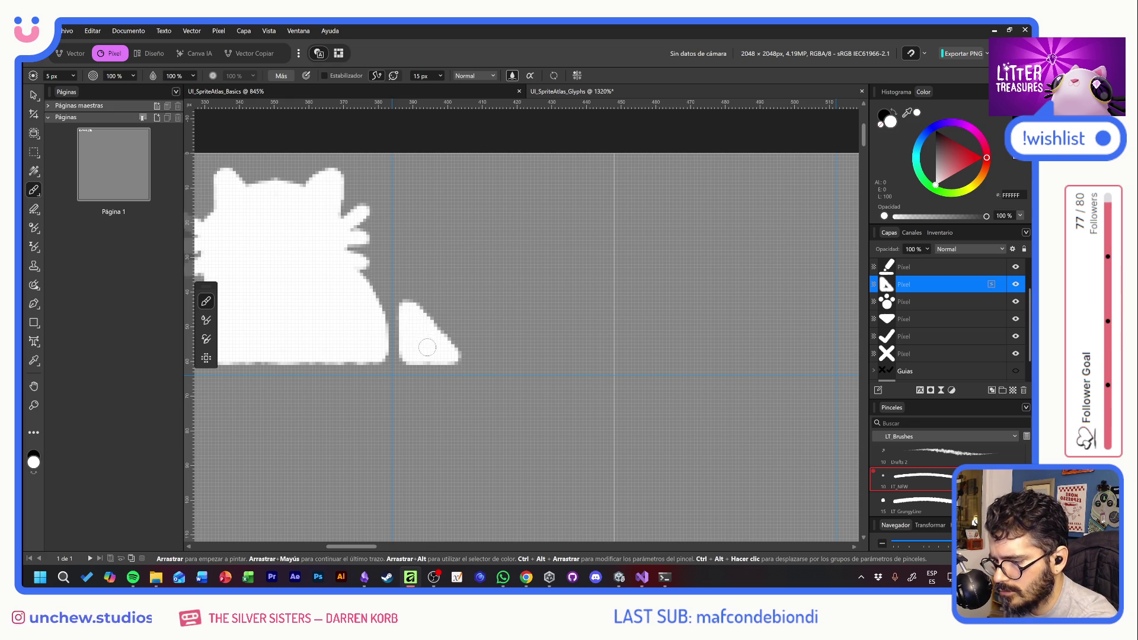
Paint and fill the upper-left, upper-right and lower-right arrowhead triangles, thickening their diagonal edges
{"action": "left_click", "coordinate": [406, 210]}
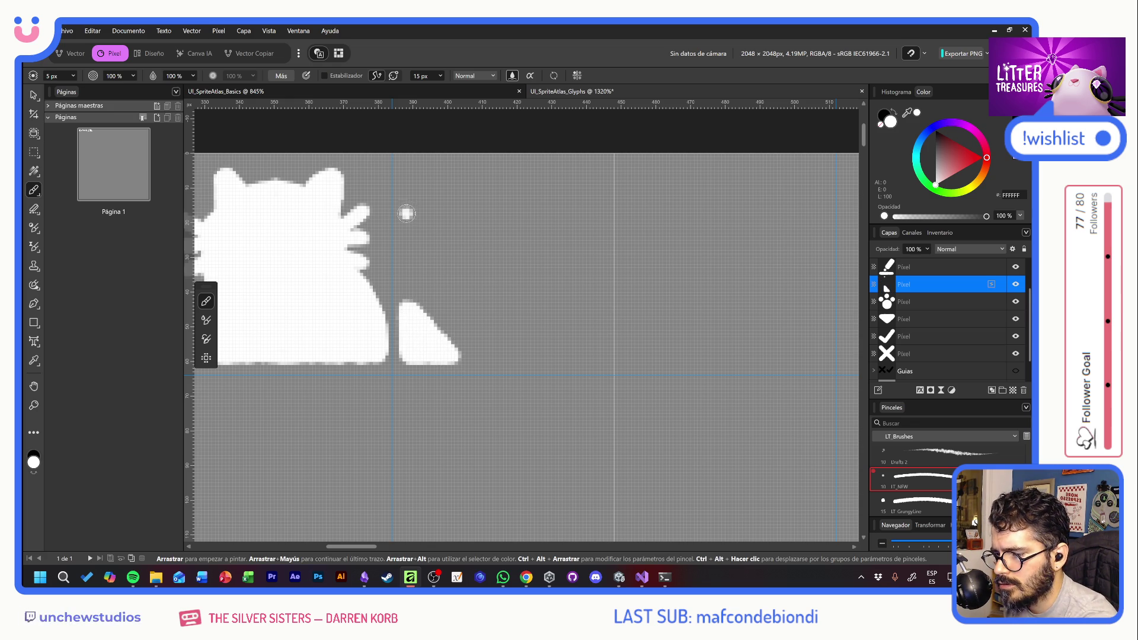
{"action": "left_click", "coordinate": [406, 164], "text": "shift"}
{"action": "left_click", "coordinate": [446, 165]}
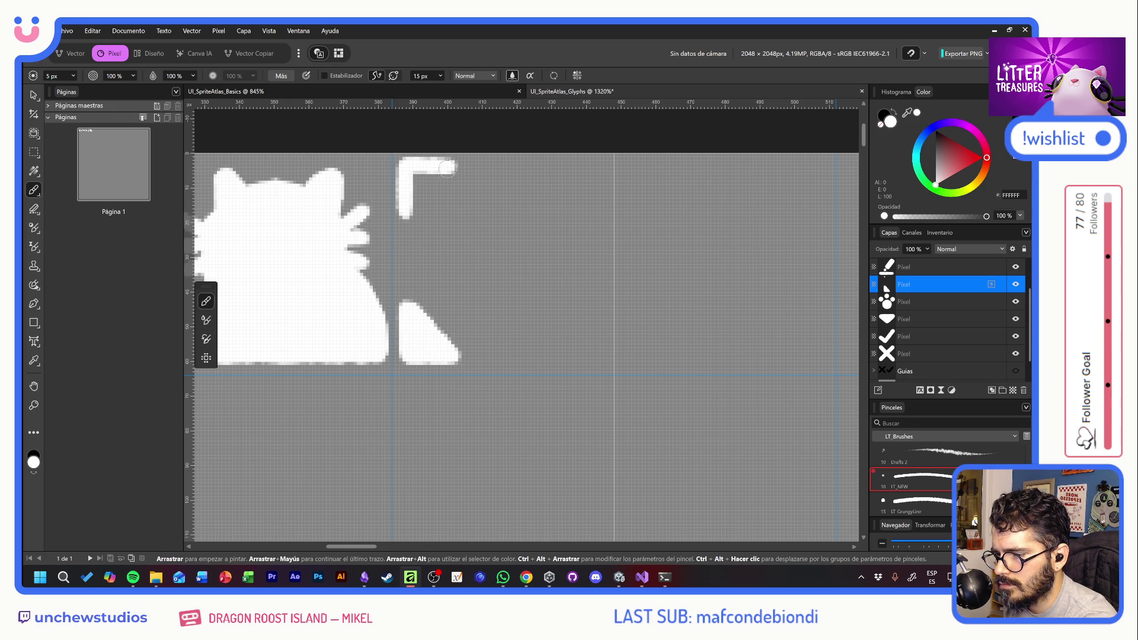
{"action": "left_click_drag", "start_coordinate": [423, 188], "coordinate": [425, 175]}
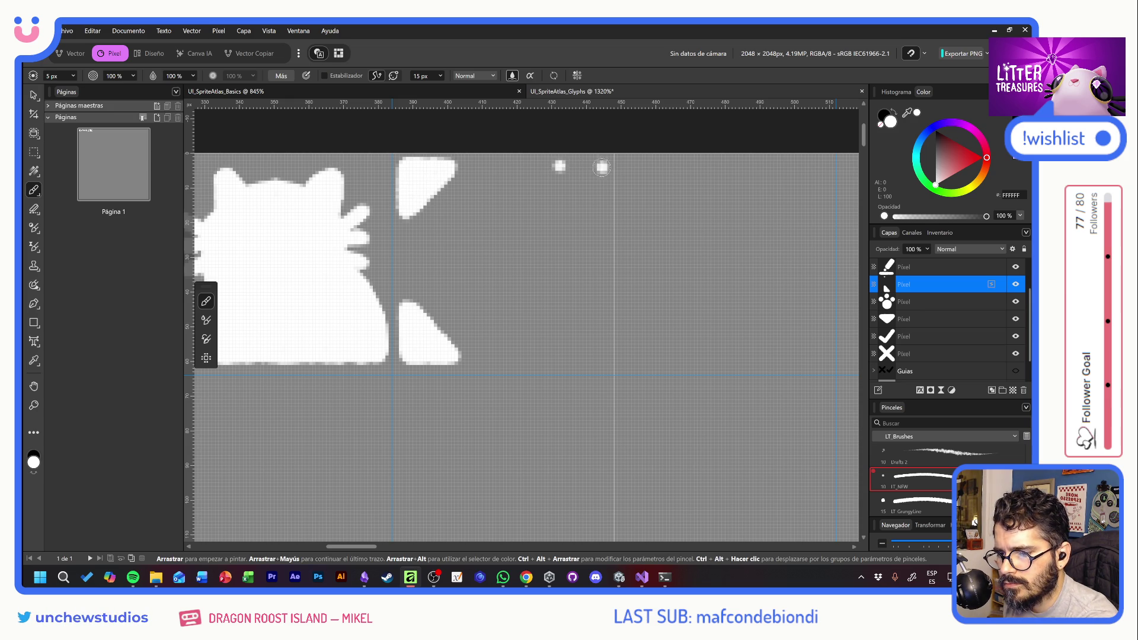
{"action": "left_click", "coordinate": [600, 217], "text": "shift"}
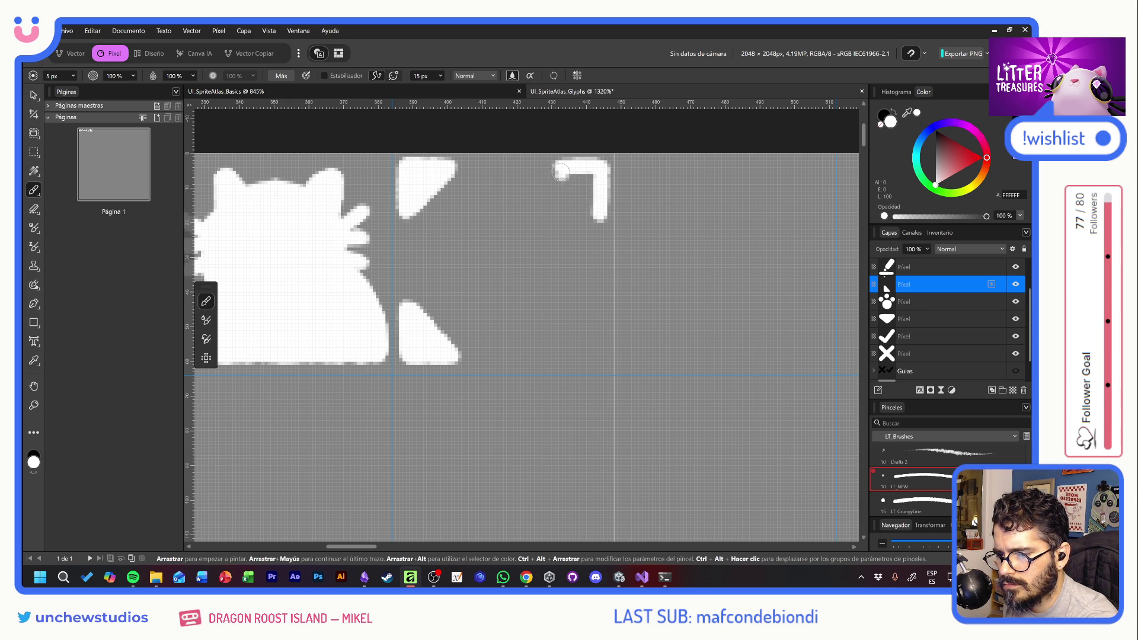
{"action": "left_click", "coordinate": [557, 167], "text": "shift"}
{"action": "left_click_drag", "start_coordinate": [589, 185], "coordinate": [592, 180]}
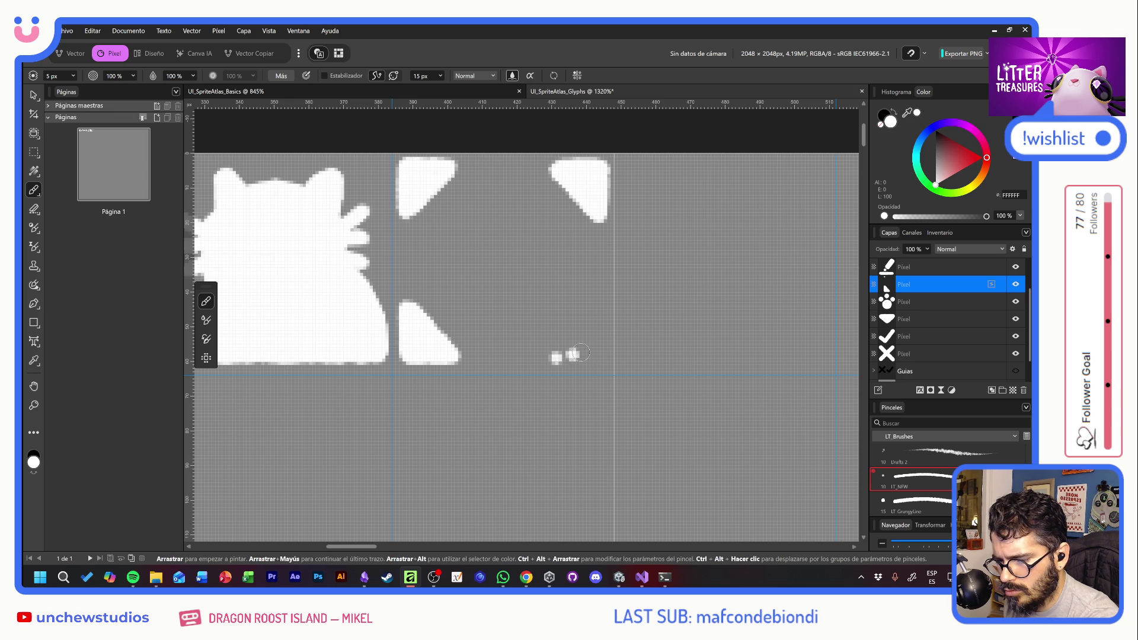
{"action": "left_click", "coordinate": [599, 356], "text": "shift"}
{"action": "left_click", "coordinate": [599, 300], "text": "shift"}
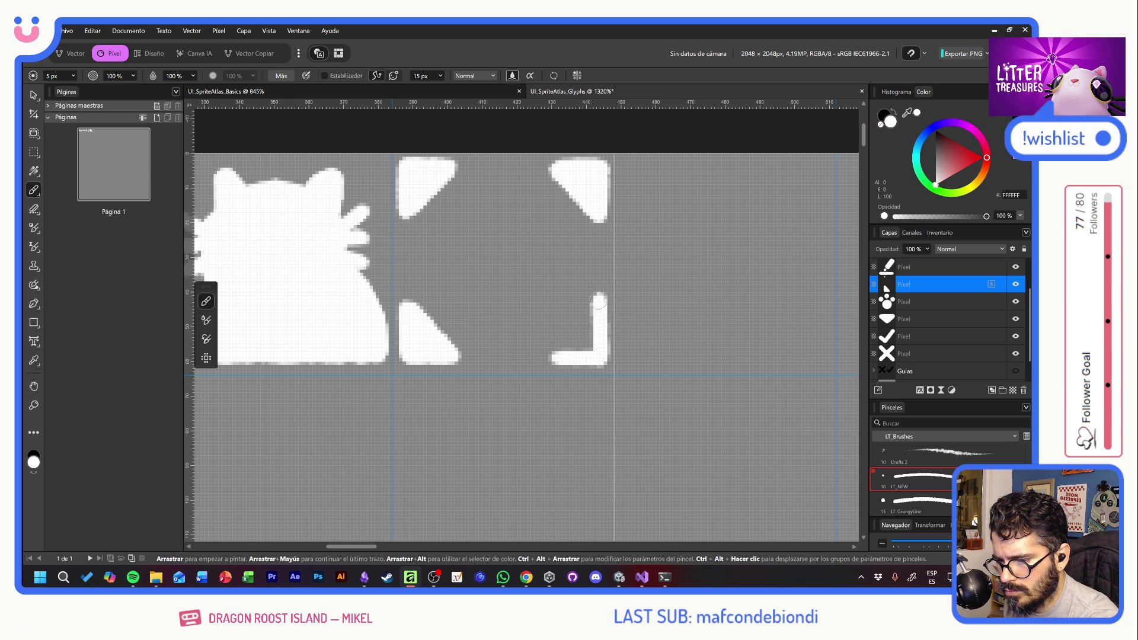
{"action": "mouse_move", "coordinate": [556, 354]}
{"action": "left_mouse_down"}
{"action": "mouse_move", "coordinate": [595, 305]}
{"action": "mouse_move", "coordinate": [574, 340]}
{"action": "left_mouse_up"}
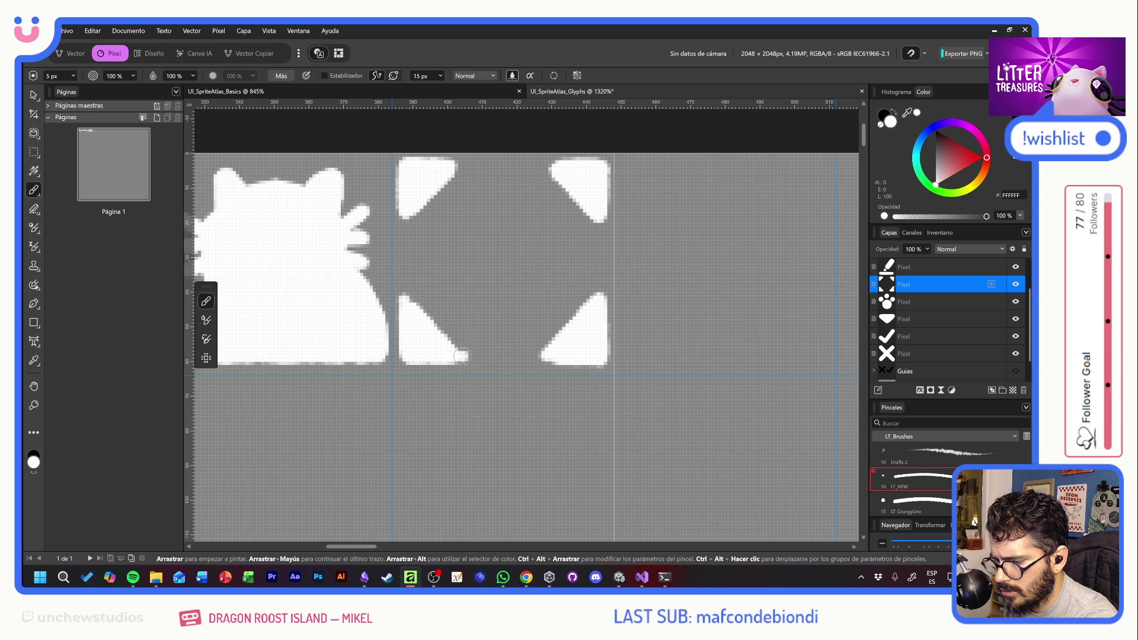
{"action": "left_click_drag", "start_coordinate": [462, 356], "coordinate": [409, 302]}
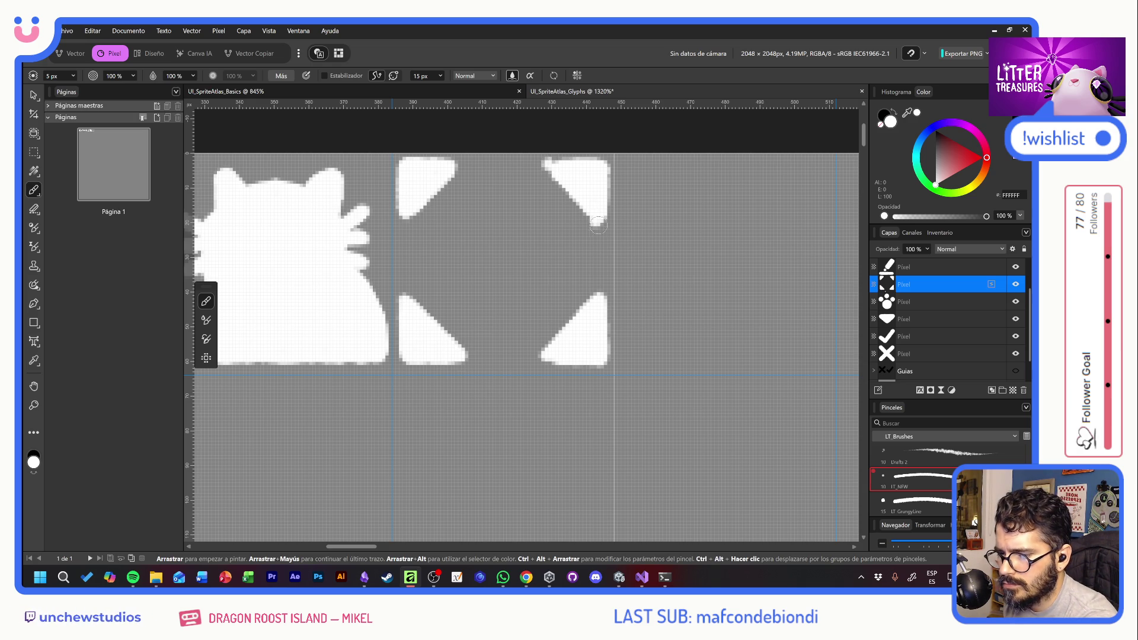
{"action": "left_click_drag", "start_coordinate": [599, 226], "coordinate": [553, 168]}
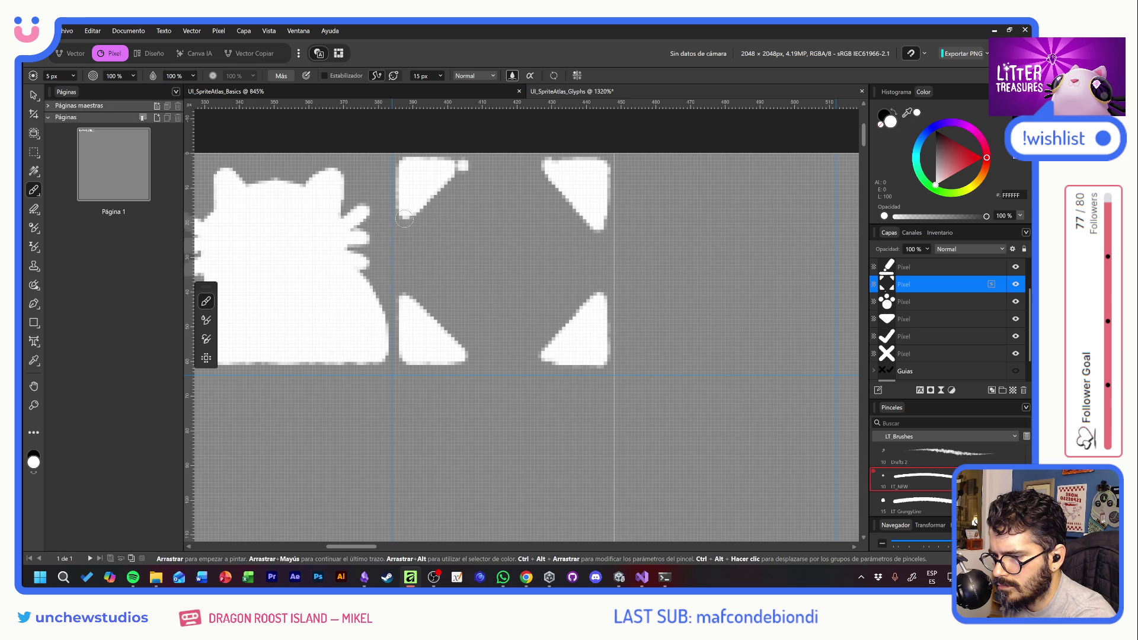
{"action": "left_click_drag", "start_coordinate": [403, 219], "coordinate": [456, 173]}
Set the brush to 10 px and join opposite arrowheads with two diagonal strokes forming an X
{"action": "left_click", "coordinate": [58, 76]}
{"action": "type", "text": "10"}
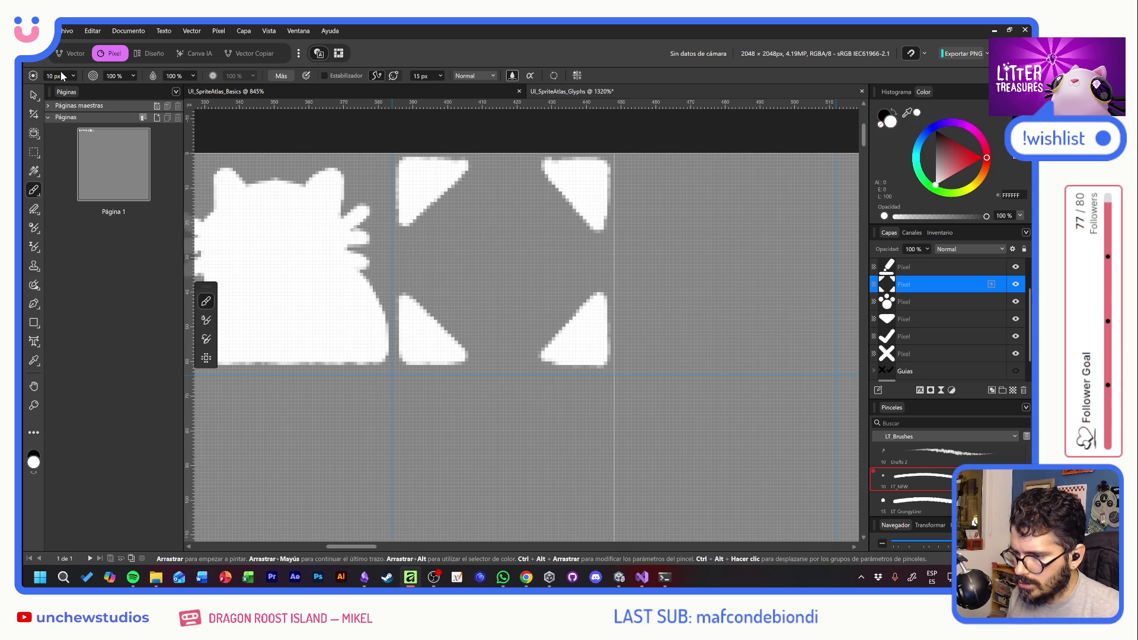
{"action": "left_click_drag", "start_coordinate": [492, 243], "coordinate": [553, 371]}
{"action": "key", "text": "ctrl+z"}
{"action": "left_click", "coordinate": [439, 311]}
{"action": "left_click", "coordinate": [580, 180], "text": "shift"}
{"action": "left_click", "coordinate": [420, 183]}
{"action": "left_click", "coordinate": [584, 363], "text": "shift"}
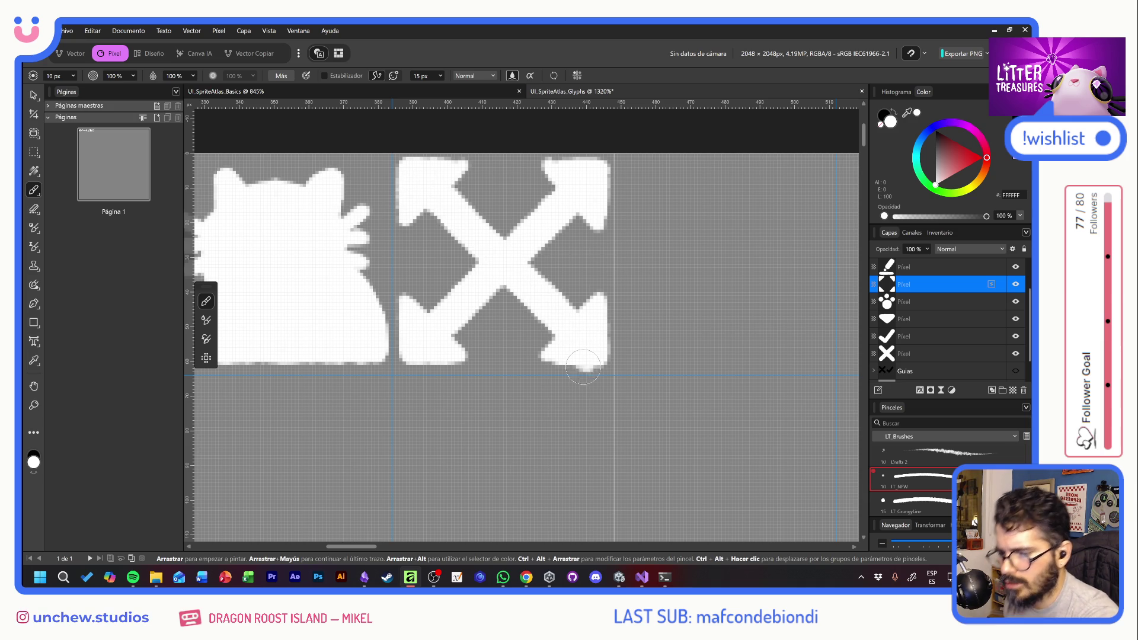
{"action": "left_click", "coordinate": [583, 367]}
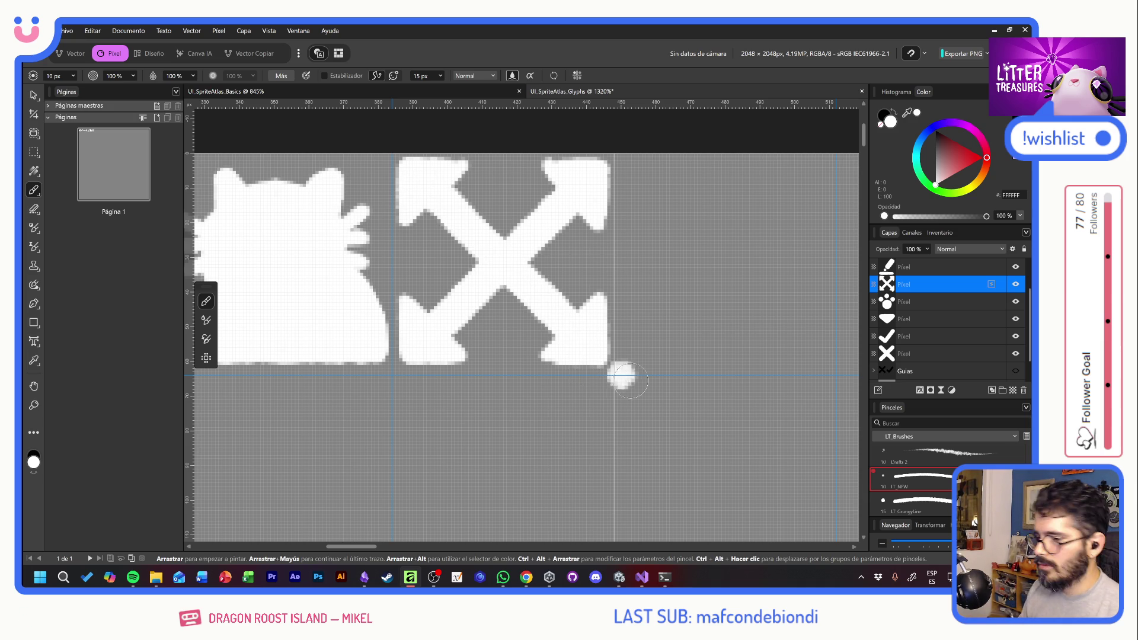
{"action": "key", "text": "x"}
{"action": "key", "text": "v"}
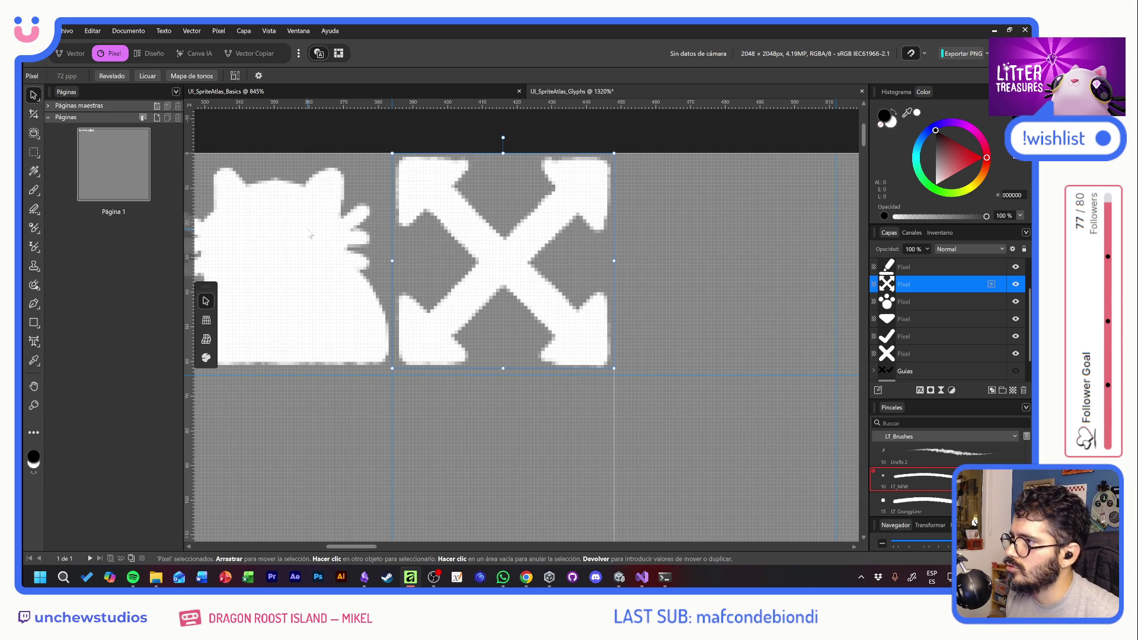
Hide the grey background layer and export a PNG overwriting UI_SpriteAtlas_Glyphs.png
{"action": "scroll", "coordinate": [940, 336], "scroll_direction": "down", "scroll_amount": 1}
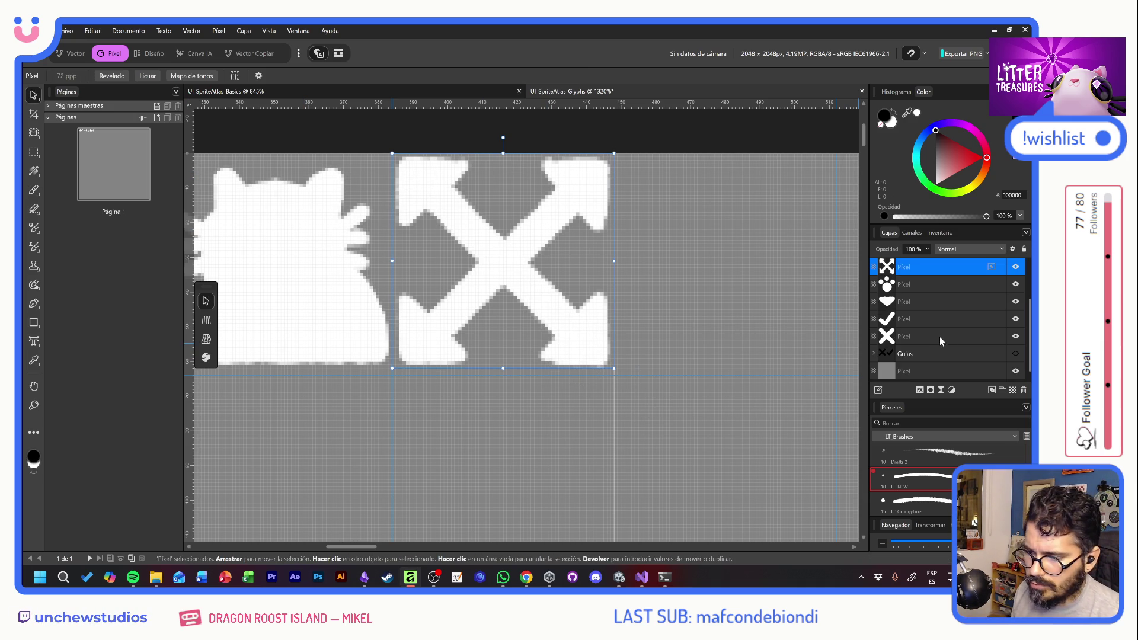
{"action": "left_click", "coordinate": [1015, 371]}
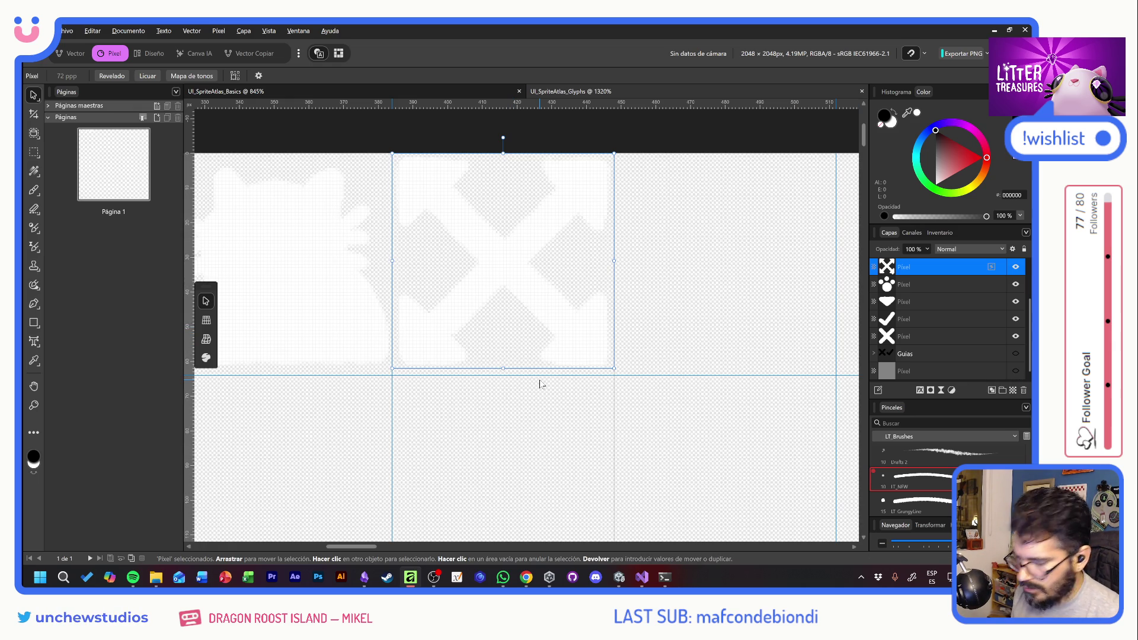
{"action": "left_click", "coordinate": [963, 53]}
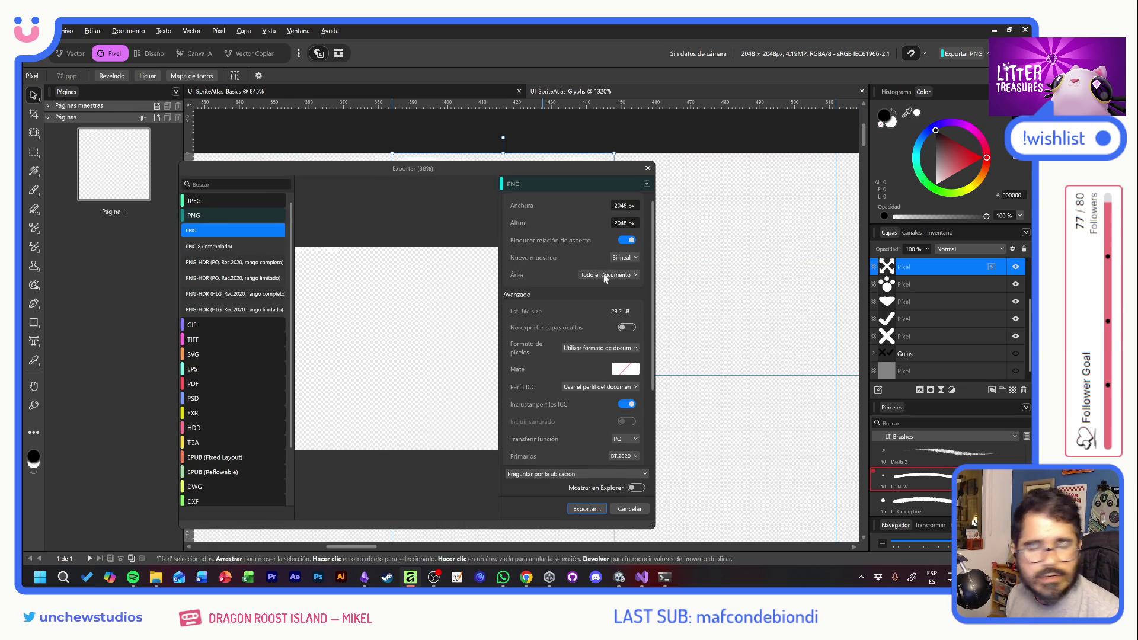
{"action": "left_click", "coordinate": [595, 514]}
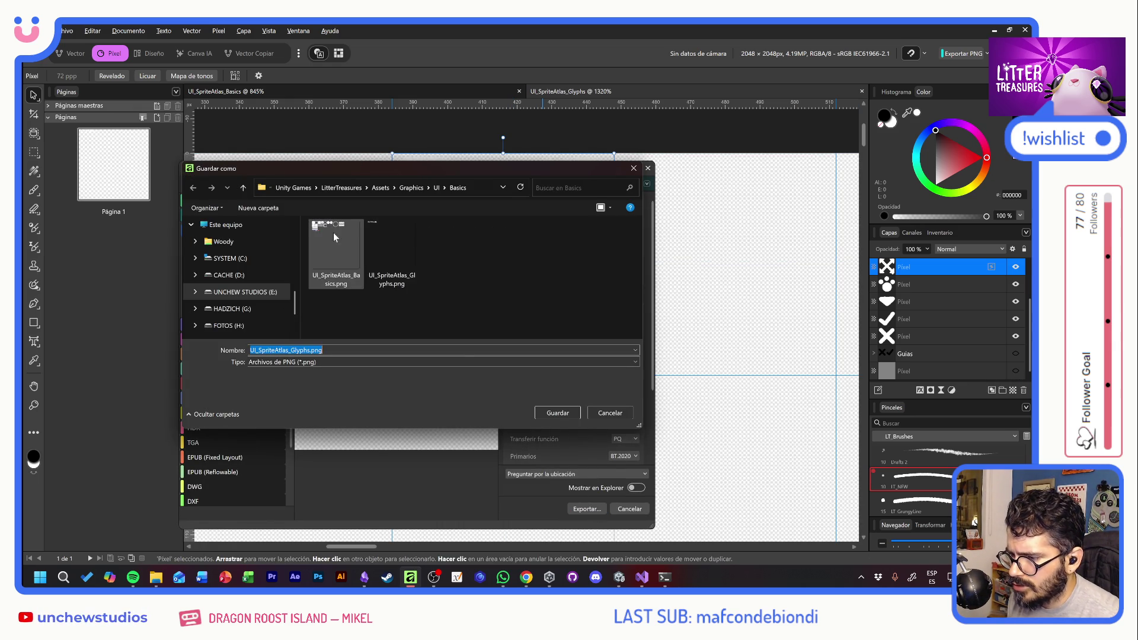
{"action": "double_click", "coordinate": [390, 232]}
{"action": "left_click", "coordinate": [567, 343]}
{"action": "key", "text": "alt+Tab"}
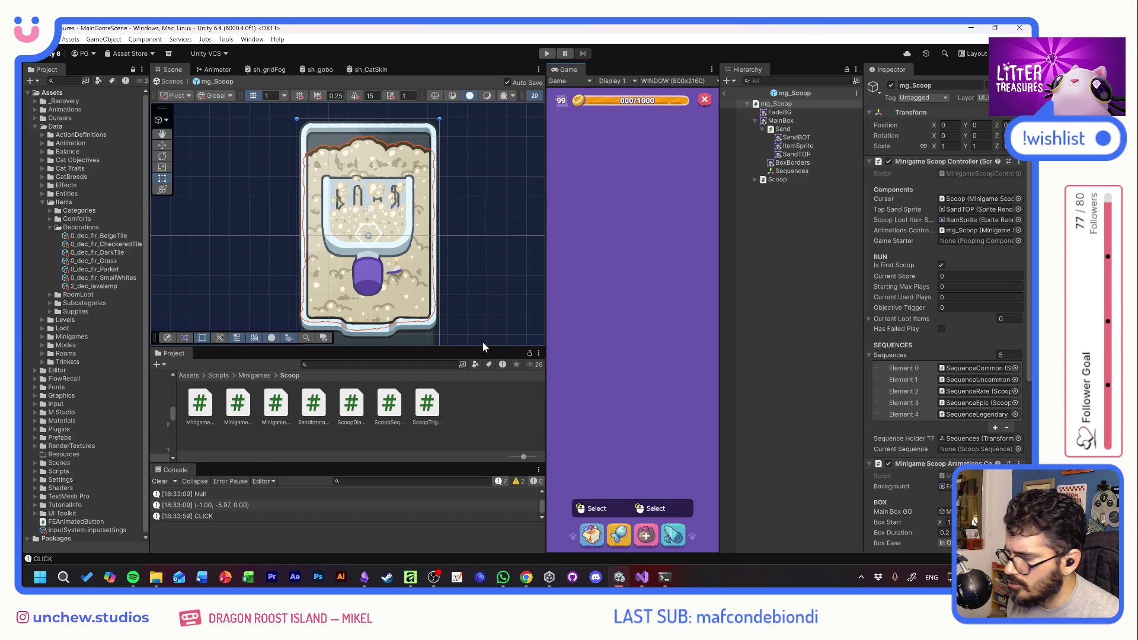
Collapse the Decorations and Items folders and inspect MoveActionDef in ActionDefinitions
{"action": "left_click", "coordinate": [50, 228]}
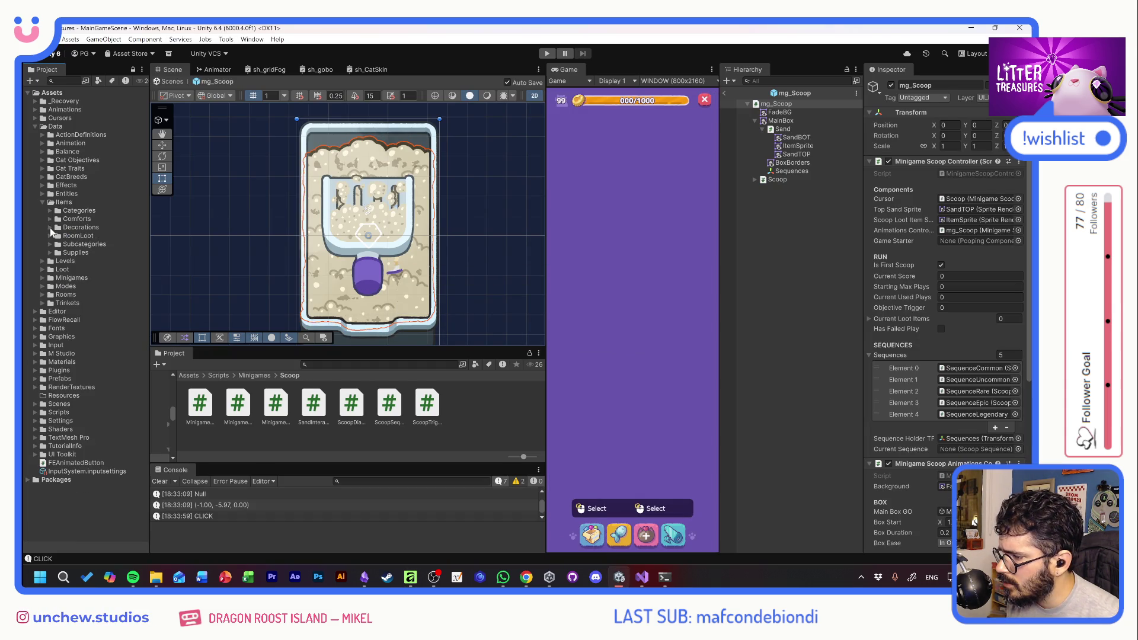
{"action": "left_click", "coordinate": [41, 202]}
{"action": "left_click", "coordinate": [44, 135]}
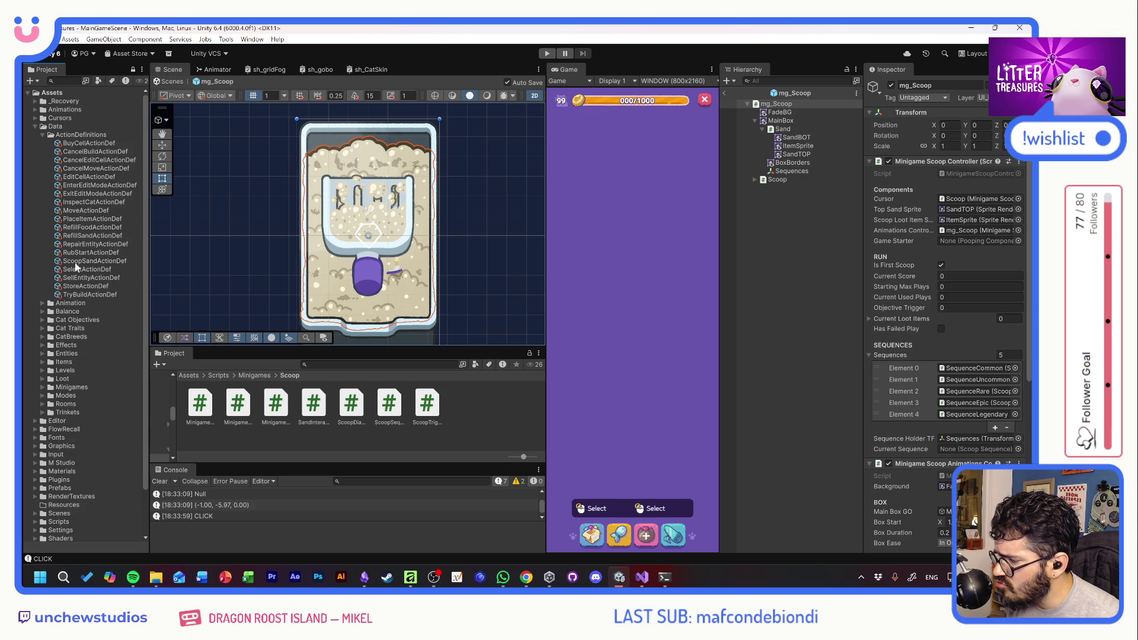
{"action": "left_click", "coordinate": [77, 211]}
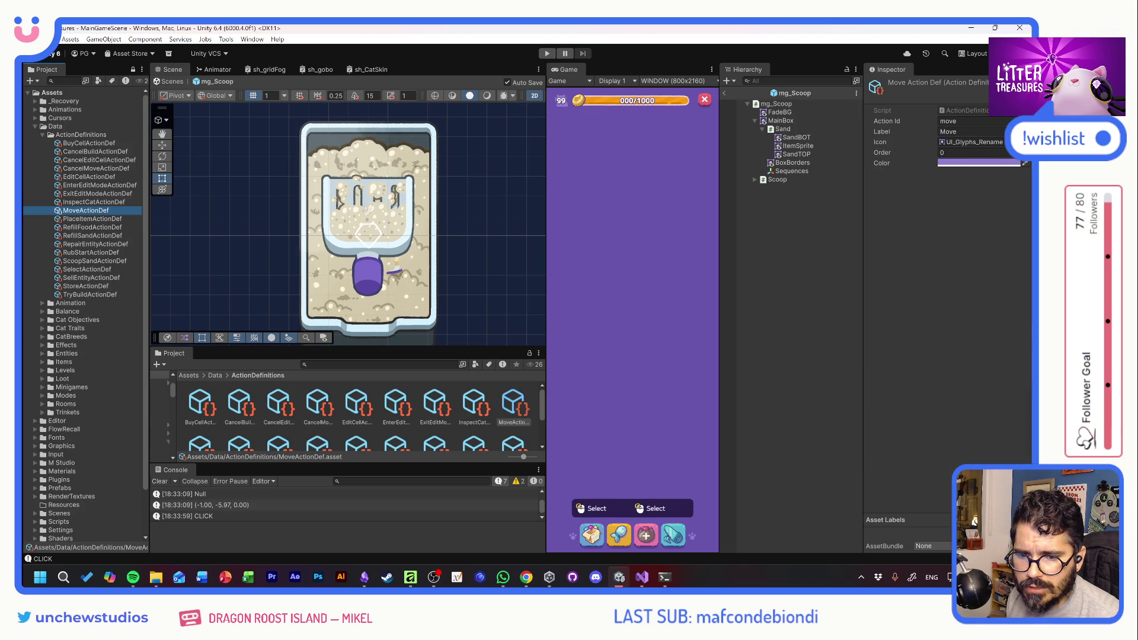
Search 'glyp', open UI_SpriteAtlas_Glyphs in the Sprite Editor, and outline a sprite around the arrows glyph
{"action": "left_click", "coordinate": [380, 365]}
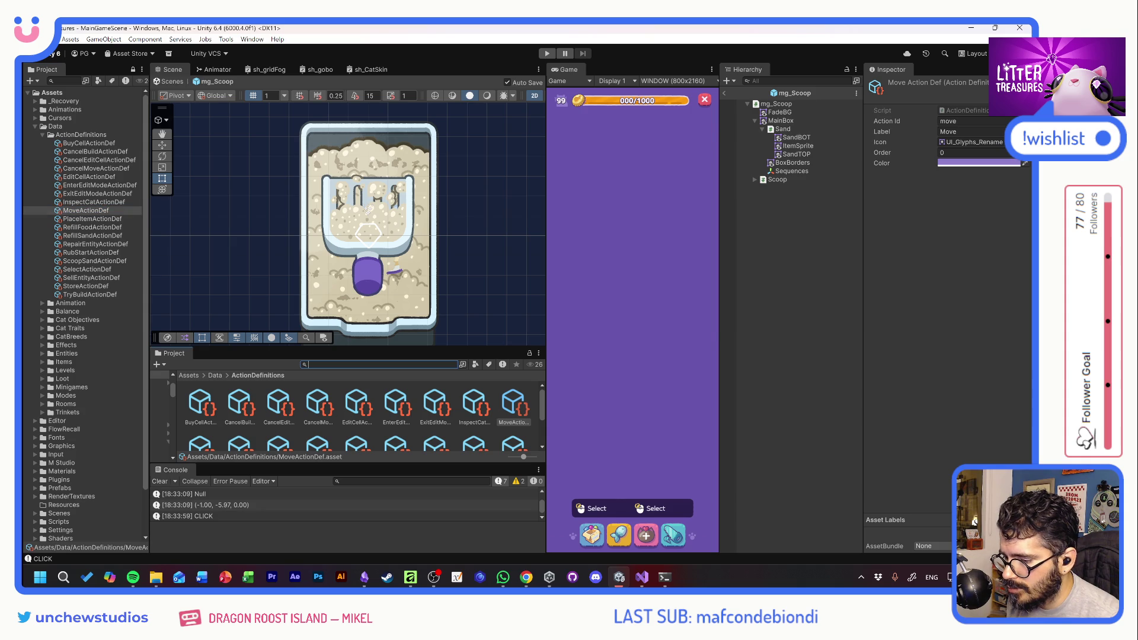
{"action": "type", "text": "glyp"}
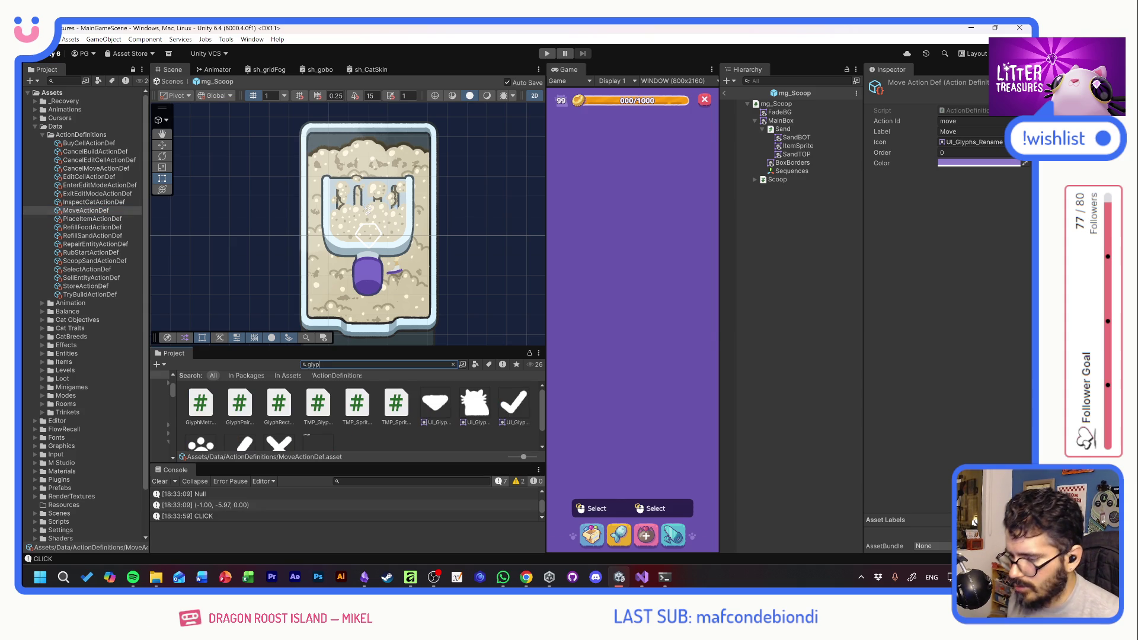
{"action": "left_click", "coordinate": [322, 422]}
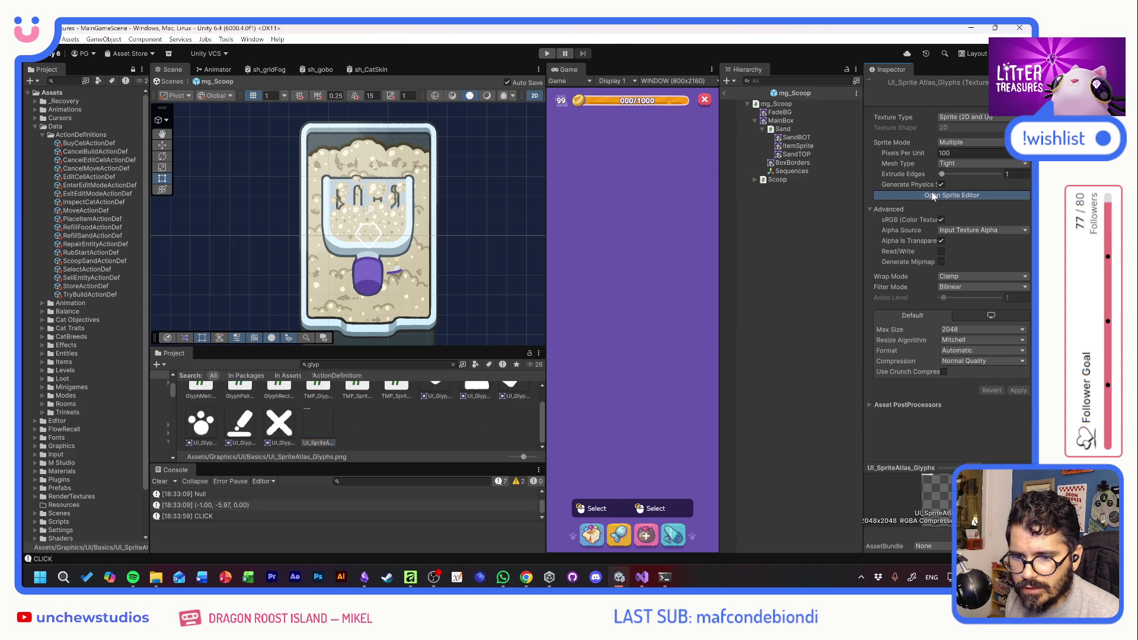
{"action": "left_click", "coordinate": [933, 197]}
{"action": "scroll", "coordinate": [357, 174], "scroll_direction": "up", "scroll_amount": 5}
{"action": "scroll", "coordinate": [358, 172], "scroll_direction": "up", "scroll_amount": 3}
{"action": "left_click_drag", "start_coordinate": [444, 184], "coordinate": [510, 273]}
{"action": "type", "text": "90"}
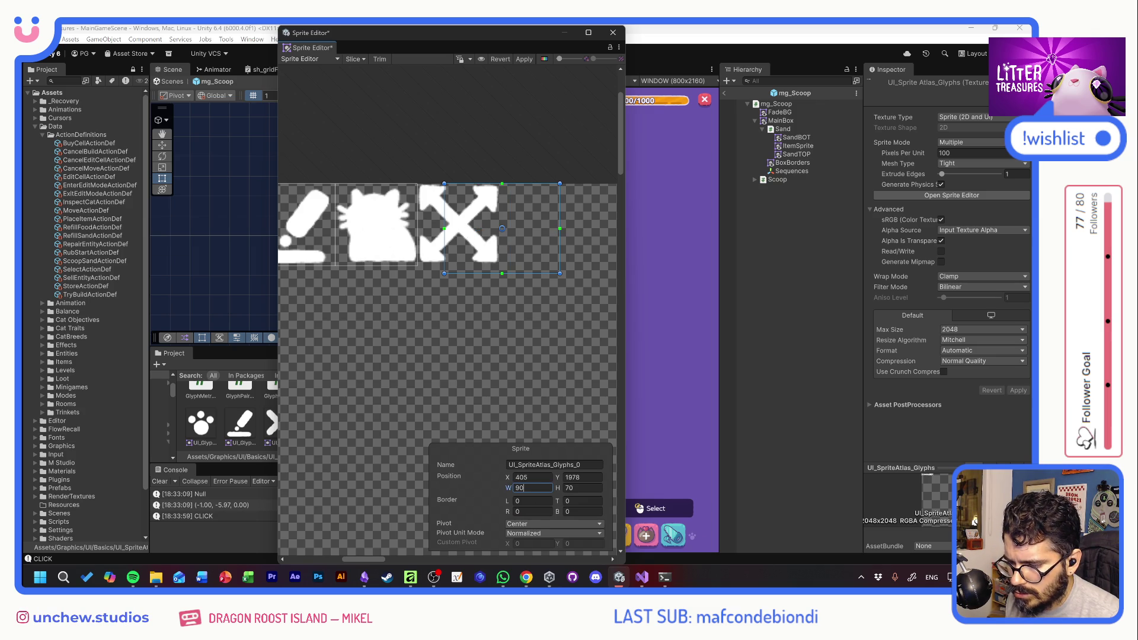
Resize the new sprite to 64×64 and move it onto the arrows glyph
{"action": "key", "text": "Return"}
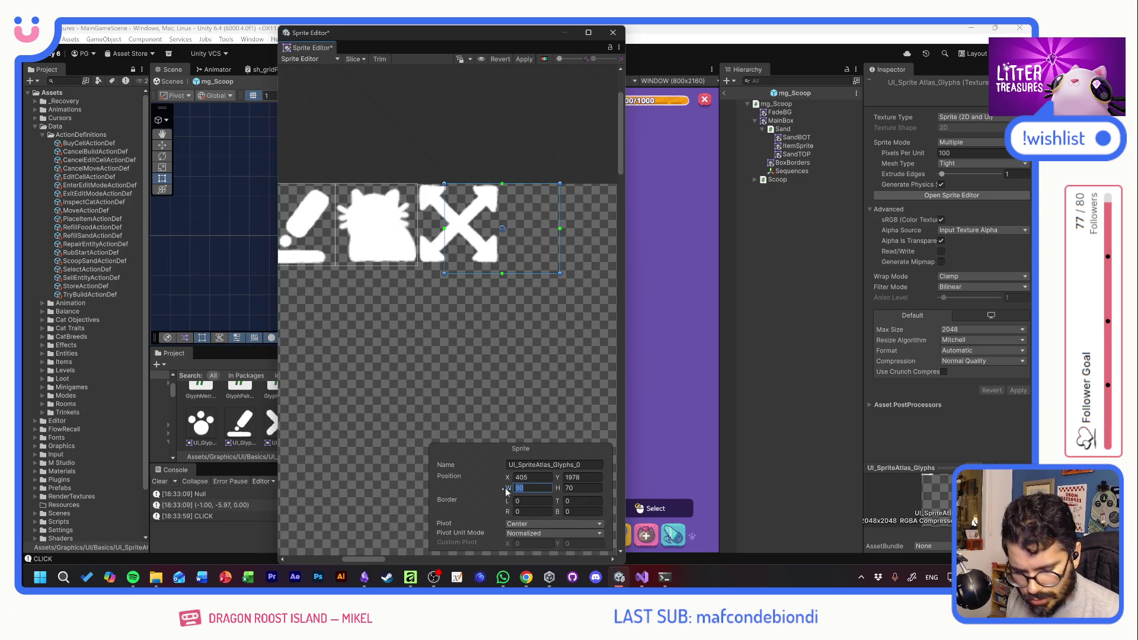
{"action": "type", "text": "64"}
{"action": "left_click_drag", "start_coordinate": [460, 211], "coordinate": [433, 189]}
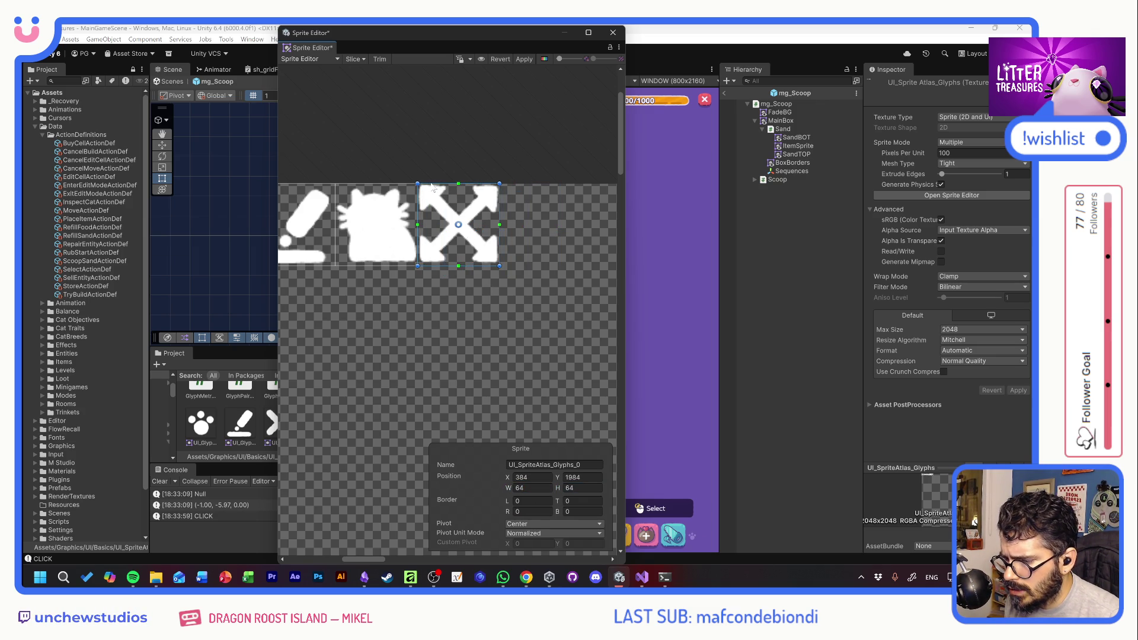
Name the sprite UI_Glyphs_Move, apply the slicing, and close the Sprite Editor
{"action": "left_click", "coordinate": [380, 237]}
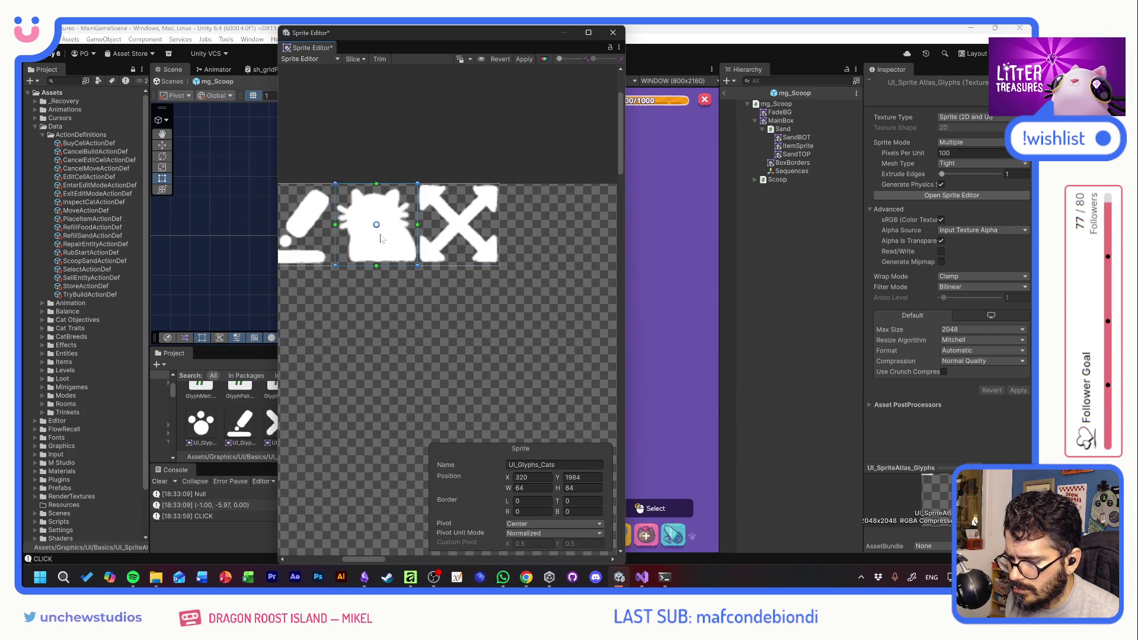
{"action": "left_click", "coordinate": [456, 237]}
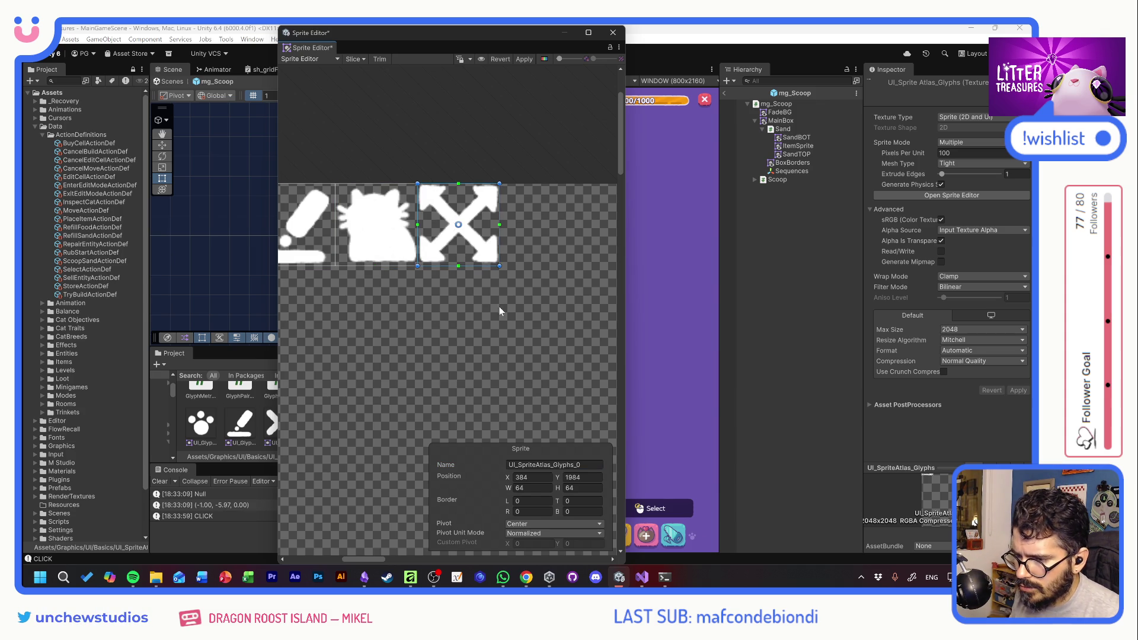
{"action": "type", "text": "UI_Glyphs_Cats"}
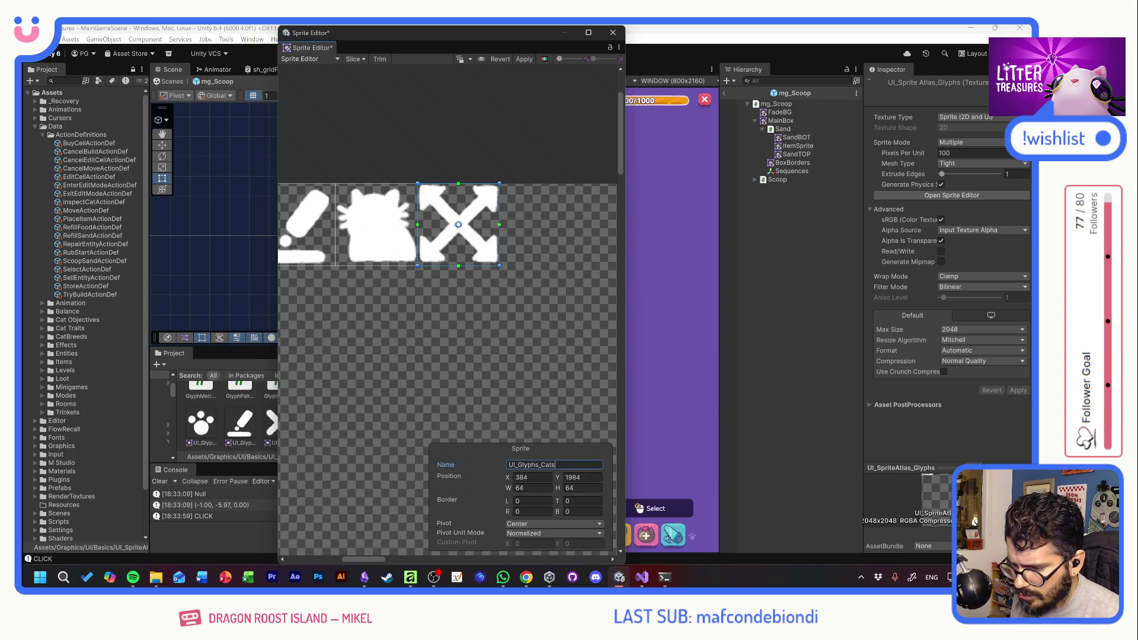
{"action": "key", "text": "BackSpace"}
{"action": "key", "text": "BackSpace"}
{"action": "key", "text": "BackSpace"}
{"action": "type", "text": "Move"}
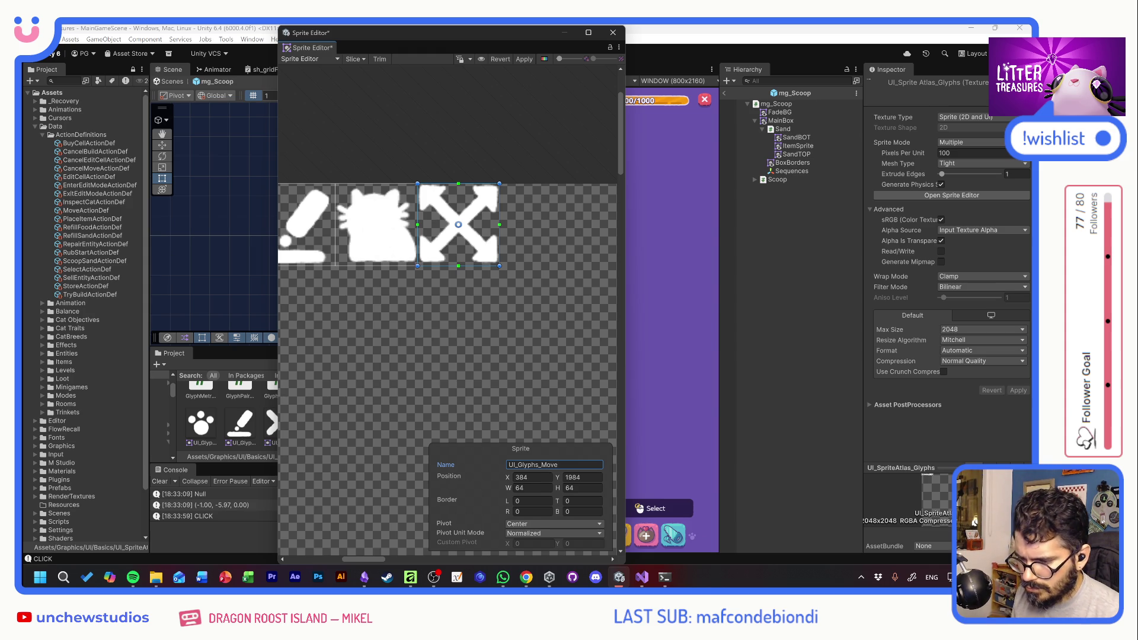
{"action": "left_click", "coordinate": [524, 59]}
{"action": "left_click", "coordinate": [613, 32]}
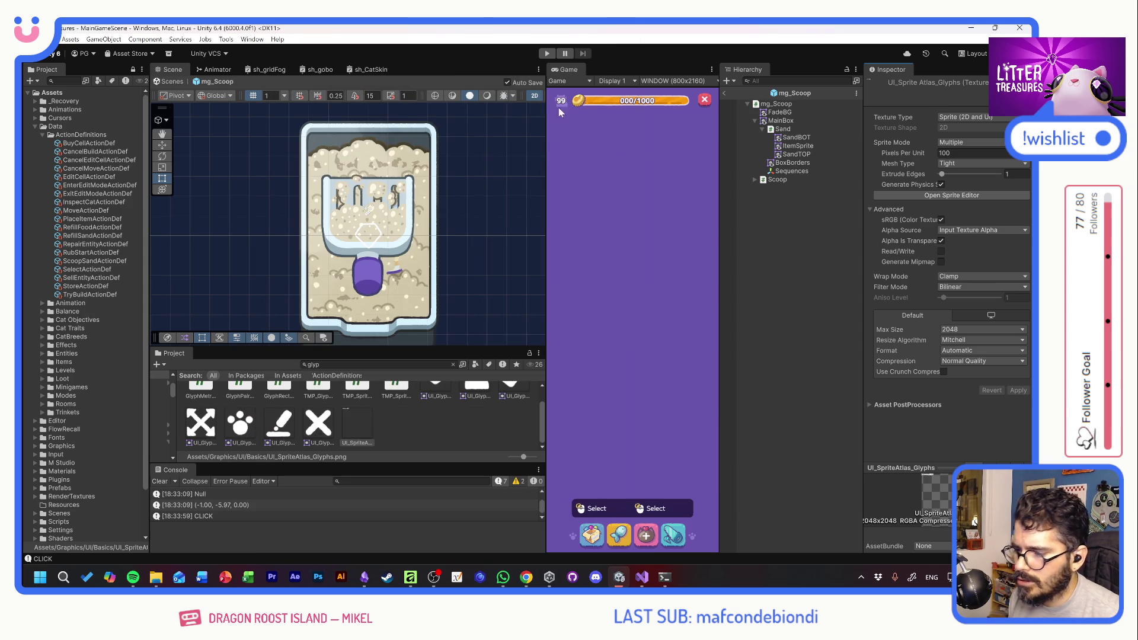
Set MoveActionDef's Icon to the UI_Glyphs_Move sprite and enter Play mode
{"action": "left_click", "coordinate": [75, 212]}
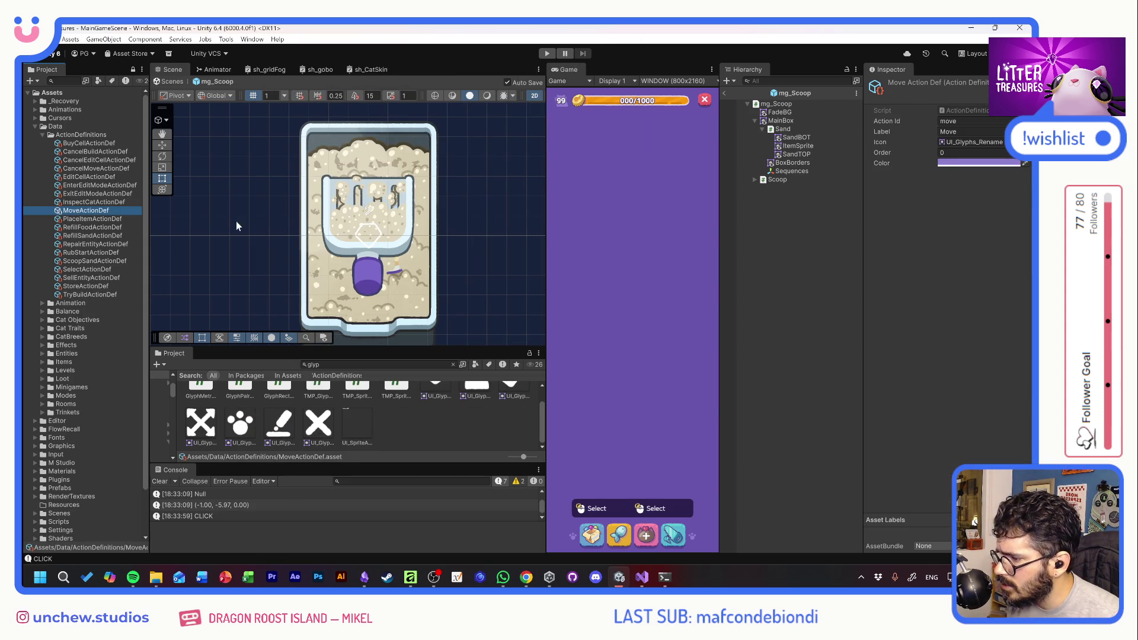
{"action": "left_click", "coordinate": [1025, 143]}
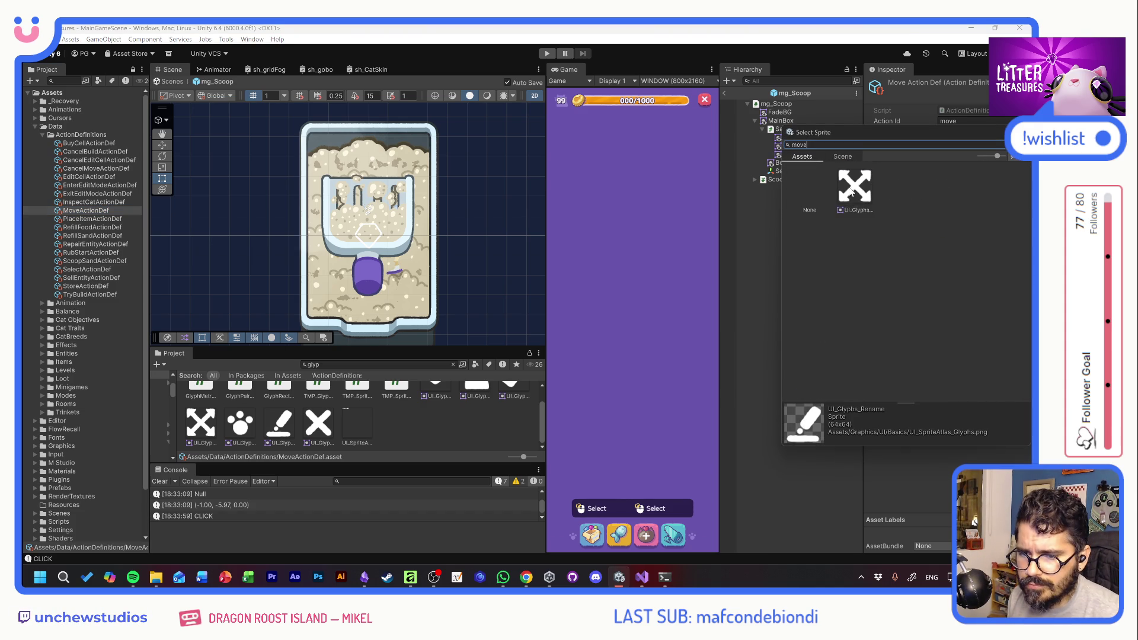
{"action": "double_click", "coordinate": [849, 186]}
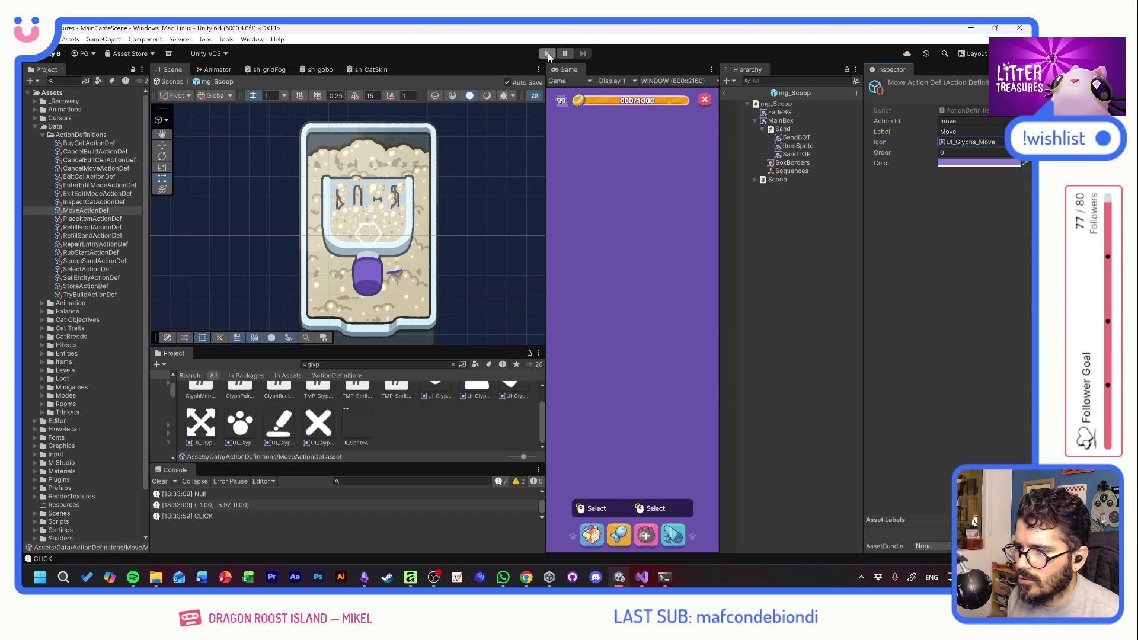
{"action": "left_click", "coordinate": [548, 52]}
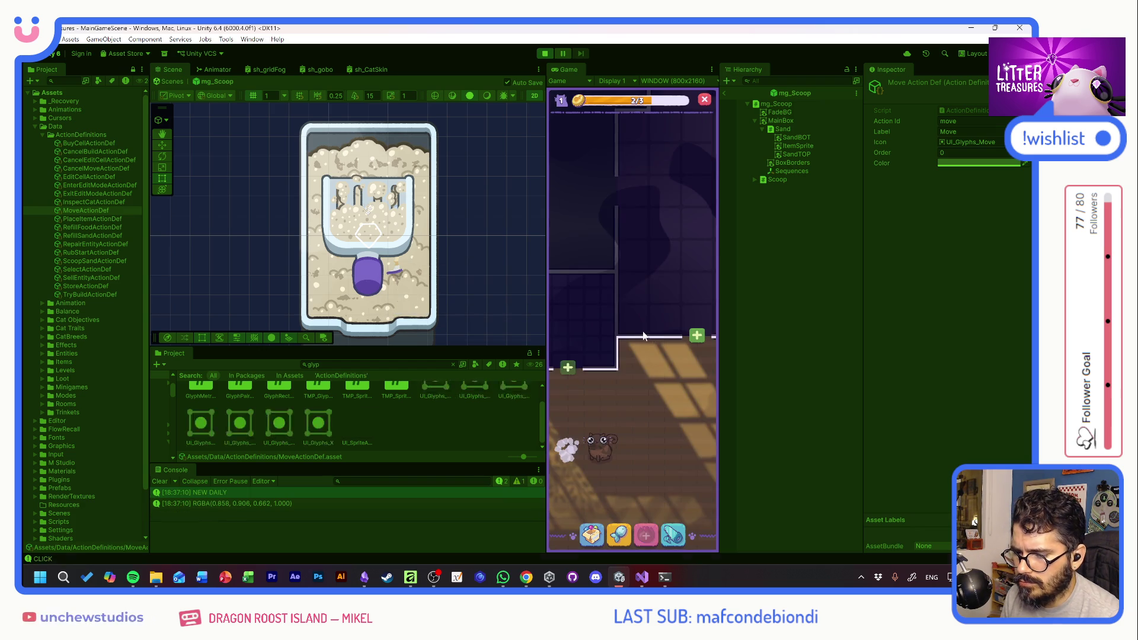
Check the new move icon in the food dish's edit mode, then stop the playtest
{"action": "left_click", "coordinate": [597, 320]}
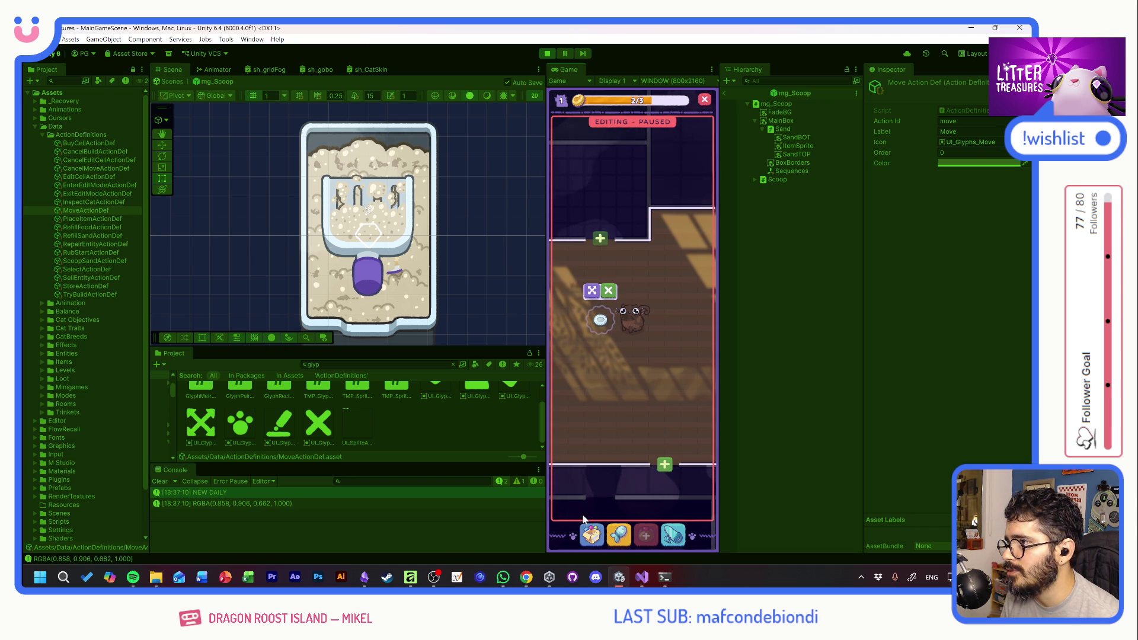
{"action": "left_click", "coordinate": [617, 377]}
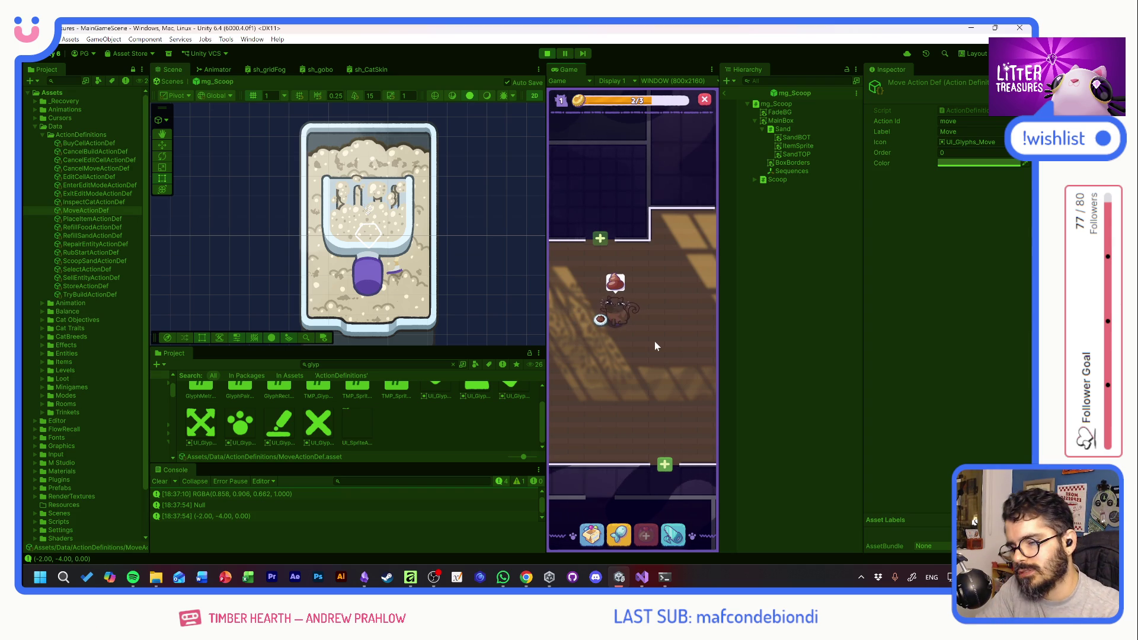
{"action": "left_click", "coordinate": [553, 56]}
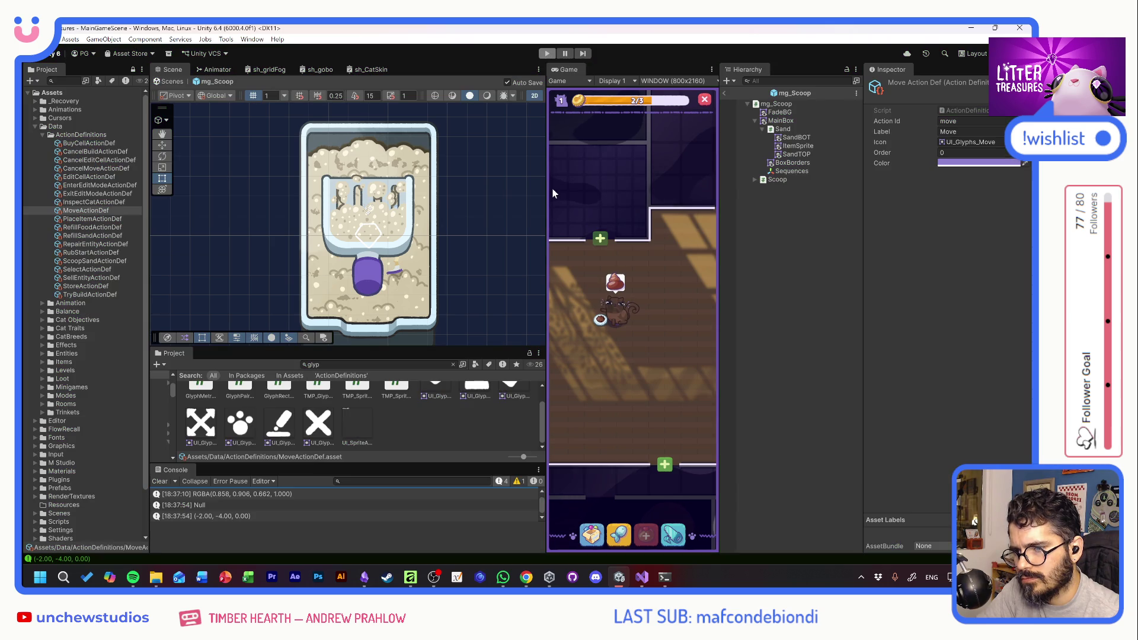
{"action": "left_click", "coordinate": [573, 578]}
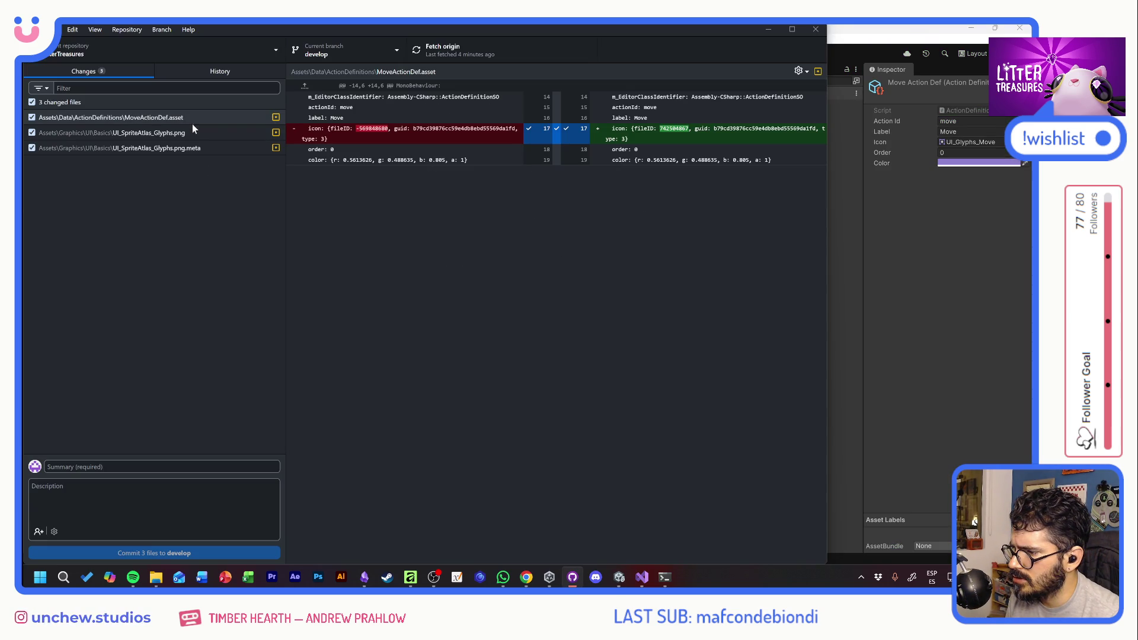
Commit the three changed files to develop as 'Move Glyph' and push to origin
{"action": "left_click", "coordinate": [119, 467]}
{"action": "type", "text": "Move"}
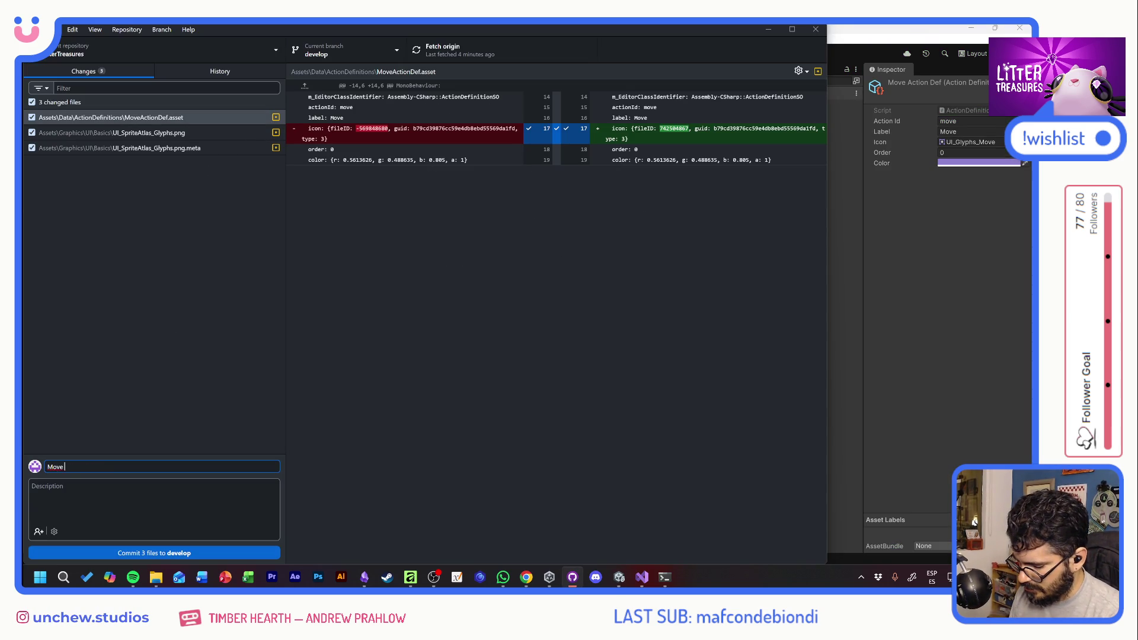
{"action": "type", "text": "h"}
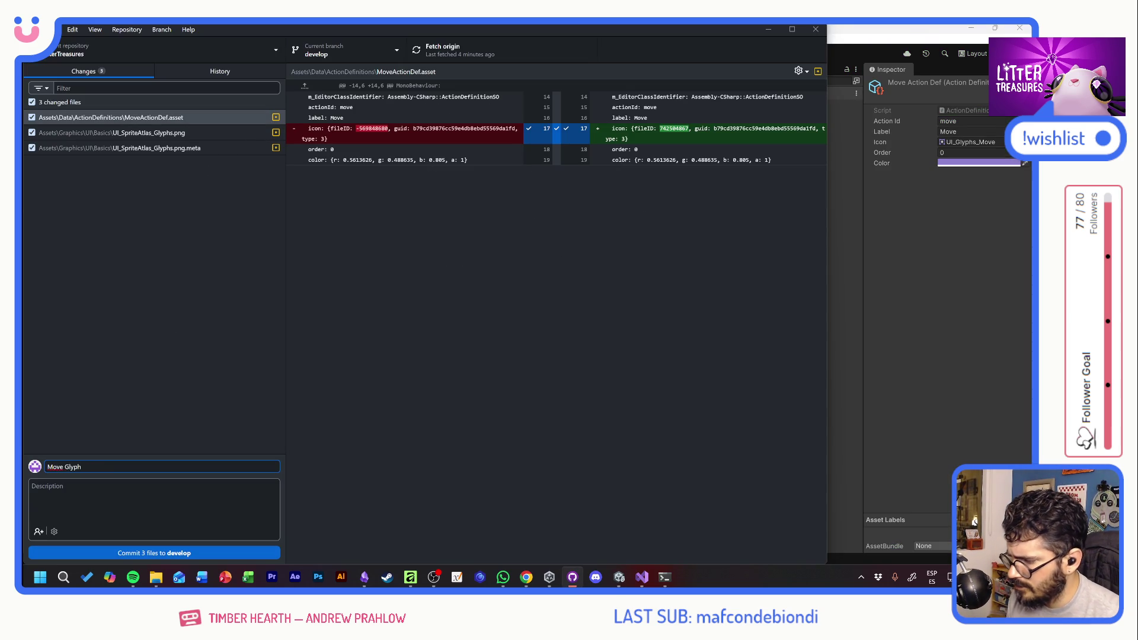
{"action": "left_click", "coordinate": [125, 553]}
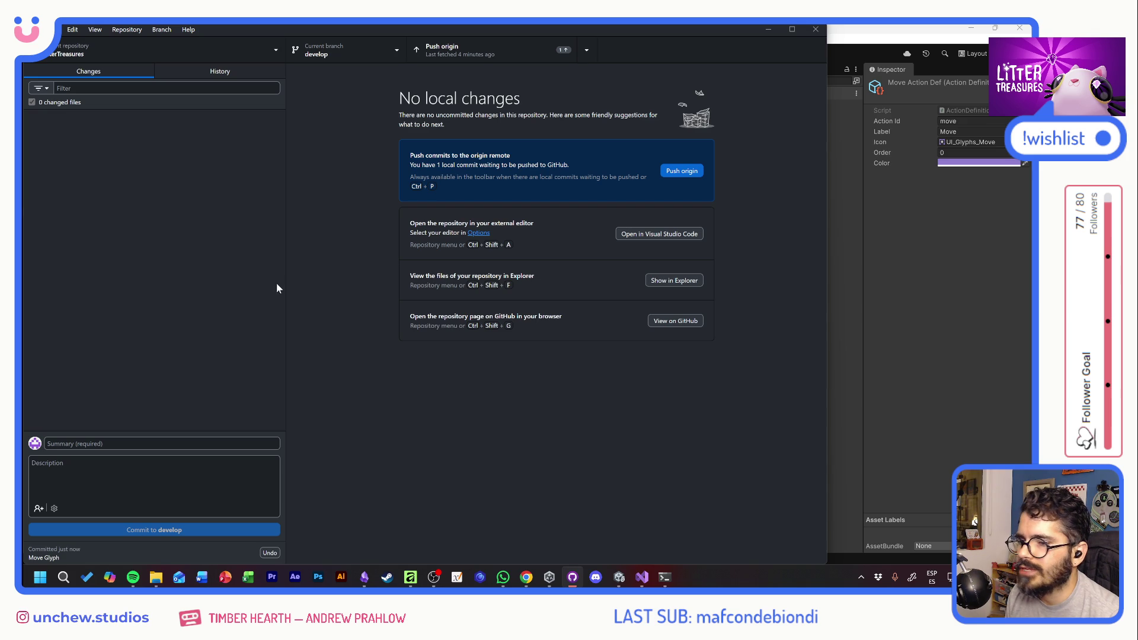
{"action": "left_click", "coordinate": [454, 45]}
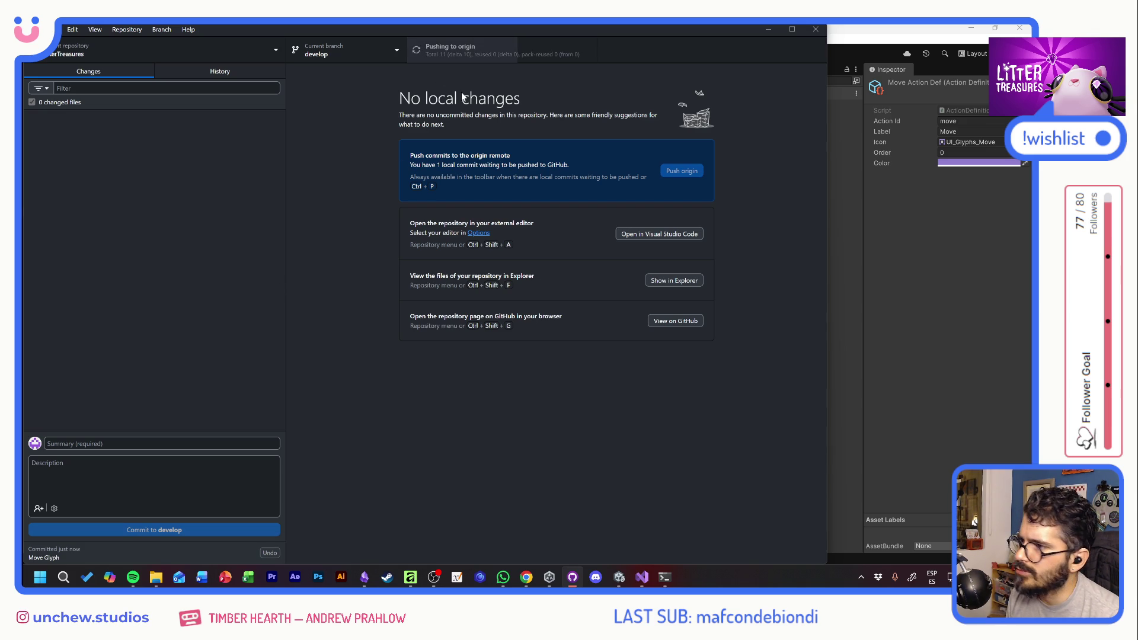
{"action": "left_click", "coordinate": [889, 38]}
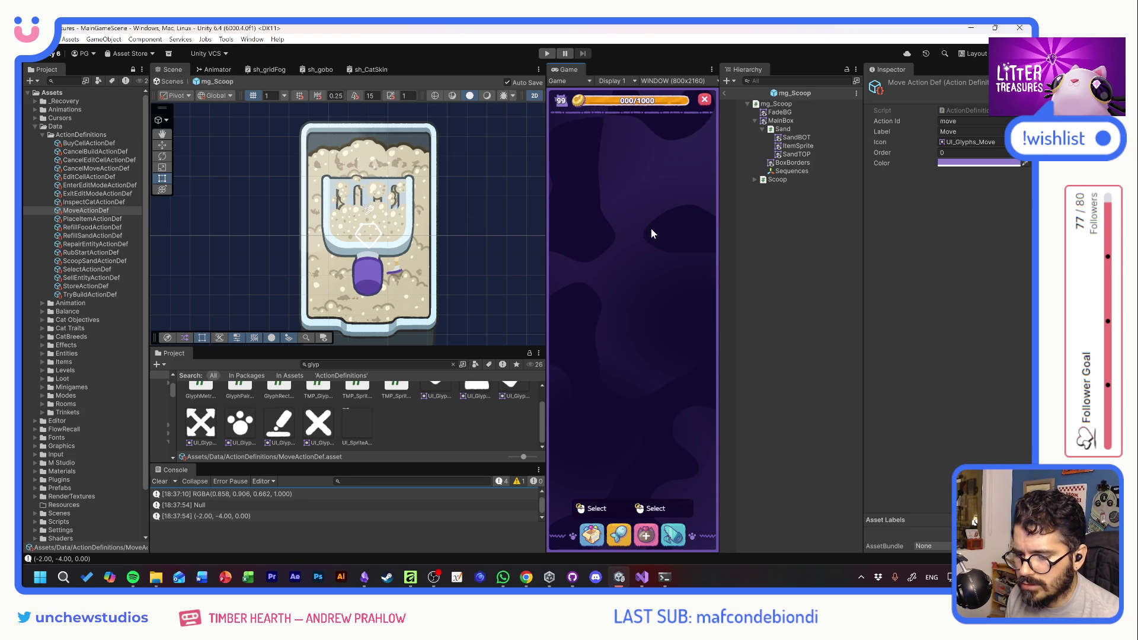
Start the game and select the food bowl to check its status bars
{"action": "left_click", "coordinate": [546, 54]}
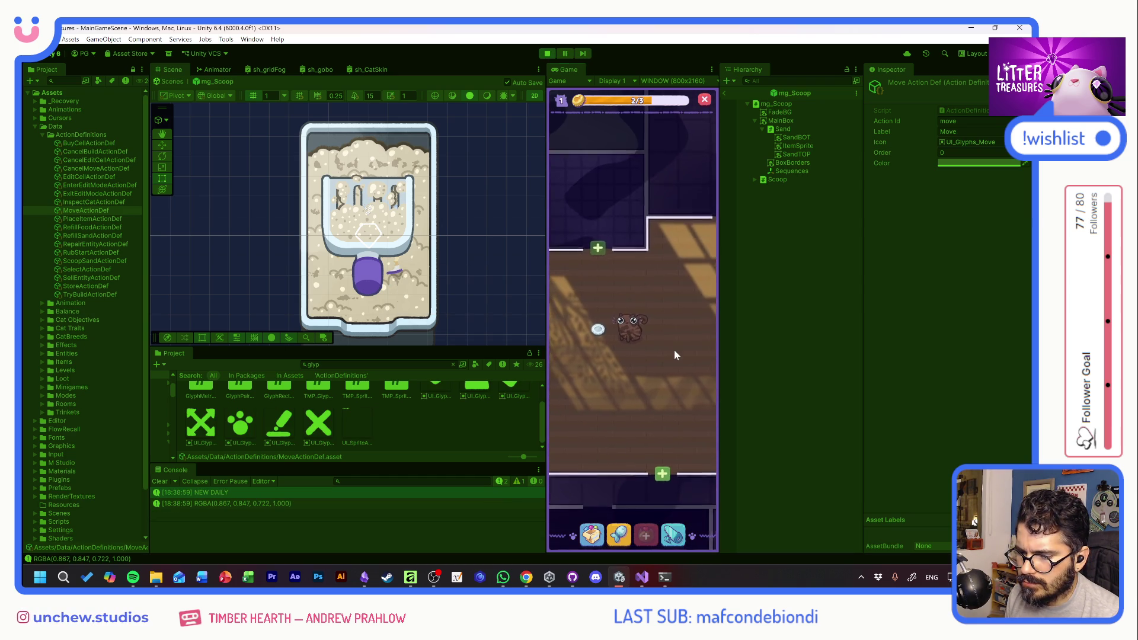
{"action": "left_click", "coordinate": [600, 321]}
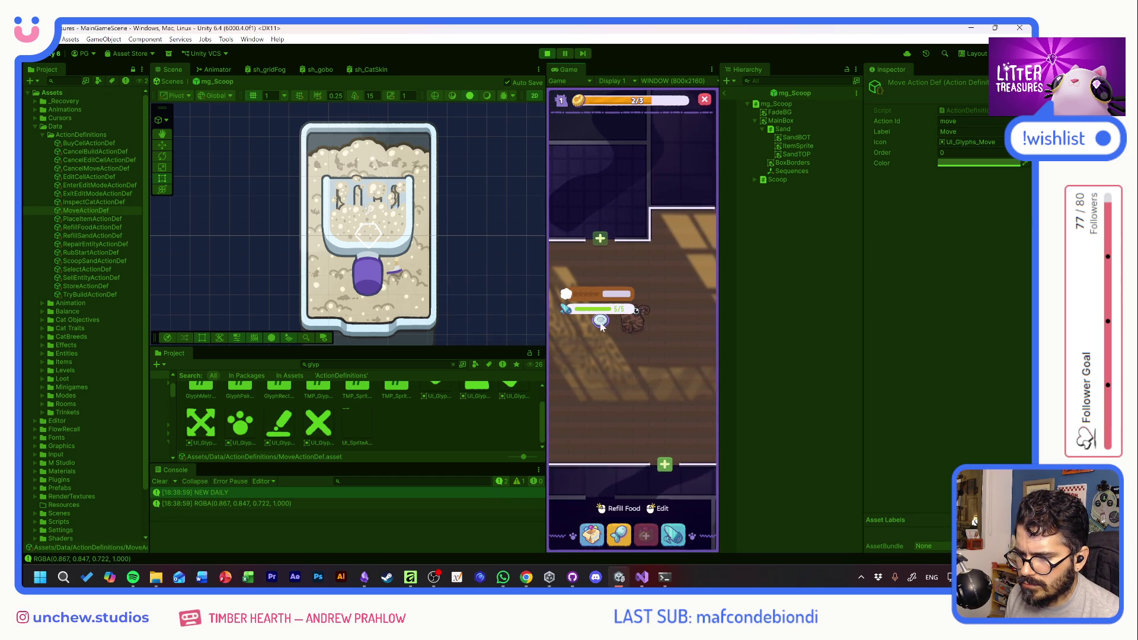
{"action": "left_click", "coordinate": [591, 321]}
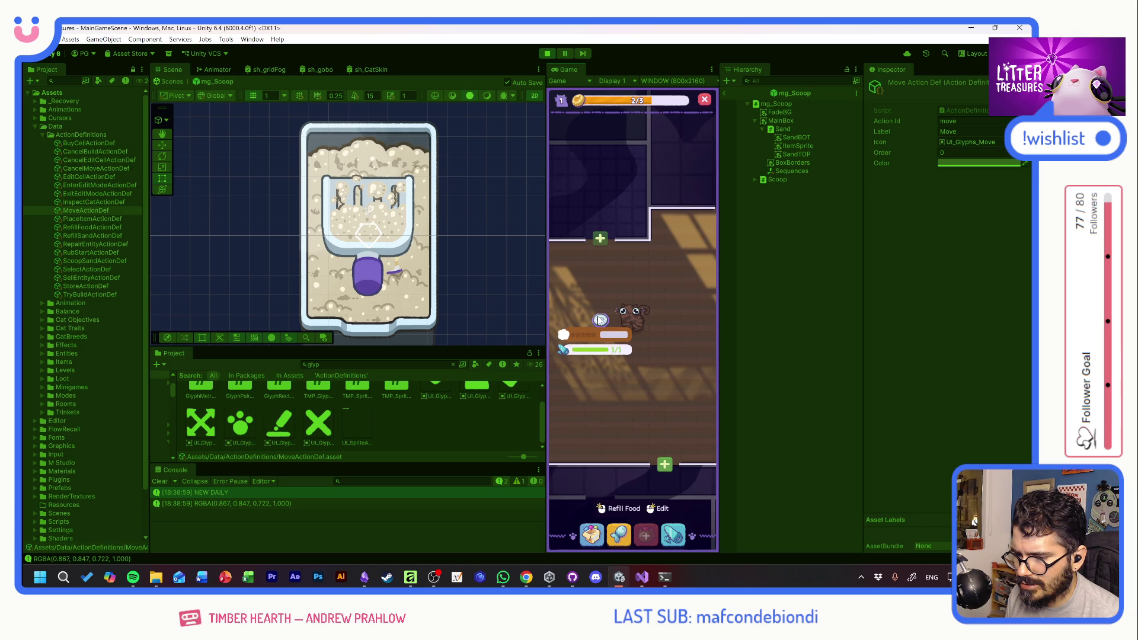
{"action": "left_click", "coordinate": [603, 301]}
{"action": "left_click", "coordinate": [601, 320]}
{"action": "left_click", "coordinate": [598, 353]}
{"action": "left_click", "coordinate": [601, 323]}
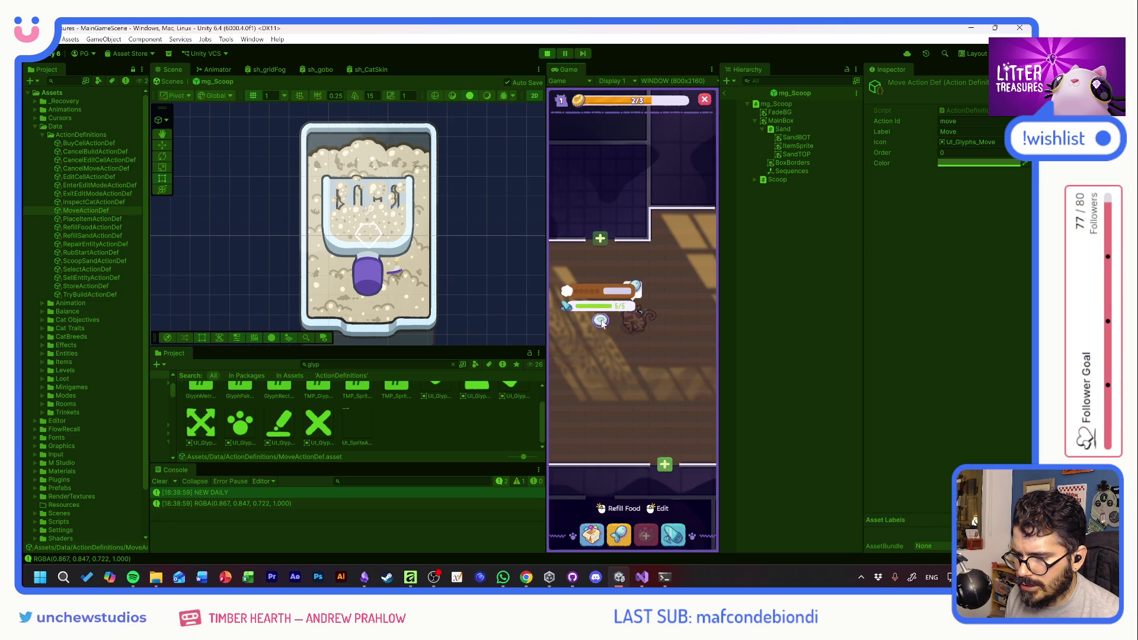
{"action": "left_click", "coordinate": [684, 205]}
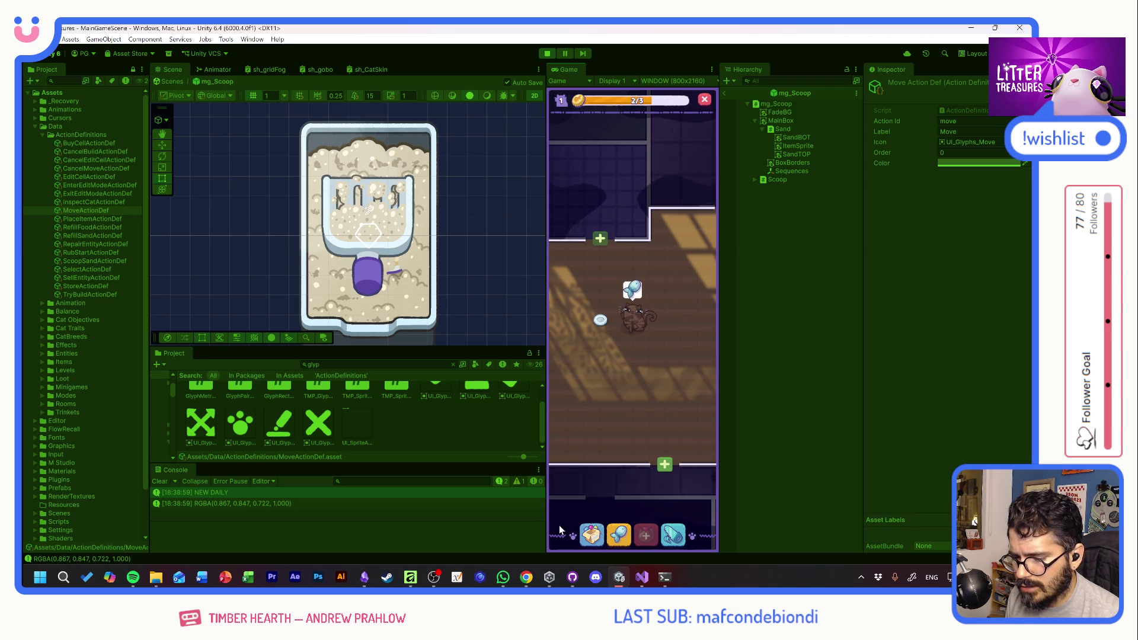
Unlock the upper room, then spend three hearts to adopt a new cat
{"action": "left_click_drag", "start_coordinate": [642, 374], "coordinate": [676, 409]}
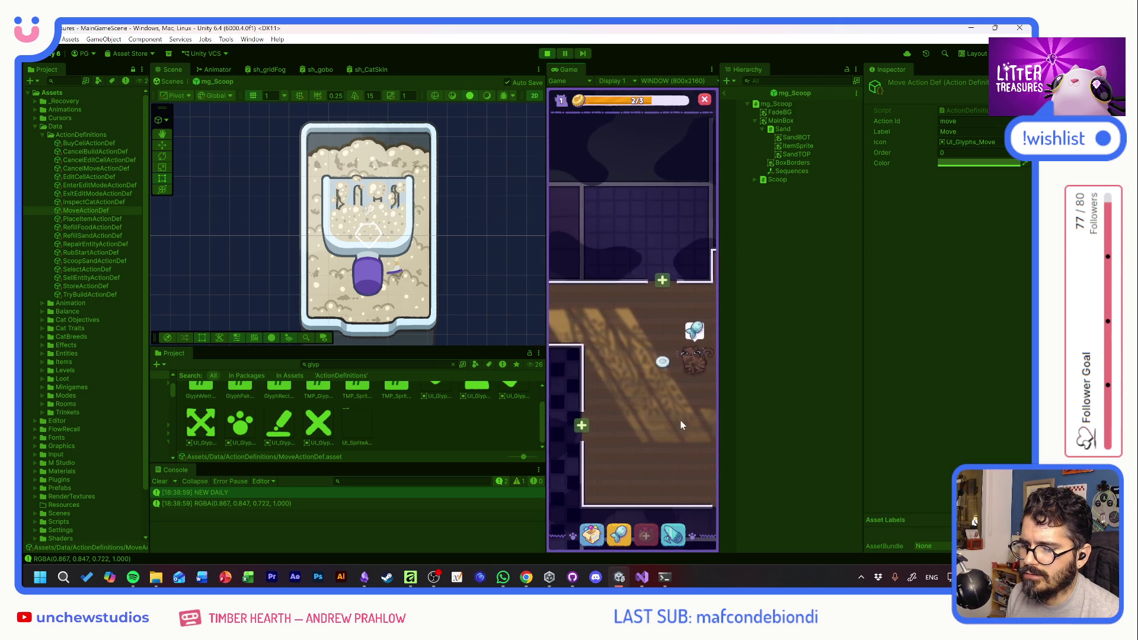
{"action": "scroll", "coordinate": [681, 420], "scroll_direction": "down", "scroll_amount": 3}
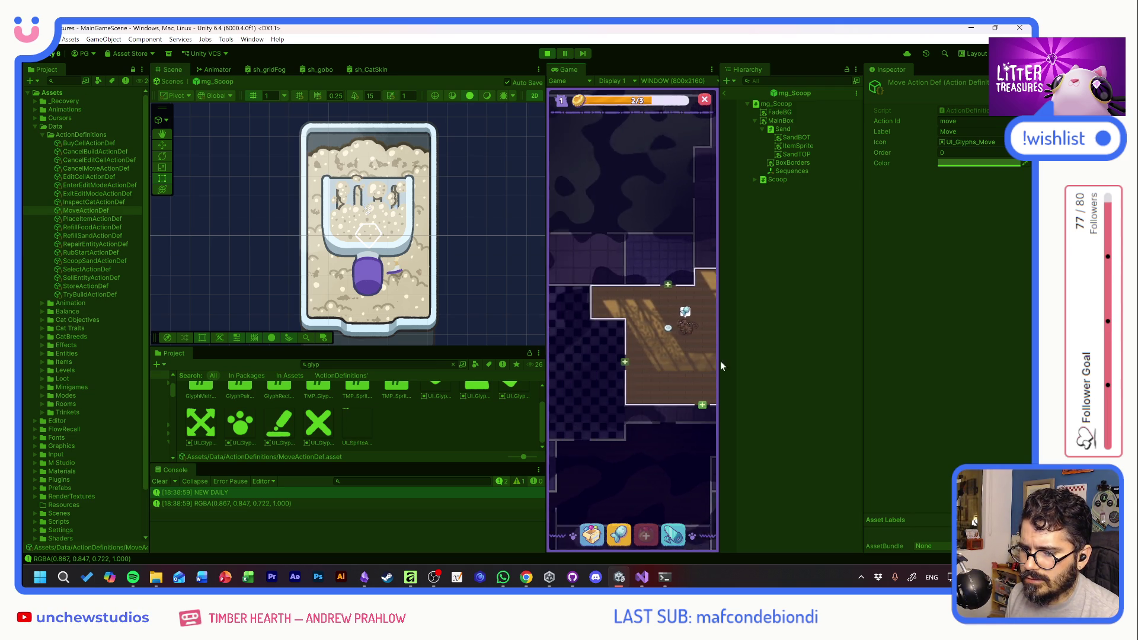
{"action": "mouse_move", "coordinate": [722, 366]}
{"action": "left_mouse_down"}
{"action": "mouse_move", "coordinate": [861, 361]}
{"action": "mouse_move", "coordinate": [650, 355]}
{"action": "mouse_move", "coordinate": [842, 367]}
{"action": "mouse_move", "coordinate": [660, 375]}
{"action": "left_mouse_up"}
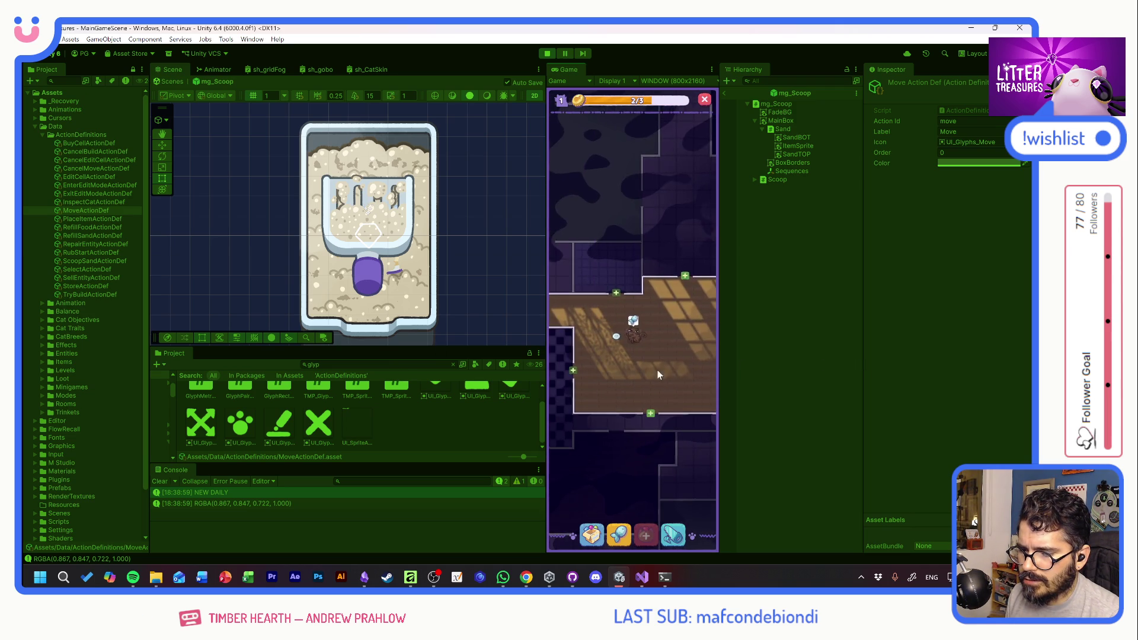
{"action": "scroll", "coordinate": [652, 367], "scroll_direction": "up", "scroll_amount": 5}
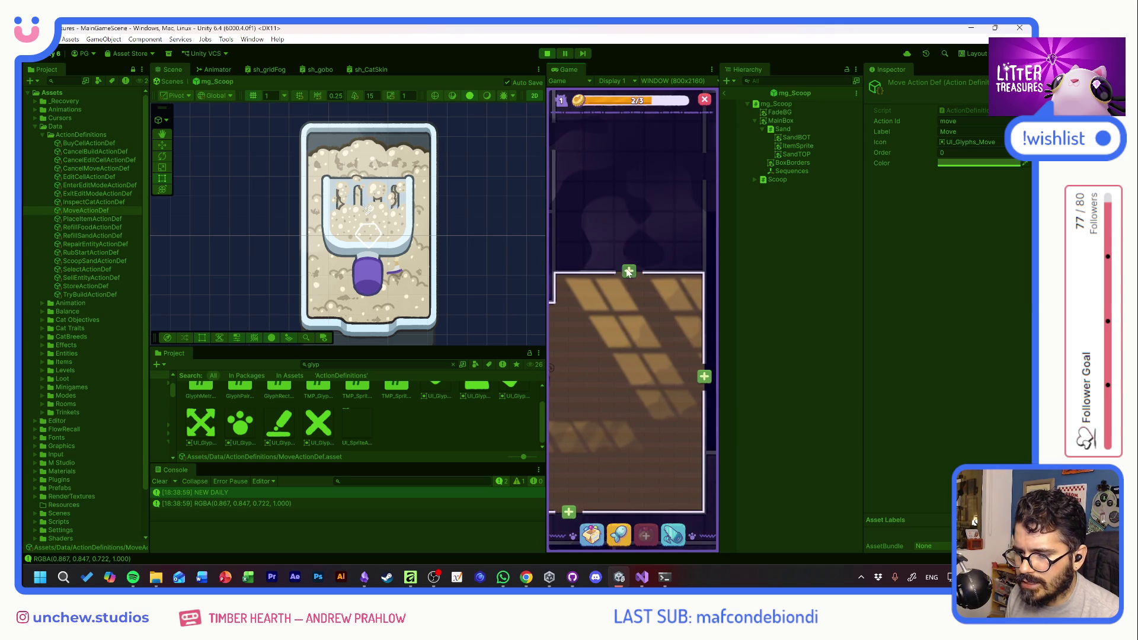
{"action": "left_click", "coordinate": [629, 271]}
{"action": "left_click", "coordinate": [630, 381]}
{"action": "left_click_drag", "start_coordinate": [634, 180], "coordinate": [641, 435]}
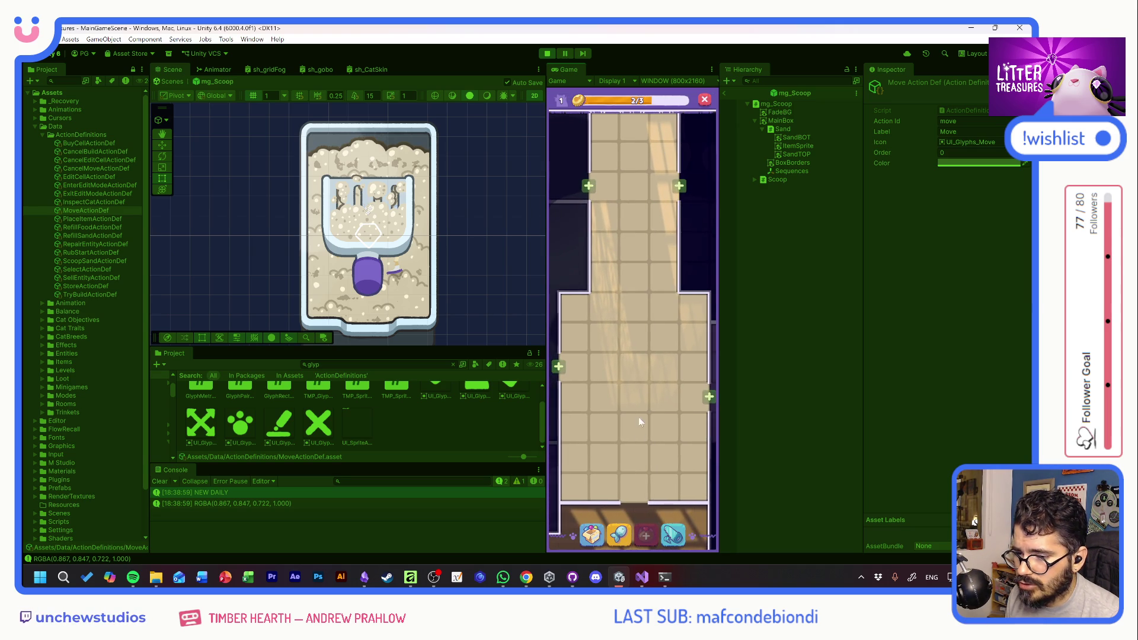
{"action": "mouse_move", "coordinate": [633, 347]}
{"action": "left_mouse_down"}
{"action": "mouse_move", "coordinate": [646, 303]}
{"action": "mouse_move", "coordinate": [578, 390]}
{"action": "left_mouse_up"}
{"action": "mouse_move", "coordinate": [612, 309]}
{"action": "left_mouse_down"}
{"action": "mouse_move", "coordinate": [663, 272]}
{"action": "mouse_move", "coordinate": [518, 169]}
{"action": "left_mouse_up"}
{"action": "mouse_move", "coordinate": [673, 310]}
{"action": "left_mouse_down"}
{"action": "mouse_move", "coordinate": [457, 272]}
{"action": "mouse_move", "coordinate": [737, 261]}
{"action": "mouse_move", "coordinate": [635, 275]}
{"action": "mouse_move", "coordinate": [594, 350]}
{"action": "mouse_move", "coordinate": [617, 369]}
{"action": "left_mouse_up"}
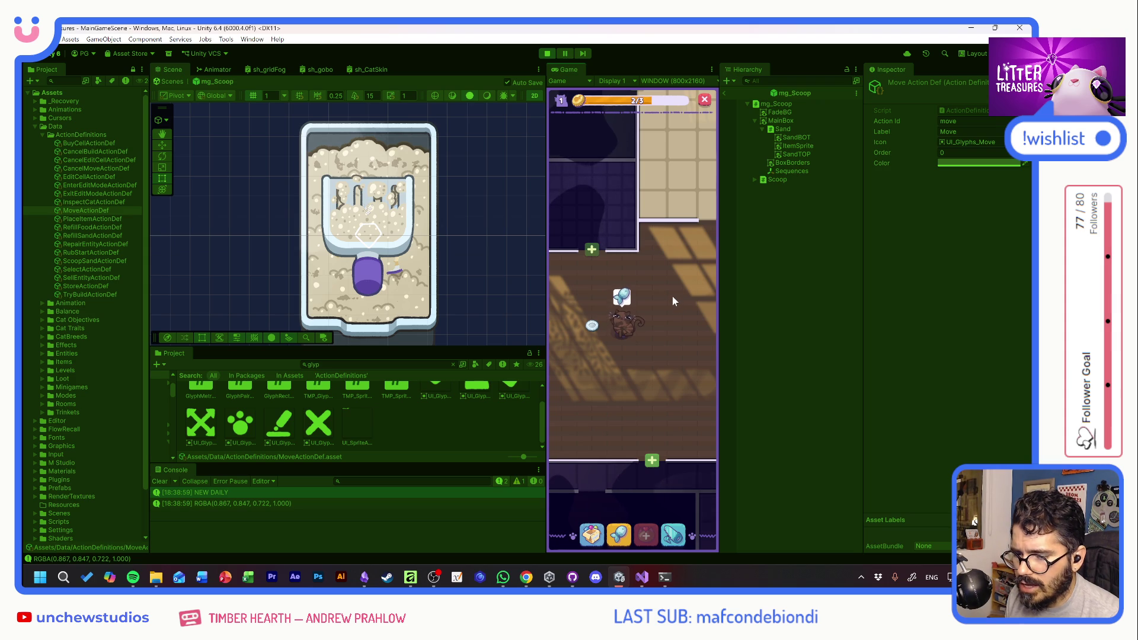
{"action": "left_click", "coordinate": [646, 535]}
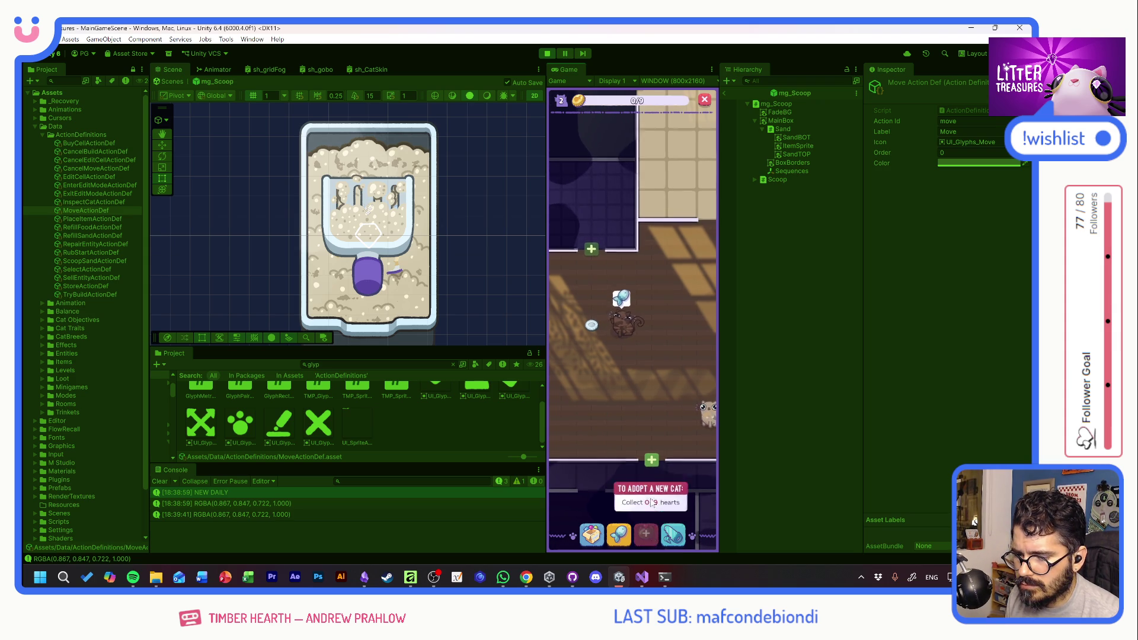
Open and close the profiles of the cats TURUTIO and QUINUITA
{"action": "left_click", "coordinate": [633, 329]}
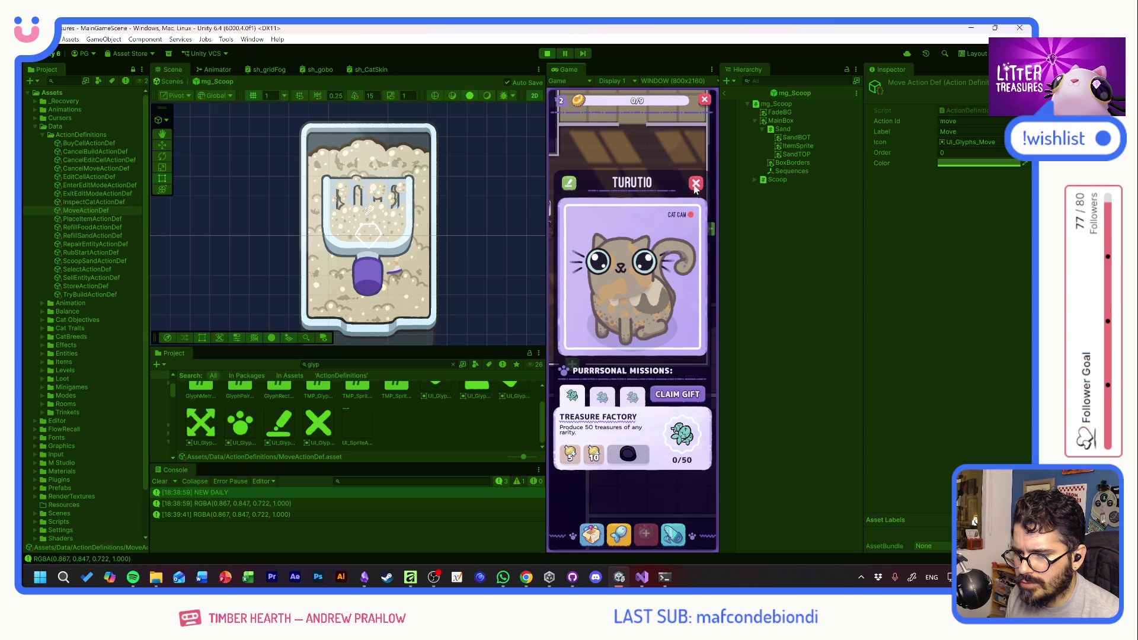
{"action": "left_click", "coordinate": [610, 257]}
{"action": "left_click_drag", "start_coordinate": [610, 258], "coordinate": [612, 275]}
{"action": "left_click", "coordinate": [612, 275]}
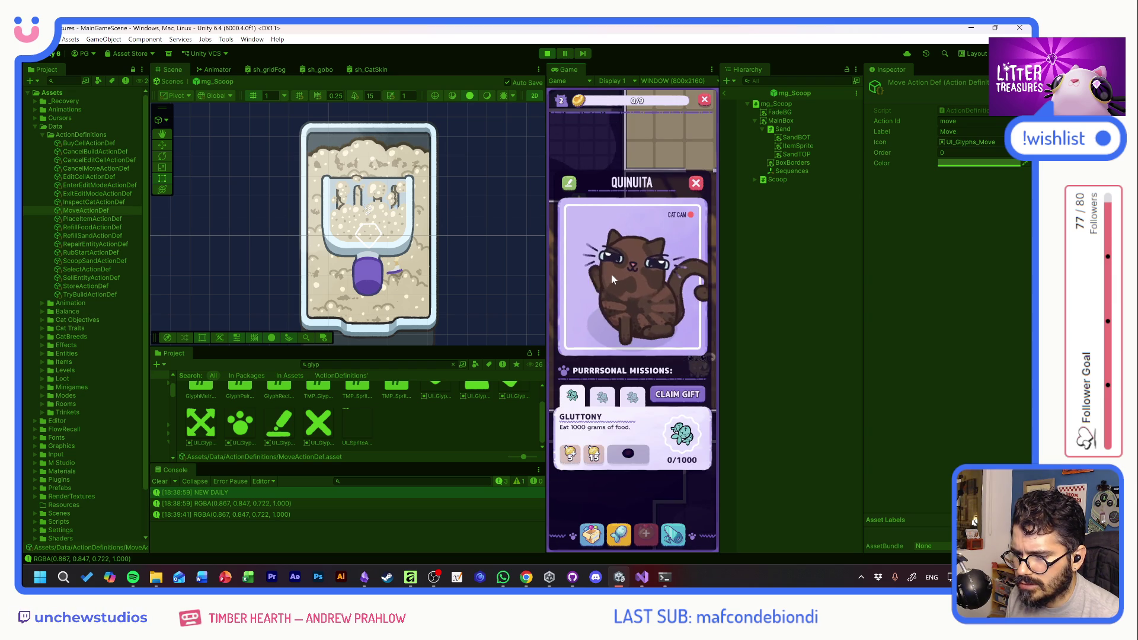
{"action": "left_click", "coordinate": [682, 272]}
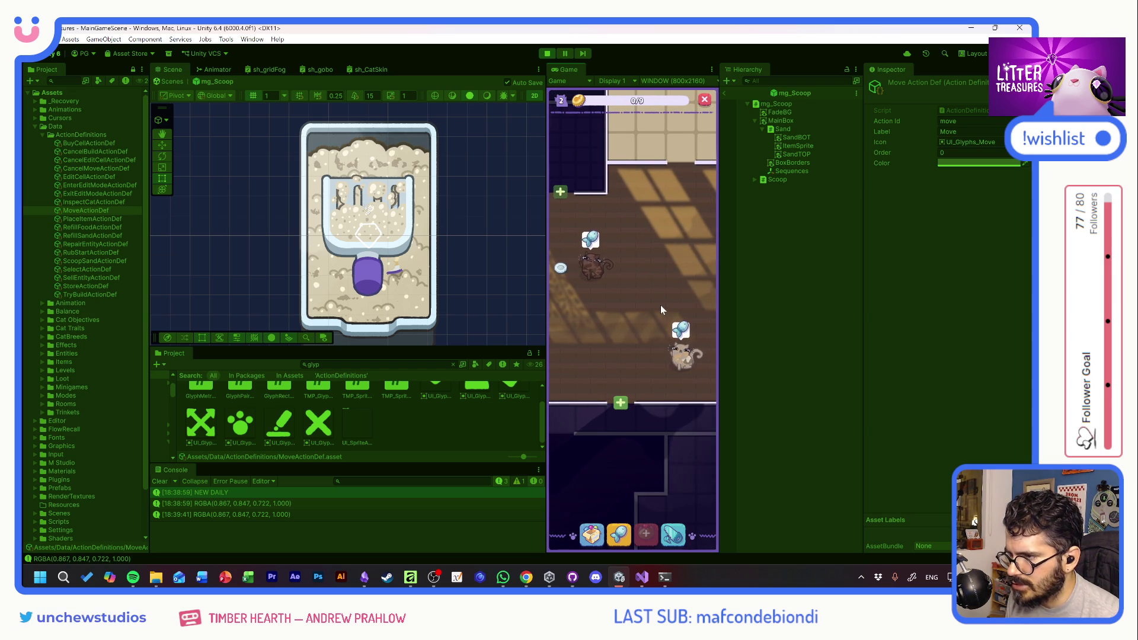
Stop, restart, and stop Play mode again
{"action": "left_click", "coordinate": [548, 54]}
{"action": "left_click", "coordinate": [549, 55]}
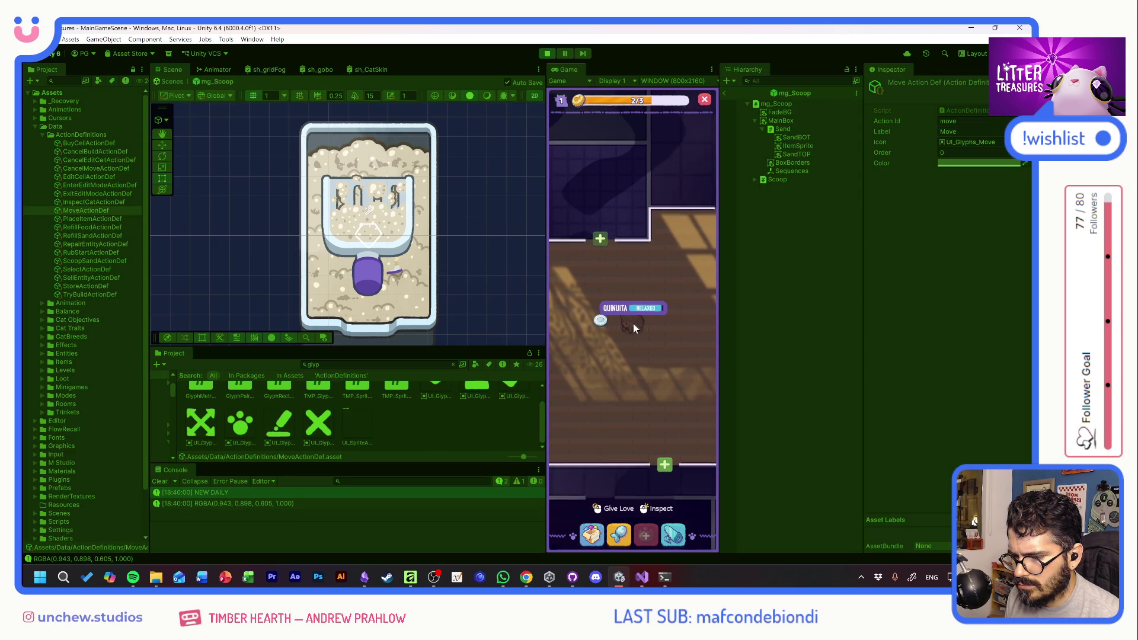
{"action": "left_click", "coordinate": [548, 53]}
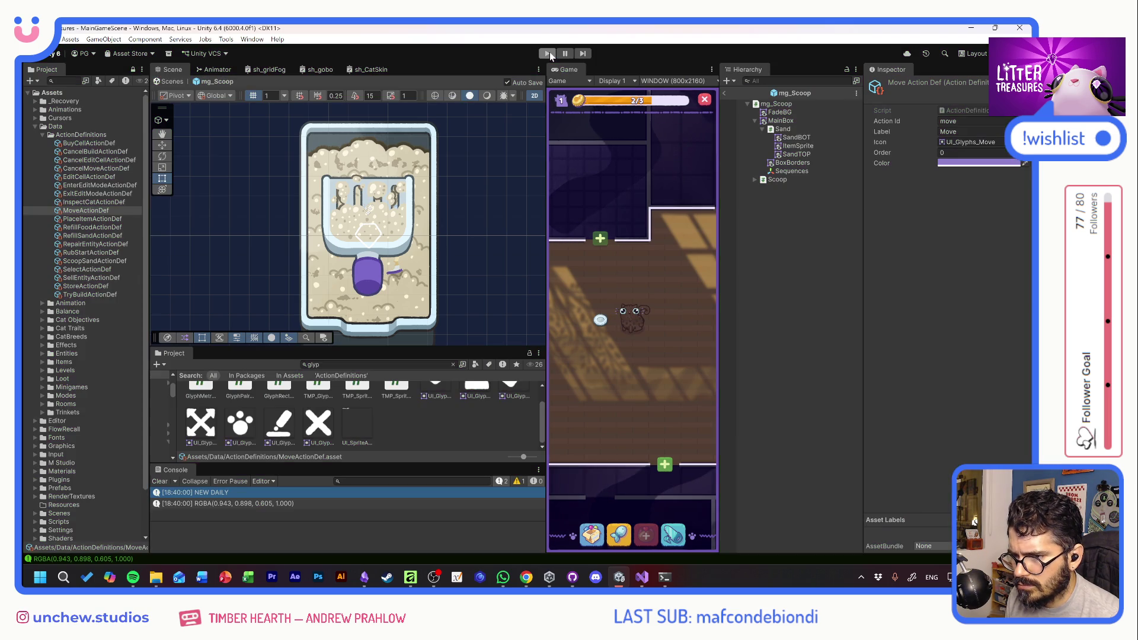
Restart the playtest and rename the cat QUINUITA to CHUKICHAKI in its profile
{"action": "left_click", "coordinate": [549, 53]}
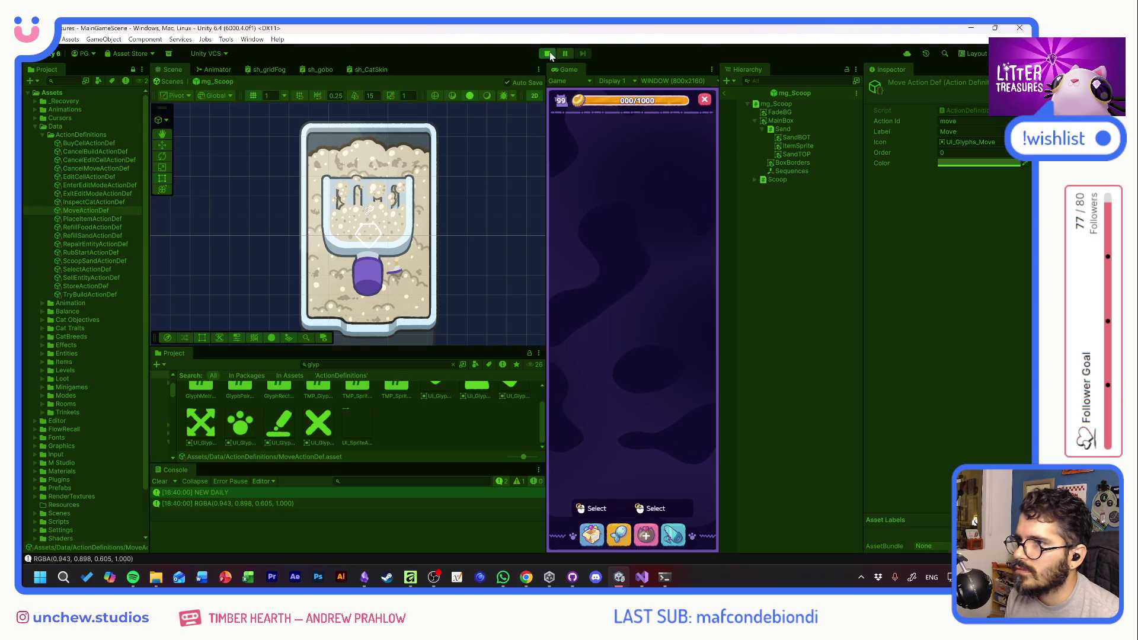
{"action": "left_click", "coordinate": [550, 53]}
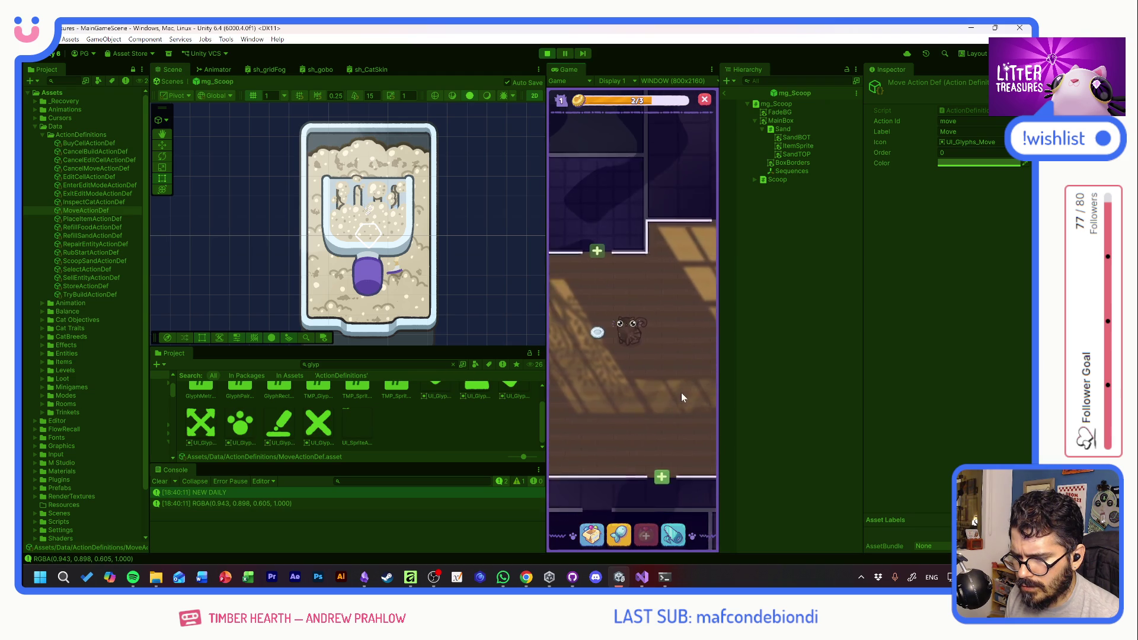
{"action": "right_click", "coordinate": [628, 322]}
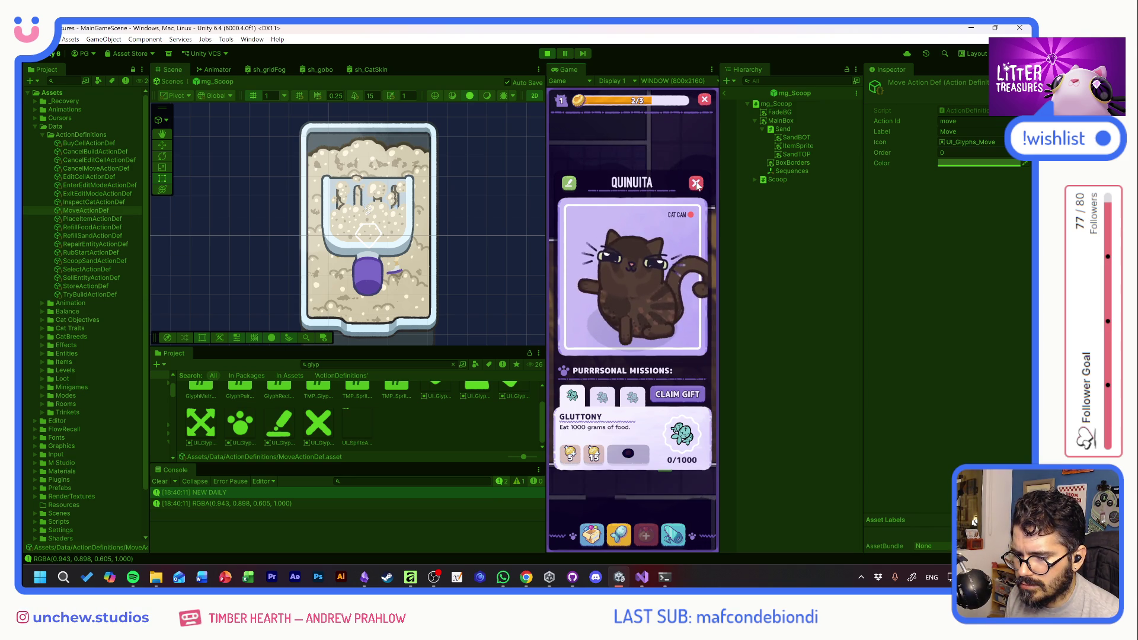
{"action": "left_click", "coordinate": [641, 334]}
{"action": "left_click", "coordinate": [650, 323]}
{"action": "type", "text": "CHUKICH"}
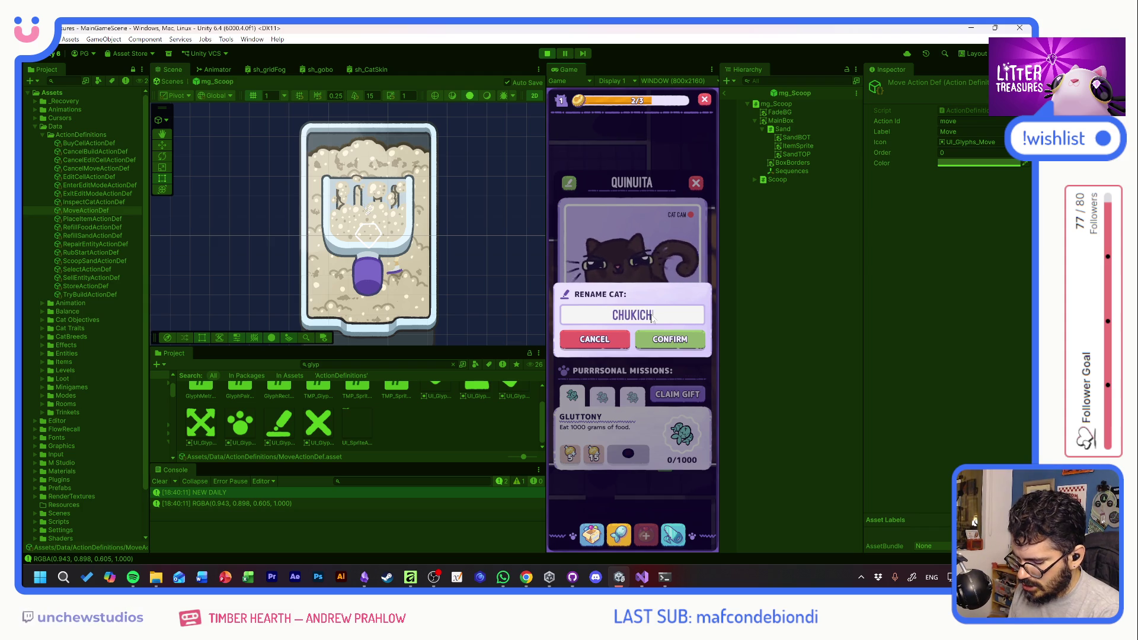
{"action": "type", "text": "AKI"}
{"action": "left_click", "coordinate": [682, 341]}
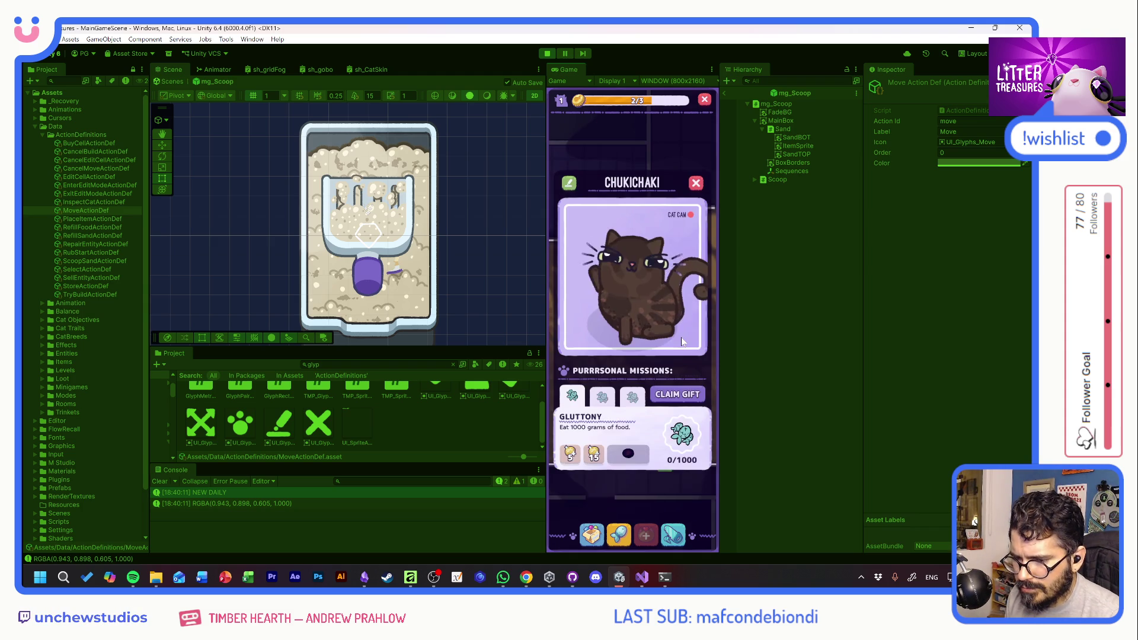
{"action": "left_click", "coordinate": [697, 183]}
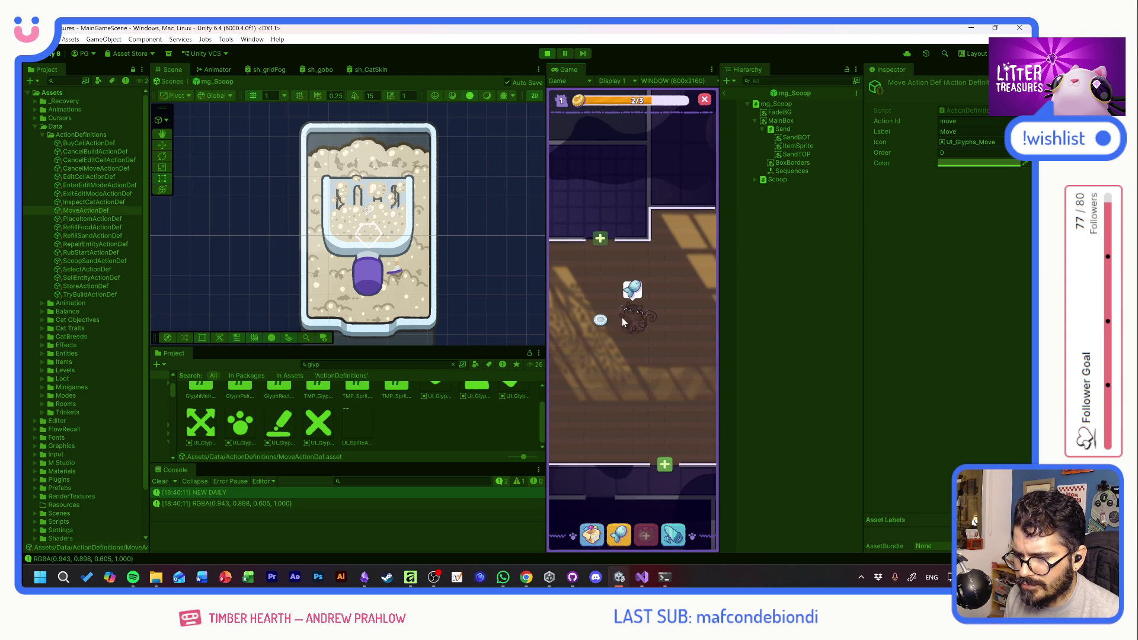
Check the bowl's and cat's in-game tags, then stop Play mode
{"action": "mouse_move", "coordinate": [613, 337]}
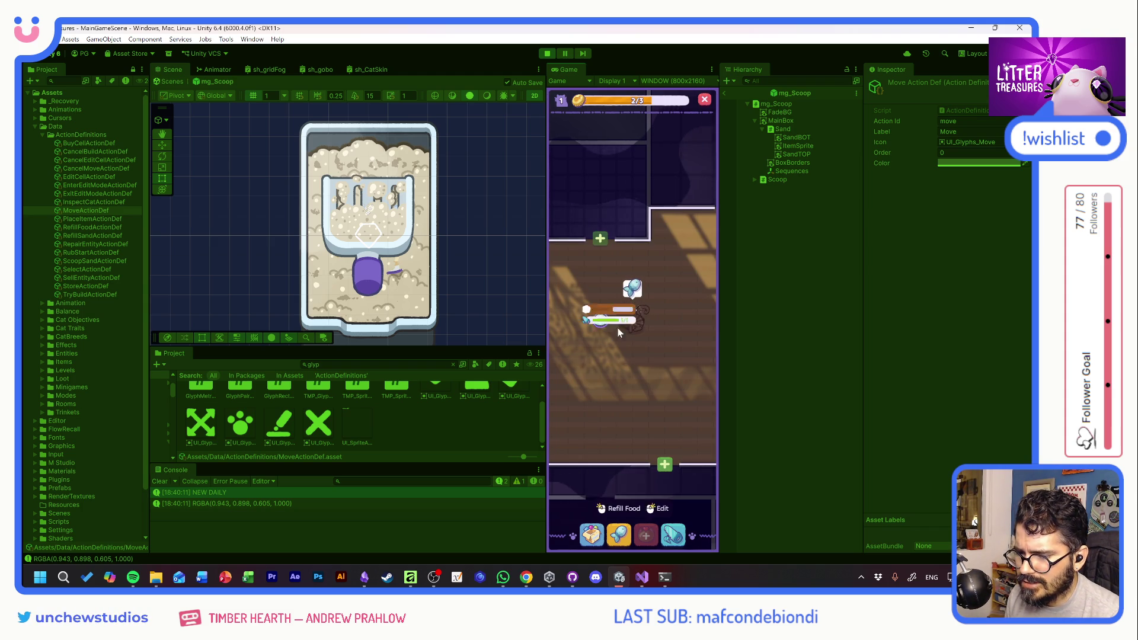
{"action": "mouse_move", "coordinate": [635, 314]}
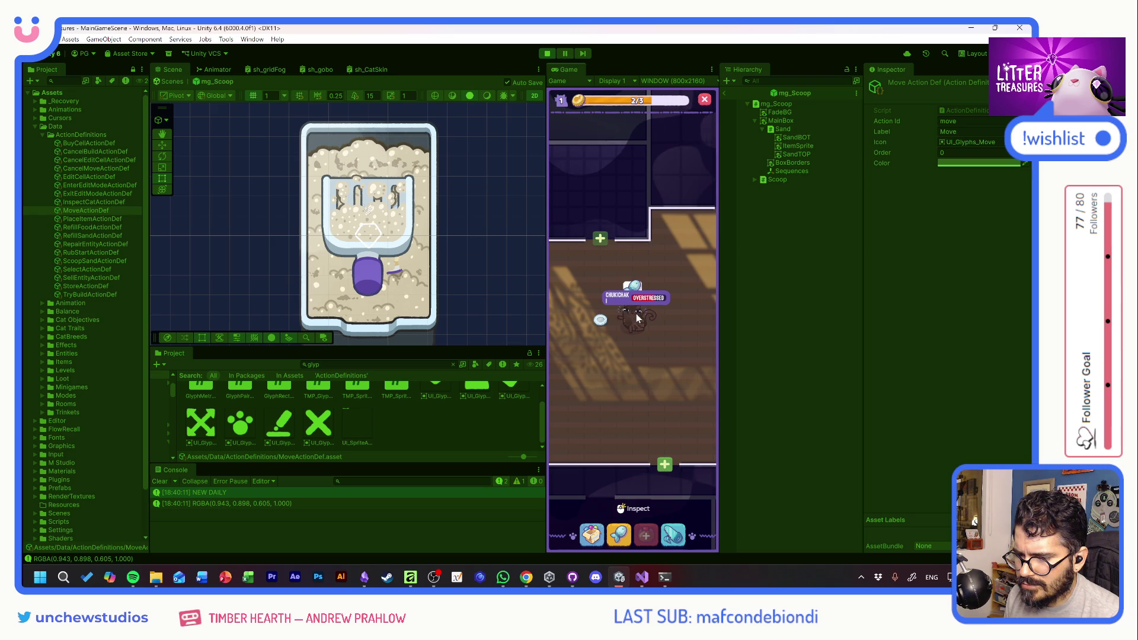
{"action": "left_click", "coordinate": [548, 54]}
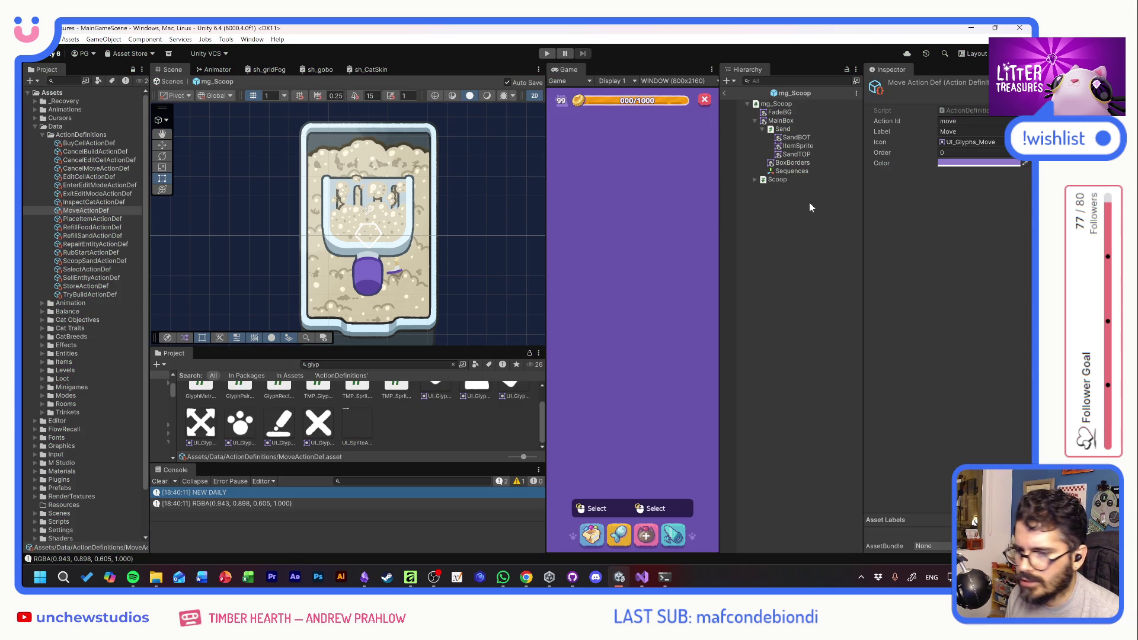
Return to MainGameScene and briefly enable GenericTooltip to preview it
{"action": "left_click", "coordinate": [724, 93]}
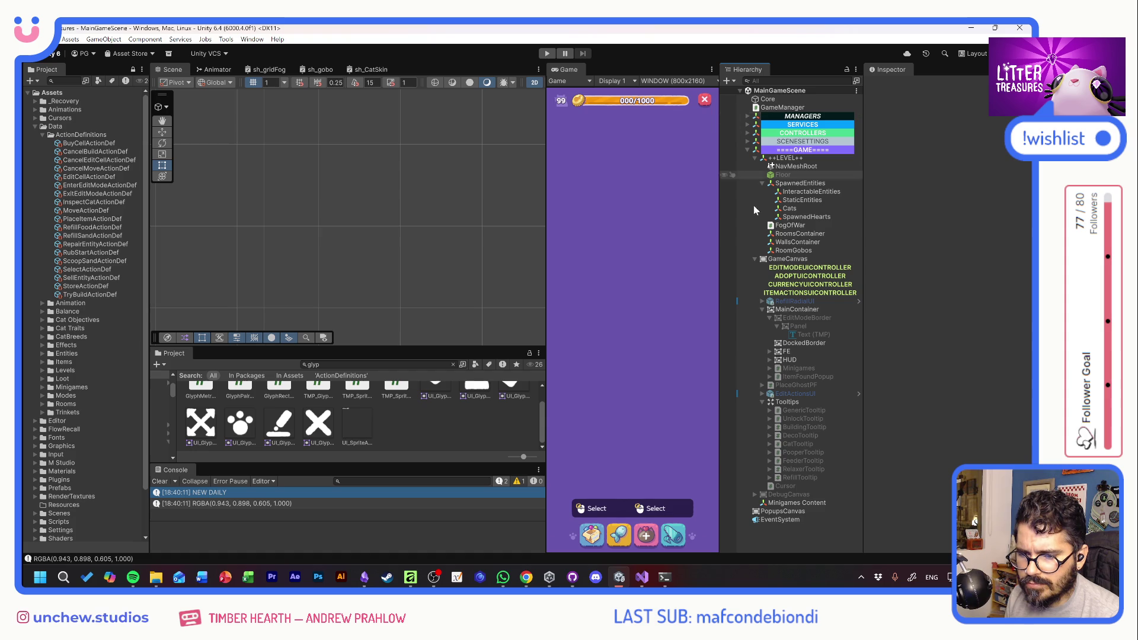
{"action": "left_click", "coordinate": [792, 410]}
{"action": "left_click", "coordinate": [891, 85]}
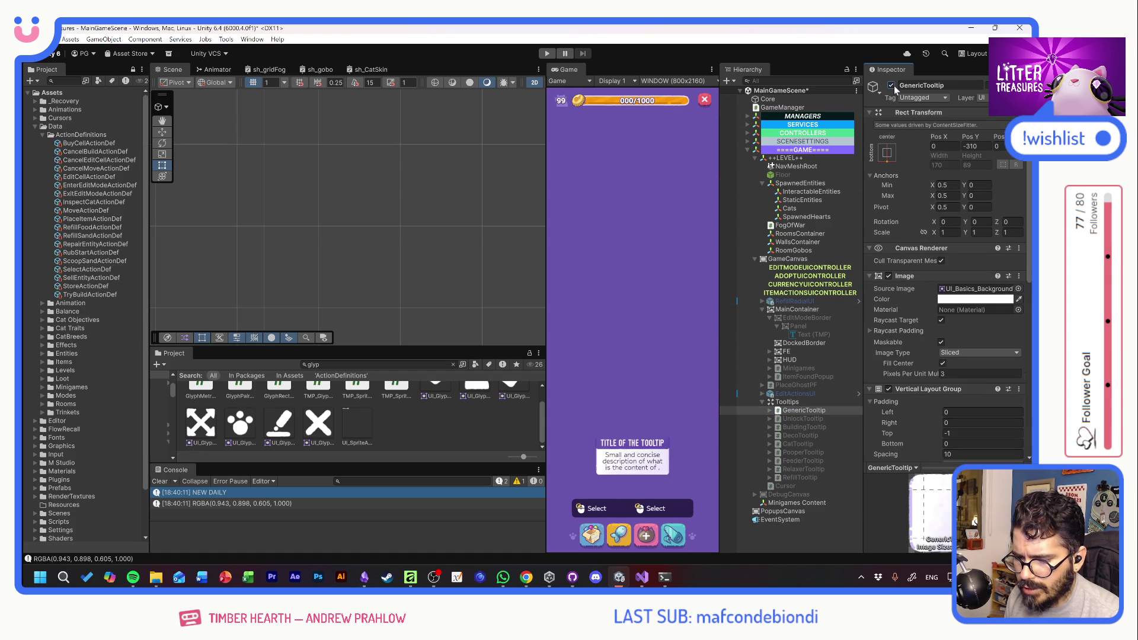
{"action": "left_click", "coordinate": [892, 85]}
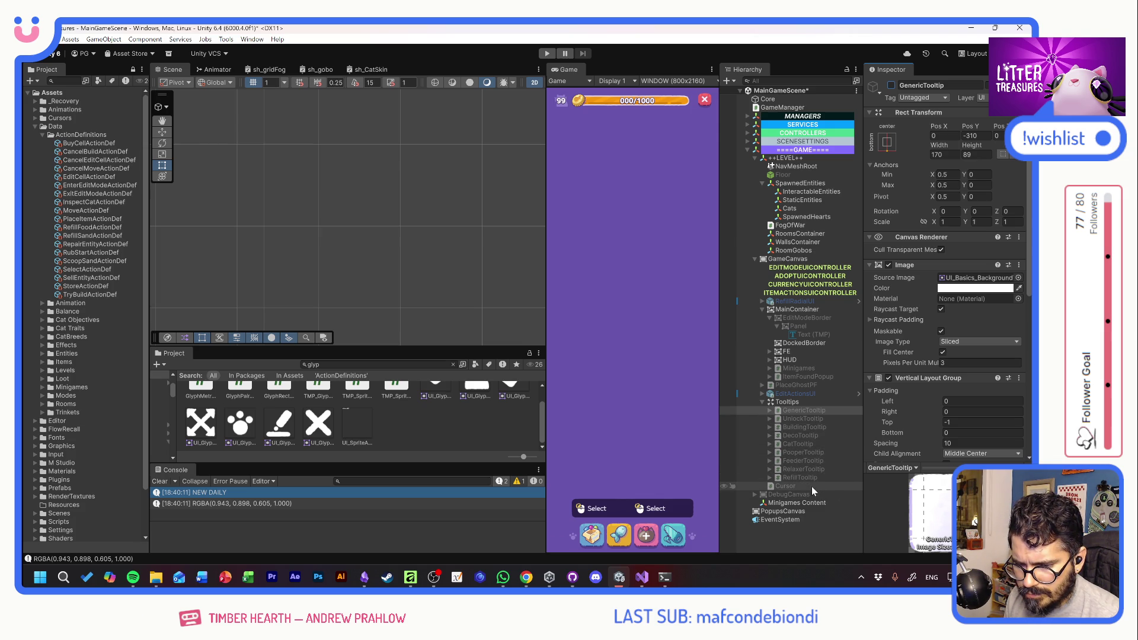
Preview CatTooltip, then leave RefillTooltip active so its star tooltip shows
{"action": "left_click", "coordinate": [802, 445]}
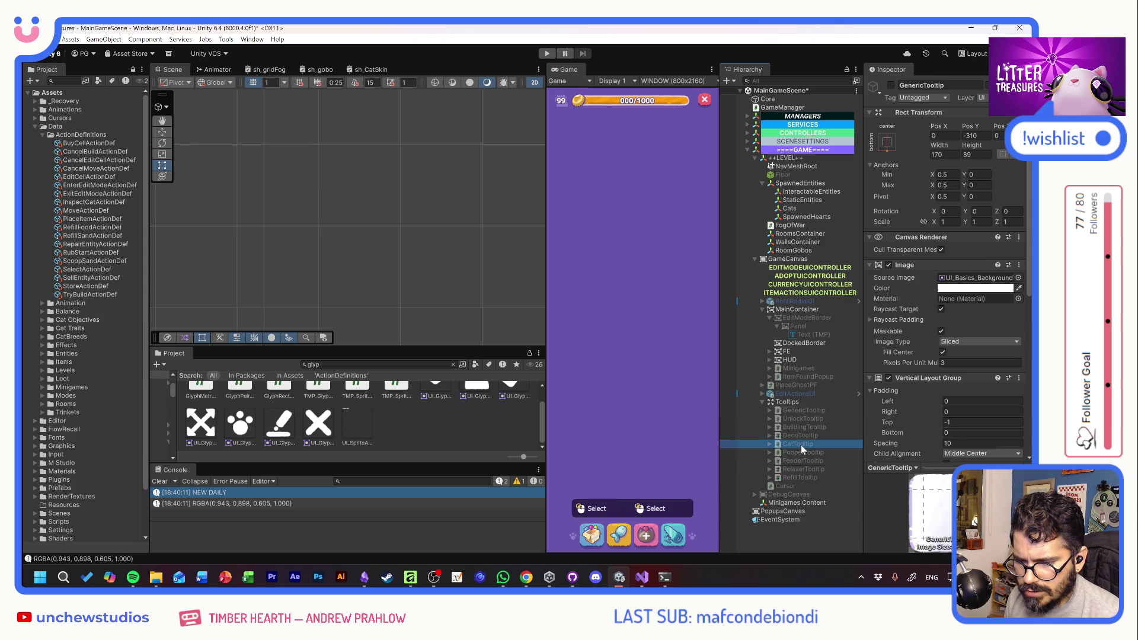
{"action": "left_click", "coordinate": [890, 86]}
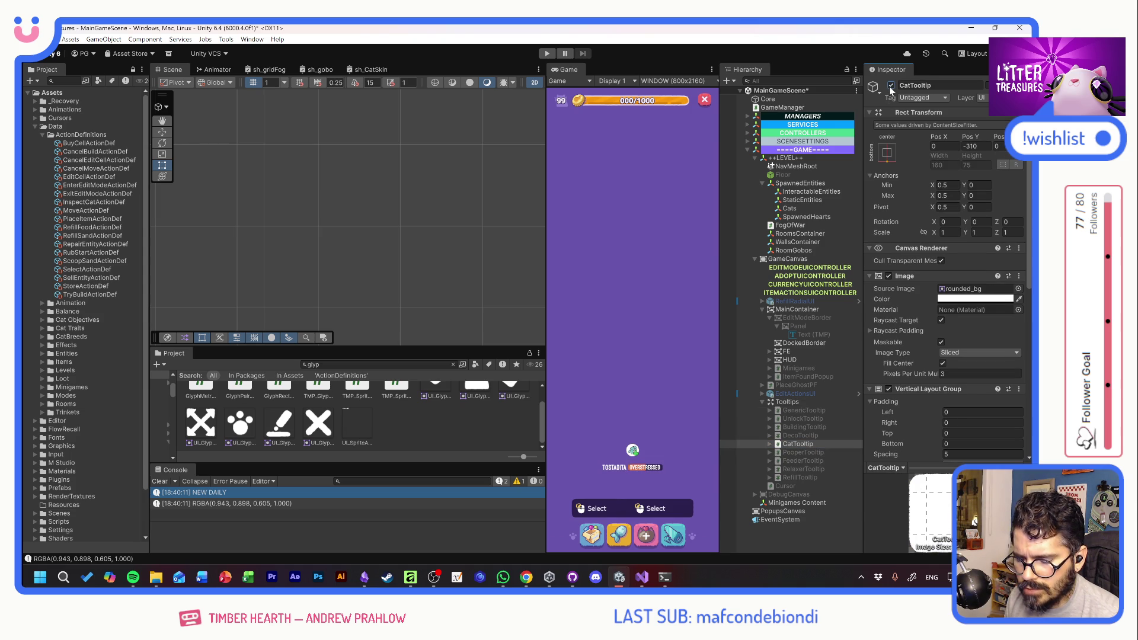
{"action": "left_click", "coordinate": [891, 86]}
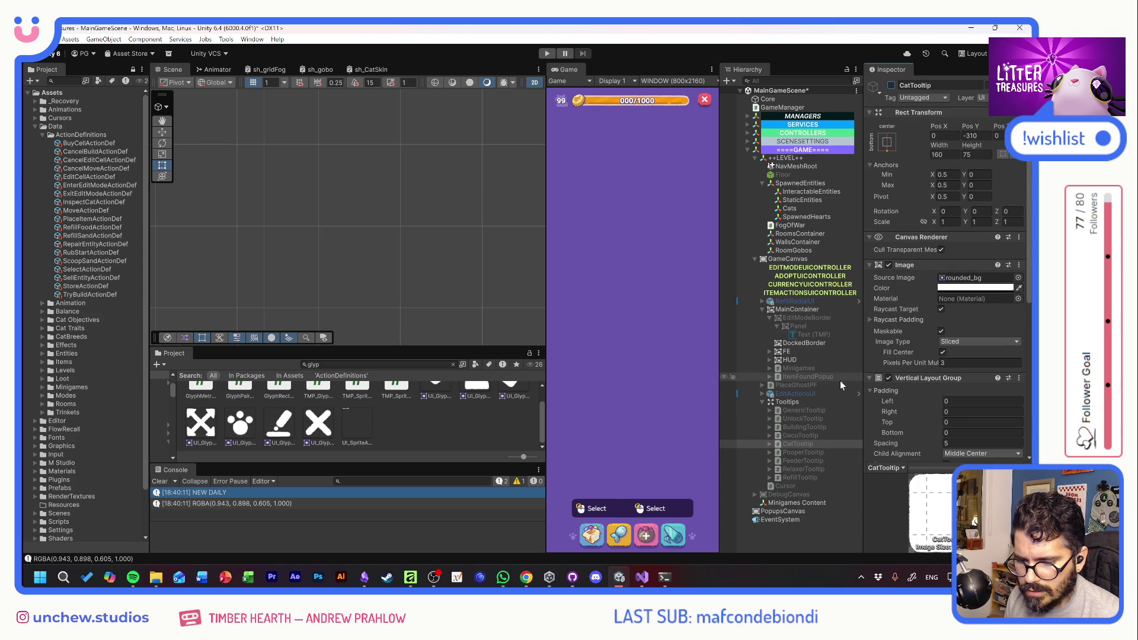
{"action": "left_click", "coordinate": [793, 479]}
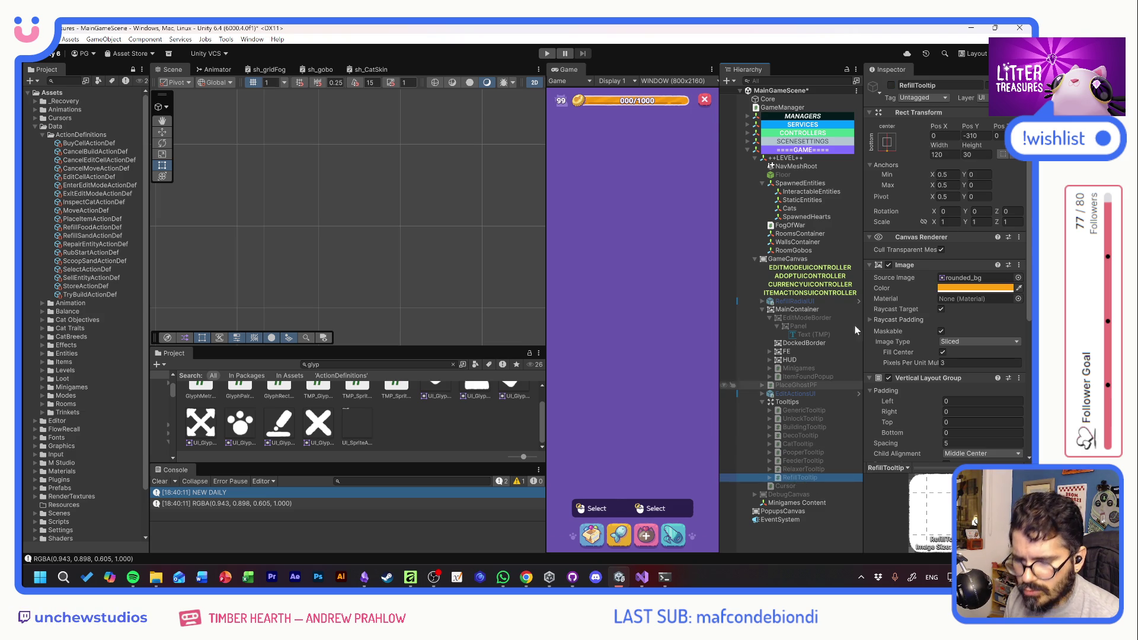
{"action": "left_click", "coordinate": [891, 86]}
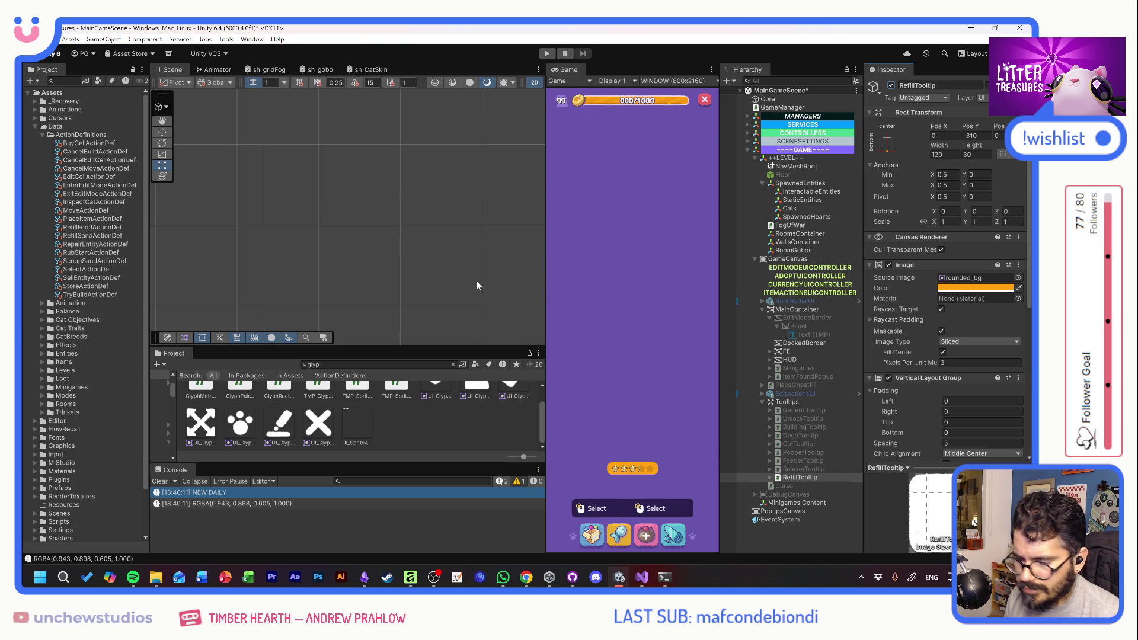
Frame RefillTooltip and try UI_Basics sprites as its background Source Image
{"action": "double_click", "coordinate": [778, 478]}
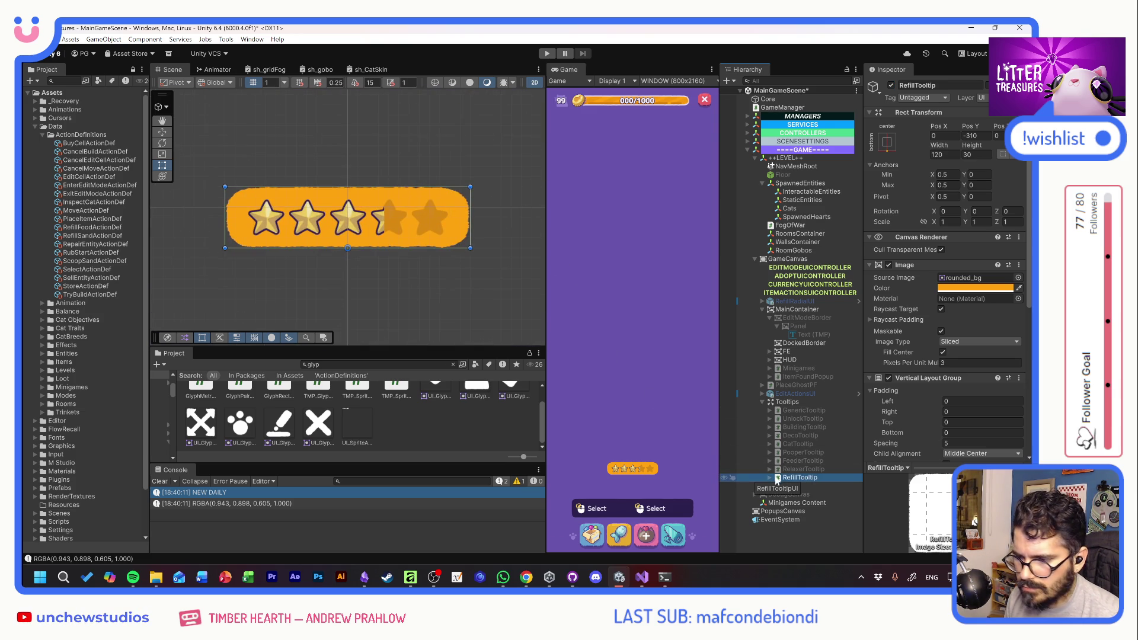
{"action": "left_click", "coordinate": [1017, 277]}
{"action": "scroll", "coordinate": [947, 282], "scroll_direction": "up", "scroll_amount": 5}
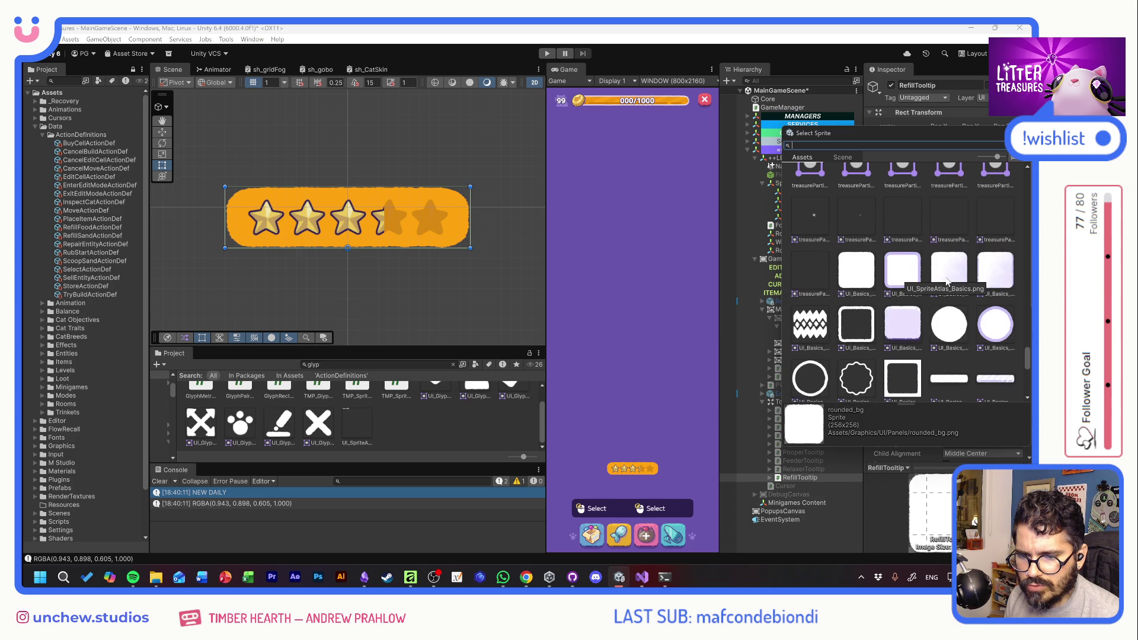
{"action": "left_click", "coordinate": [954, 271]}
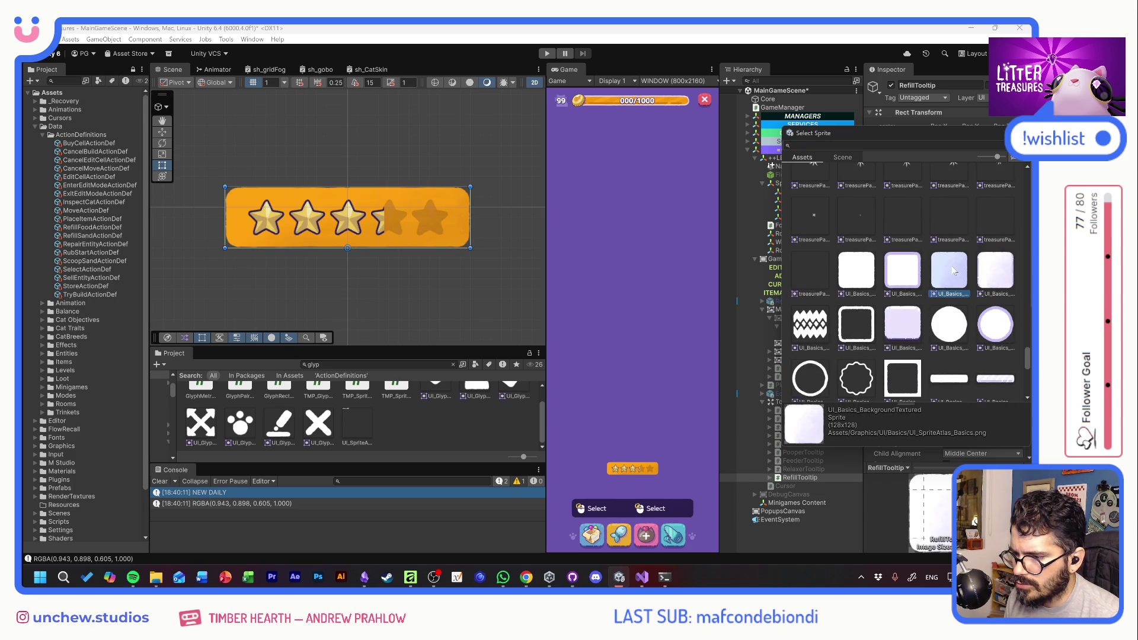
{"action": "left_click", "coordinate": [902, 270]}
{"action": "left_click", "coordinate": [858, 270]}
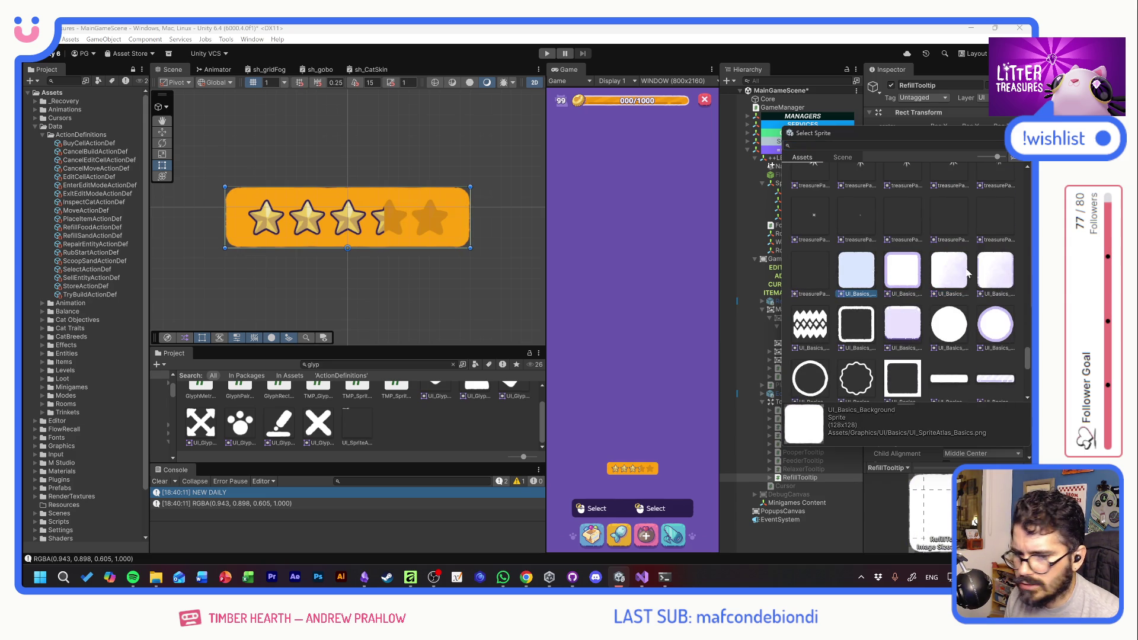
{"action": "left_click", "coordinate": [1002, 270]}
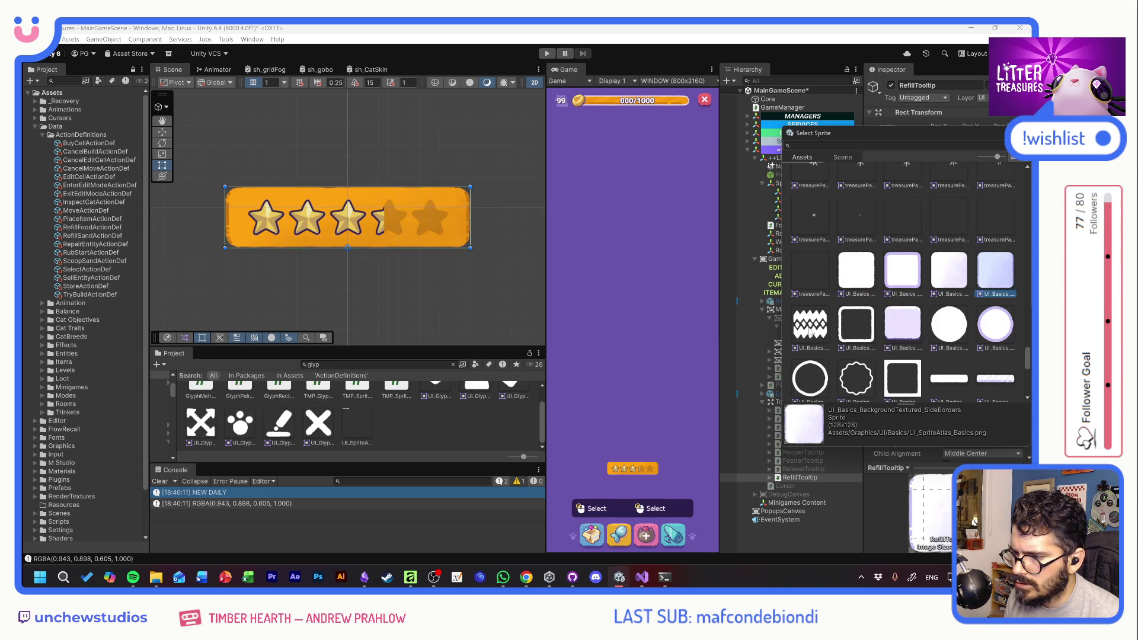
Compare the textured and side-borders backgrounds, keeping the textured UI_Basics_Background sprite
{"action": "left_click", "coordinate": [951, 274]}
{"action": "left_click", "coordinate": [987, 268]}
{"action": "left_click", "coordinate": [946, 273]}
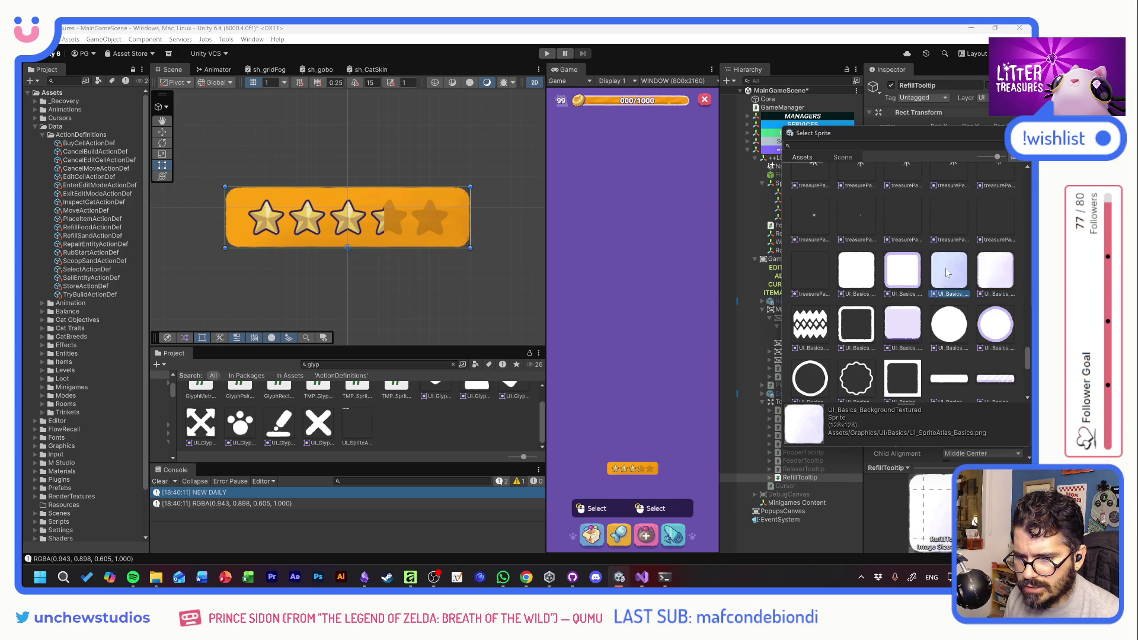
{"action": "left_click", "coordinate": [996, 270]}
{"action": "left_click", "coordinate": [949, 269]}
{"action": "left_click", "coordinate": [995, 269]}
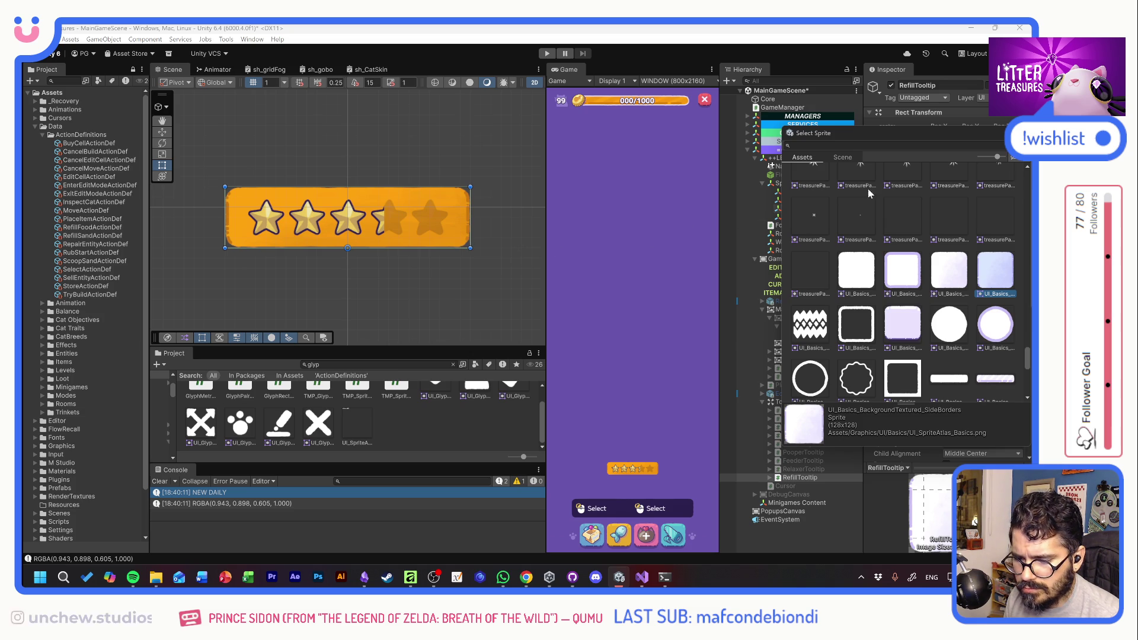
{"action": "key", "text": "Return"}
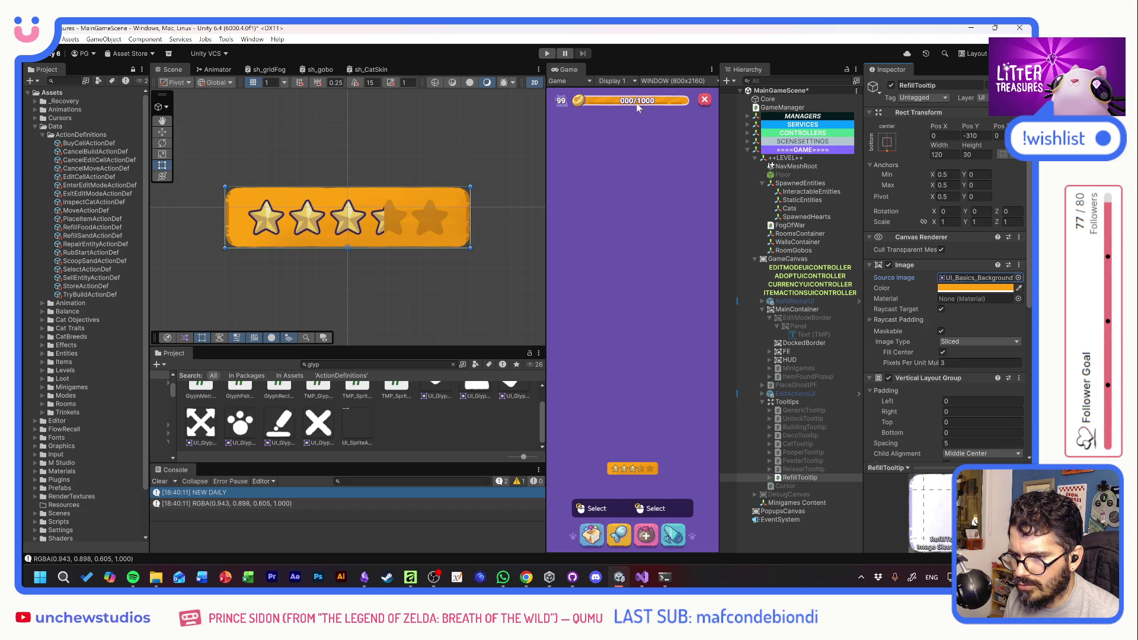
Recolour the RefillTooltip background to a saturated golden yellow, then deactivate RefillTooltip
{"action": "left_click", "coordinate": [1020, 289]}
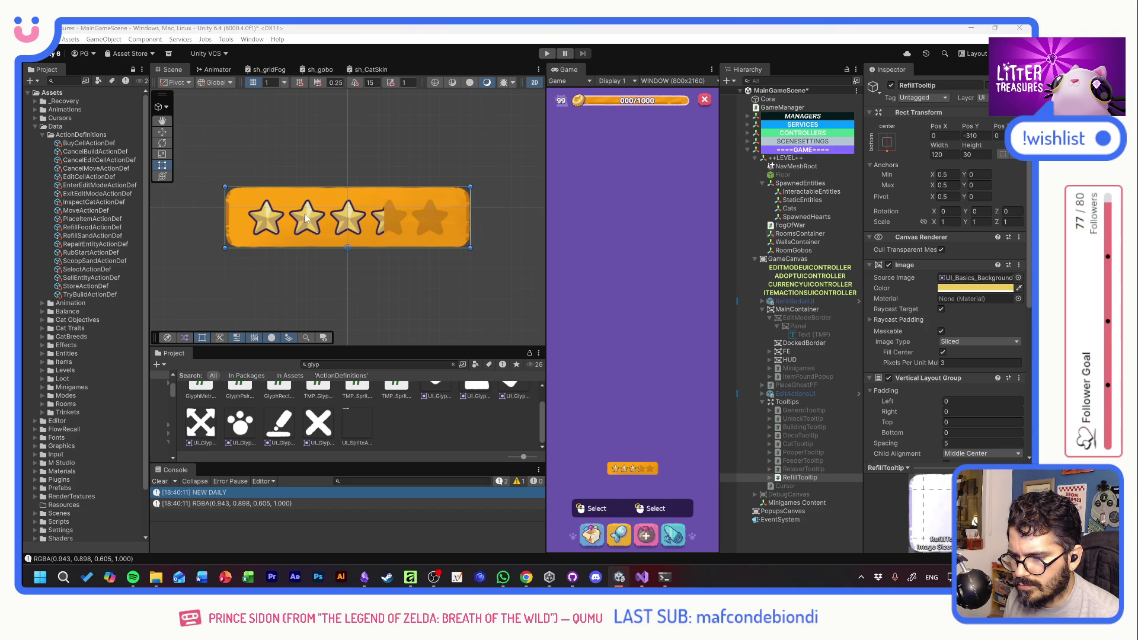
{"action": "left_click", "coordinate": [304, 214]}
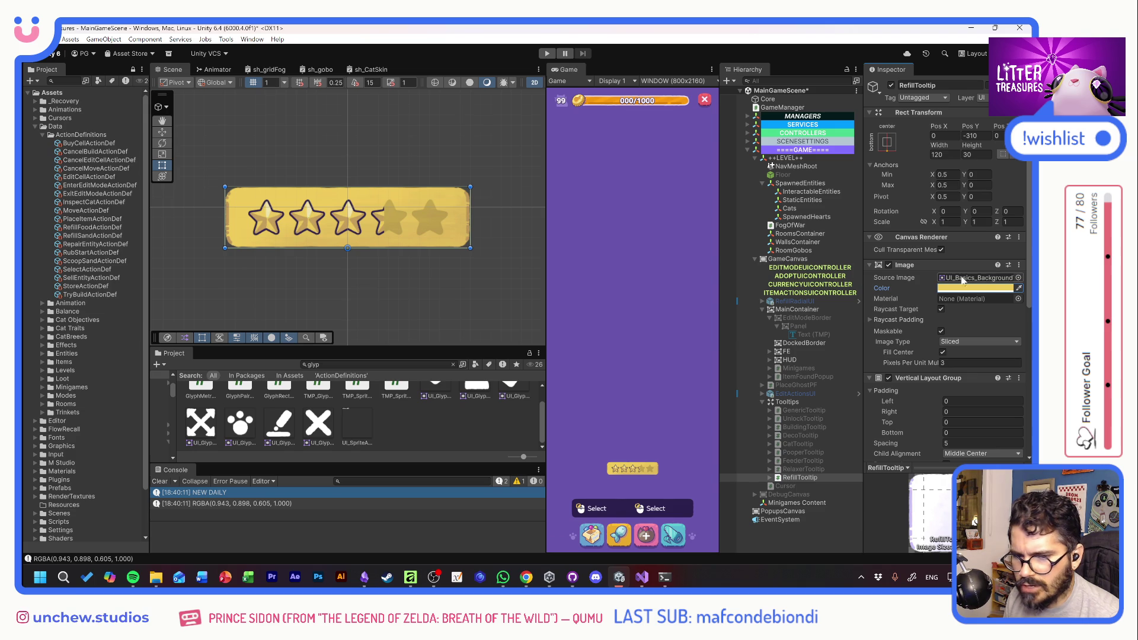
{"action": "left_click", "coordinate": [977, 288]}
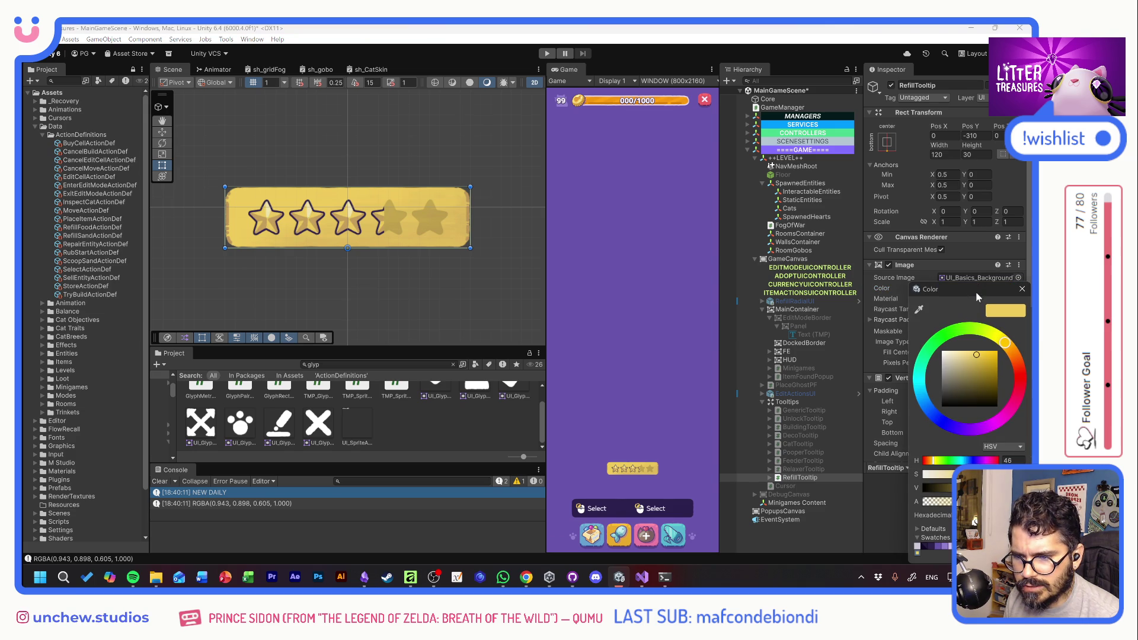
{"action": "left_click", "coordinate": [984, 359]}
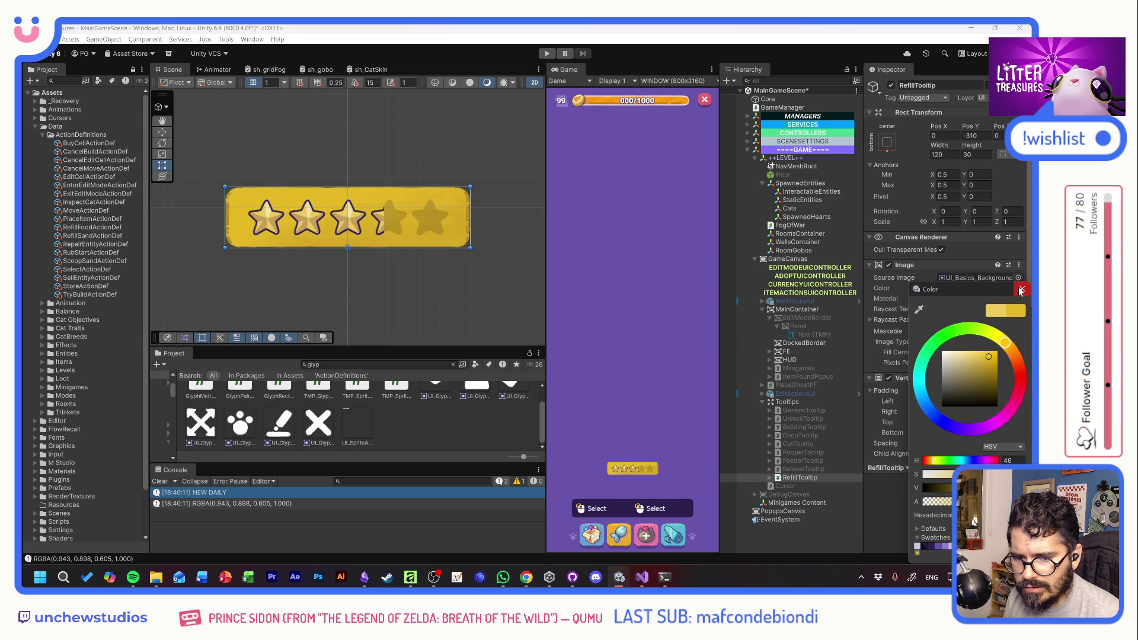
{"action": "left_click", "coordinate": [1022, 291]}
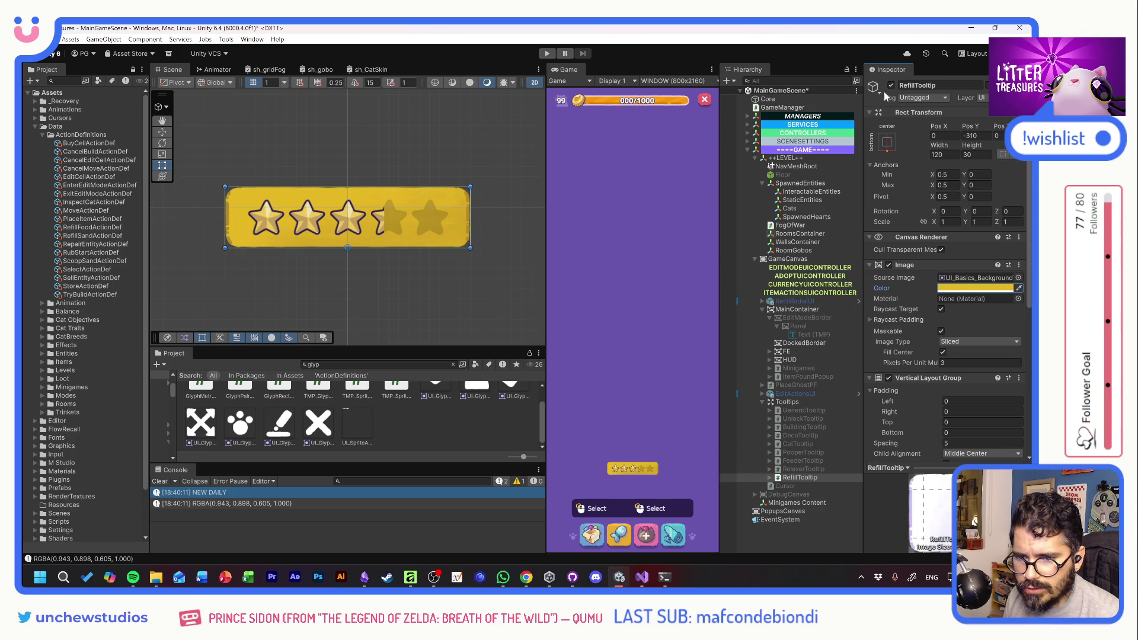
{"action": "key", "text": "alt+shift+a"}
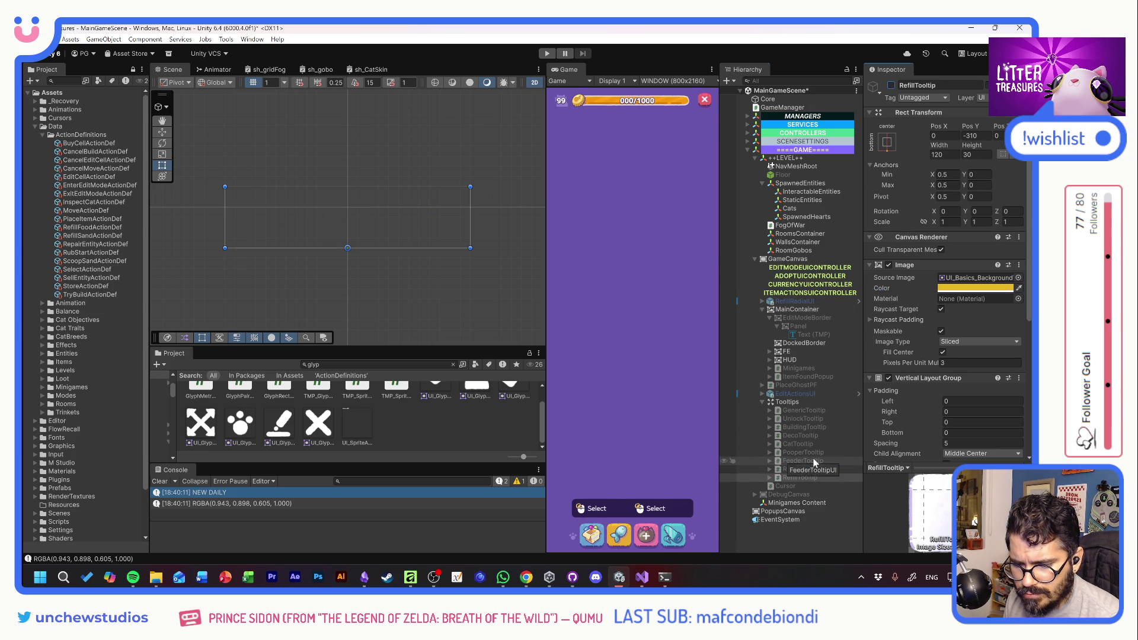
Activate FeederTooltip and frame it in the Scene view
{"action": "left_click", "coordinate": [814, 461]}
{"action": "left_click", "coordinate": [892, 87]}
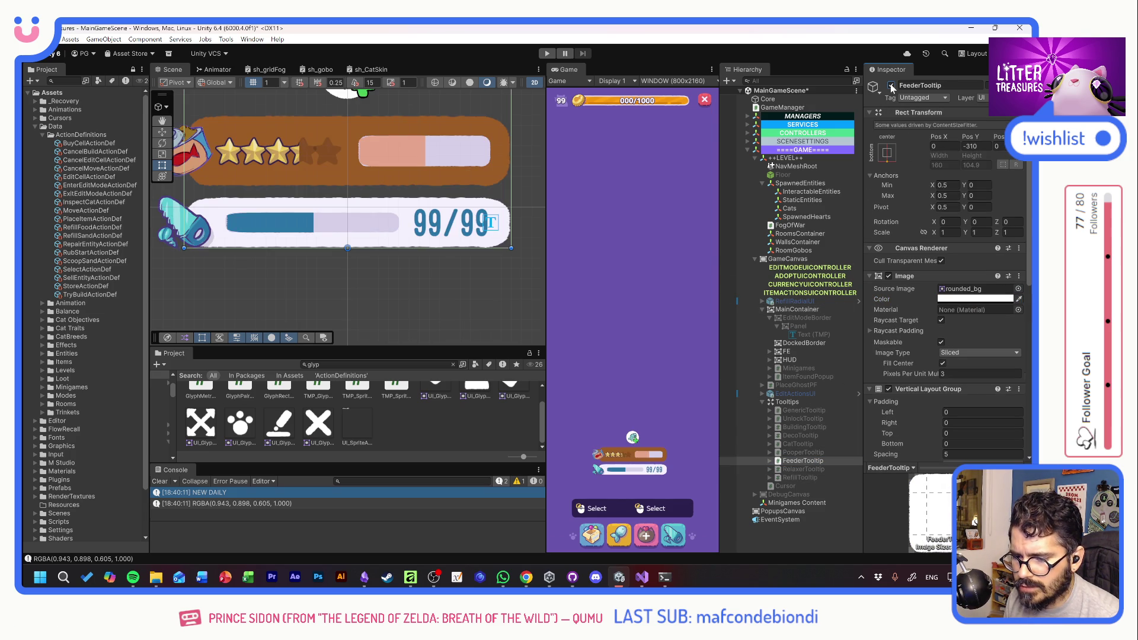
{"action": "key", "text": "f"}
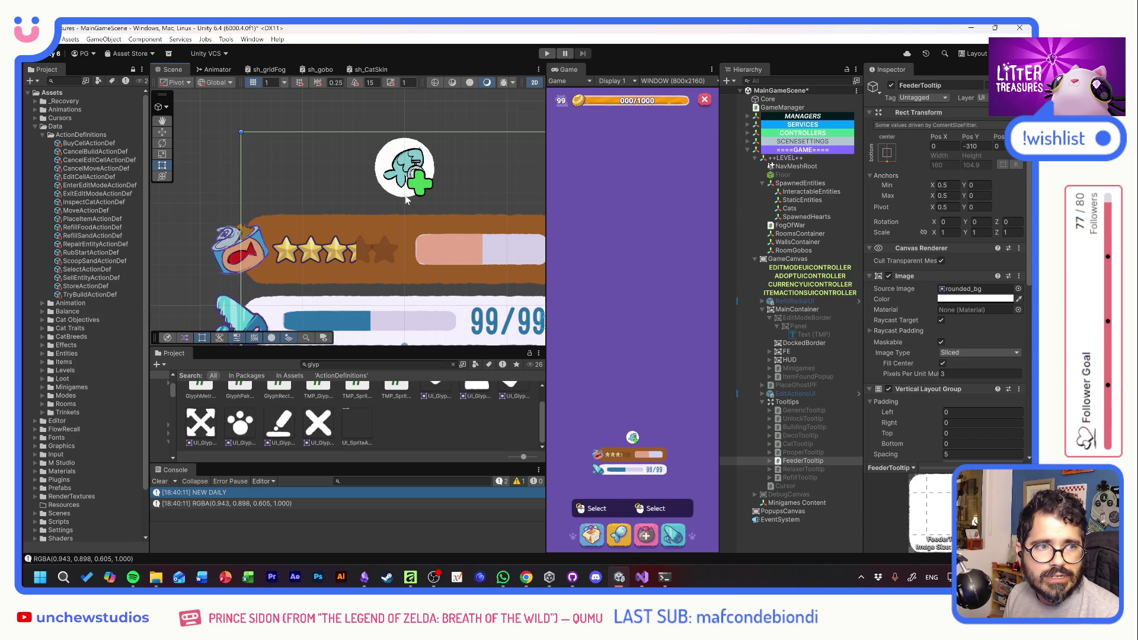
{"action": "left_click_drag", "start_coordinate": [465, 217], "coordinate": [439, 184]}
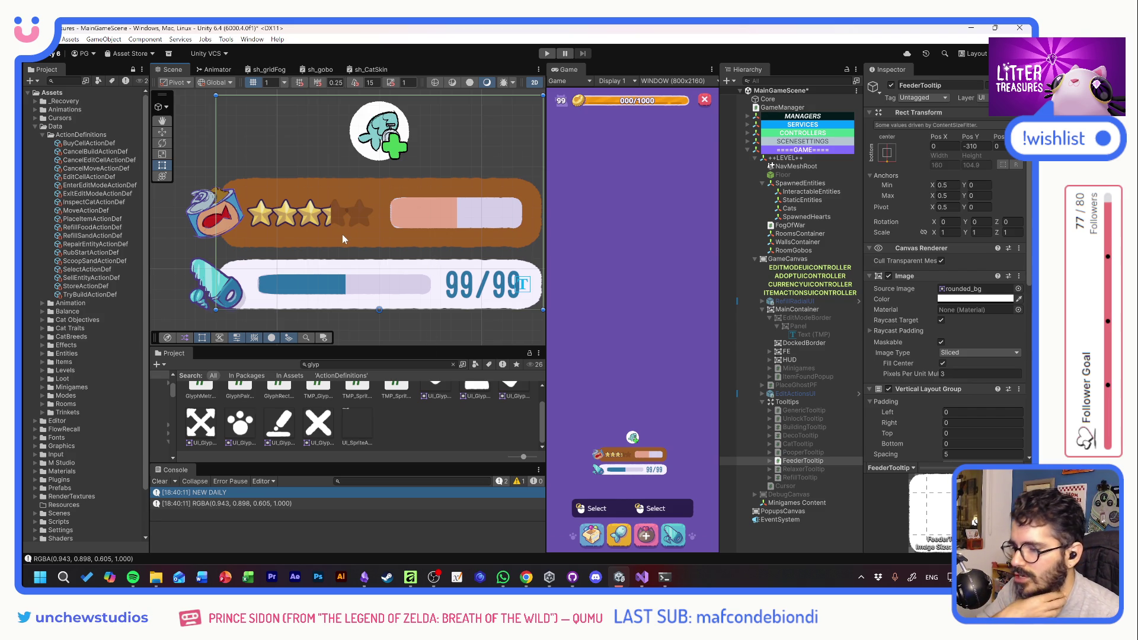
Expand FeederTooltip in the Hierarchy and select its EffectsTooltipComponent
{"action": "left_click", "coordinate": [818, 460]}
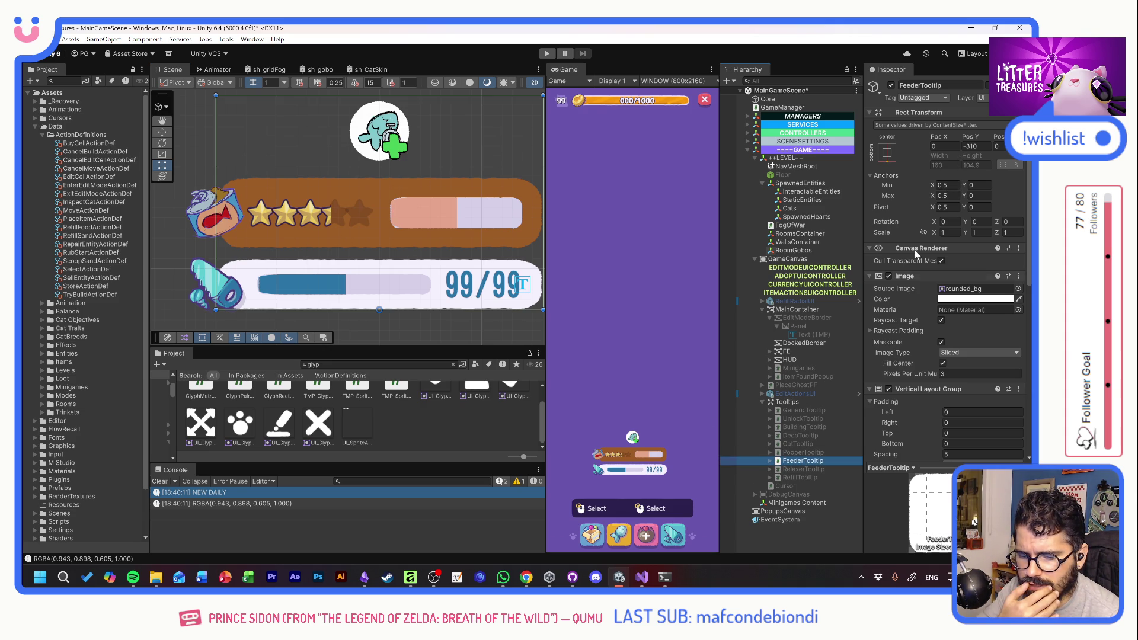
{"action": "scroll", "coordinate": [913, 327], "scroll_direction": "down", "scroll_amount": 3}
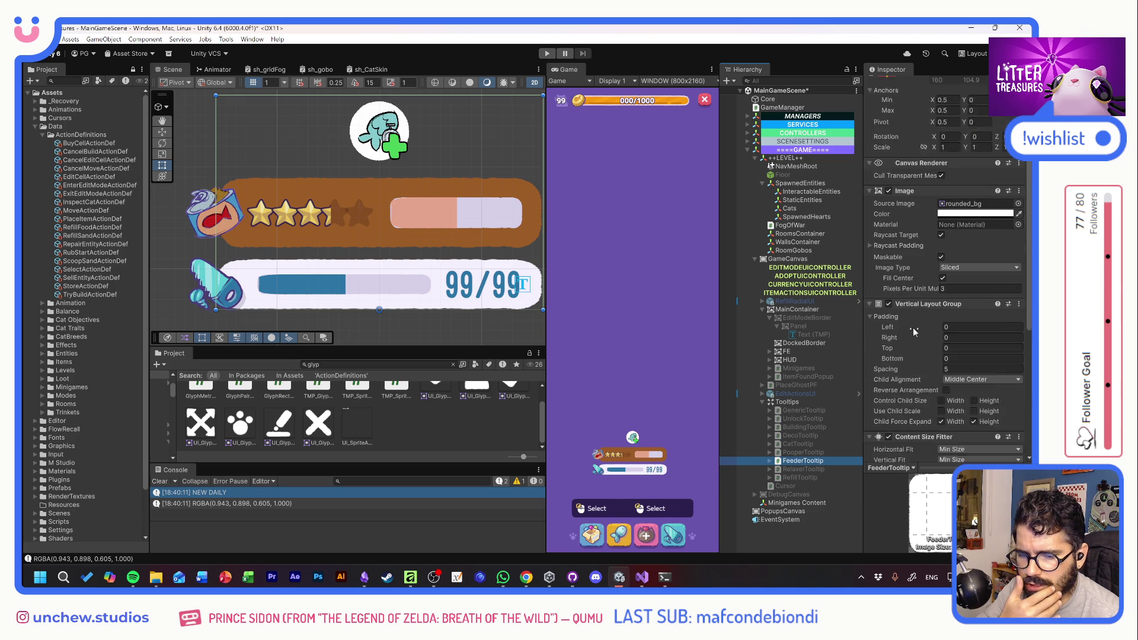
{"action": "scroll", "coordinate": [912, 328], "scroll_direction": "down", "scroll_amount": 1}
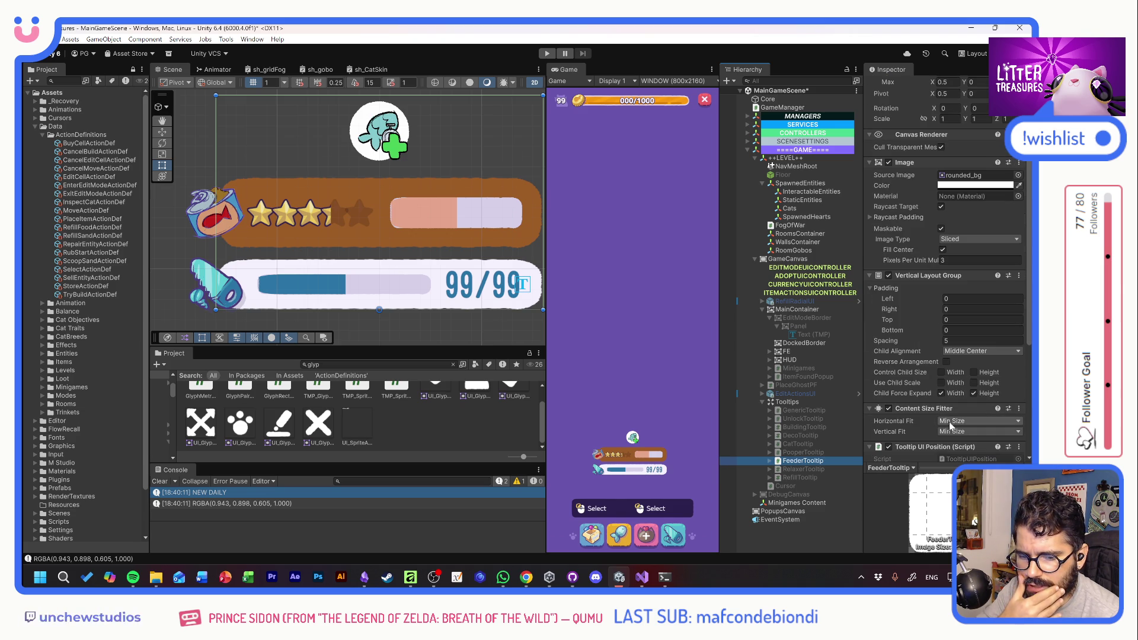
{"action": "left_click", "coordinate": [770, 461]}
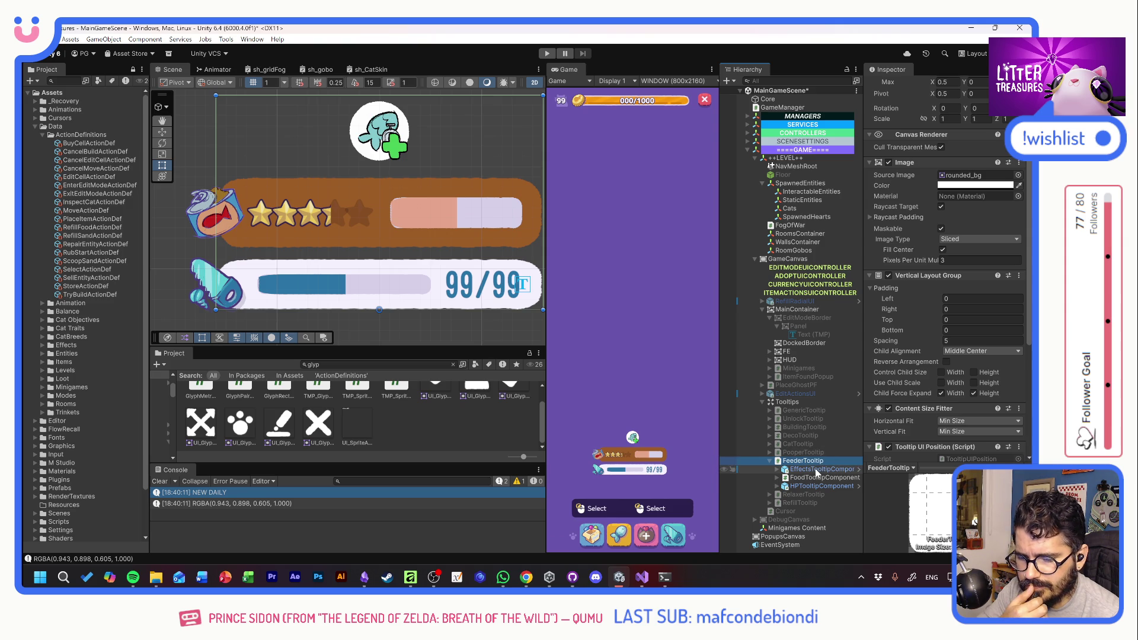
{"action": "left_click", "coordinate": [816, 469]}
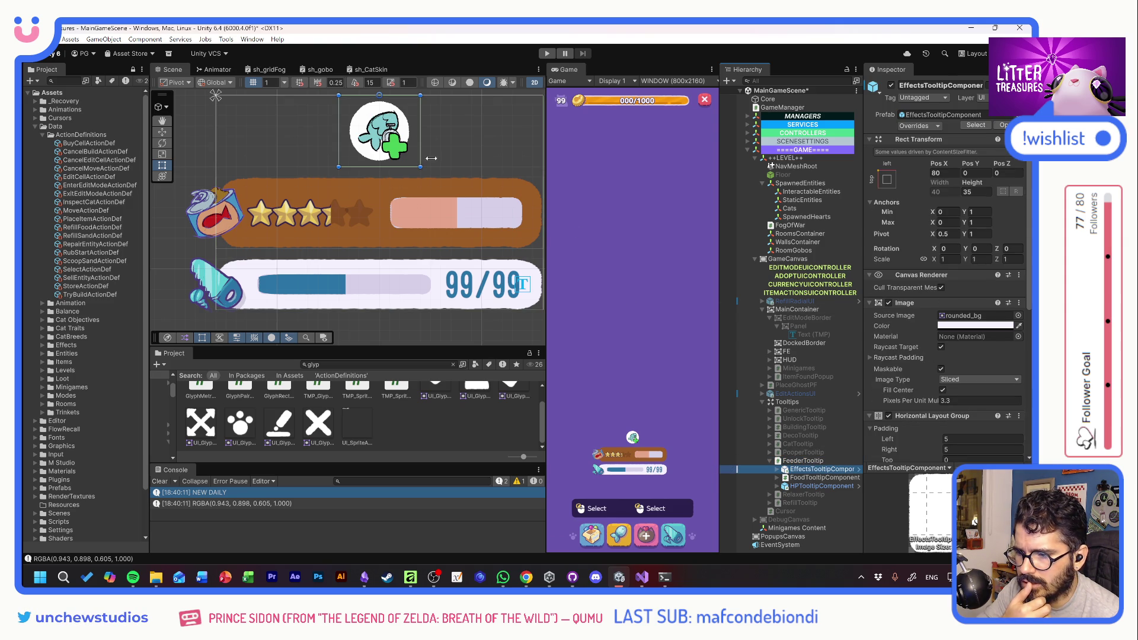
Set the FoodTooltipComponent food bar's Rect Transform Width to 120
{"action": "left_click", "coordinate": [835, 478]}
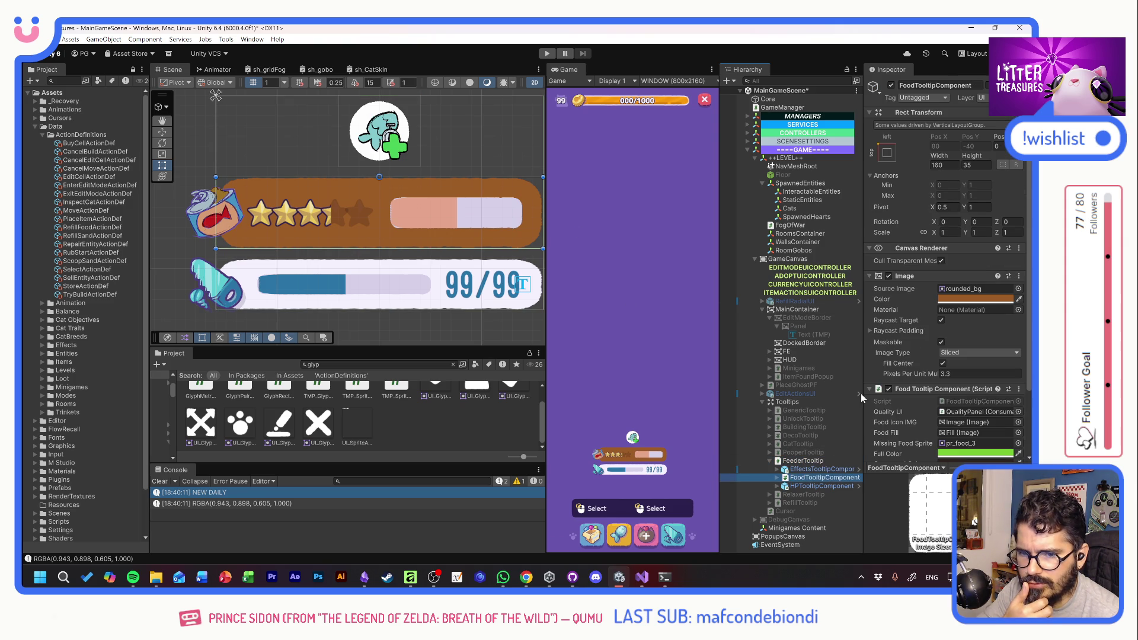
{"action": "left_click_drag", "start_coordinate": [938, 156], "coordinate": [431, 160]}
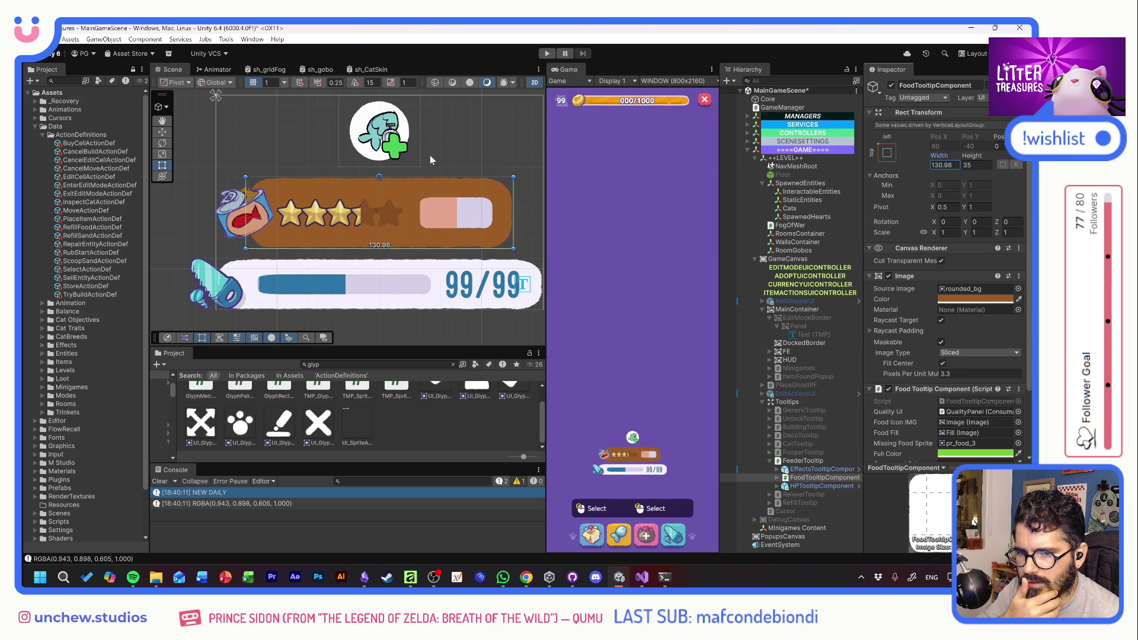
{"action": "left_click", "coordinate": [959, 166]}
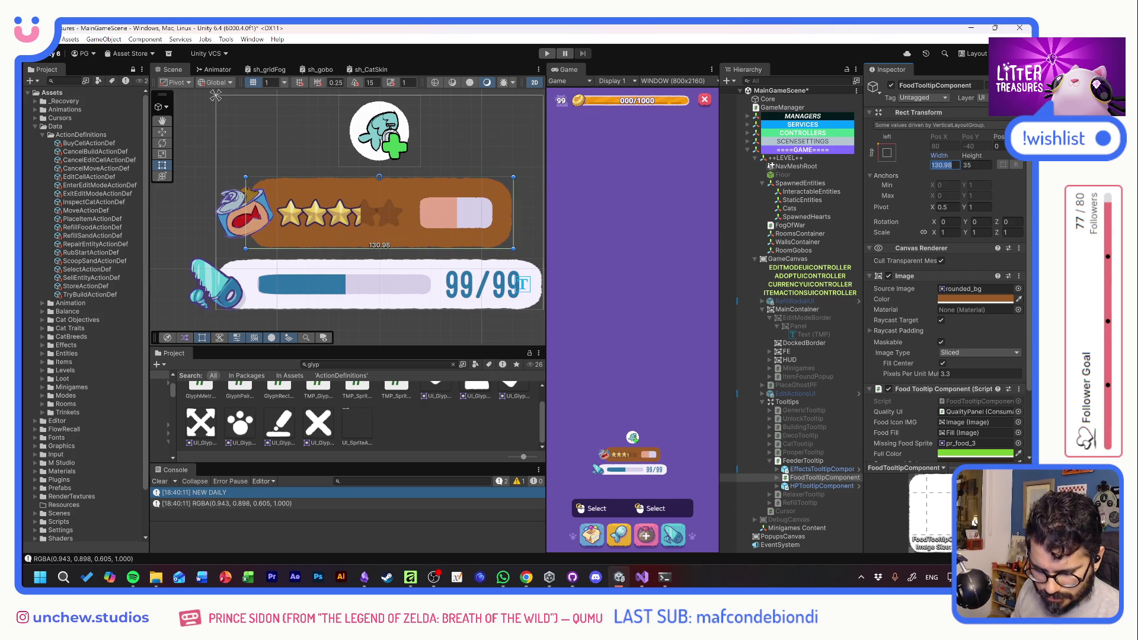
{"action": "type", "text": "120"}
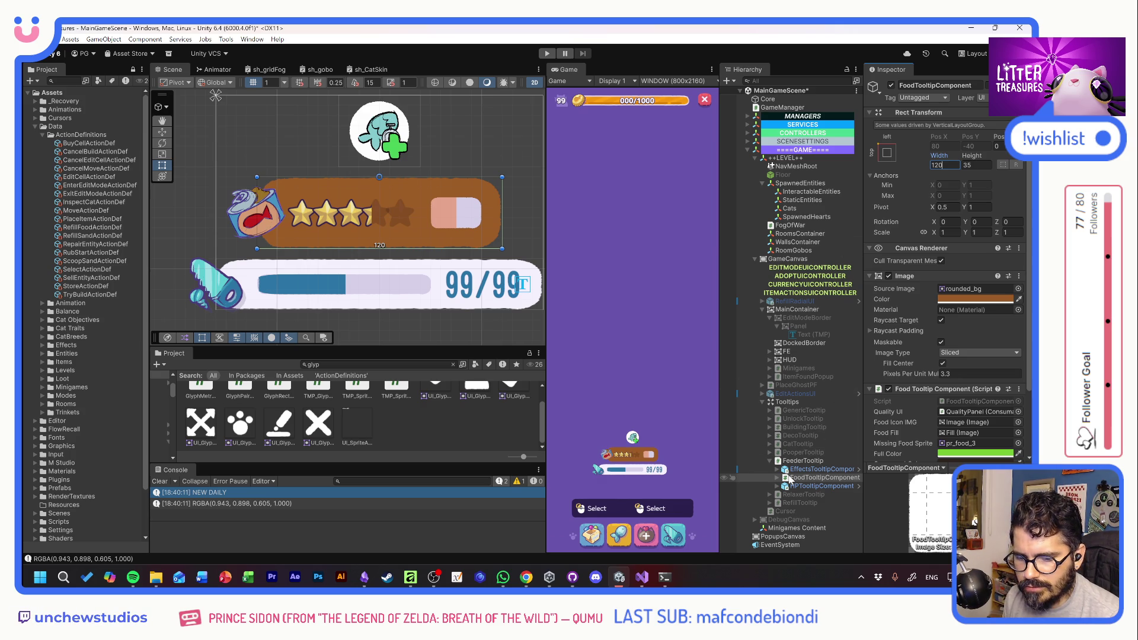
Expand the food bar and its IconPanel to select the tuna icon Image
{"action": "left_click", "coordinate": [777, 478]}
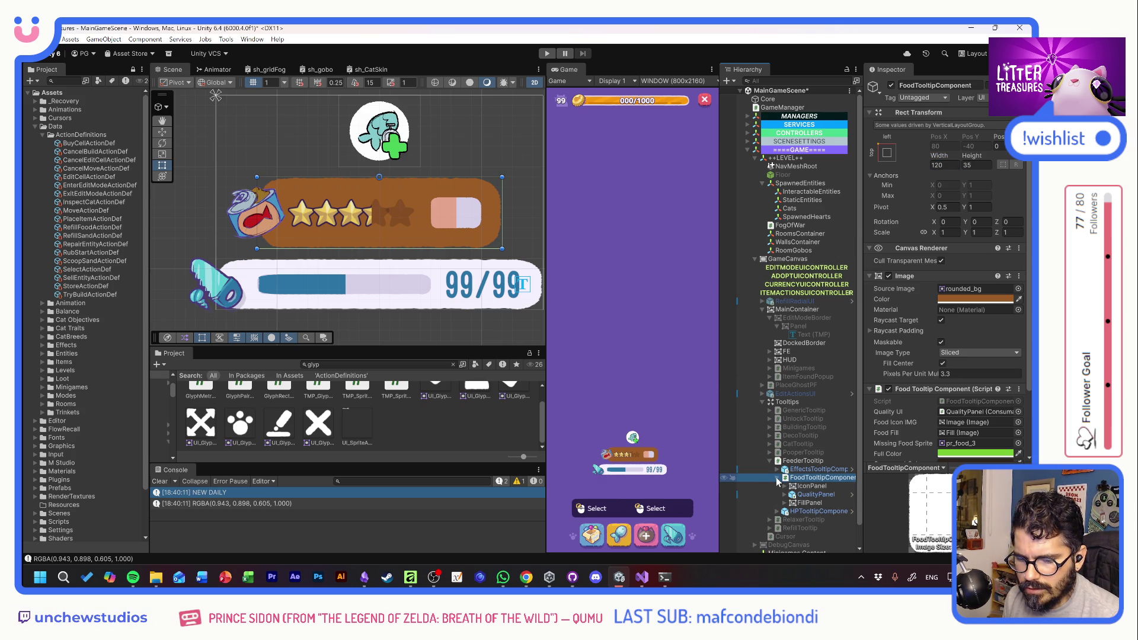
{"action": "left_click", "coordinate": [808, 486]}
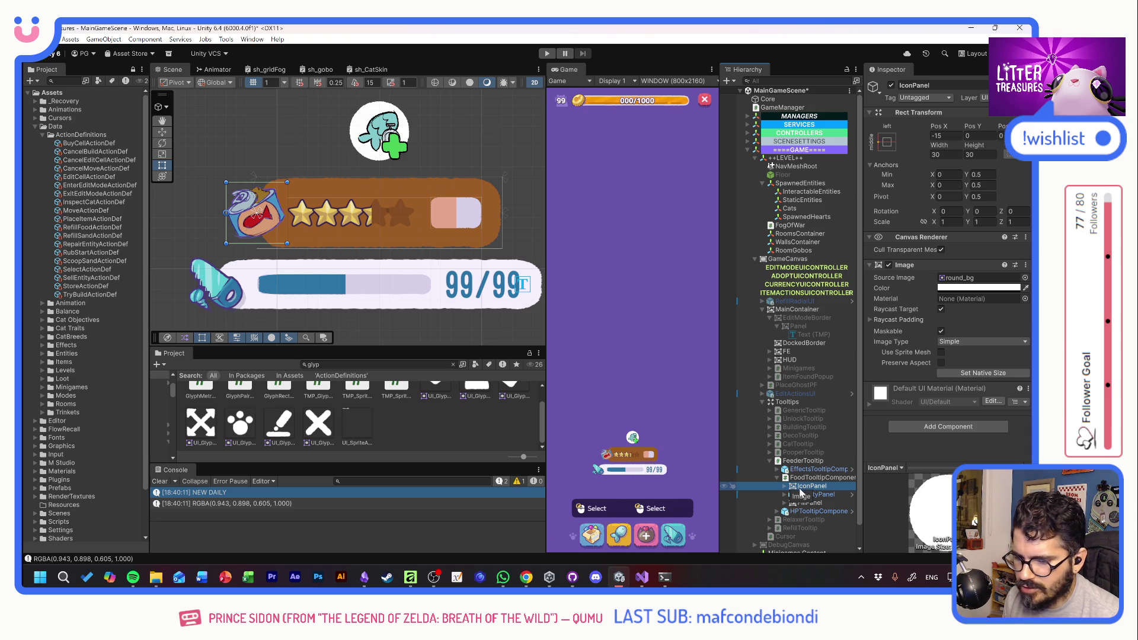
{"action": "left_click", "coordinate": [785, 486]}
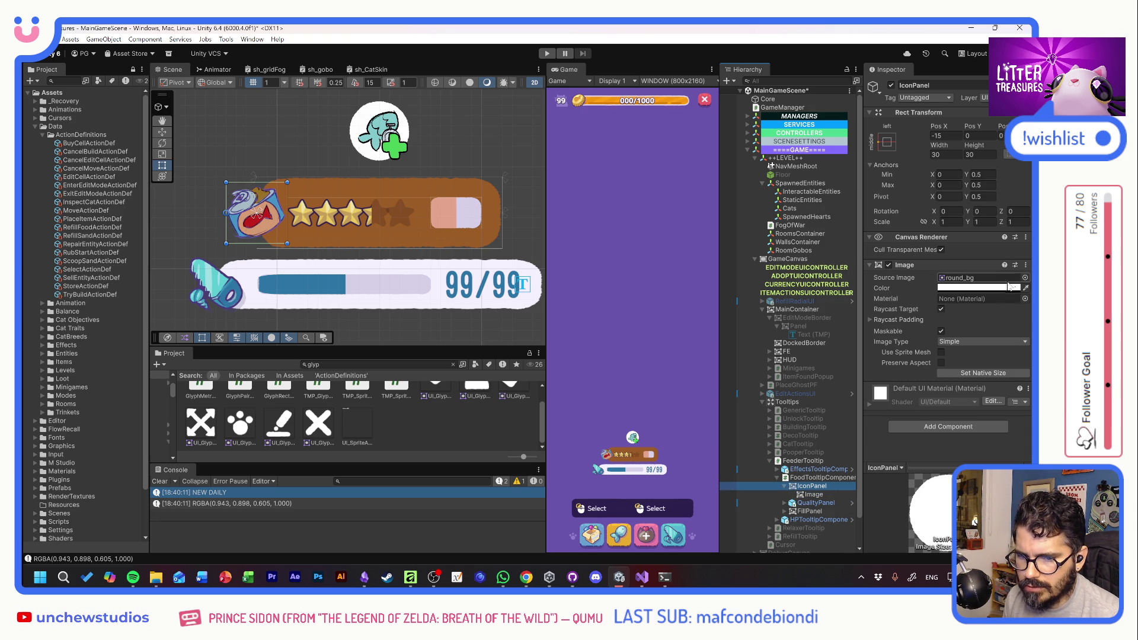
{"action": "left_click", "coordinate": [823, 494]}
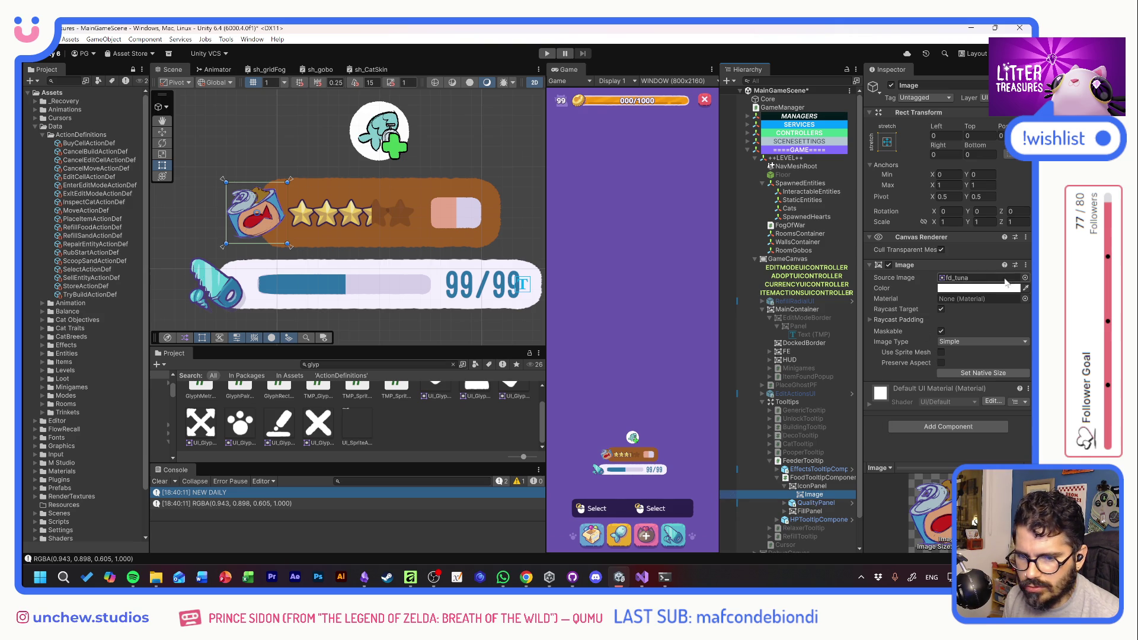
Swap the food icon's Source Image from fd_tuna to the food_tuna_ilus sprite
{"action": "left_click", "coordinate": [1026, 279]}
{"action": "scroll", "coordinate": [943, 367], "scroll_direction": "down", "scroll_amount": 10}
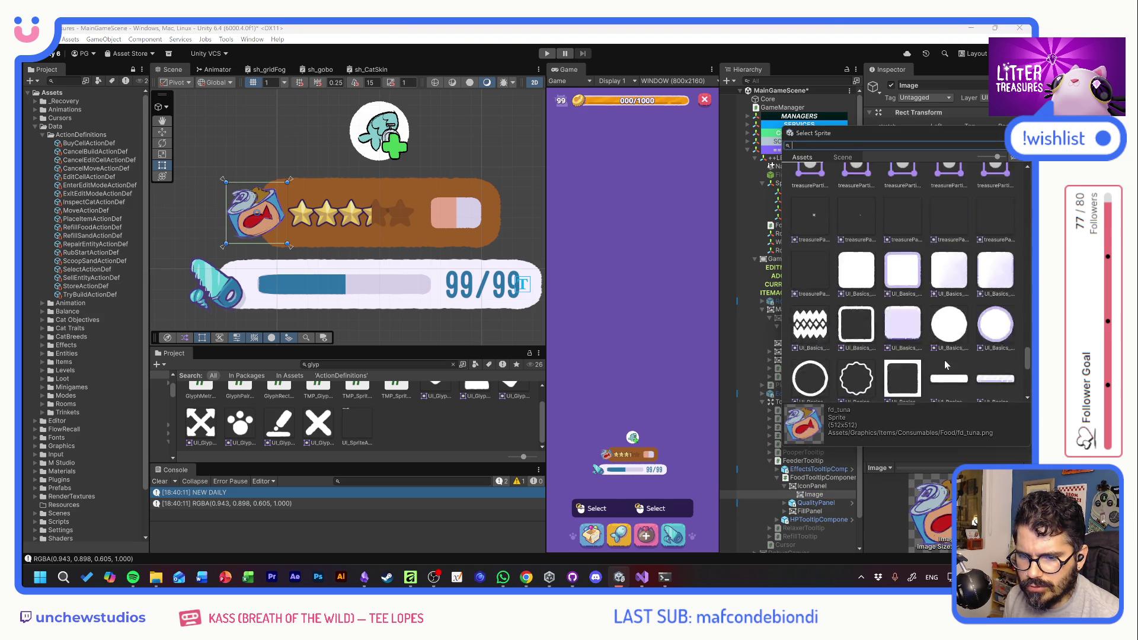
{"action": "scroll", "coordinate": [946, 352], "scroll_direction": "up", "scroll_amount": 3}
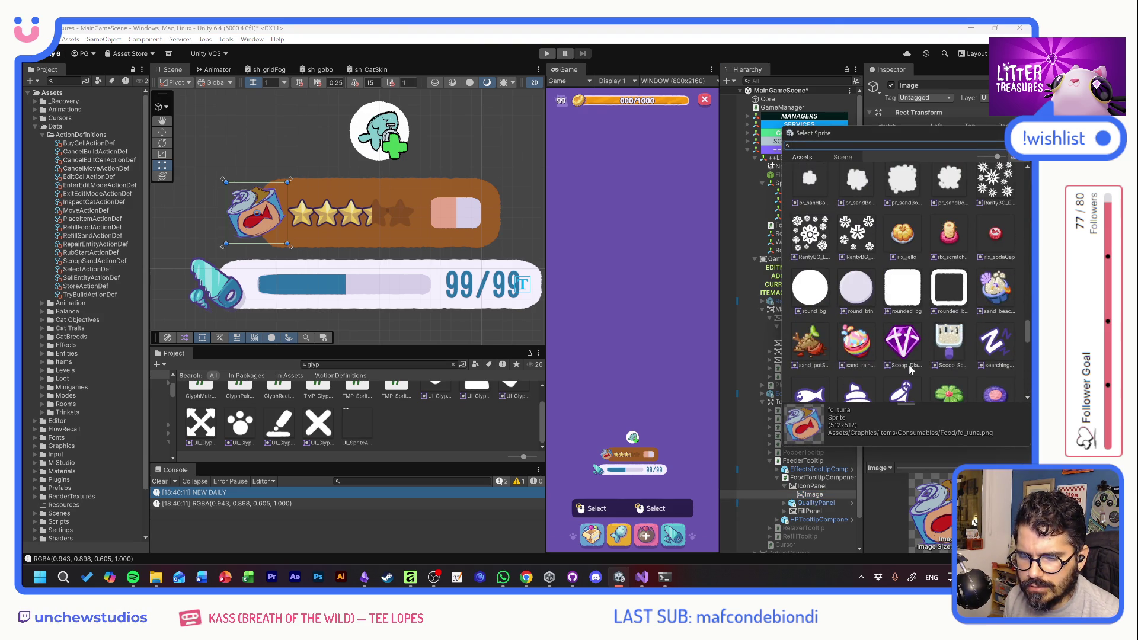
{"action": "scroll", "coordinate": [953, 355], "scroll_direction": "up", "scroll_amount": 3}
{"action": "scroll", "coordinate": [966, 348], "scroll_direction": "down", "scroll_amount": 6}
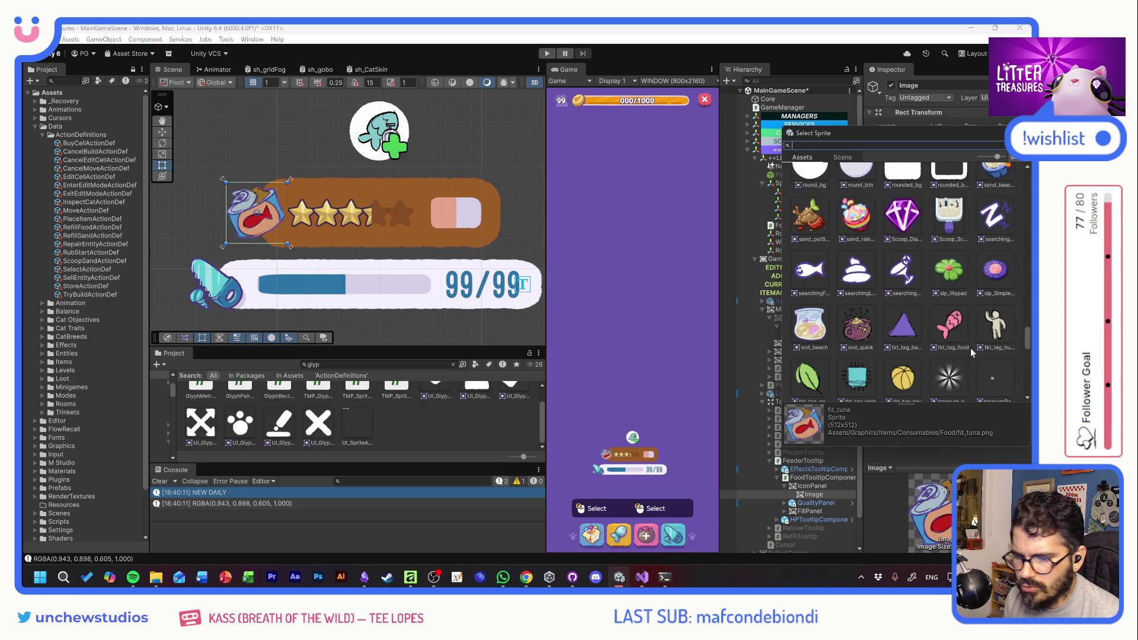
{"action": "scroll", "coordinate": [970, 348], "scroll_direction": "up", "scroll_amount": 10}
{"action": "scroll", "coordinate": [969, 346], "scroll_direction": "up", "scroll_amount": 10}
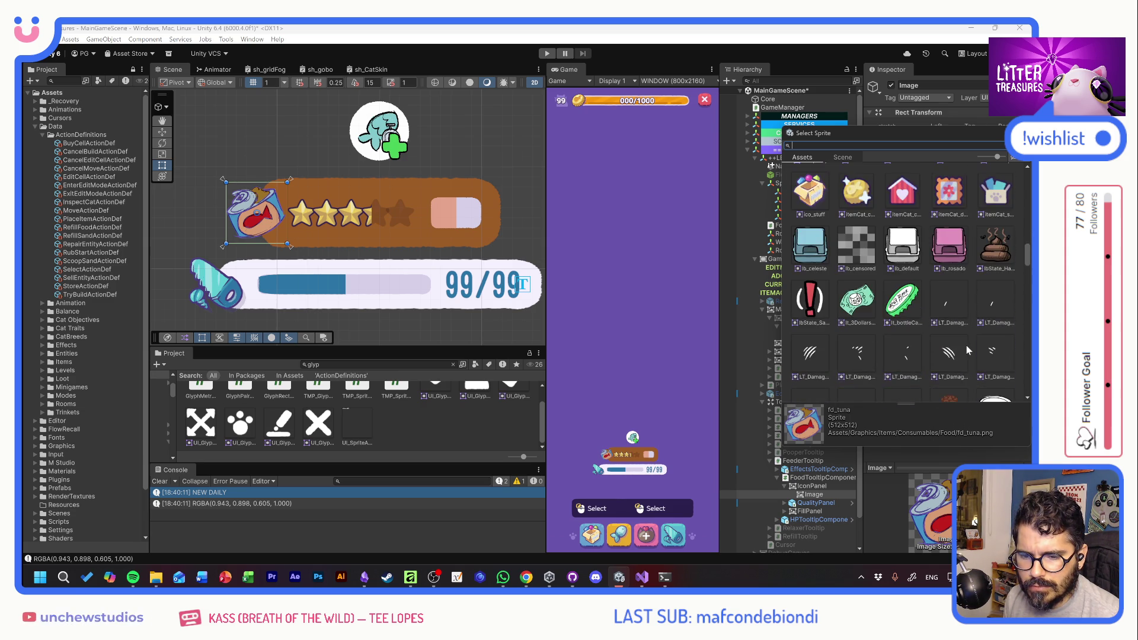
{"action": "scroll", "coordinate": [969, 350], "scroll_direction": "up", "scroll_amount": 5}
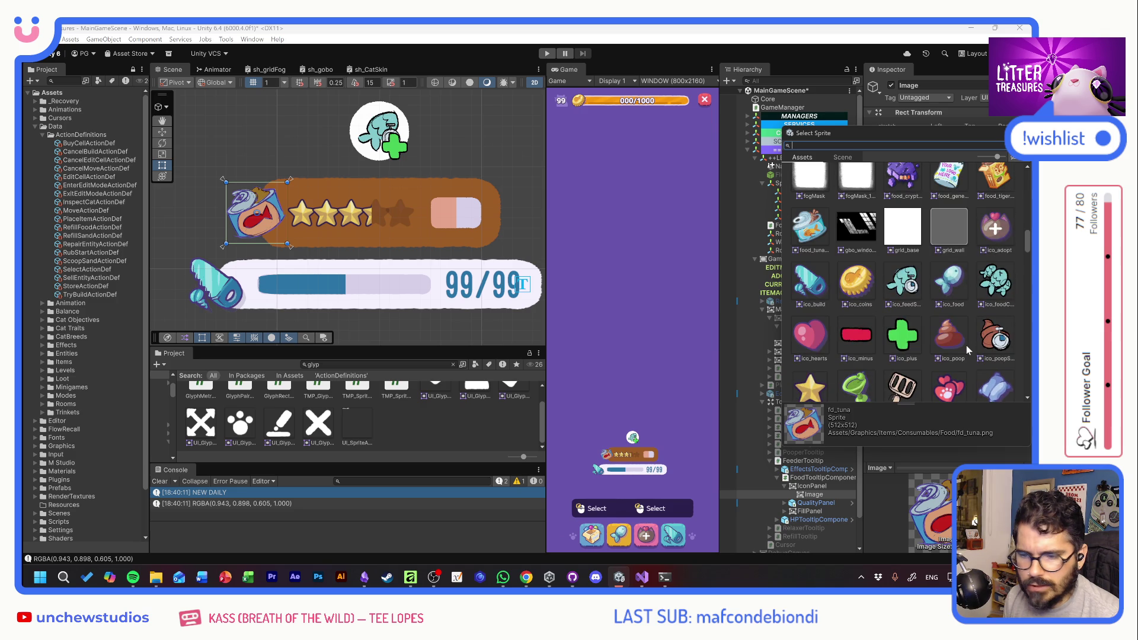
{"action": "left_click", "coordinate": [814, 228]}
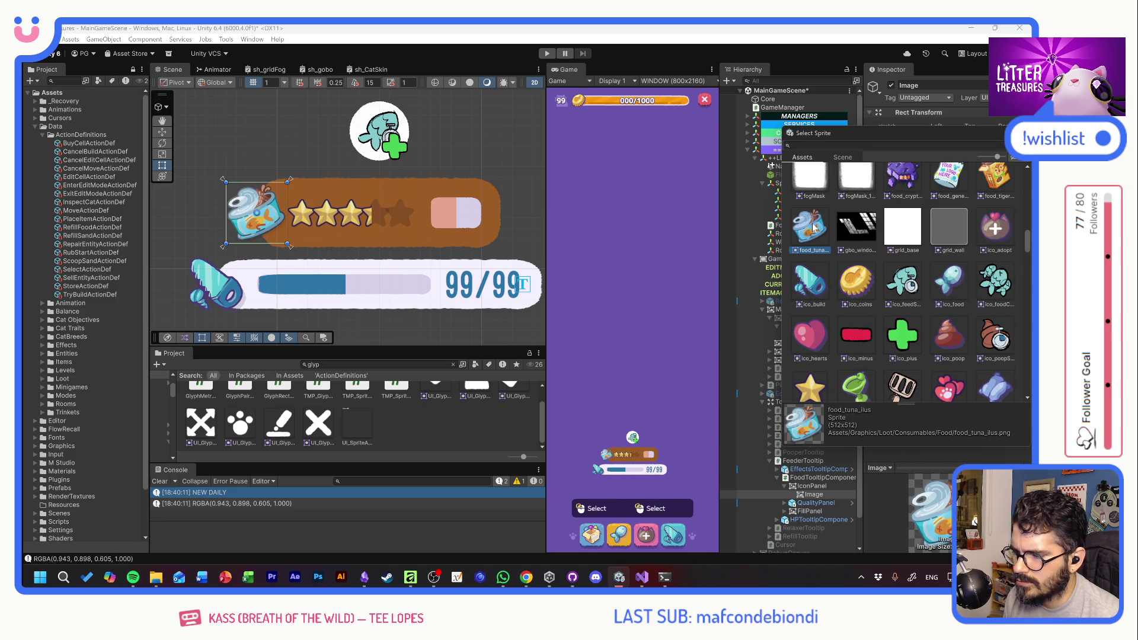
{"action": "key", "text": "Return"}
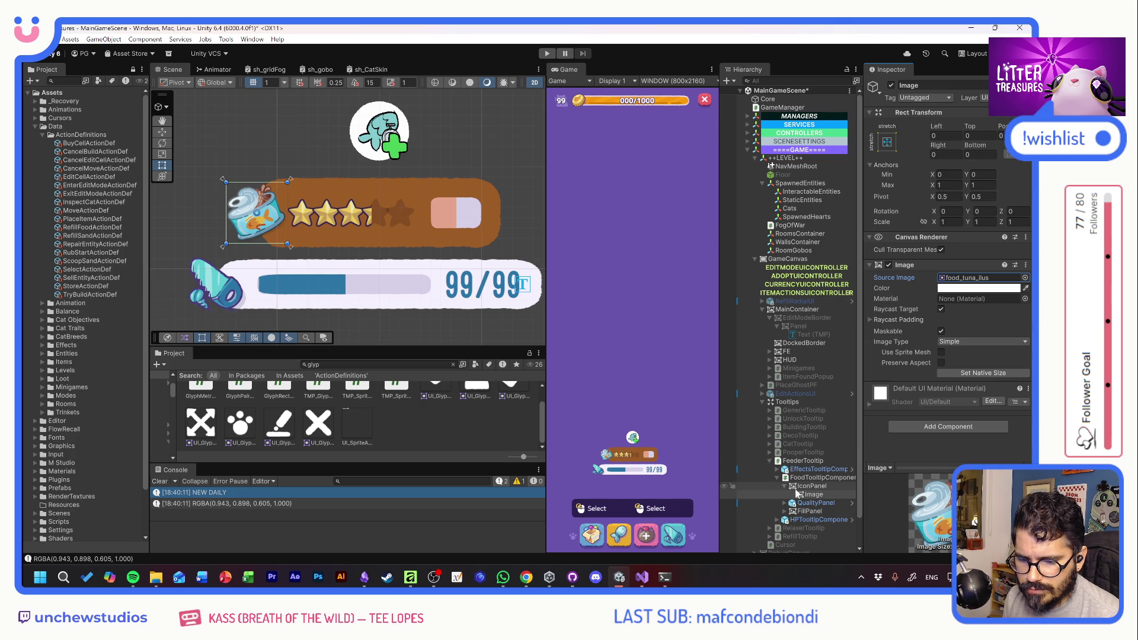
{"action": "left_click", "coordinate": [810, 486]}
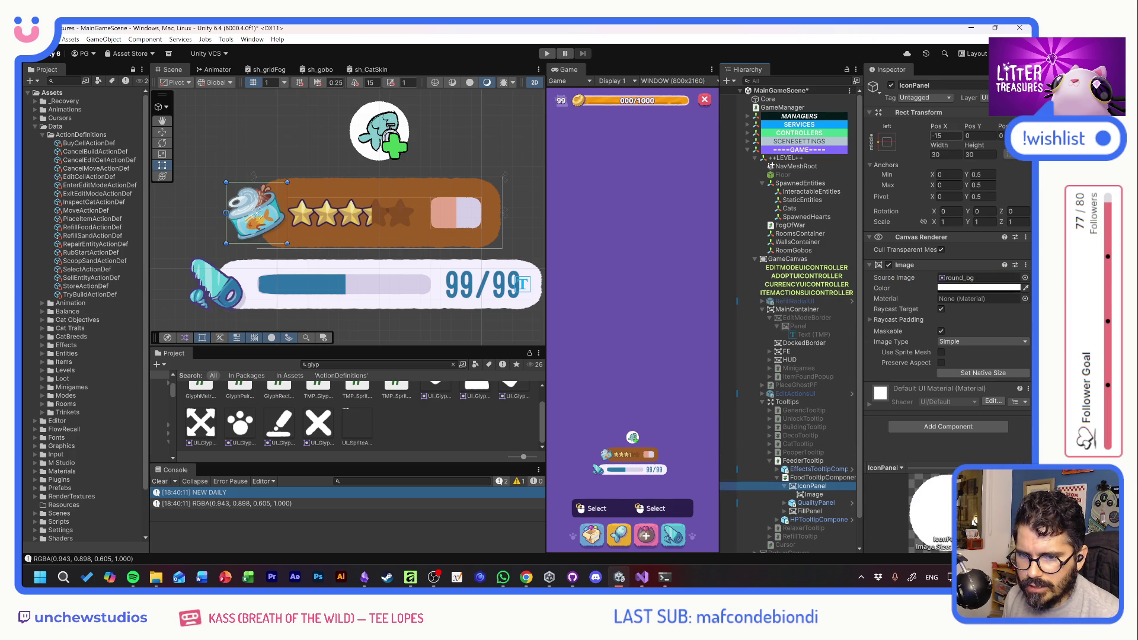
Set the IconPanel's Pos X to 5 so the tuna icon sits inside the background
{"action": "left_click", "coordinate": [946, 136]}
{"action": "type", "text": "0"}
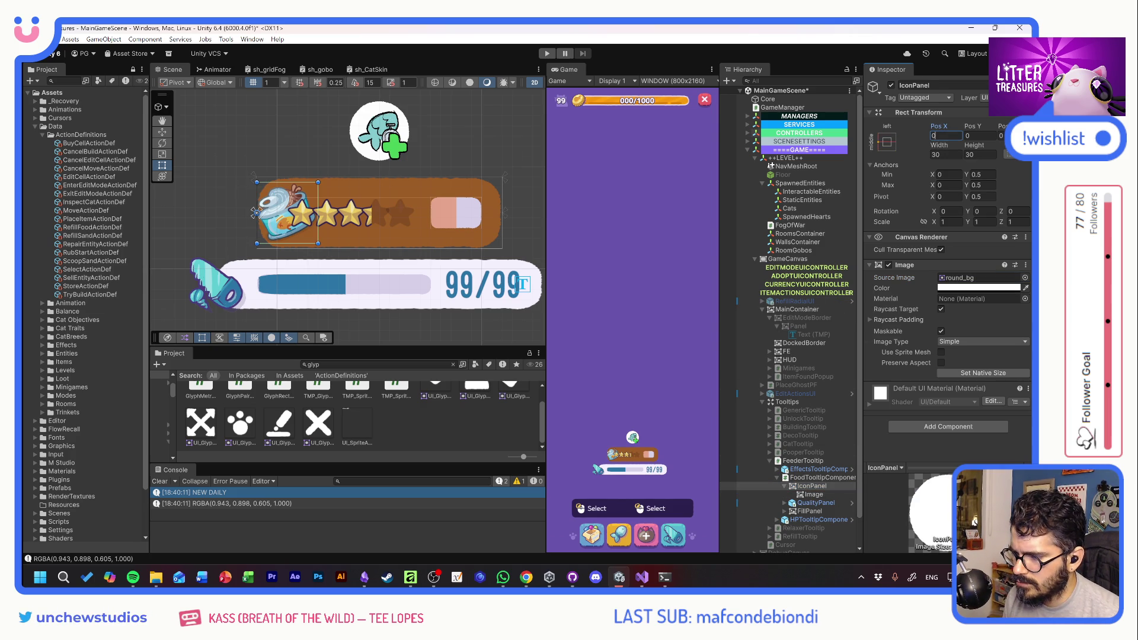
{"action": "left_click_drag", "start_coordinate": [935, 128], "coordinate": [941, 131]}
{"action": "left_click", "coordinate": [952, 137]}
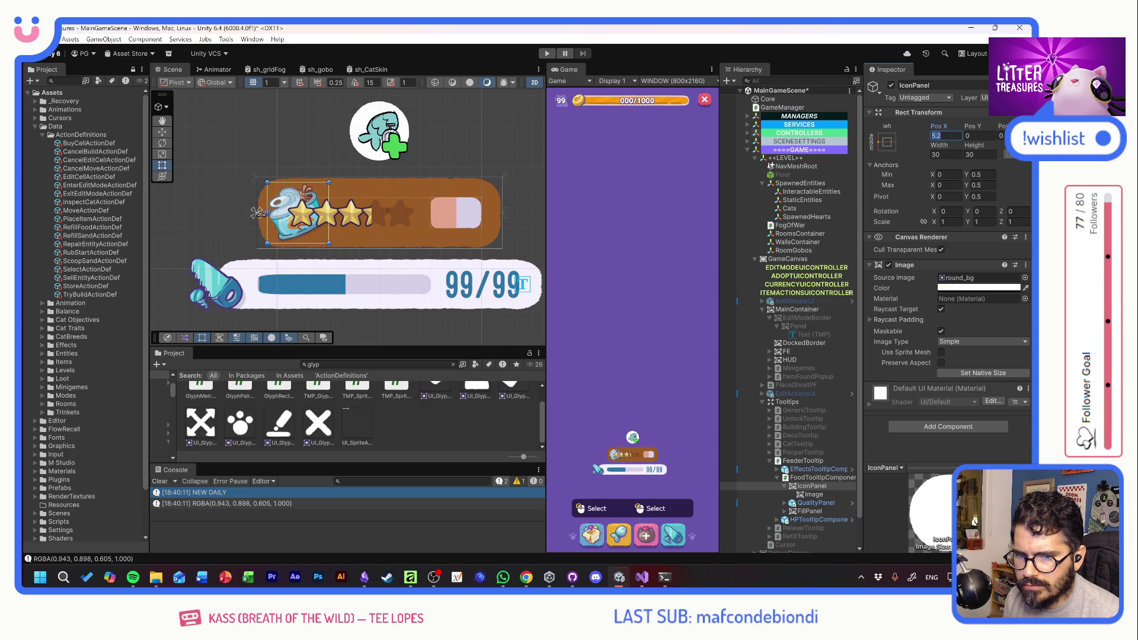
{"action": "type", "text": "5"}
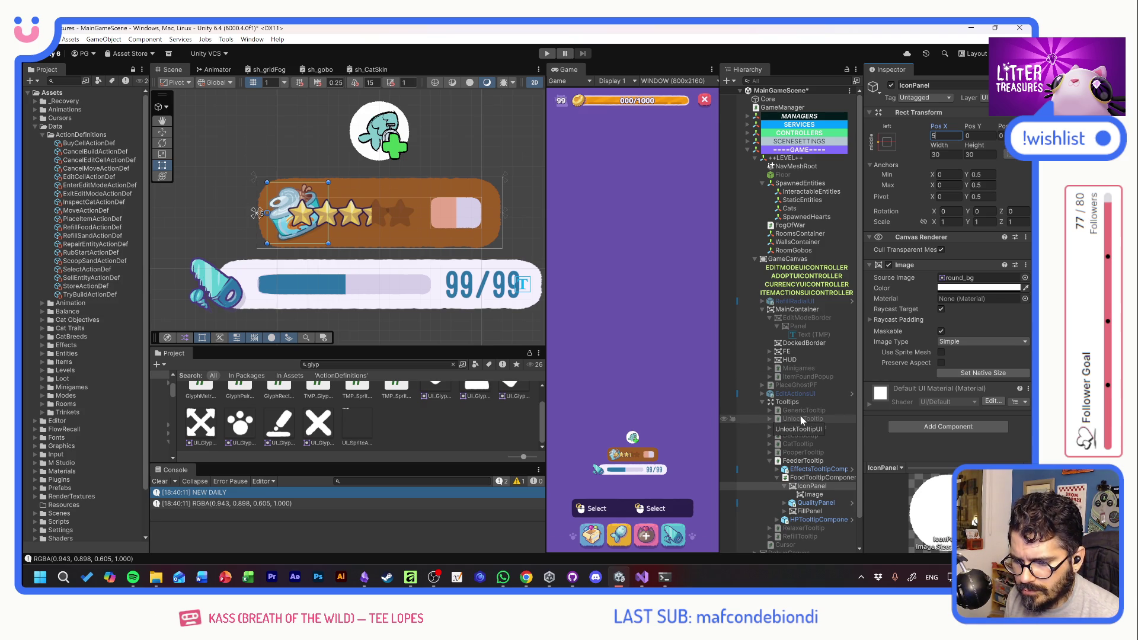
{"action": "left_click", "coordinate": [784, 487]}
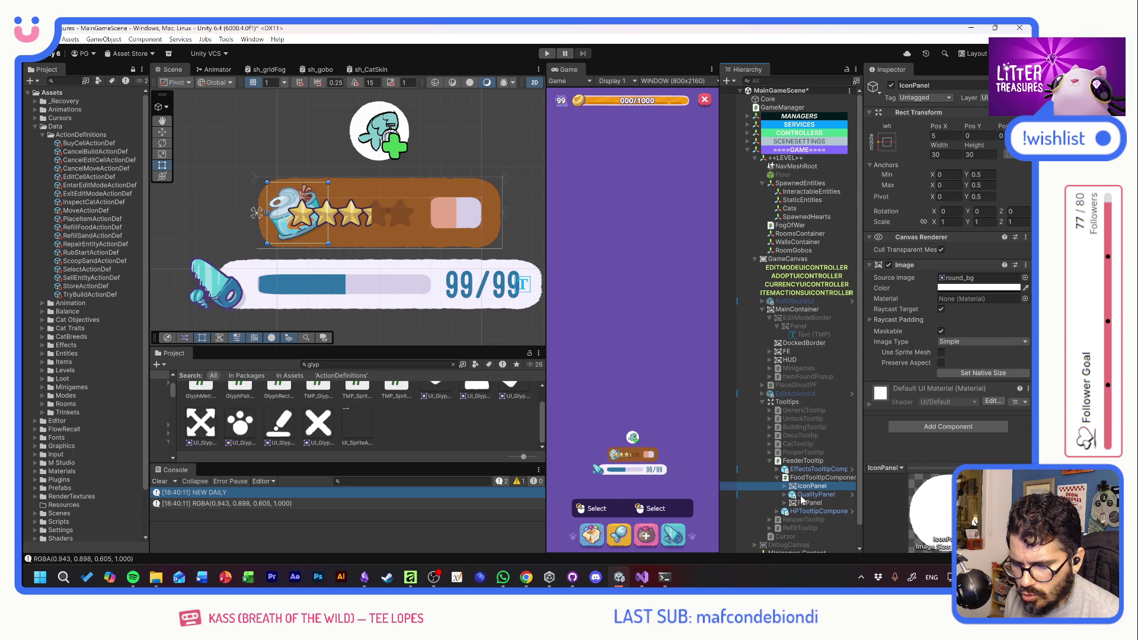
{"action": "left_click", "coordinate": [801, 496]}
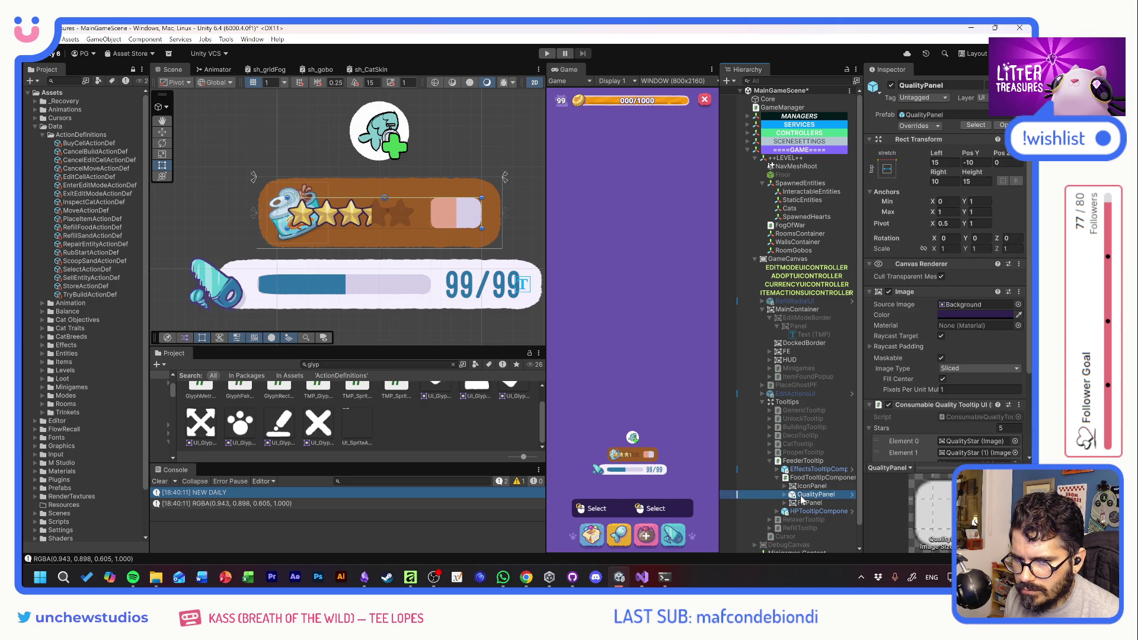
Set the QualityPanel star row's Left to about 37.9 and Pos Y to -3.8
{"action": "left_click", "coordinate": [812, 477]}
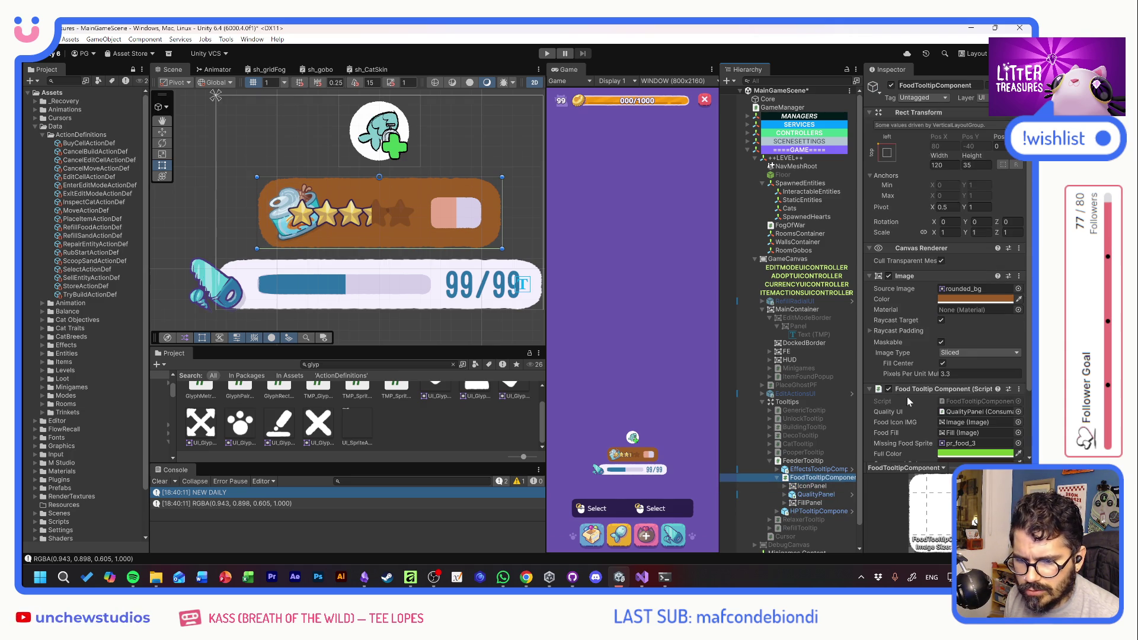
{"action": "left_click", "coordinate": [814, 495]}
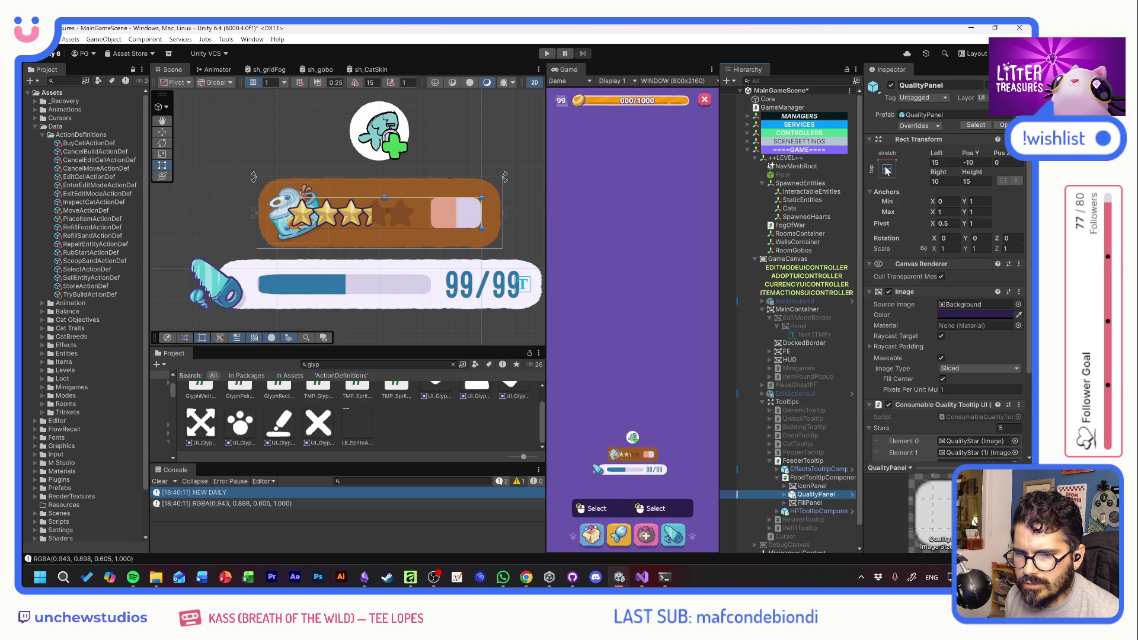
{"action": "left_click", "coordinate": [975, 162]}
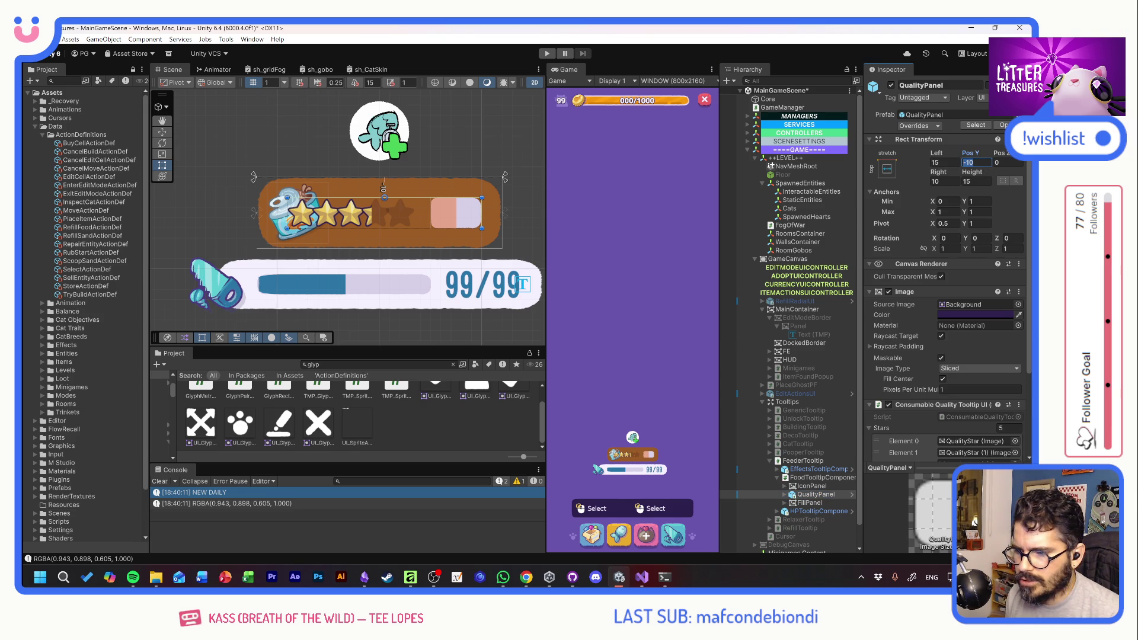
{"action": "type", "text": "0"}
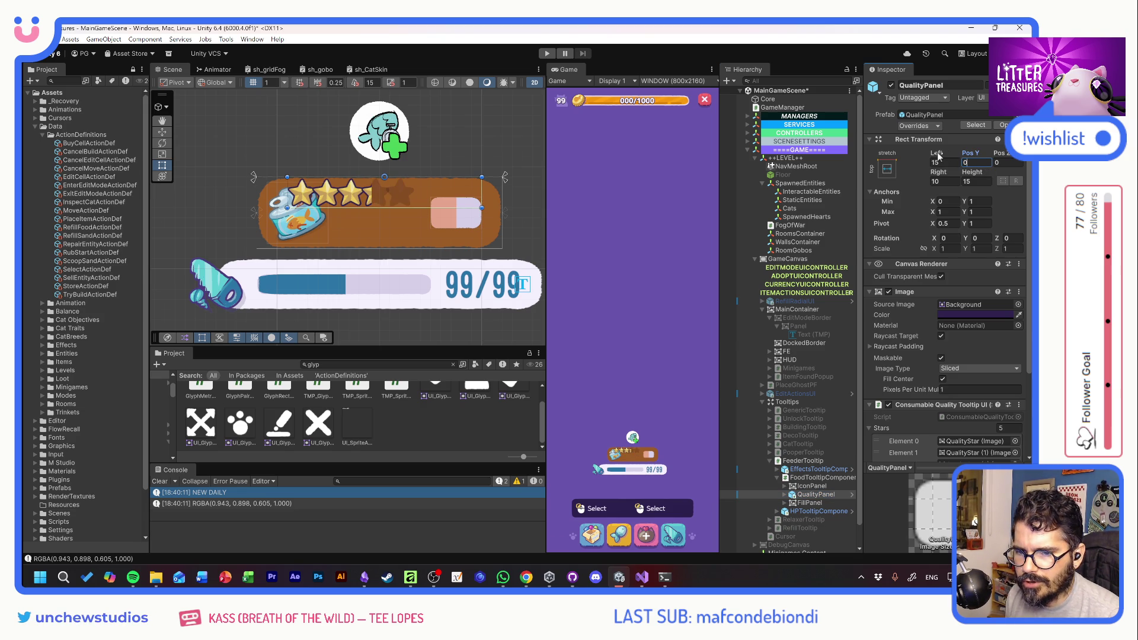
{"action": "mouse_move", "coordinate": [936, 156]}
{"action": "left_mouse_down"}
{"action": "mouse_move", "coordinate": [1008, 155]}
{"action": "mouse_move", "coordinate": [493, 150]}
{"action": "left_mouse_up"}
{"action": "key", "text": "ctrl+z"}
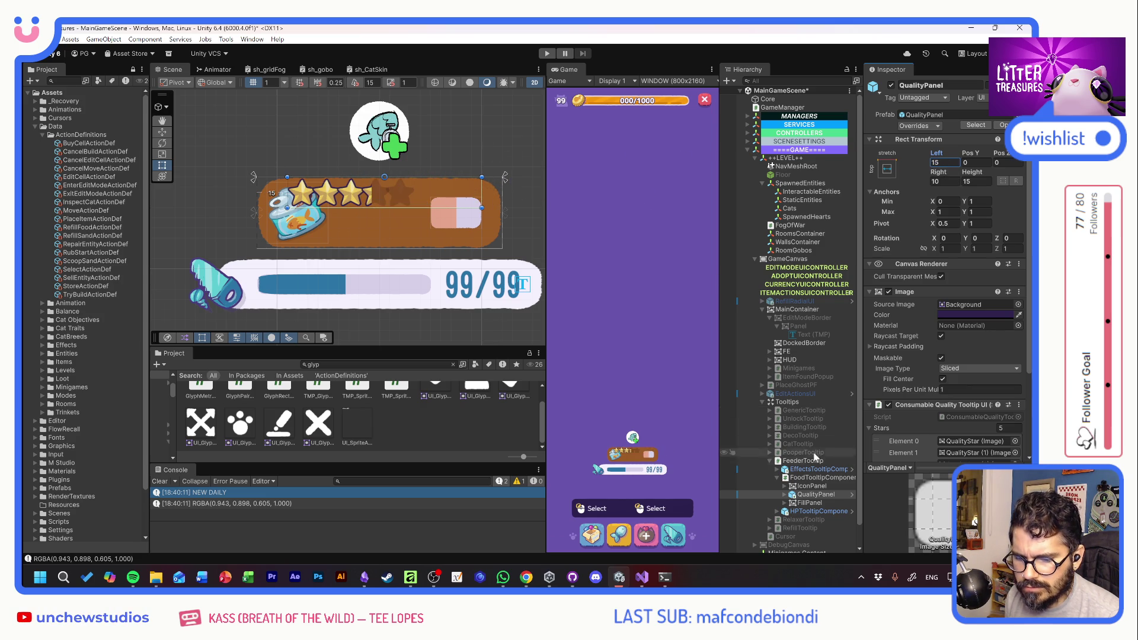
{"action": "left_click", "coordinate": [786, 495]}
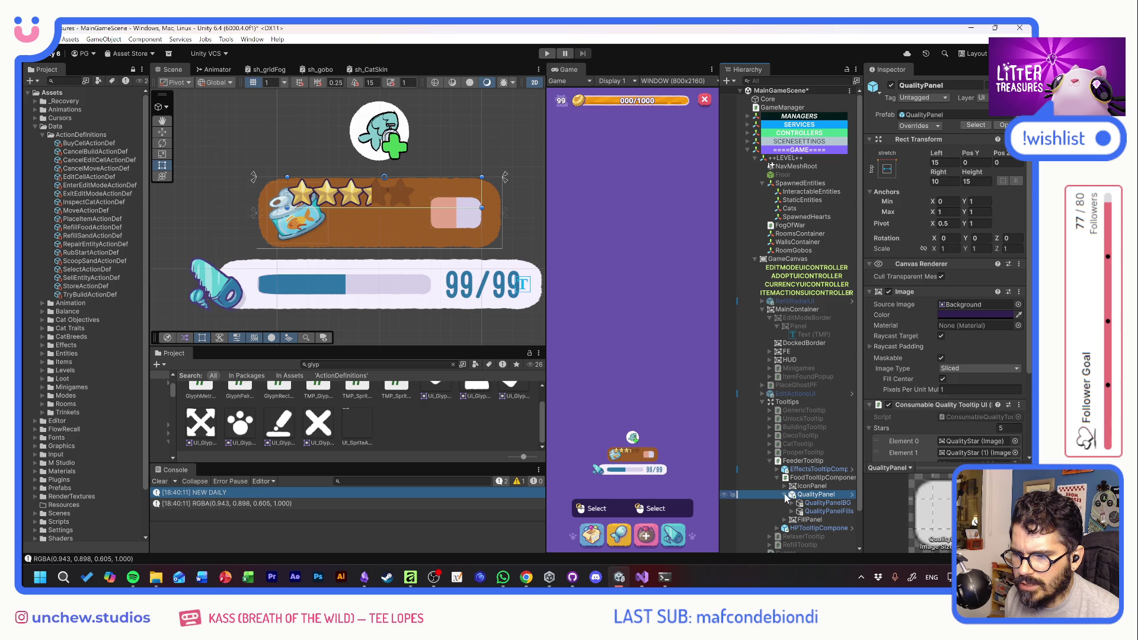
{"action": "left_click", "coordinate": [786, 496]}
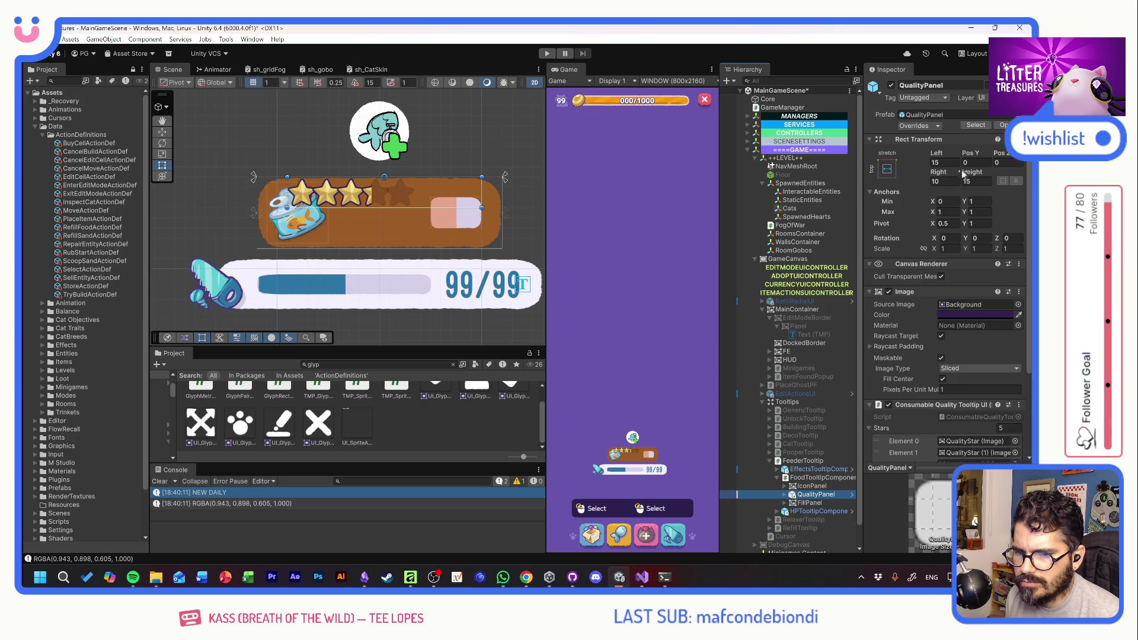
{"action": "mouse_move", "coordinate": [935, 156]}
{"action": "left_mouse_down"}
{"action": "mouse_move", "coordinate": [1005, 154]}
{"action": "mouse_move", "coordinate": [30, 153]}
{"action": "left_mouse_up"}
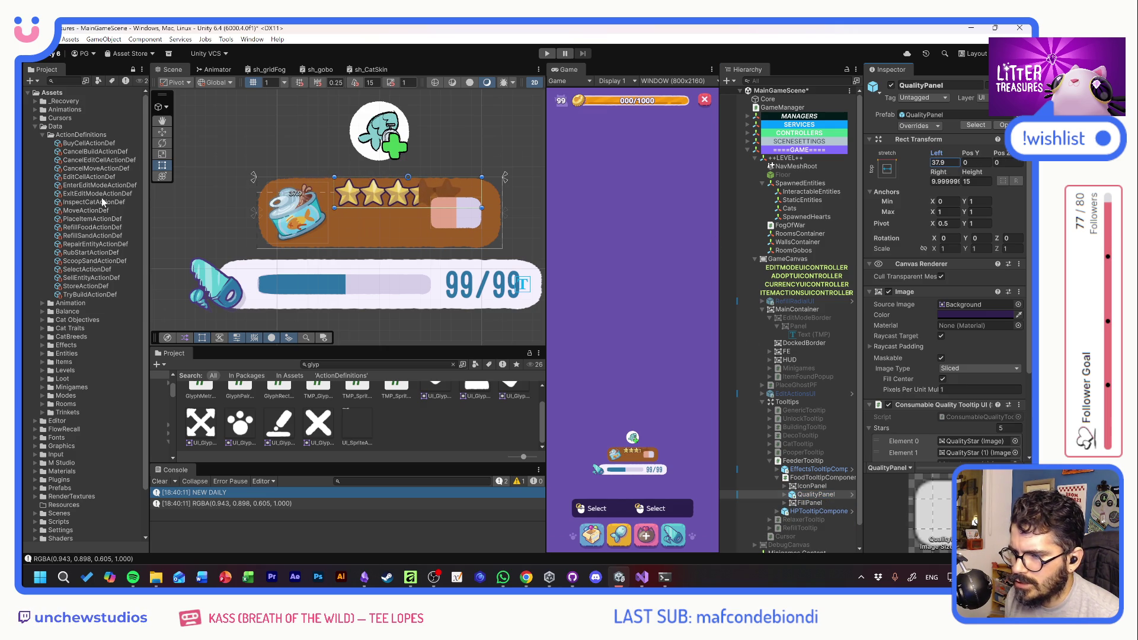
{"action": "mouse_move", "coordinate": [975, 152]}
{"action": "left_mouse_down"}
{"action": "mouse_move", "coordinate": [985, 149]}
{"action": "mouse_move", "coordinate": [958, 156]}
{"action": "left_mouse_up"}
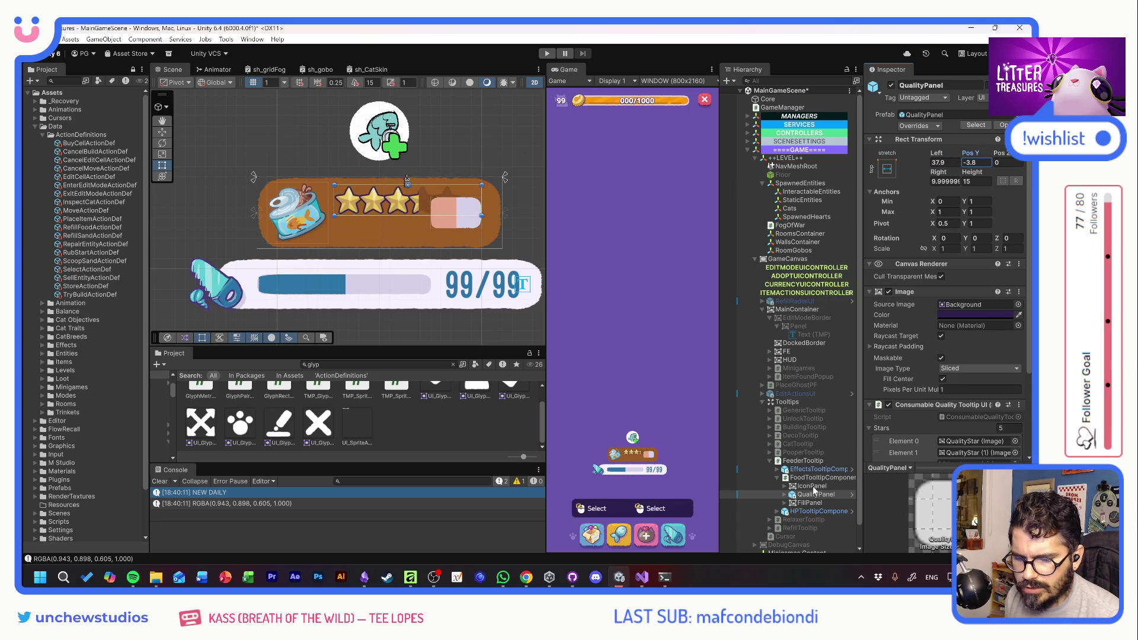
{"action": "left_click", "coordinate": [802, 504]}
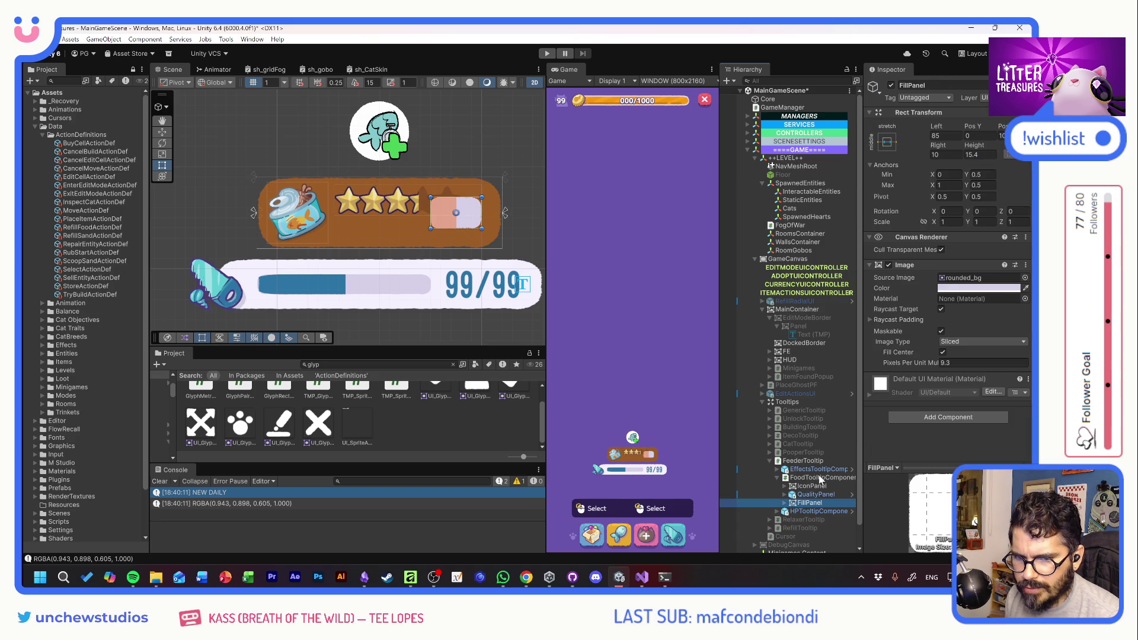
Stretch-anchor the FillPanel across the tooltip's bottom, resetting pivot and position
{"action": "left_click", "coordinate": [887, 142]}
{"action": "key", "text": "shift+alt"}
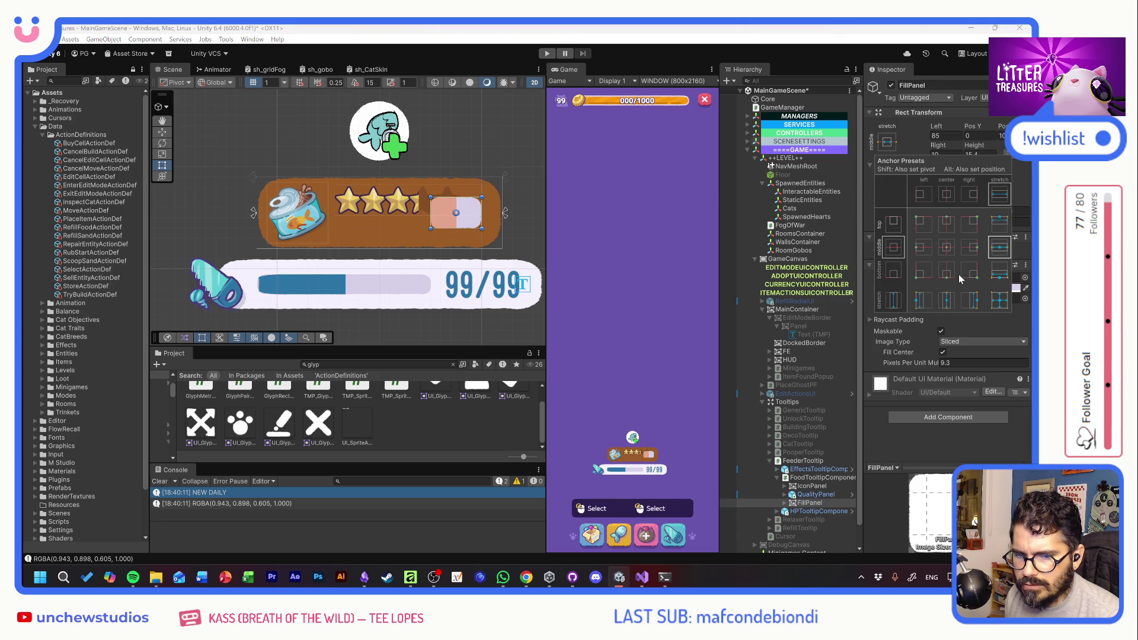
{"action": "left_click", "coordinate": [1000, 277], "text": "alt+shift"}
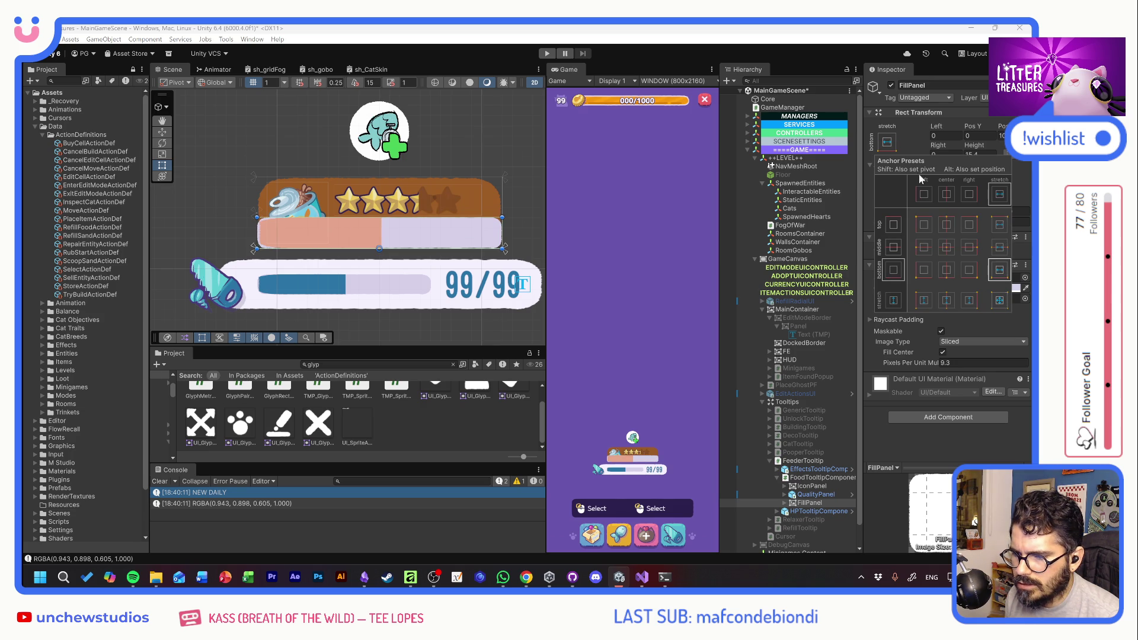
{"action": "key", "text": "Escape"}
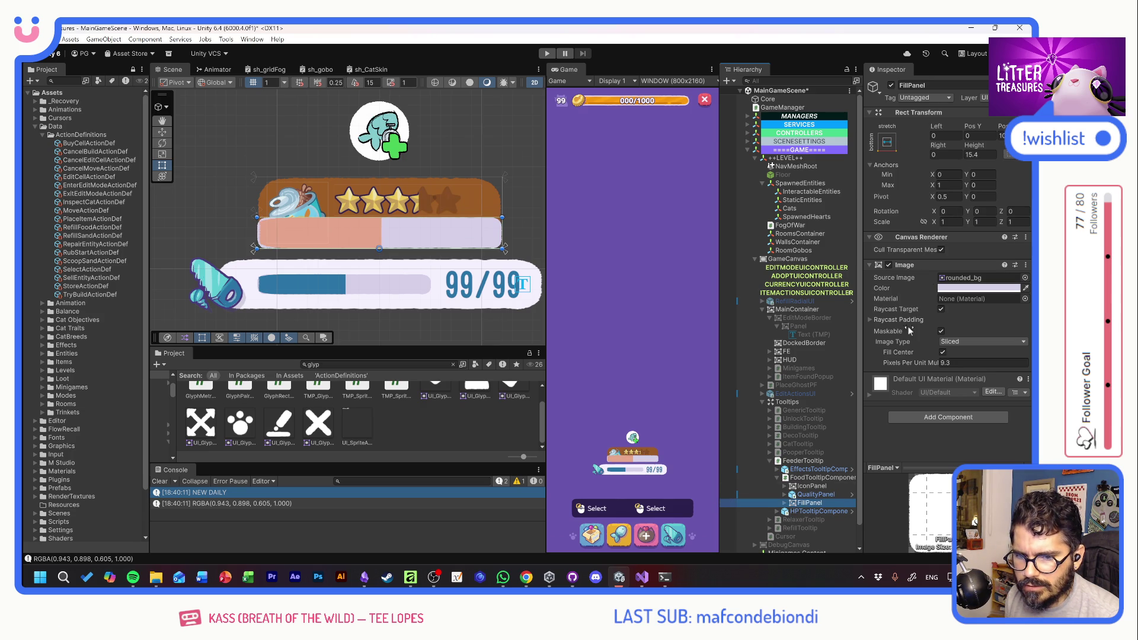
Give the FillPanel the UI_Basics_FillBarBG background sprite
{"action": "left_click", "coordinate": [784, 503]}
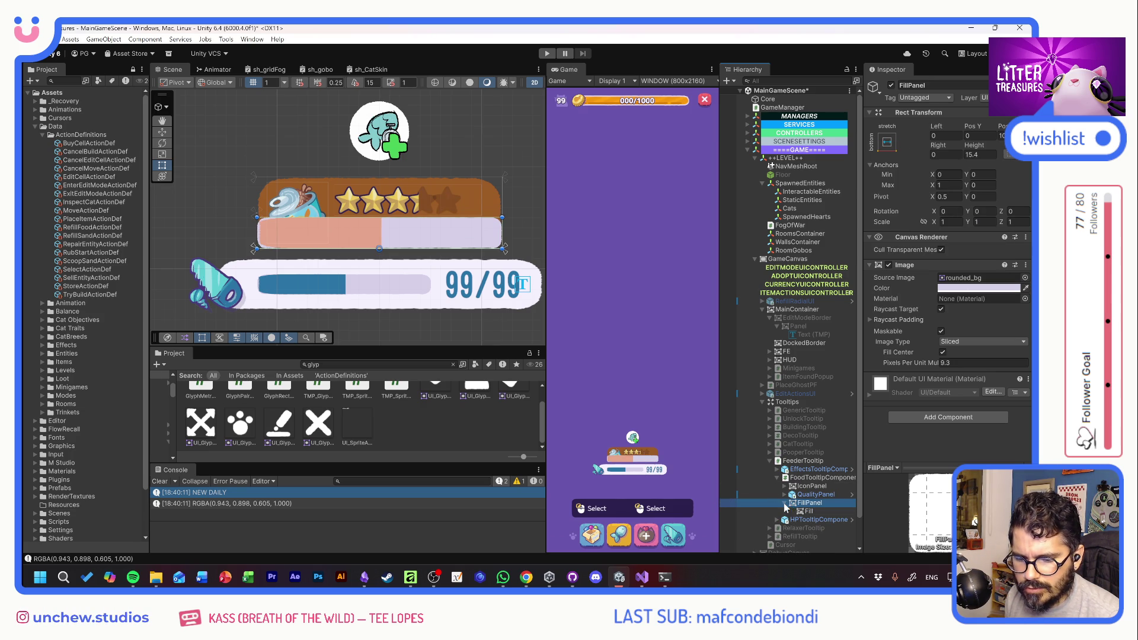
{"action": "left_click", "coordinate": [1025, 277]}
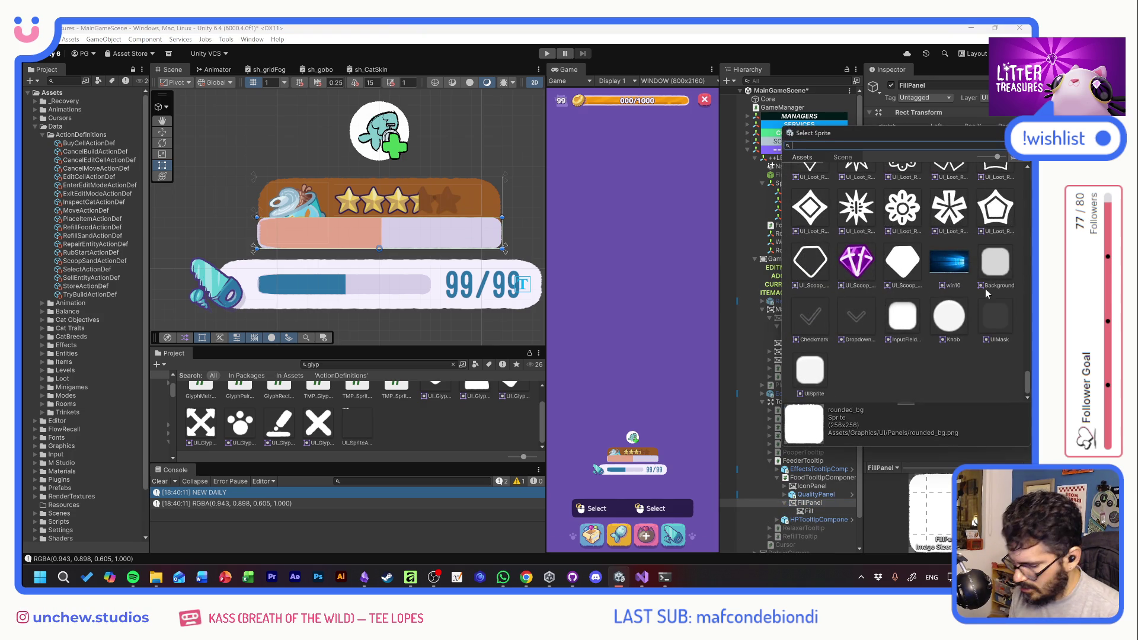
{"action": "type", "text": "fill"}
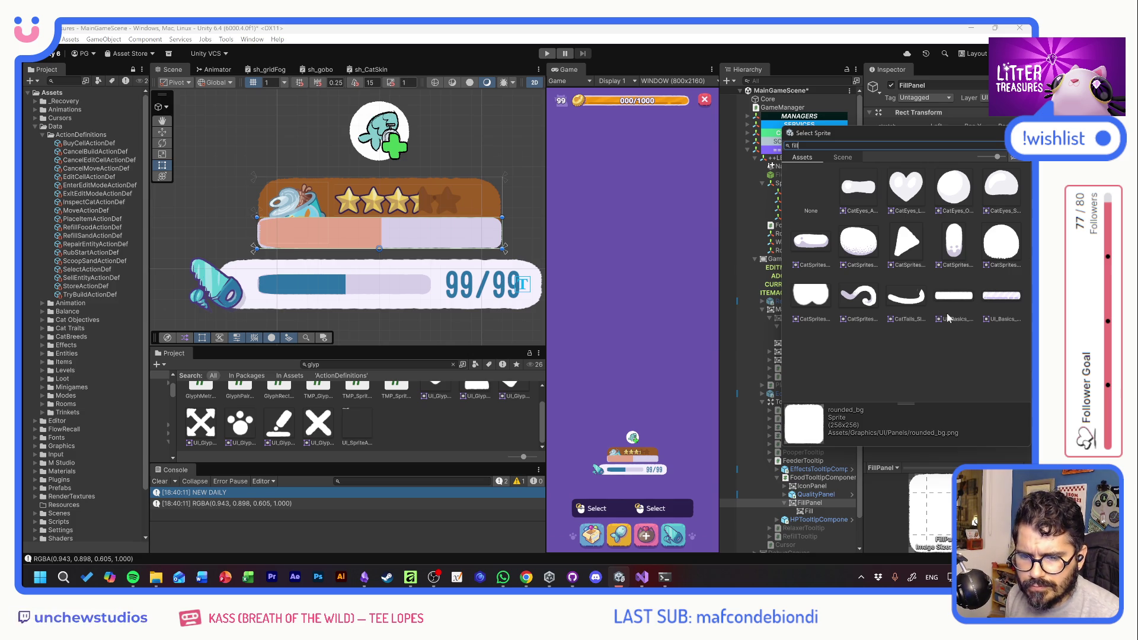
{"action": "left_click", "coordinate": [956, 298]}
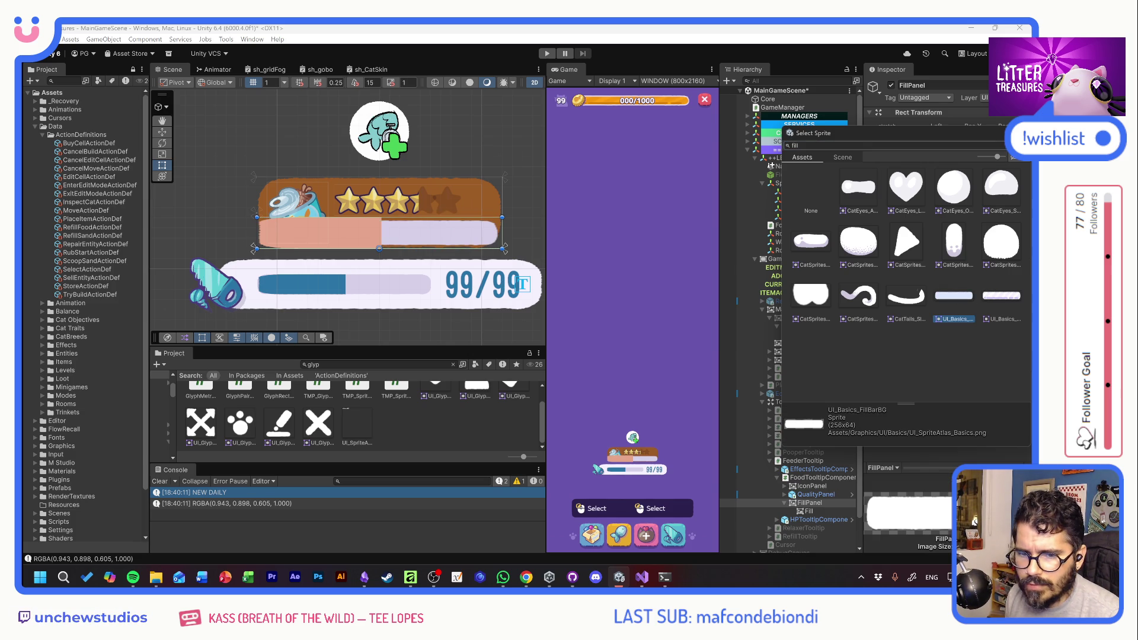
Set the inner Fill's Source Image to UI_Basics_FillBarFill
{"action": "left_click", "coordinate": [809, 510]}
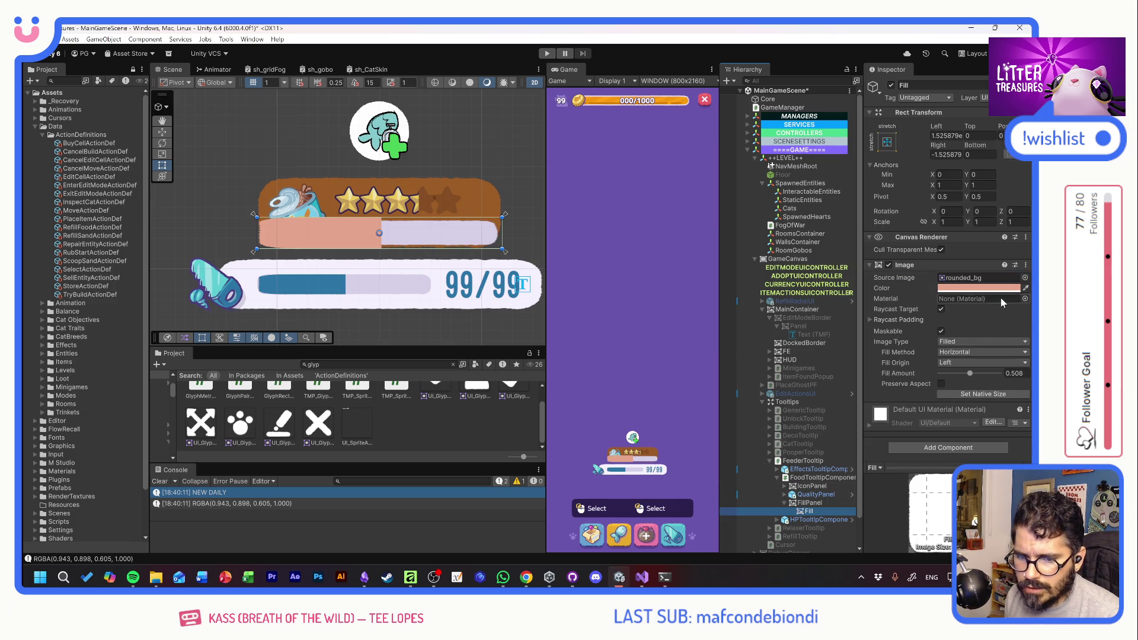
{"action": "left_click", "coordinate": [1023, 278]}
{"action": "type", "text": "fill"}
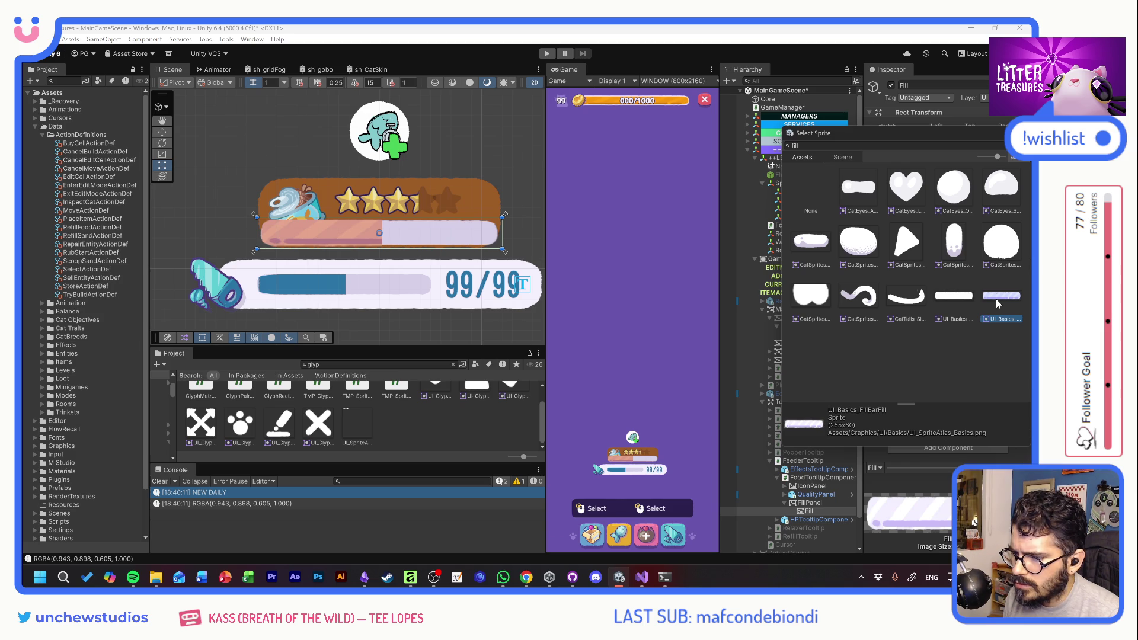
{"action": "key", "text": "Return"}
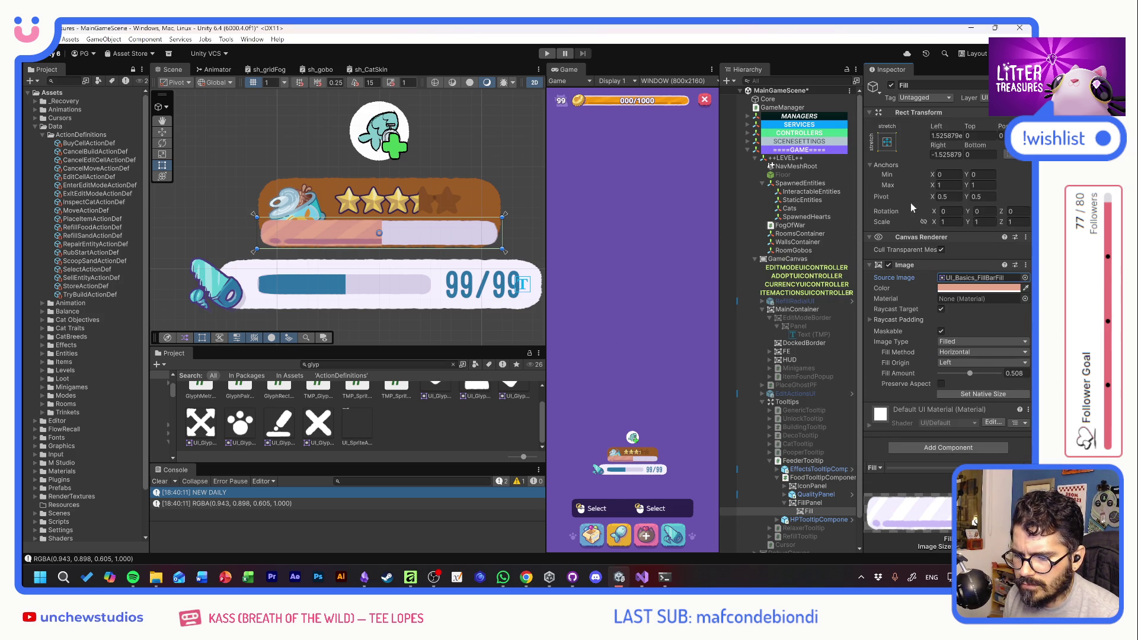
Make the Fill Amount 1 and inset the Fill by 2 on left, top, right and bottom
{"action": "left_click", "coordinate": [937, 129]}
{"action": "mouse_move", "coordinate": [954, 129]}
{"action": "left_mouse_down"}
{"action": "mouse_move", "coordinate": [969, 132]}
{"action": "mouse_move", "coordinate": [925, 145]}
{"action": "left_mouse_up"}
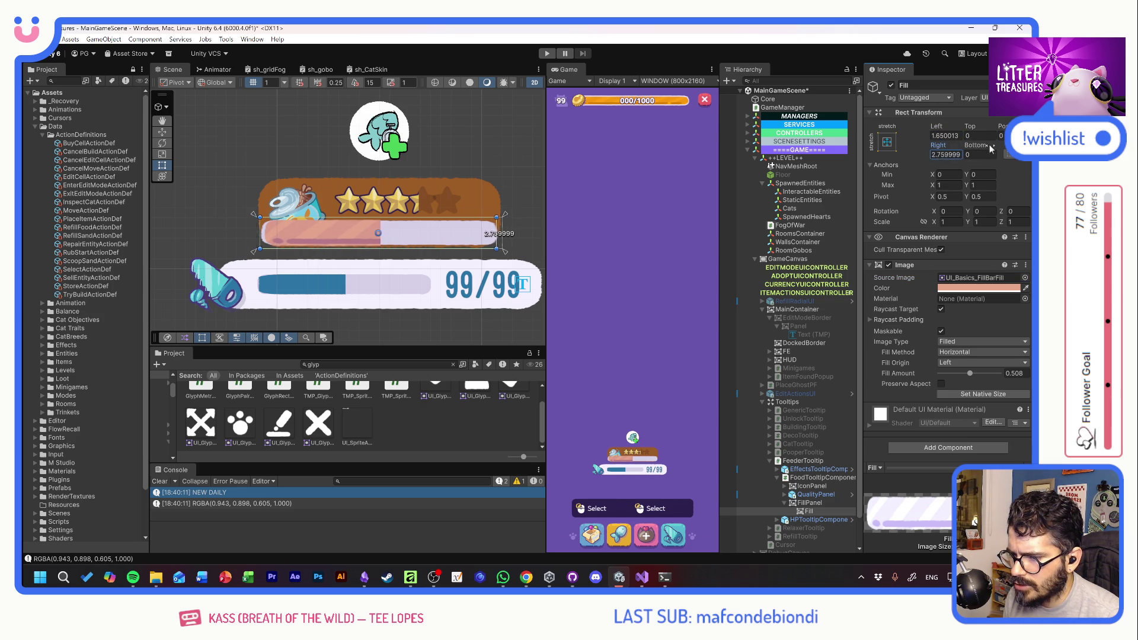
{"action": "left_click_drag", "start_coordinate": [970, 373], "coordinate": [999, 374]}
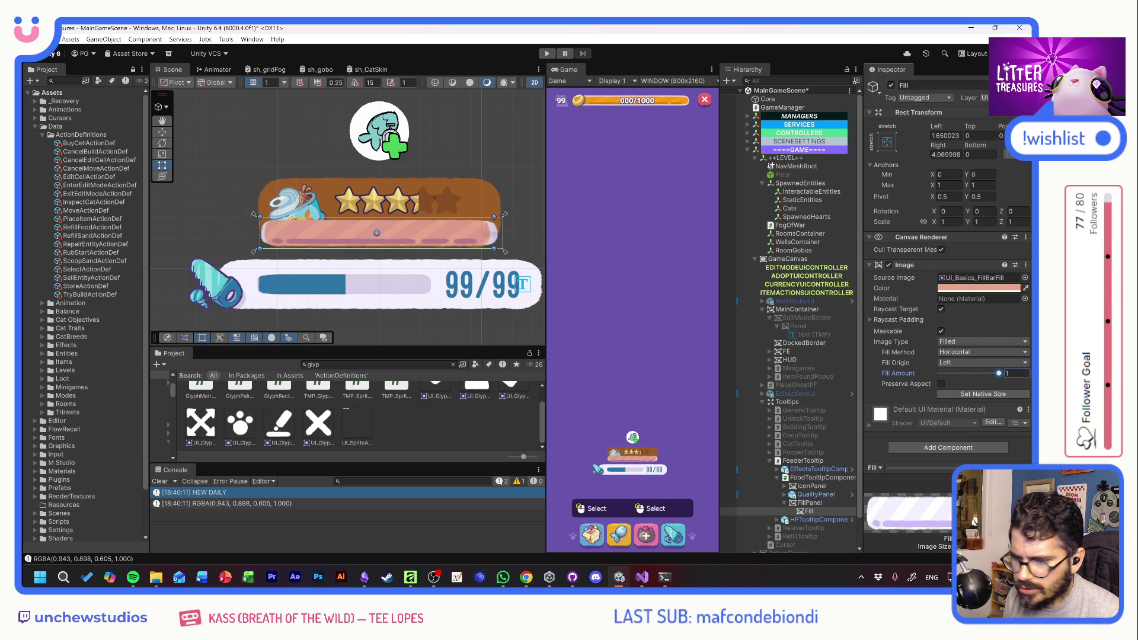
{"action": "mouse_move", "coordinate": [969, 126]}
{"action": "left_mouse_down"}
{"action": "mouse_move", "coordinate": [985, 127]}
{"action": "mouse_move", "coordinate": [966, 145]}
{"action": "left_mouse_up"}
{"action": "type", "text": "1.98"}
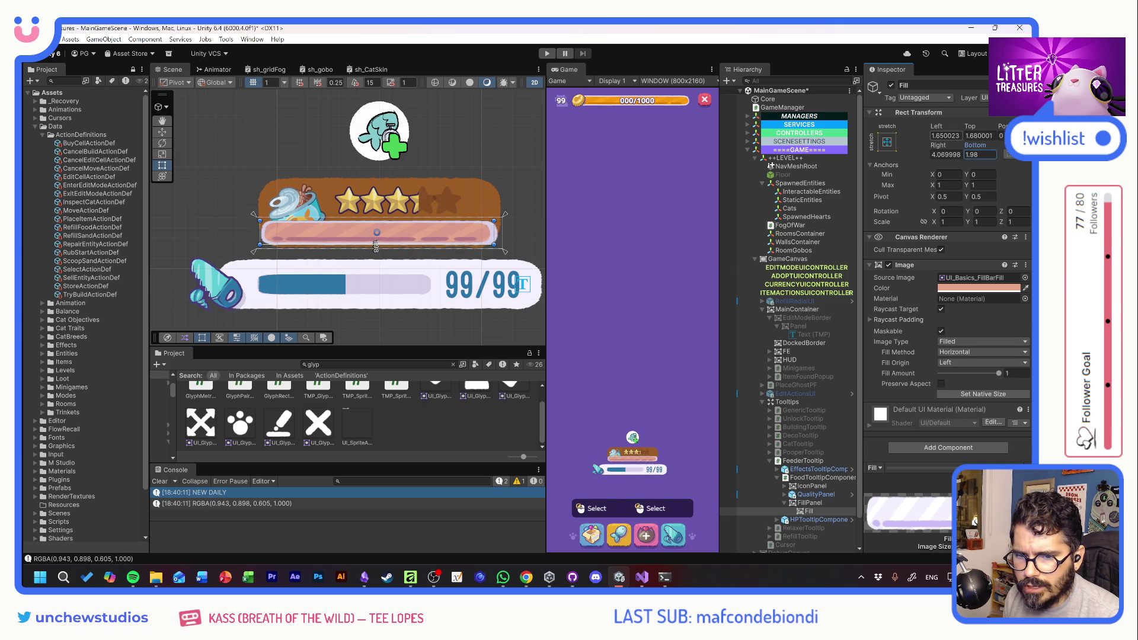
{"action": "type", "text": "2"}
{"action": "key", "text": "Tab"}
{"action": "type", "text": "2"}
{"action": "key", "text": "Tab"}
{"action": "key", "text": "Tab"}
{"action": "type", "text": "2"}
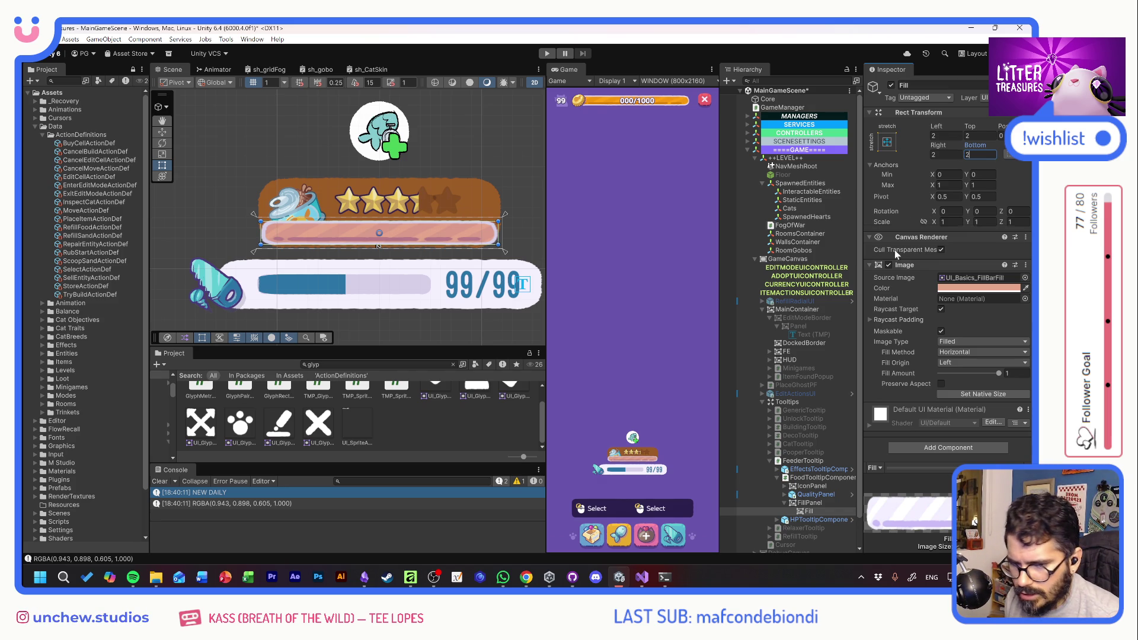
{"action": "left_click", "coordinate": [810, 503]}
Reshape the FillPanel to Left 34.92, Right 5.45 and Height 13.1
{"action": "left_click", "coordinate": [784, 503]}
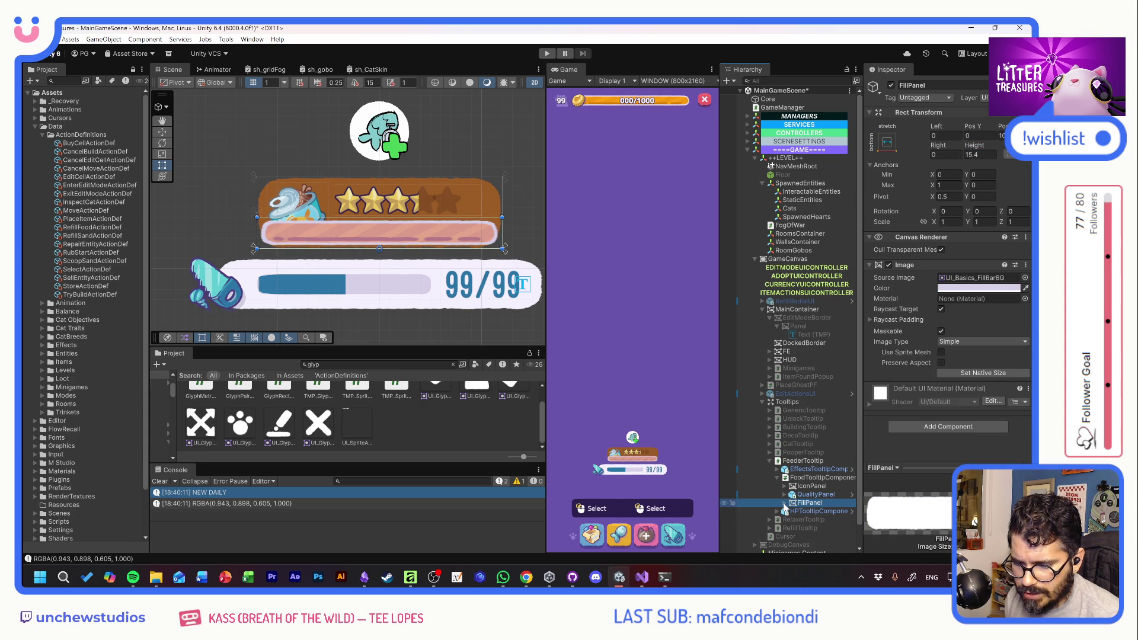
{"action": "mouse_move", "coordinate": [938, 129]}
{"action": "left_mouse_down"}
{"action": "mouse_move", "coordinate": [60, 142]}
{"action": "mouse_move", "coordinate": [539, 171]}
{"action": "left_mouse_up"}
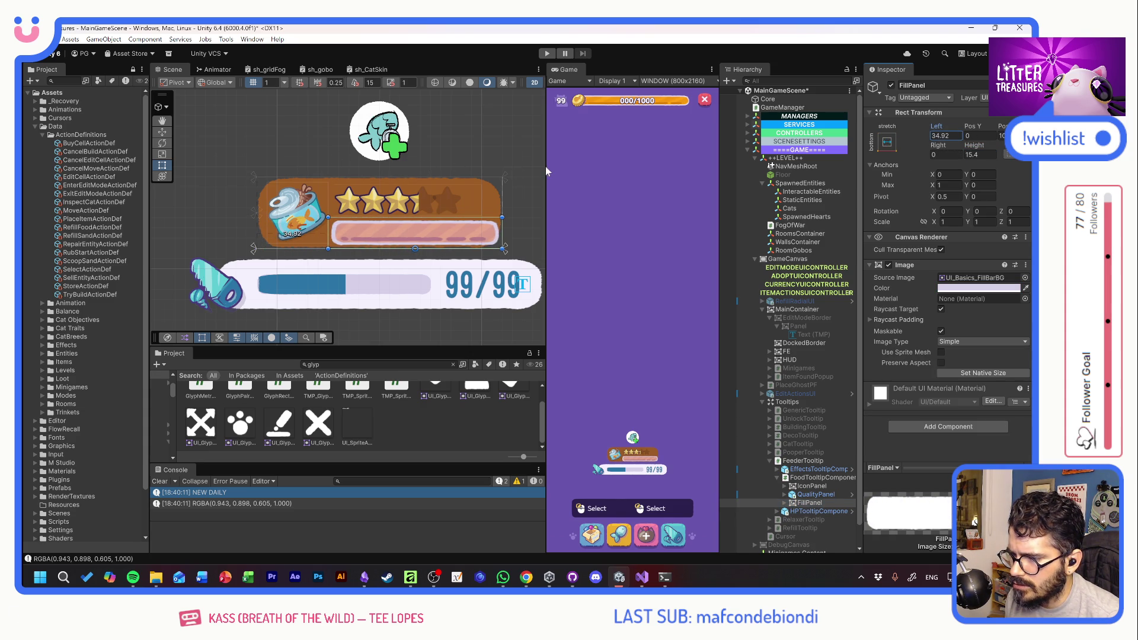
{"action": "left_click_drag", "start_coordinate": [939, 145], "coordinate": [37, 161]}
{"action": "mouse_move", "coordinate": [974, 145]}
{"action": "left_mouse_down"}
{"action": "mouse_move", "coordinate": [927, 148]}
{"action": "mouse_move", "coordinate": [943, 152]}
{"action": "mouse_move", "coordinate": [986, 123]}
{"action": "left_mouse_up"}
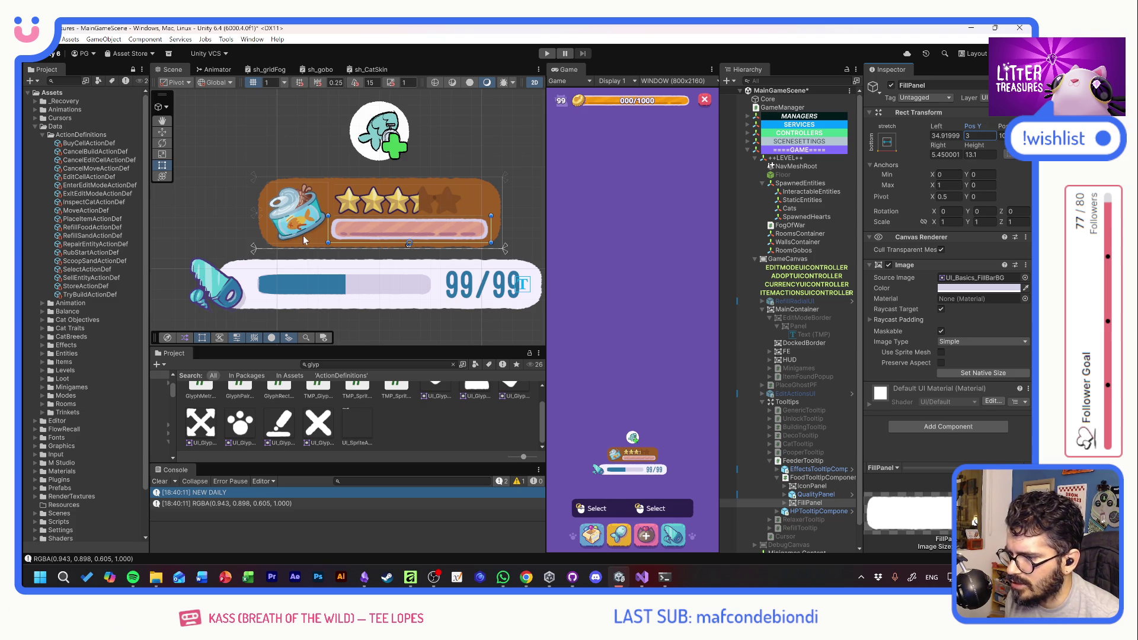
Give the food icon's IconPanel the UI_Basics_CircleBackground sprite
{"action": "left_click", "coordinate": [816, 493]}
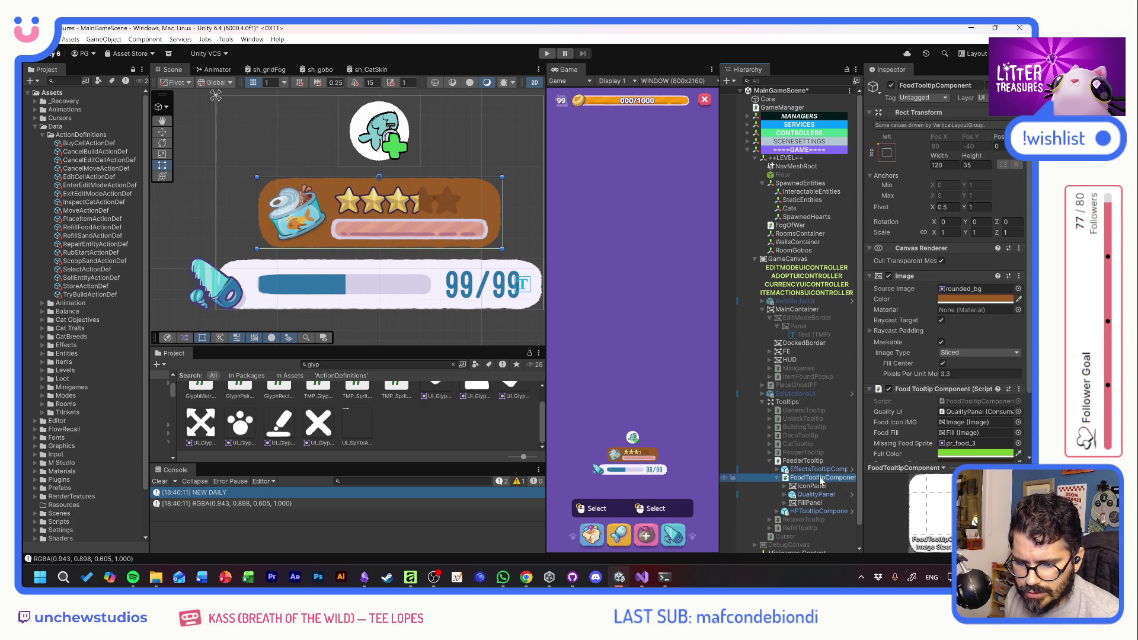
{"action": "left_click", "coordinate": [819, 487]}
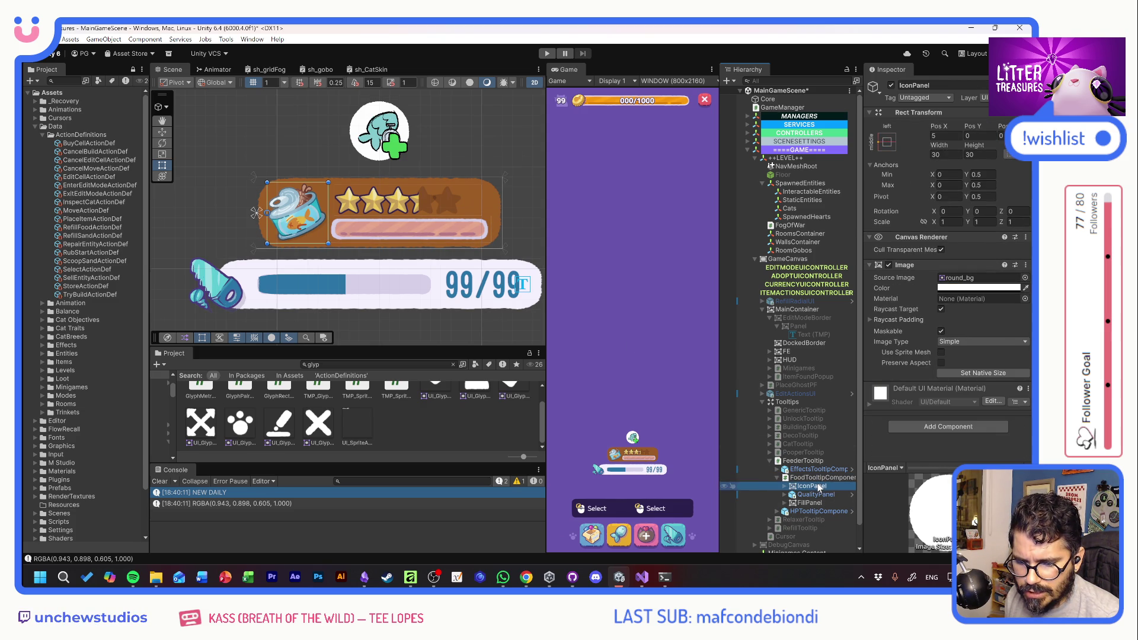
{"action": "left_click", "coordinate": [1024, 277]}
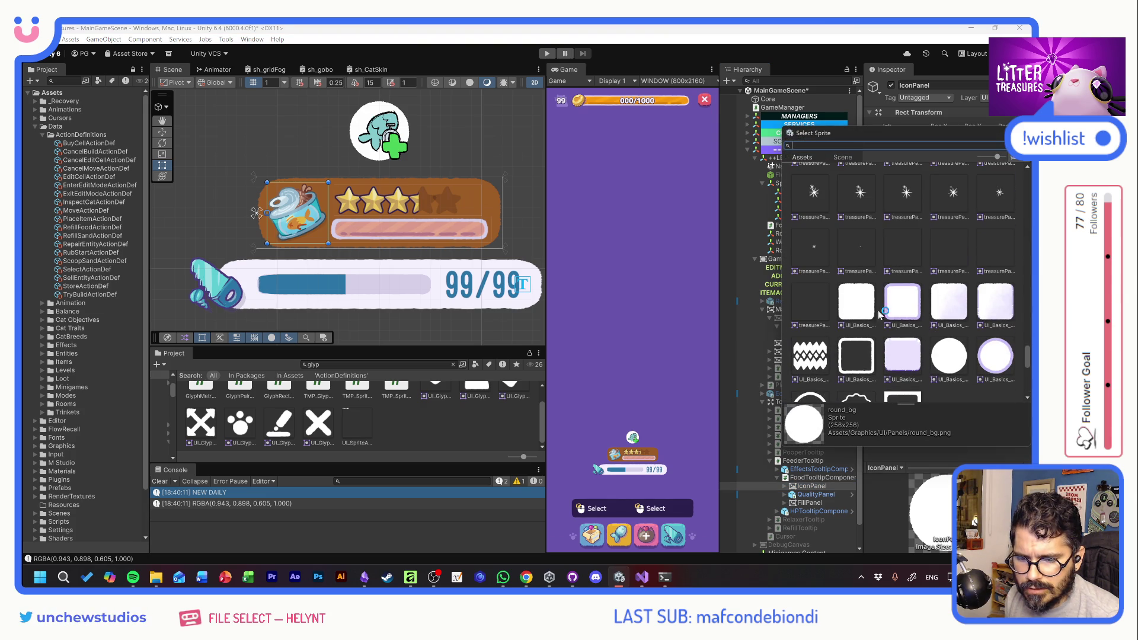
{"action": "left_click", "coordinate": [863, 309]}
{"action": "left_click", "coordinate": [948, 302]}
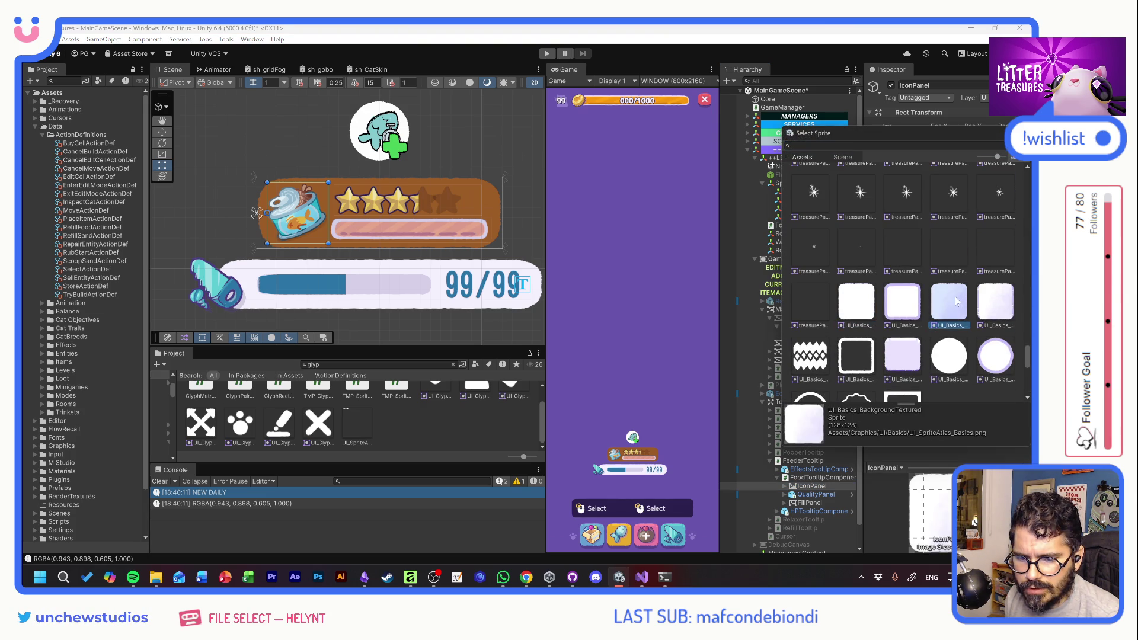
{"action": "left_click", "coordinate": [951, 353]}
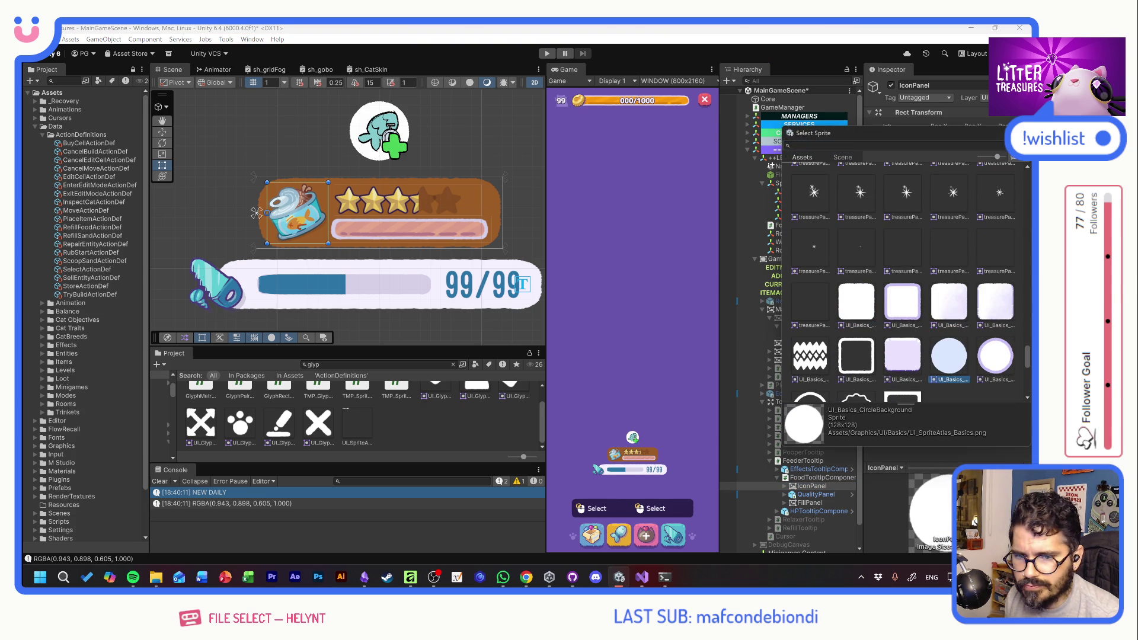
Tint the icon's circle background a light brown sampled from the tooltip
{"action": "left_click", "coordinate": [984, 288]}
{"action": "left_click", "coordinate": [984, 288]}
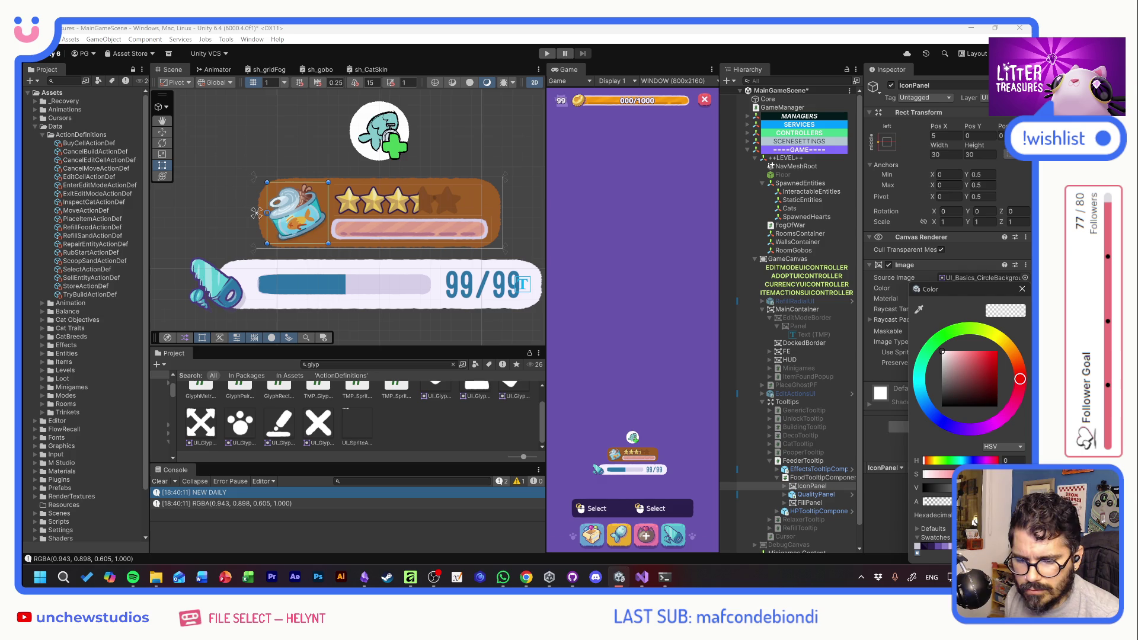
{"action": "left_click", "coordinate": [948, 501]}
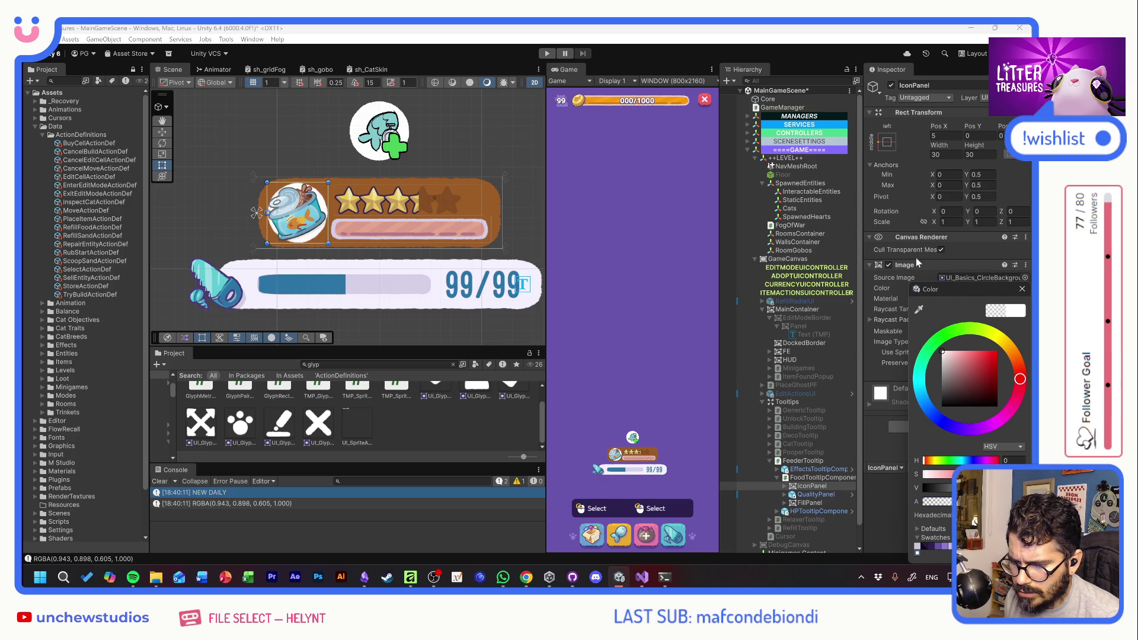
{"action": "left_click", "coordinate": [1023, 290]}
{"action": "left_click", "coordinate": [1026, 288]}
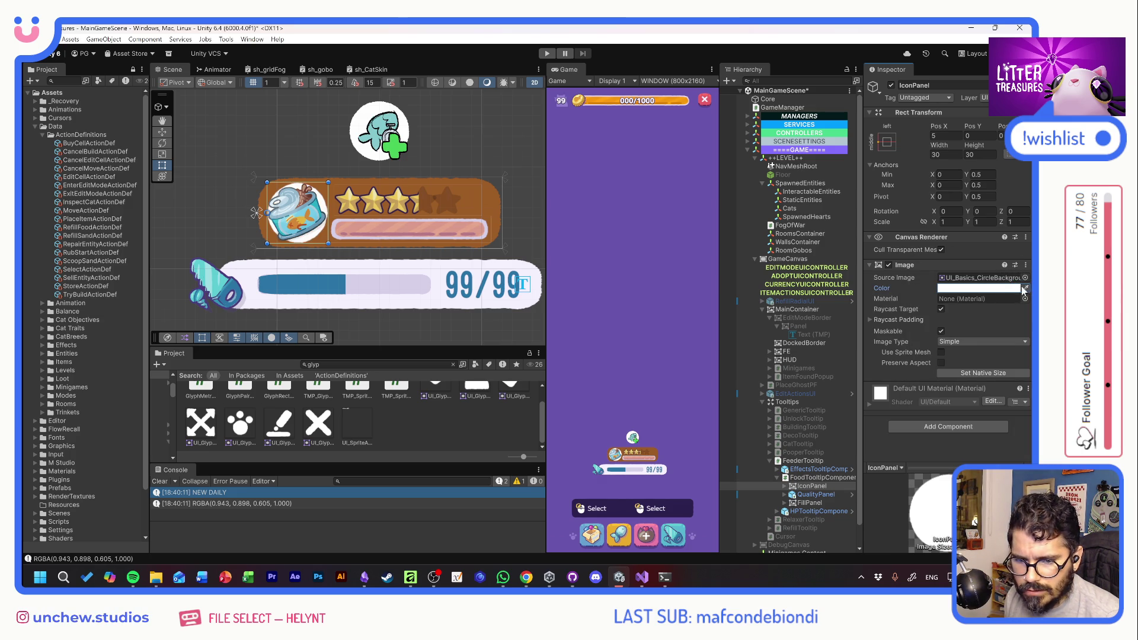
{"action": "left_click", "coordinate": [489, 191]}
{"action": "left_click", "coordinate": [978, 288]}
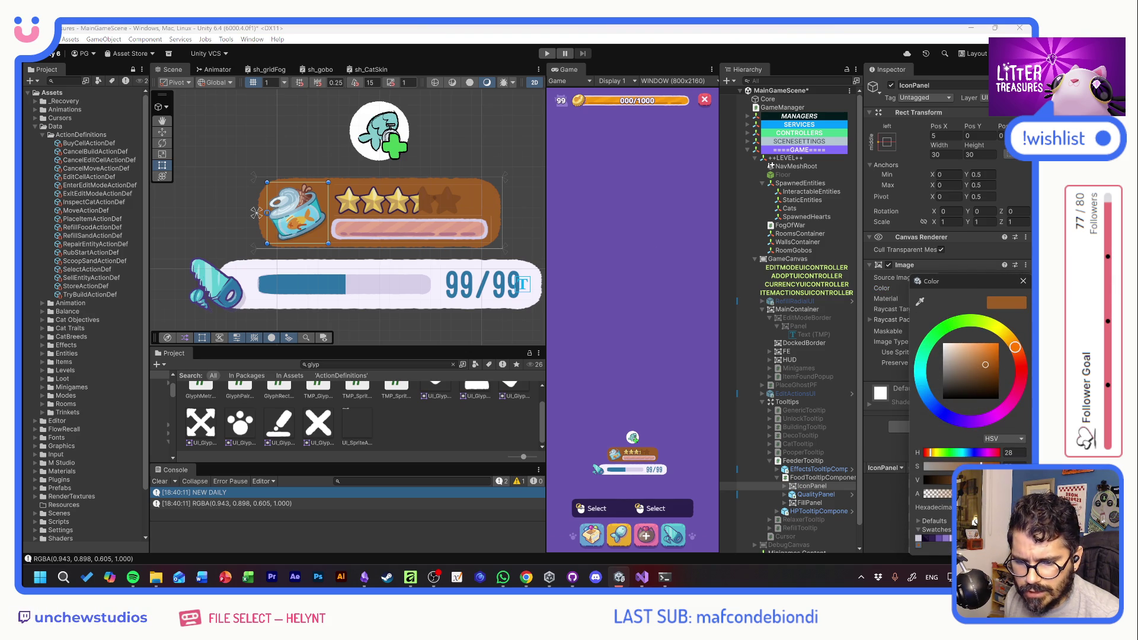
{"action": "left_click_drag", "start_coordinate": [966, 354], "coordinate": [971, 358]}
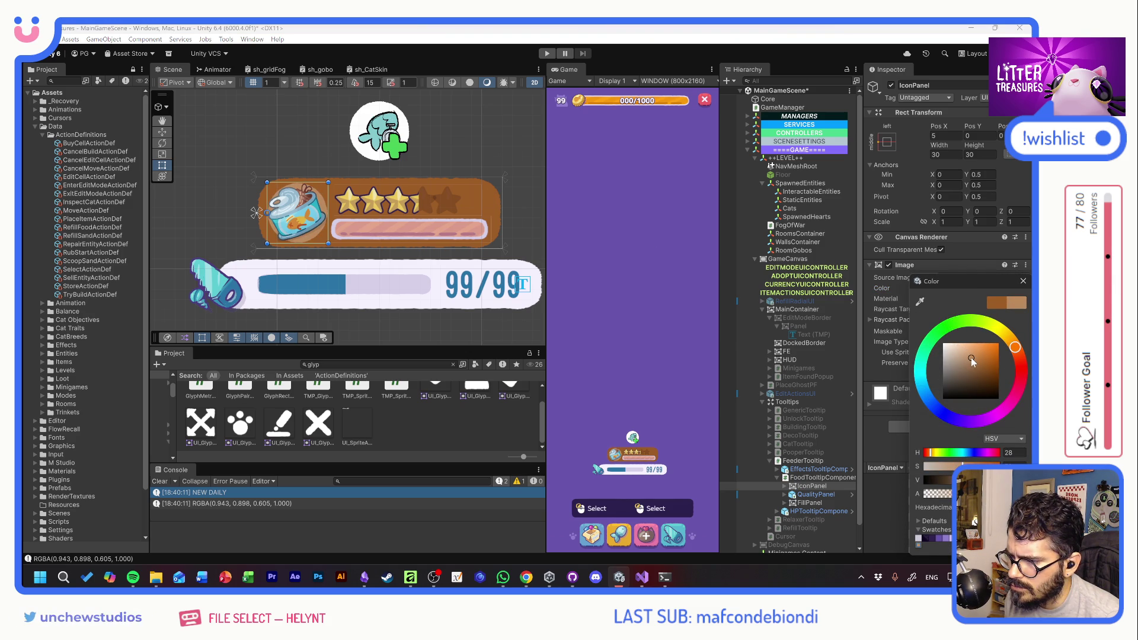
{"action": "left_click", "coordinate": [1023, 281]}
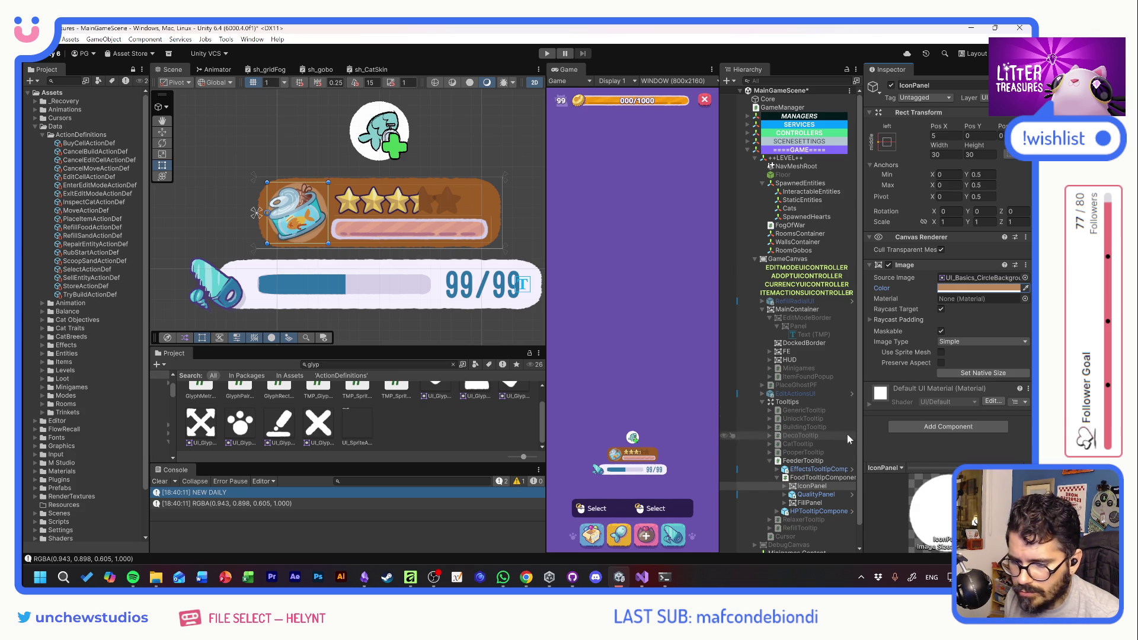
{"action": "left_click", "coordinate": [784, 503]}
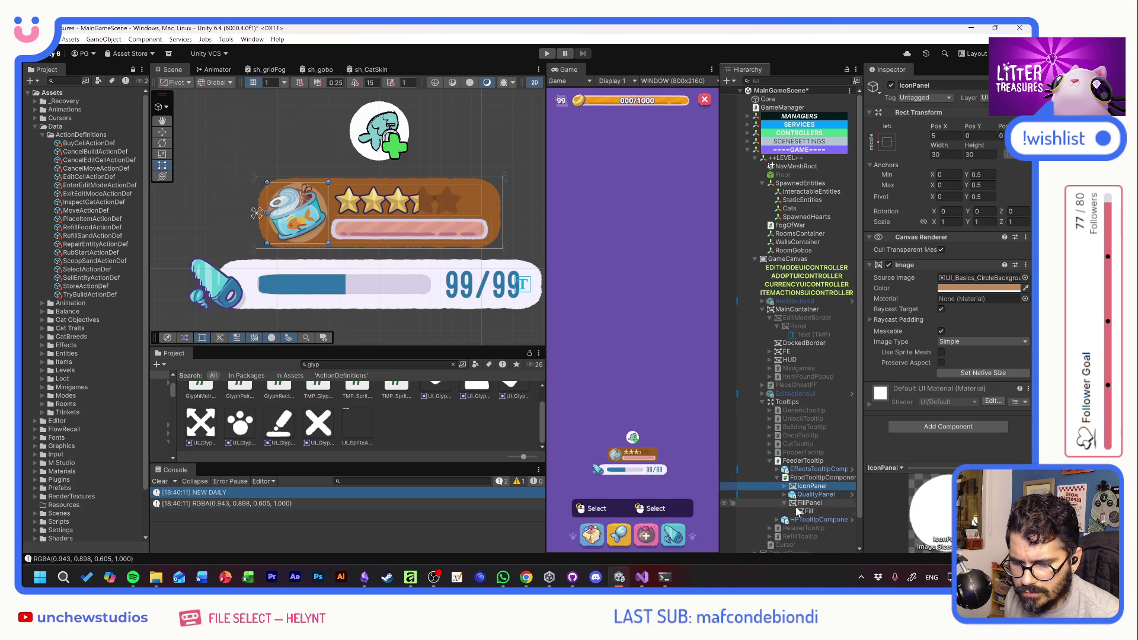
{"action": "left_click", "coordinate": [809, 503]}
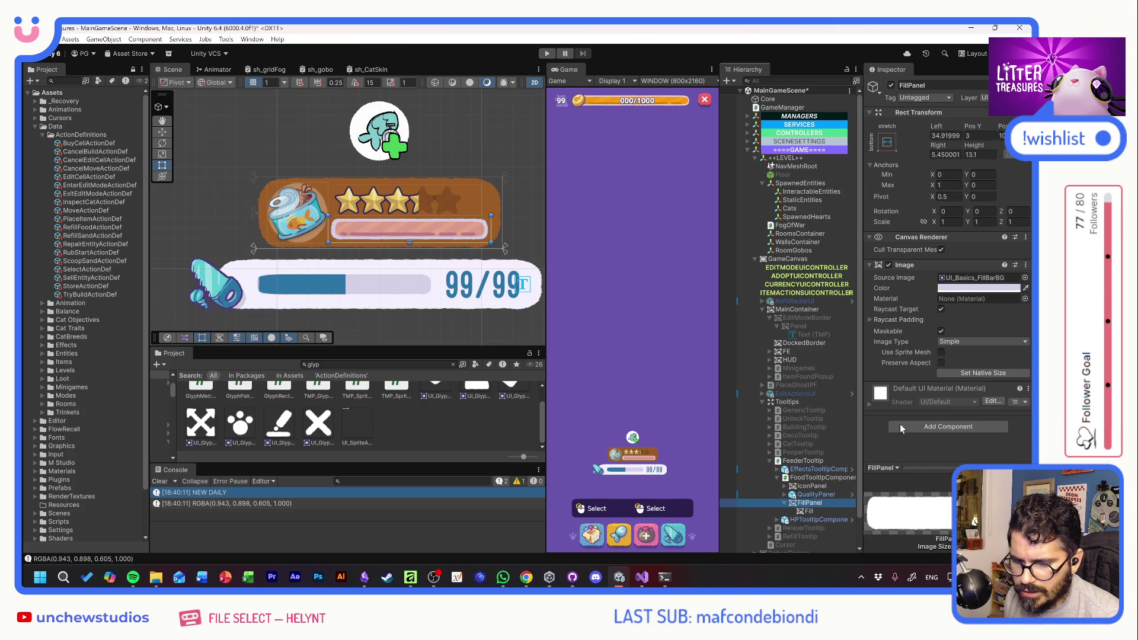
Tint the FillPanel bar background with a brown sampled from the tooltip
{"action": "left_click", "coordinate": [1025, 288]}
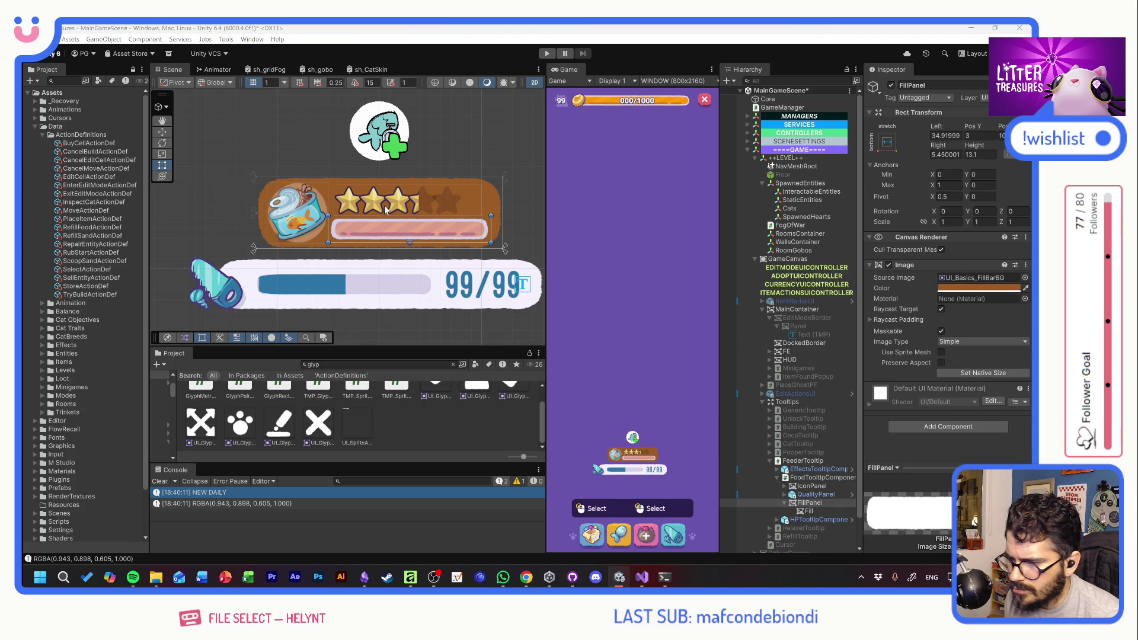
{"action": "left_click", "coordinate": [324, 207]}
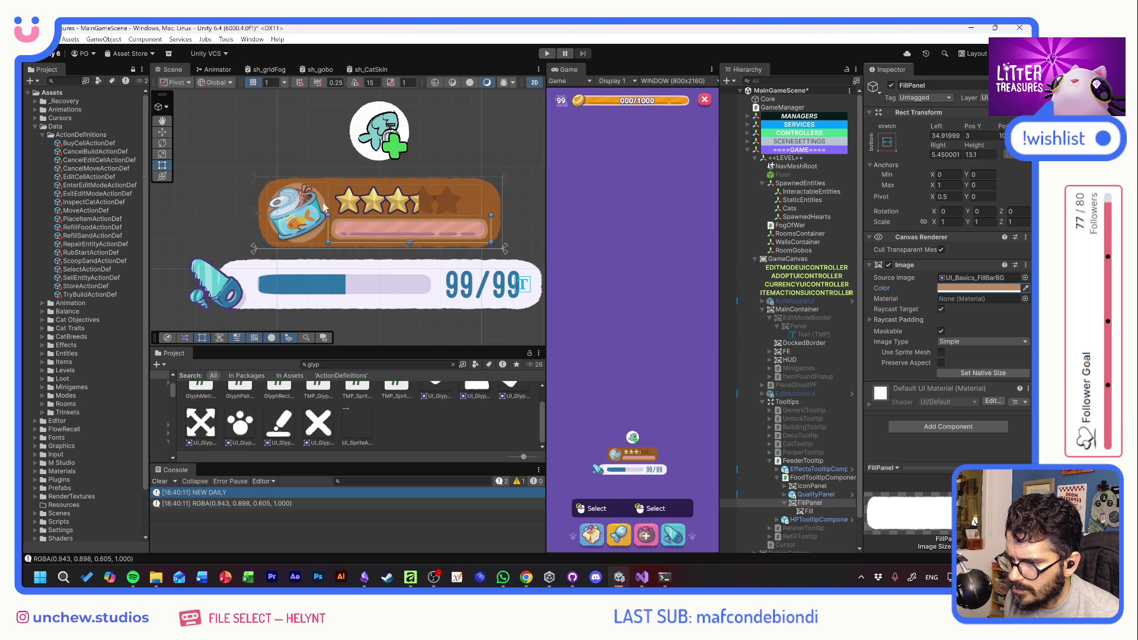
{"action": "left_click", "coordinate": [809, 512]}
{"action": "left_click", "coordinate": [1025, 288]}
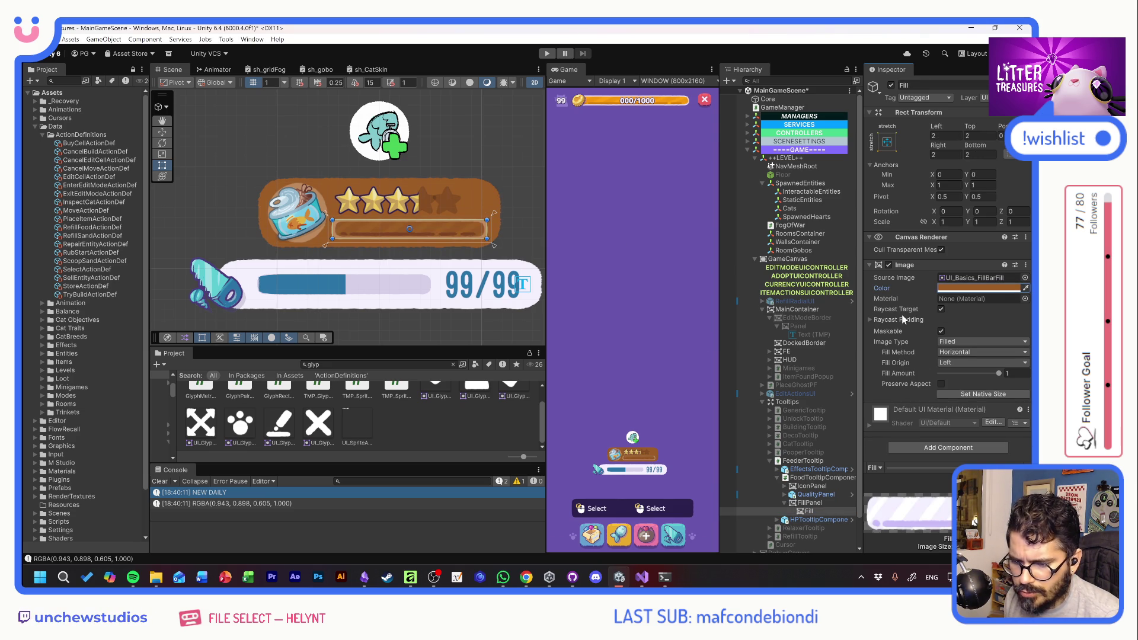
Recolour the bar's inner Fill green after trying red and teal tints
{"action": "left_click", "coordinate": [960, 287]}
{"action": "left_click_drag", "start_coordinate": [1012, 339], "coordinate": [982, 325]}
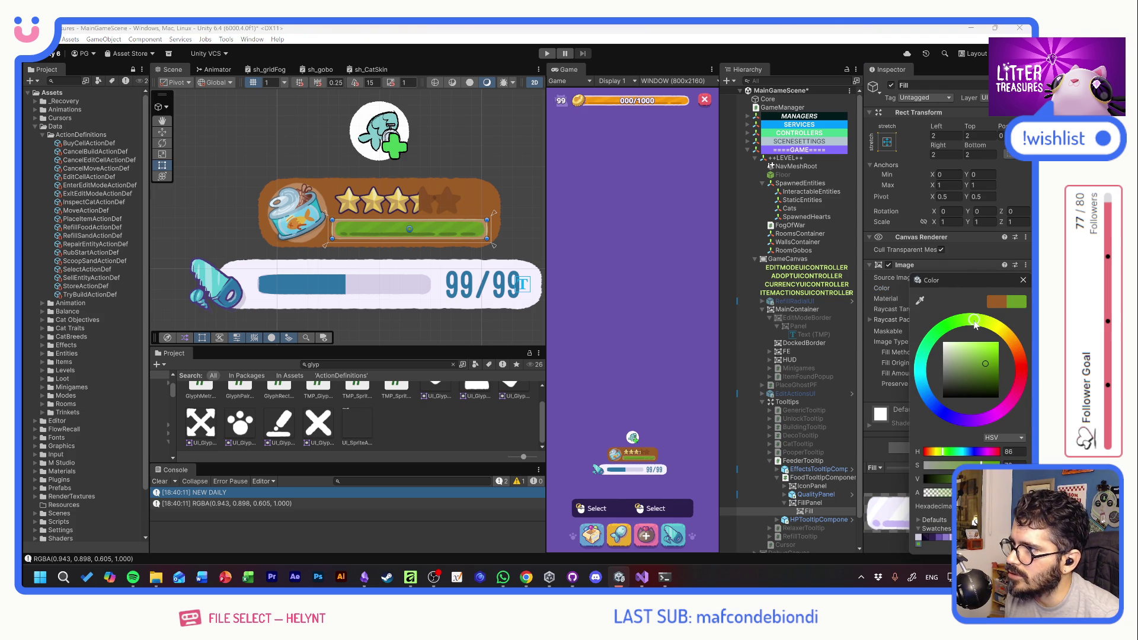
{"action": "mouse_move", "coordinate": [975, 323]}
{"action": "left_mouse_down"}
{"action": "mouse_move", "coordinate": [1004, 335]}
{"action": "mouse_move", "coordinate": [1029, 385]}
{"action": "left_mouse_up"}
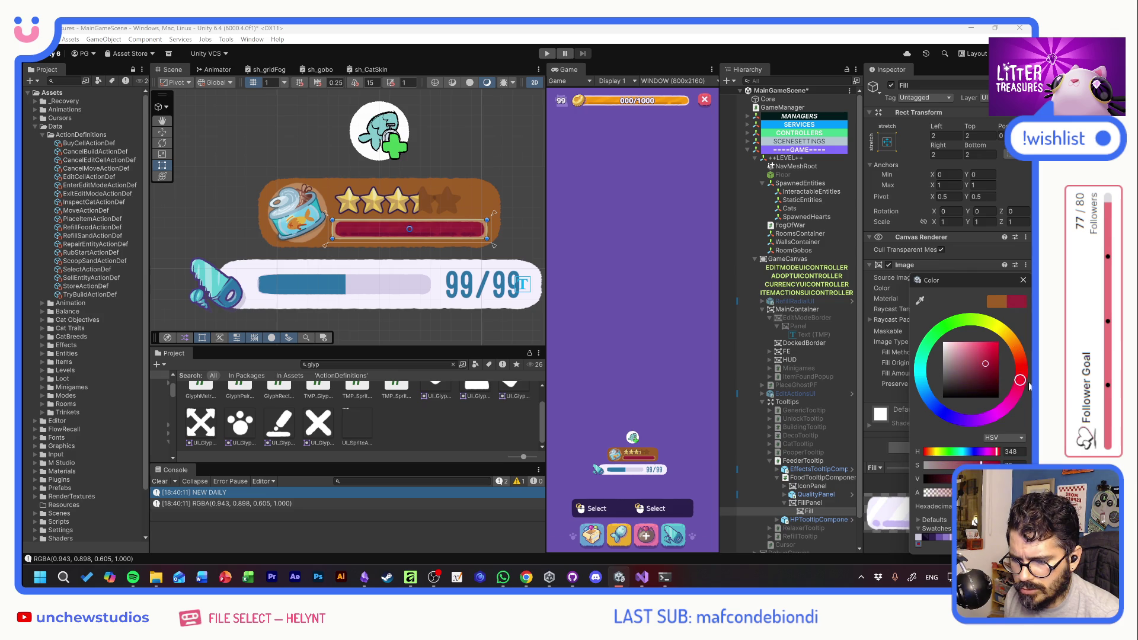
{"action": "mouse_move", "coordinate": [982, 450]}
{"action": "left_mouse_down"}
{"action": "mouse_move", "coordinate": [916, 397]}
{"action": "mouse_move", "coordinate": [903, 347]}
{"action": "mouse_move", "coordinate": [984, 317]}
{"action": "mouse_move", "coordinate": [1002, 331]}
{"action": "left_mouse_up"}
{"action": "mouse_move", "coordinate": [981, 370]}
{"action": "left_mouse_down"}
{"action": "mouse_move", "coordinate": [966, 399]}
{"action": "mouse_move", "coordinate": [969, 385]}
{"action": "left_mouse_up"}
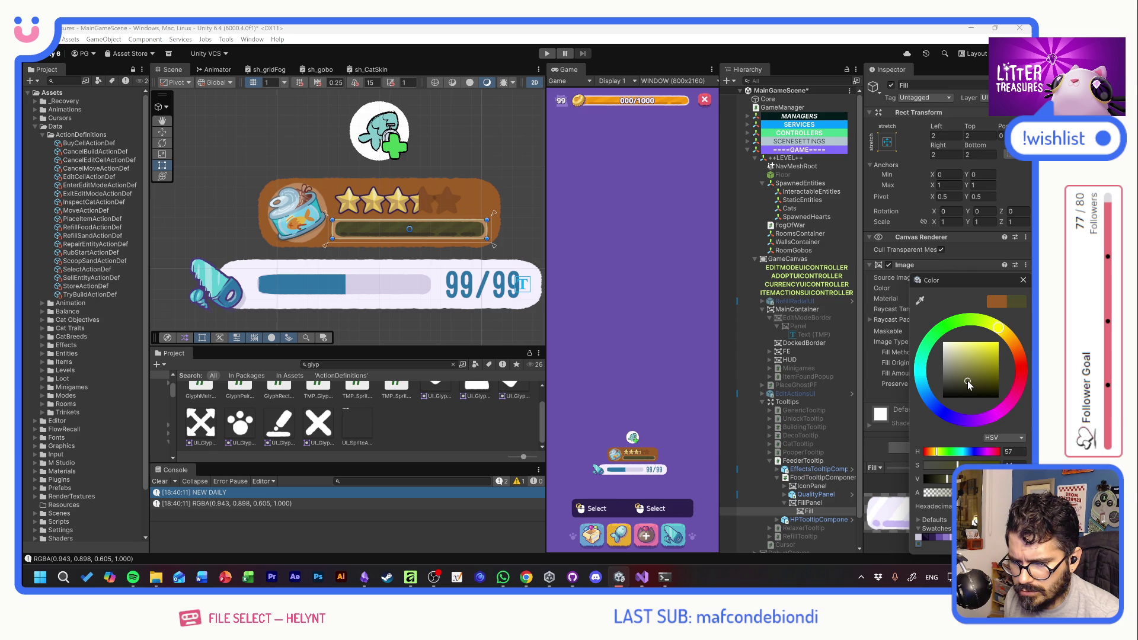
{"action": "mouse_move", "coordinate": [998, 331]}
{"action": "left_mouse_down"}
{"action": "mouse_move", "coordinate": [950, 323]}
{"action": "mouse_move", "coordinate": [976, 361]}
{"action": "left_mouse_up"}
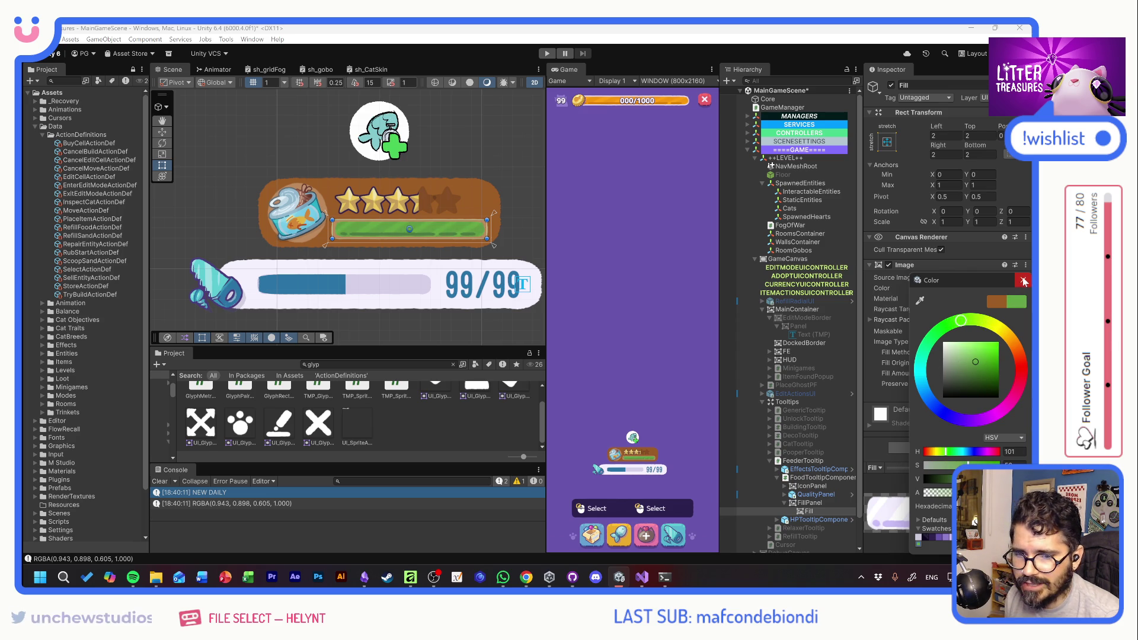
{"action": "left_click", "coordinate": [891, 276]}
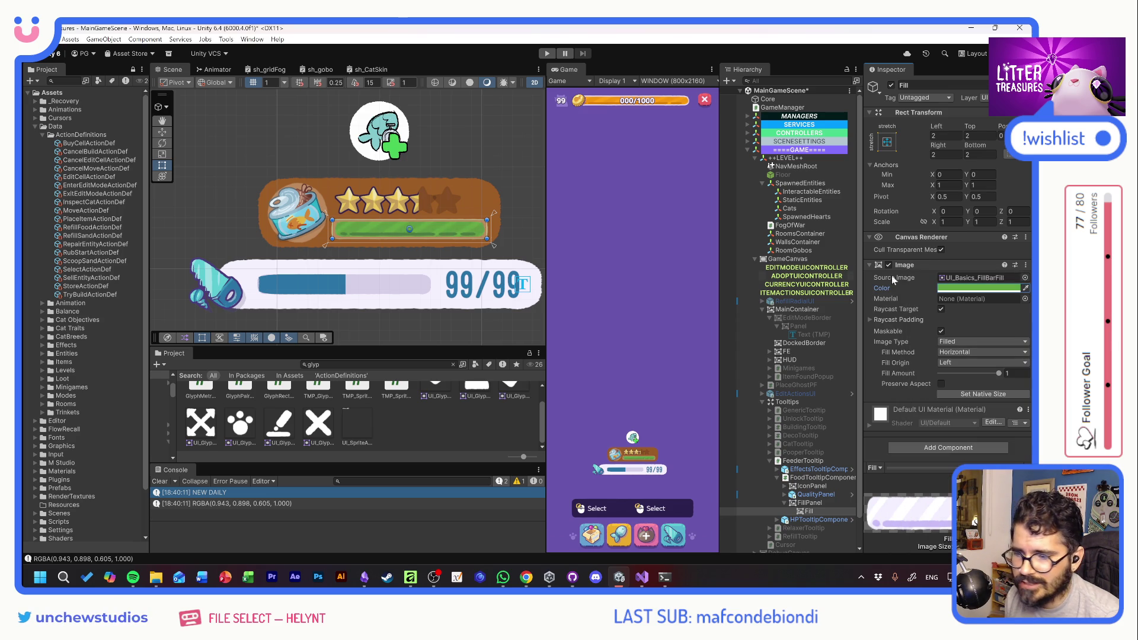
{"action": "left_click", "coordinate": [785, 495]}
{"action": "left_click", "coordinate": [815, 495]}
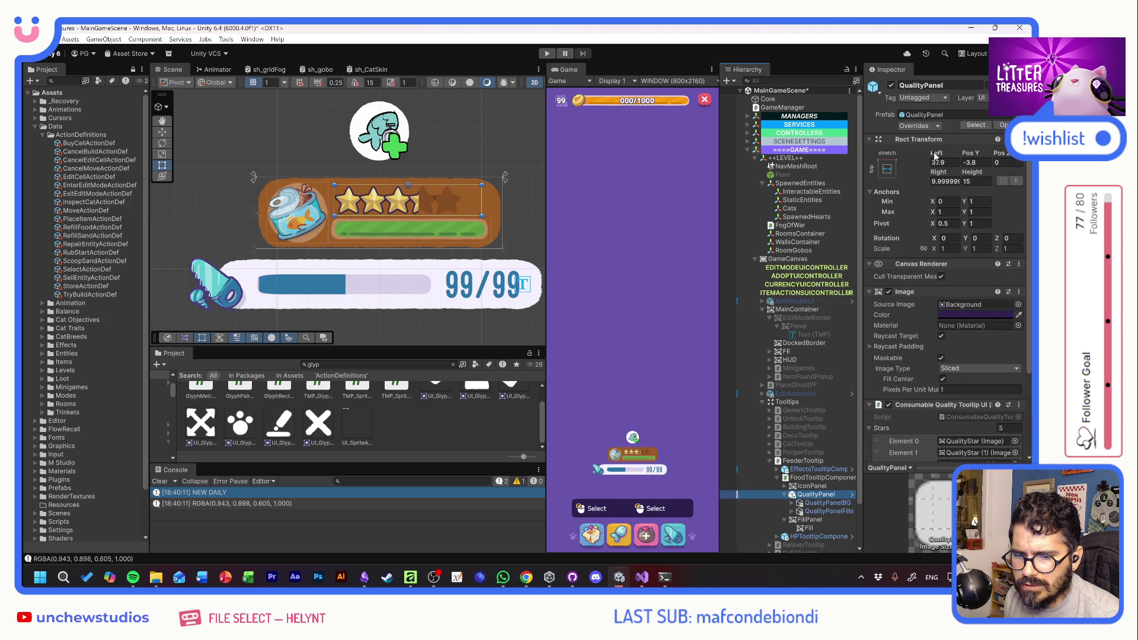
Raise QualityPanelBG and QualityPanelFills Spacing from -2 to 0.18, then save the scene
{"action": "scroll", "coordinate": [919, 344], "scroll_direction": "down", "scroll_amount": 4}
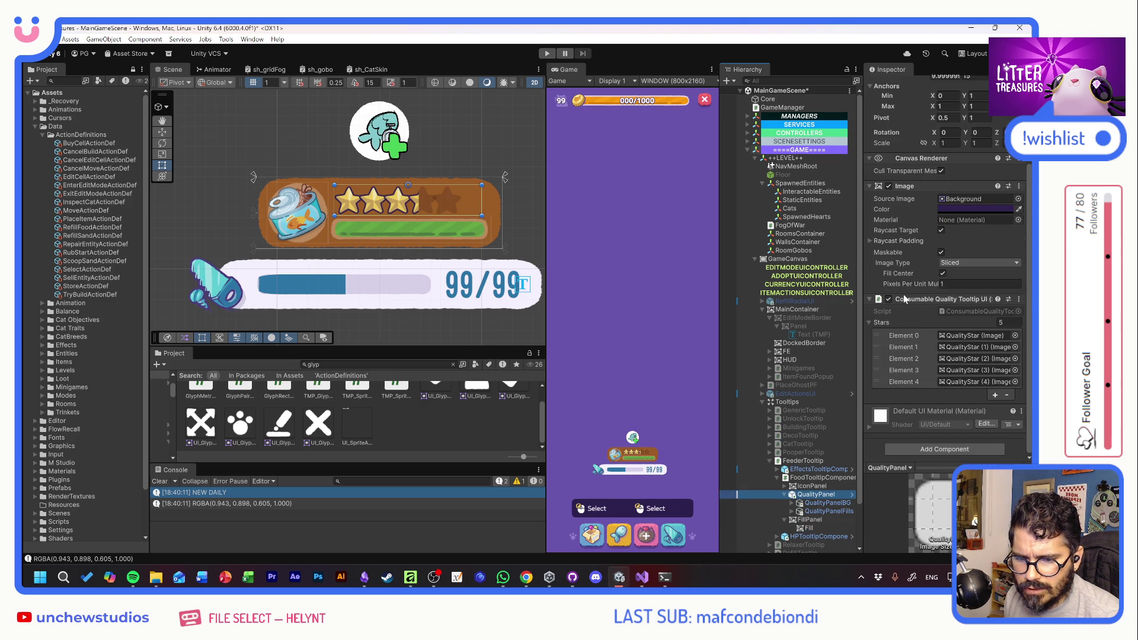
{"action": "left_click", "coordinate": [827, 503]}
{"action": "left_click", "coordinate": [825, 511], "text": "shift"}
{"action": "mouse_move", "coordinate": [912, 336]}
{"action": "left_mouse_down"}
{"action": "mouse_move", "coordinate": [969, 344]}
{"action": "mouse_move", "coordinate": [953, 343]}
{"action": "left_mouse_up"}
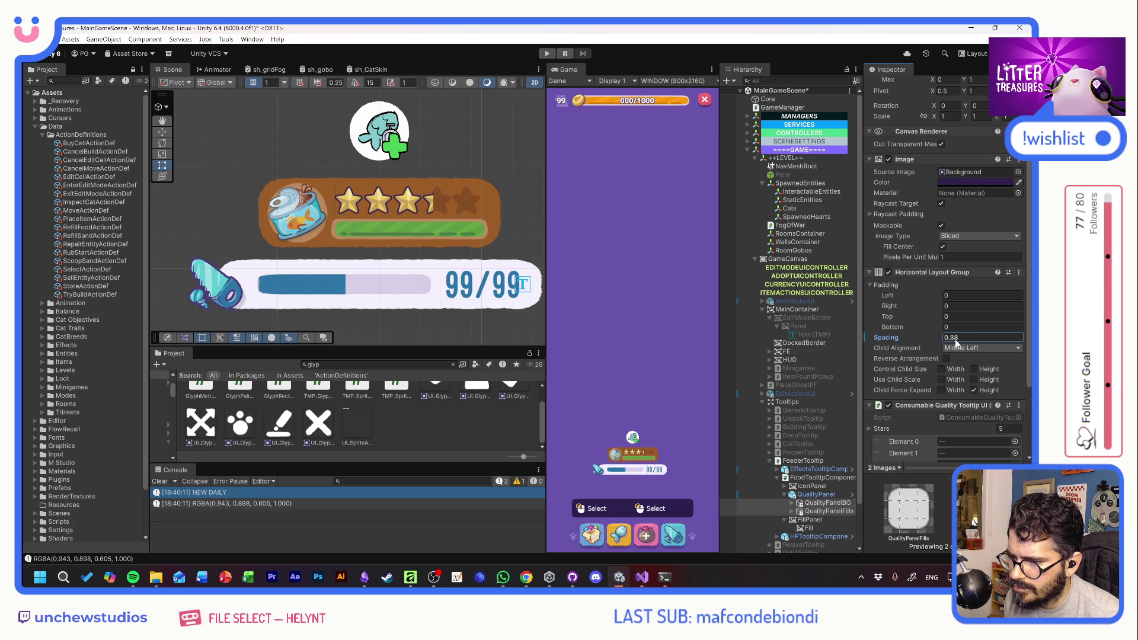
{"action": "left_click", "coordinate": [521, 234]}
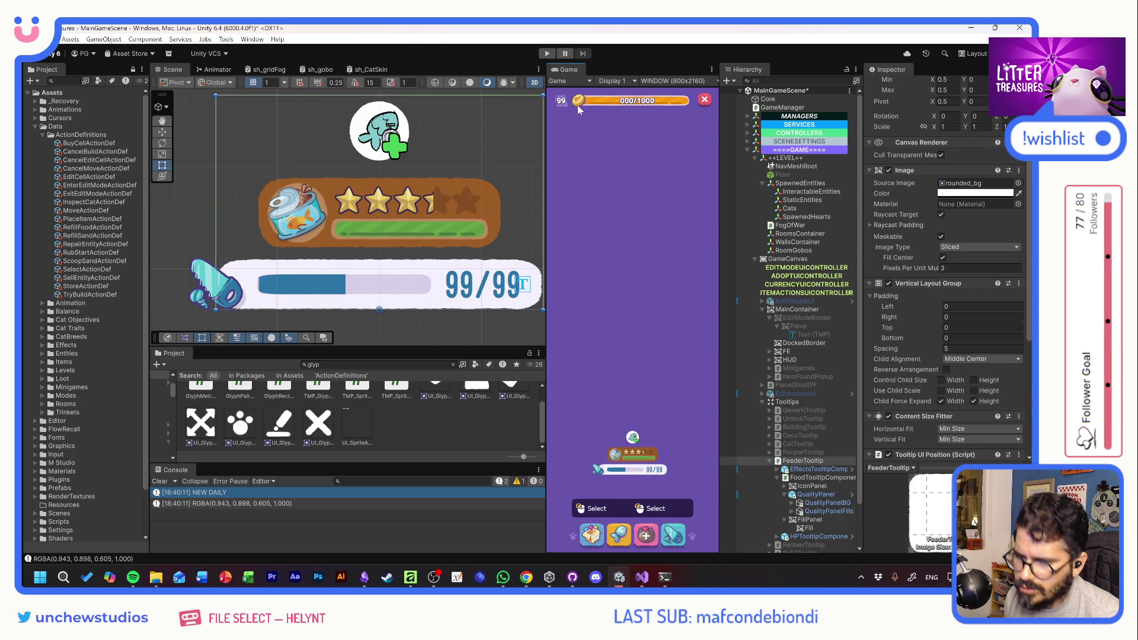
{"action": "key", "text": "ctrl+s"}
Playtest by clicking the food bowl to show the feeder tooltip, then stop with Ctrl+P
{"action": "left_click", "coordinate": [546, 54]}
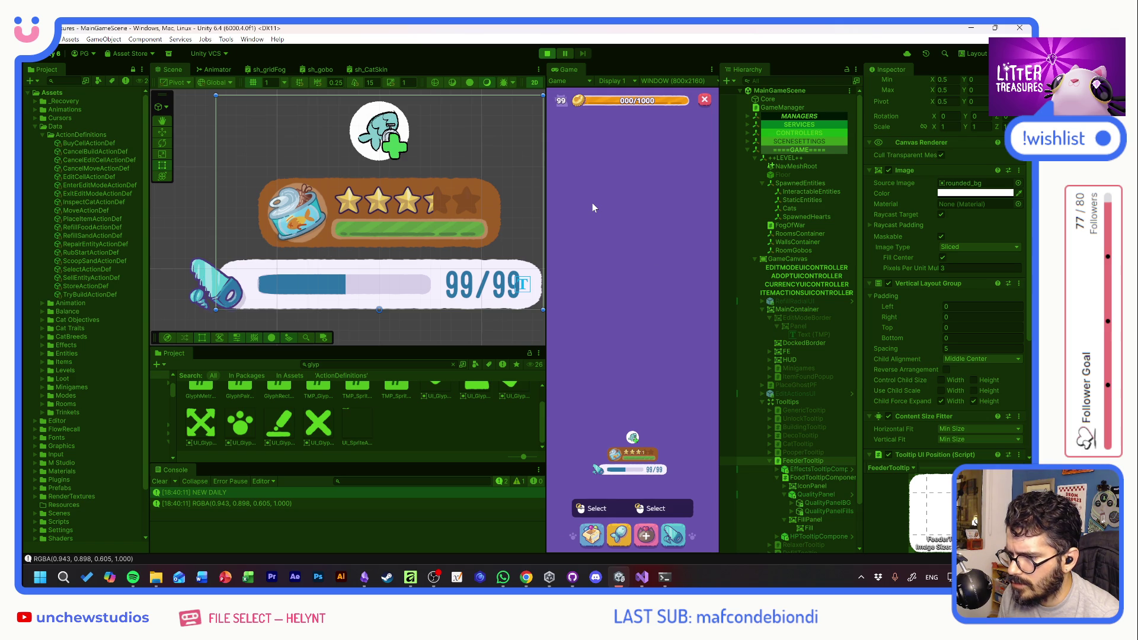
{"action": "left_click", "coordinate": [579, 406]}
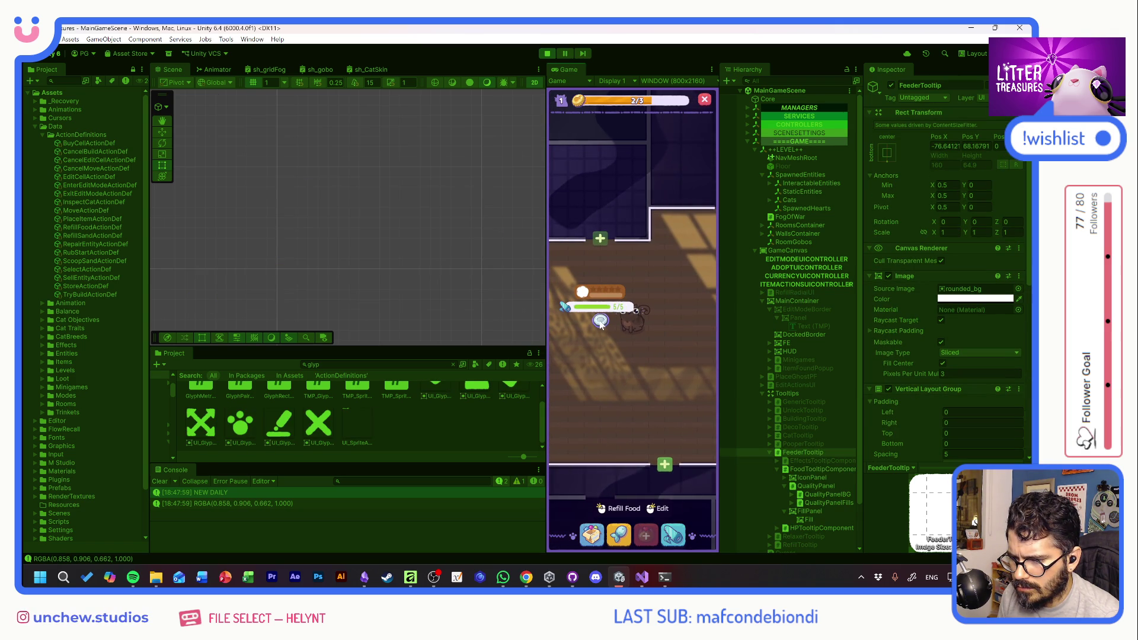
{"action": "left_click", "coordinate": [601, 323]}
{"action": "left_click", "coordinate": [599, 323]}
{"action": "left_click", "coordinate": [599, 323]}
{"action": "left_click", "coordinate": [600, 324]}
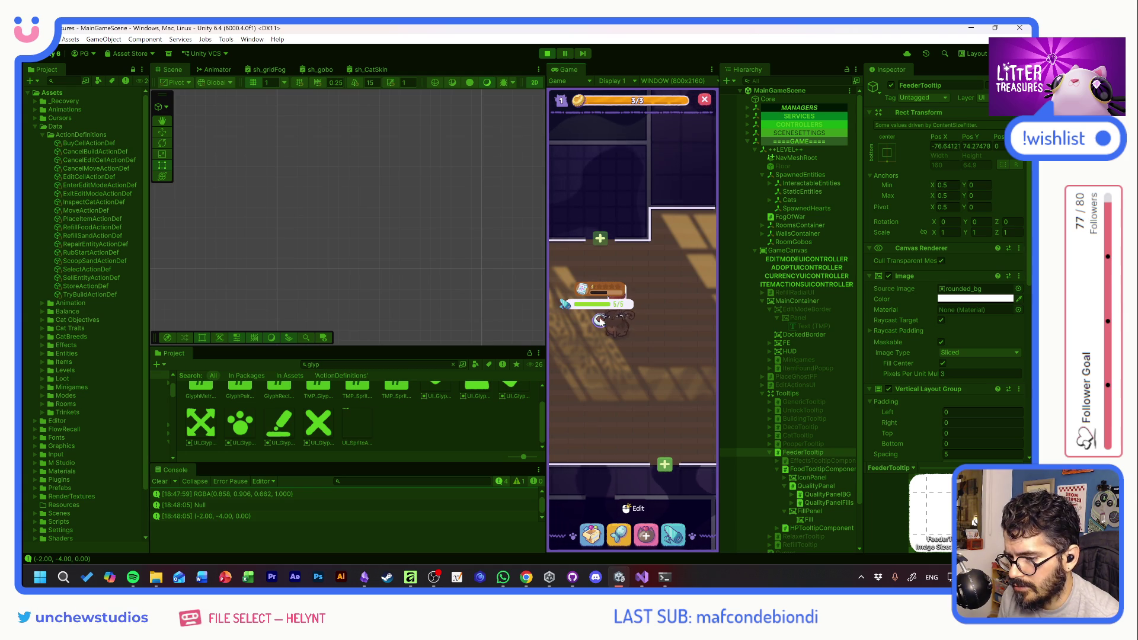
{"action": "key", "text": "ctrl+p"}
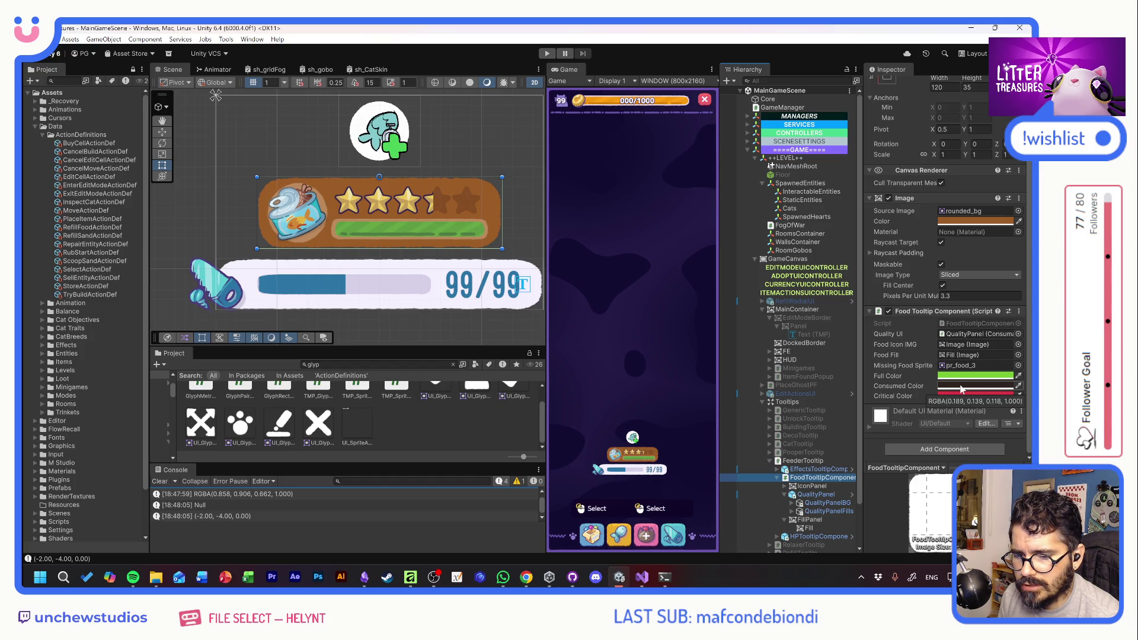
Set the Consumed Color to a darker sampled brown, then open the background's sprite picker
{"action": "left_click", "coordinate": [962, 388]}
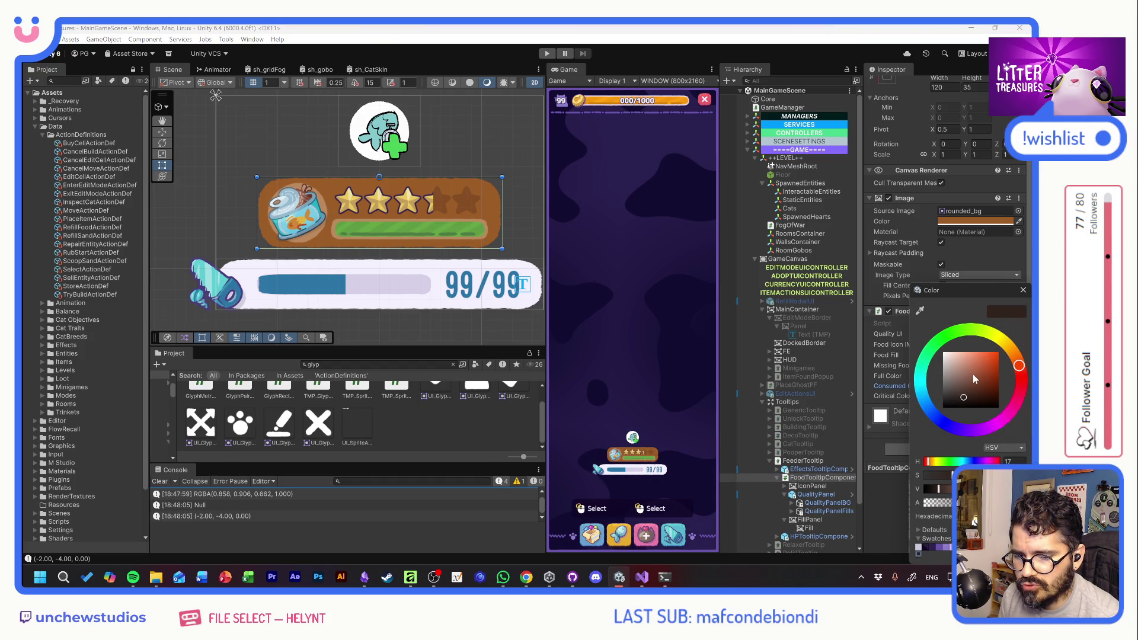
{"action": "left_click", "coordinate": [982, 388]}
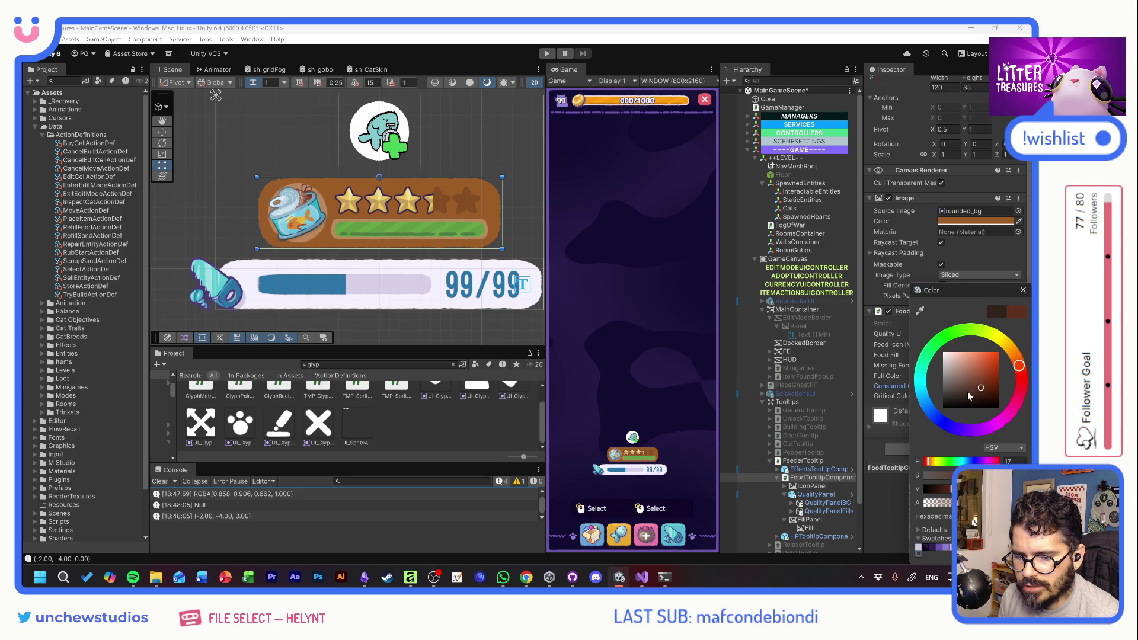
{"action": "left_click", "coordinate": [920, 311]}
{"action": "left_click", "coordinate": [461, 200]}
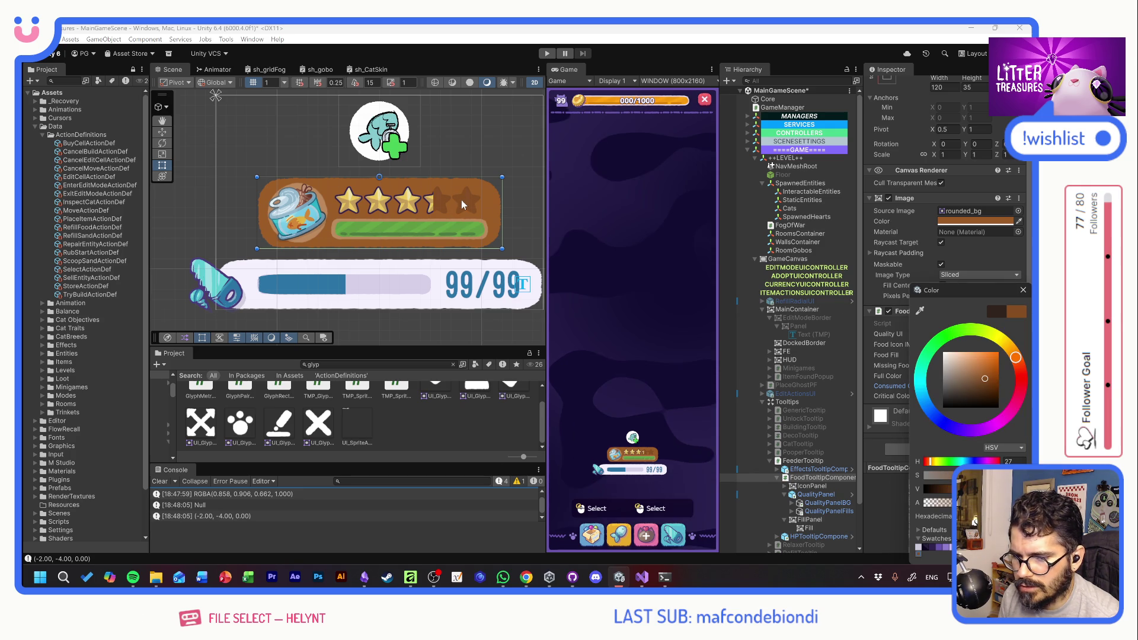
{"action": "left_click", "coordinate": [972, 387]}
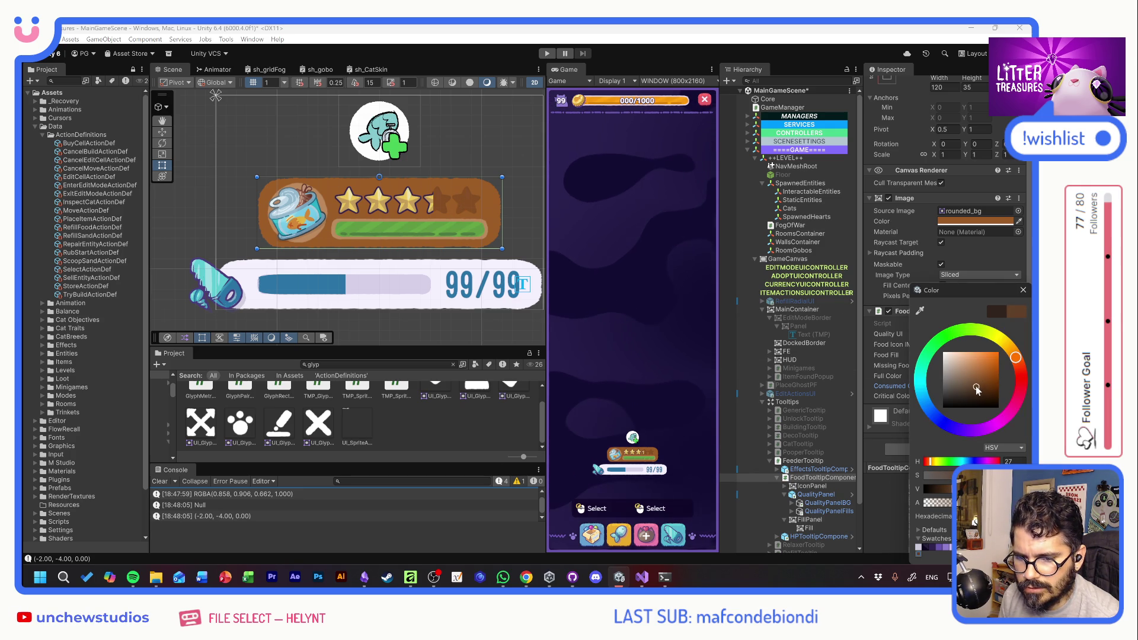
{"action": "left_click_drag", "start_coordinate": [973, 386], "coordinate": [977, 388]}
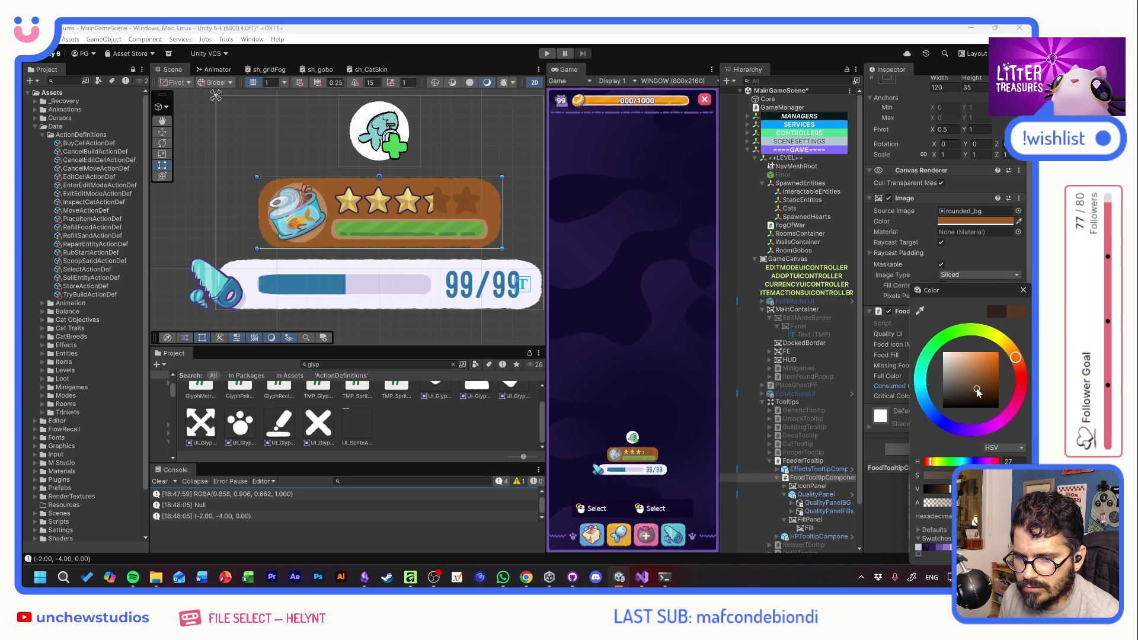
{"action": "left_click", "coordinate": [1023, 289]}
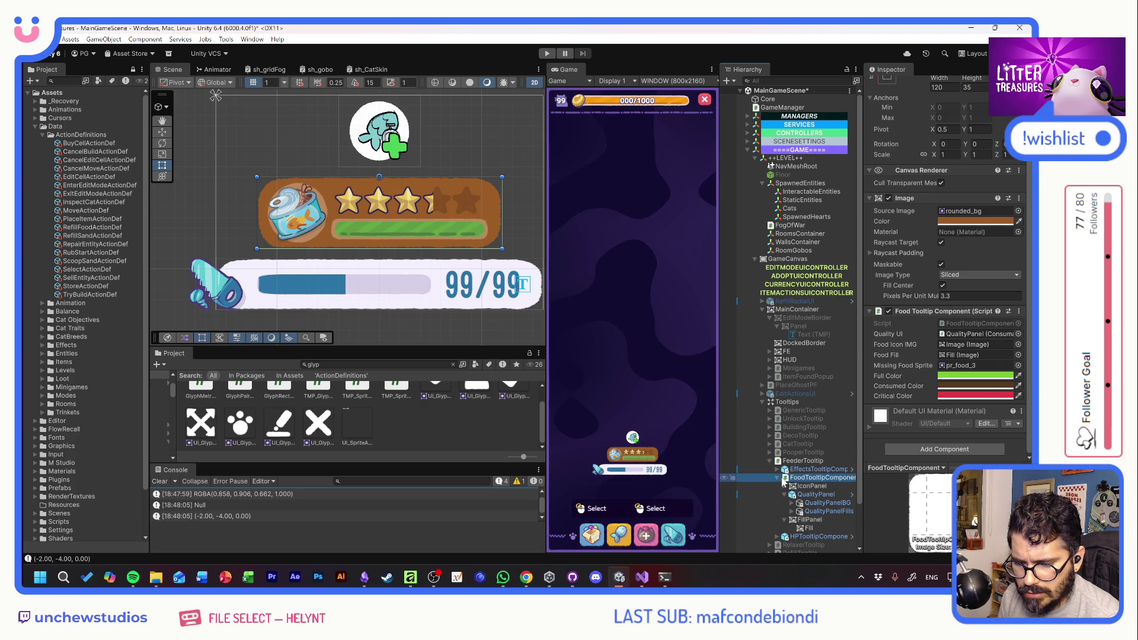
{"action": "left_click", "coordinate": [1017, 211]}
{"action": "scroll", "coordinate": [953, 333], "scroll_direction": "up", "scroll_amount": 10}
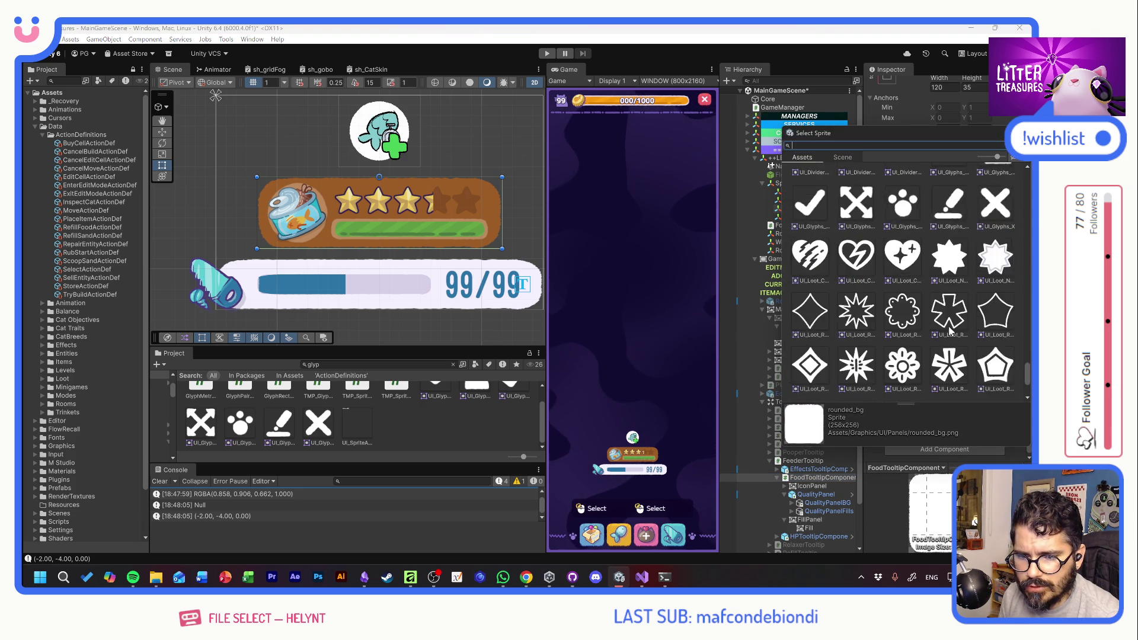
Apply the UI_Basics_BackgroundTextured_SideBorders sprite to the food tooltip with Pixels Per Unit Multiplier 2
{"action": "left_click", "coordinate": [902, 303]}
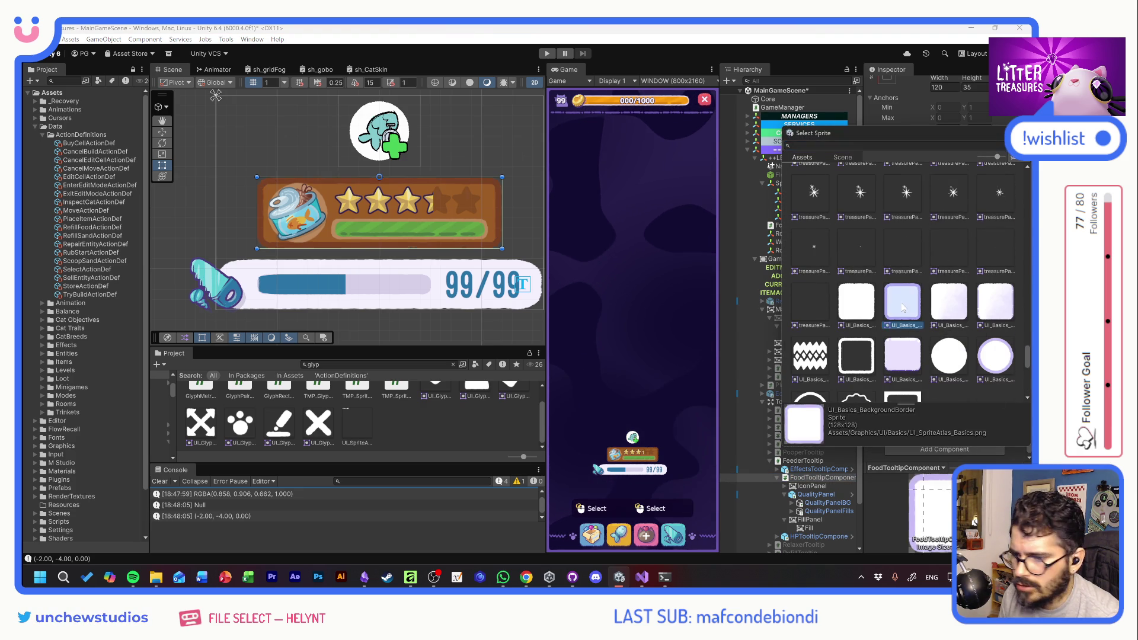
{"action": "left_click", "coordinate": [857, 304]}
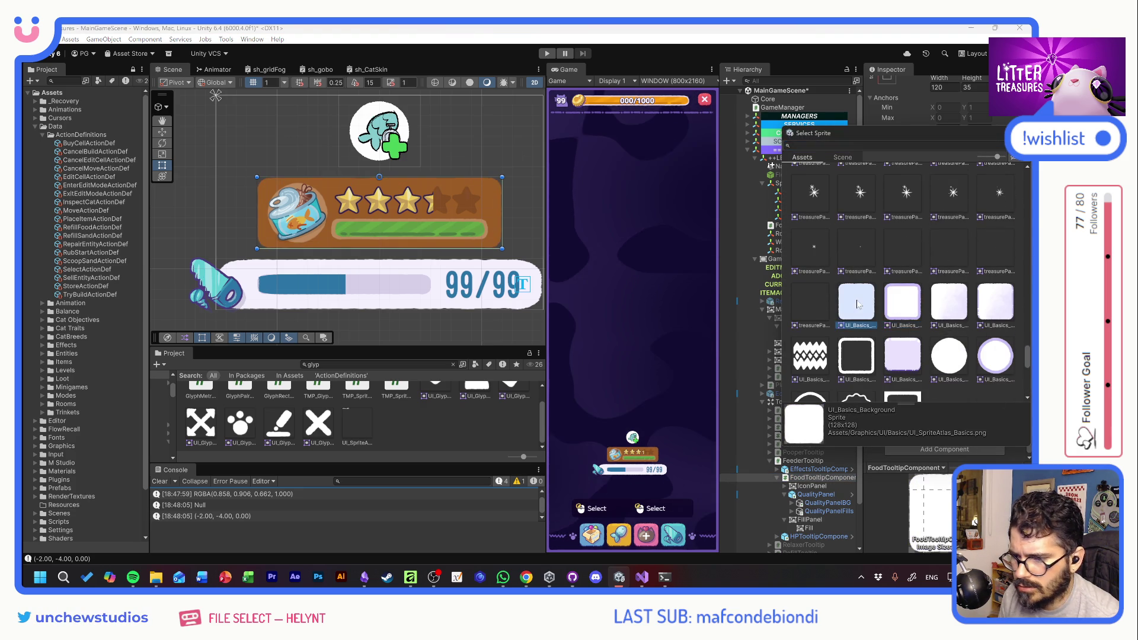
{"action": "left_click", "coordinate": [988, 306]}
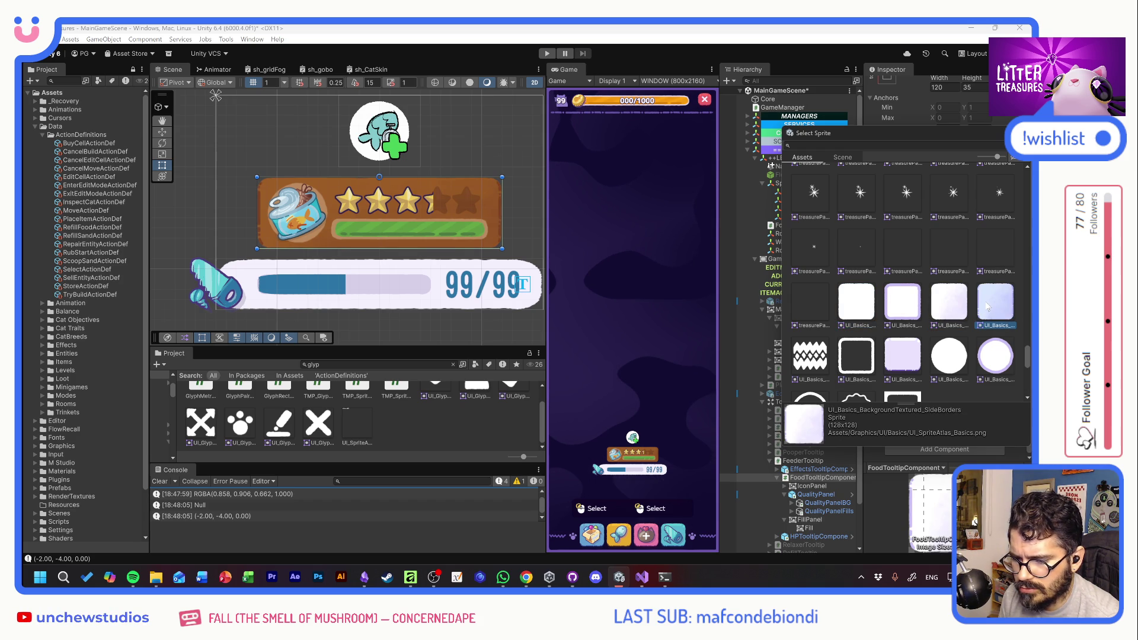
{"action": "double_click", "coordinate": [979, 295]}
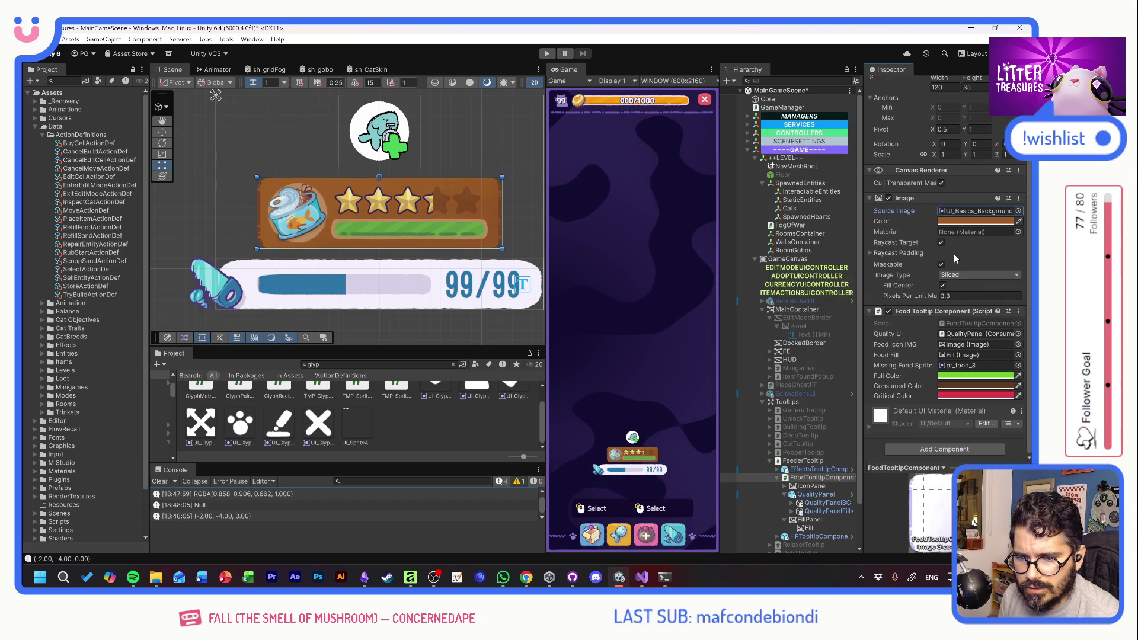
{"action": "left_click_drag", "start_coordinate": [920, 294], "coordinate": [897, 300]}
{"action": "type", "text": "2"}
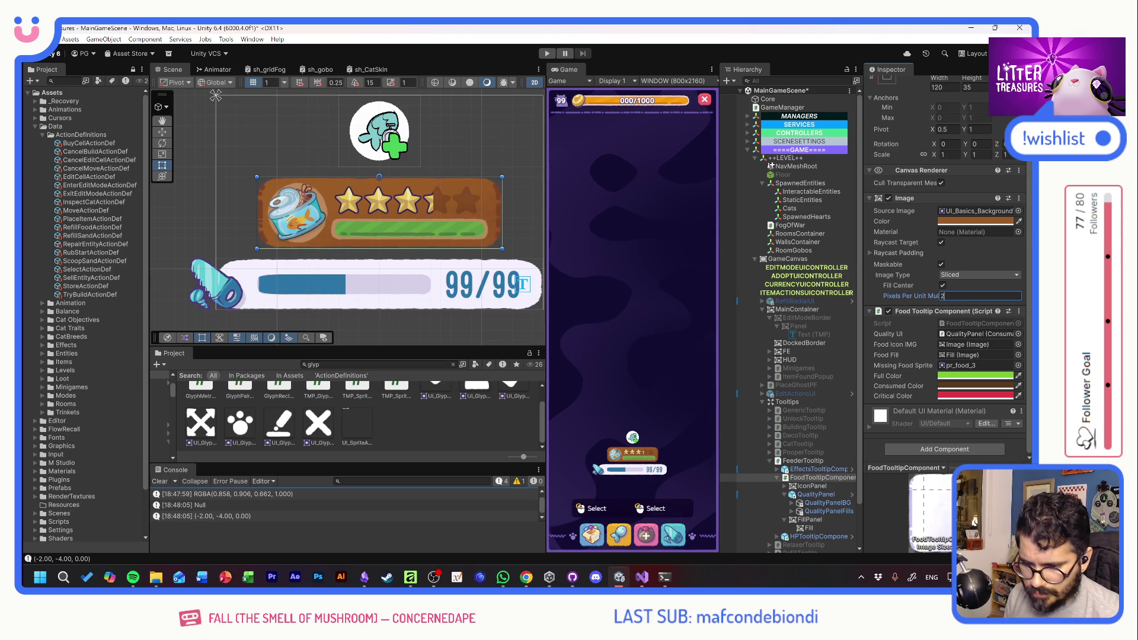
Select FeederTooltip and FoodTooltipComponent, then open the HP tooltip prefab for editing
{"action": "left_click", "coordinate": [486, 166]}
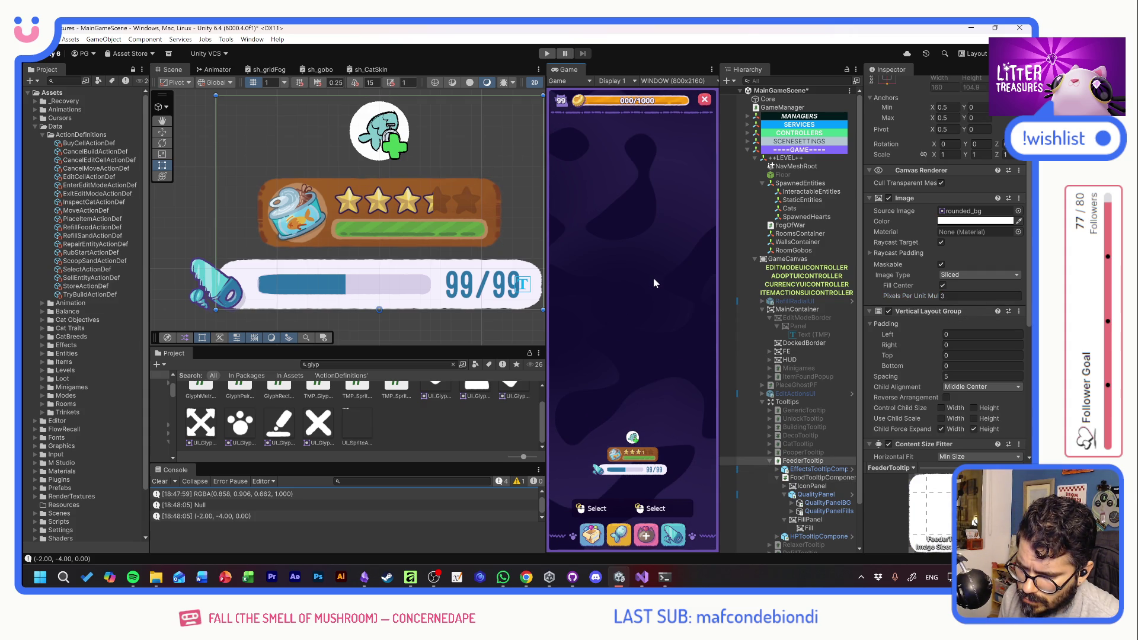
{"action": "left_click", "coordinate": [812, 478]}
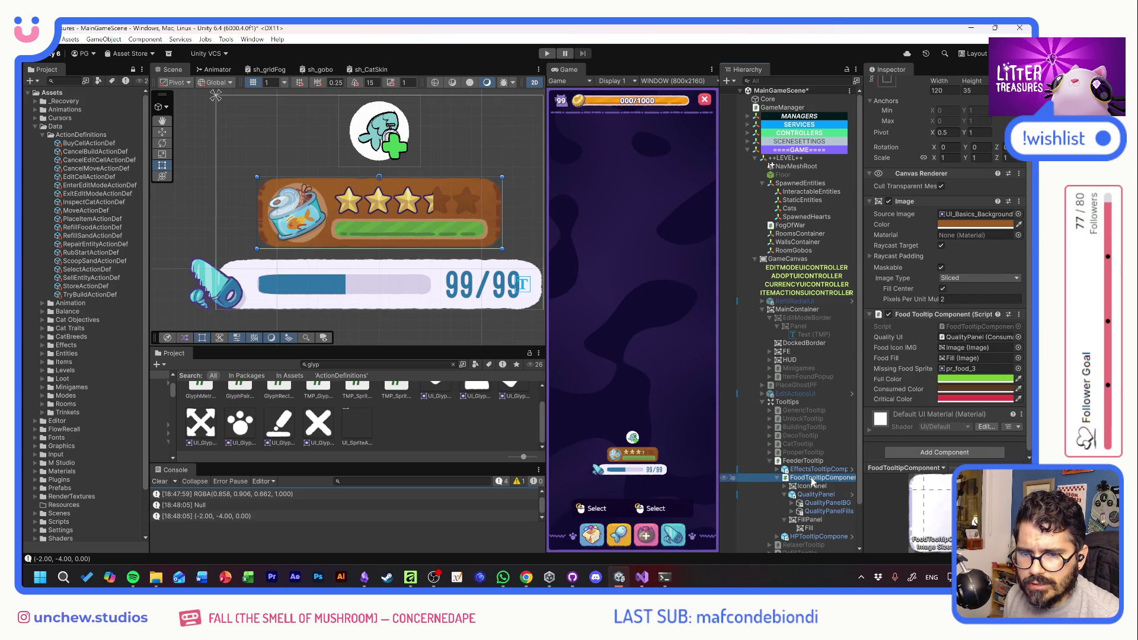
{"action": "left_click", "coordinate": [646, 224]}
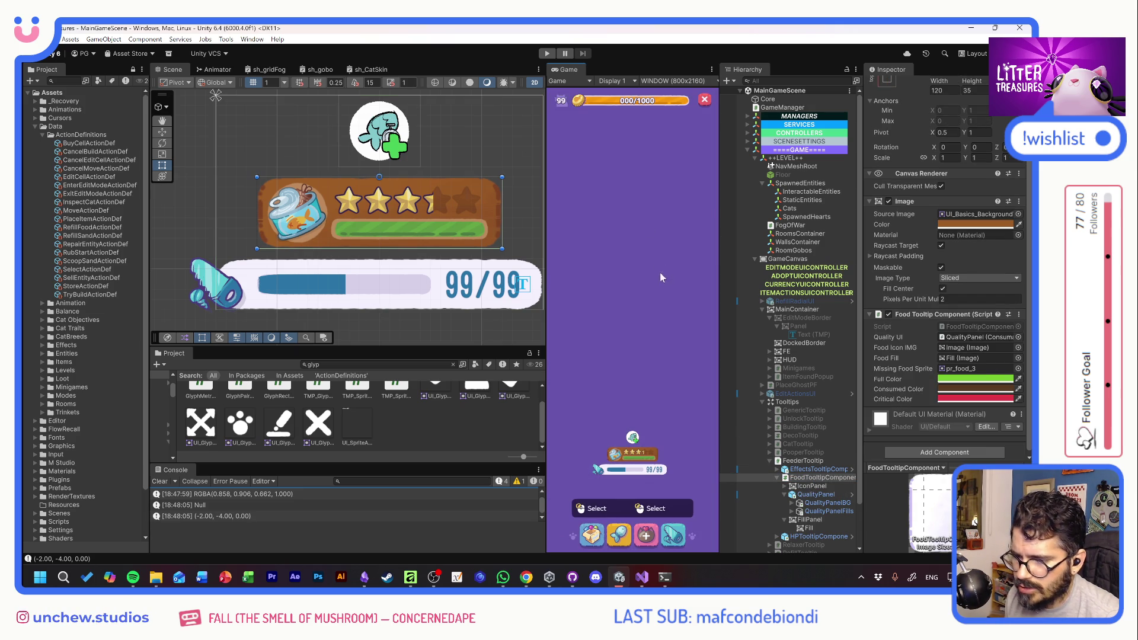
{"action": "left_click", "coordinate": [852, 536]}
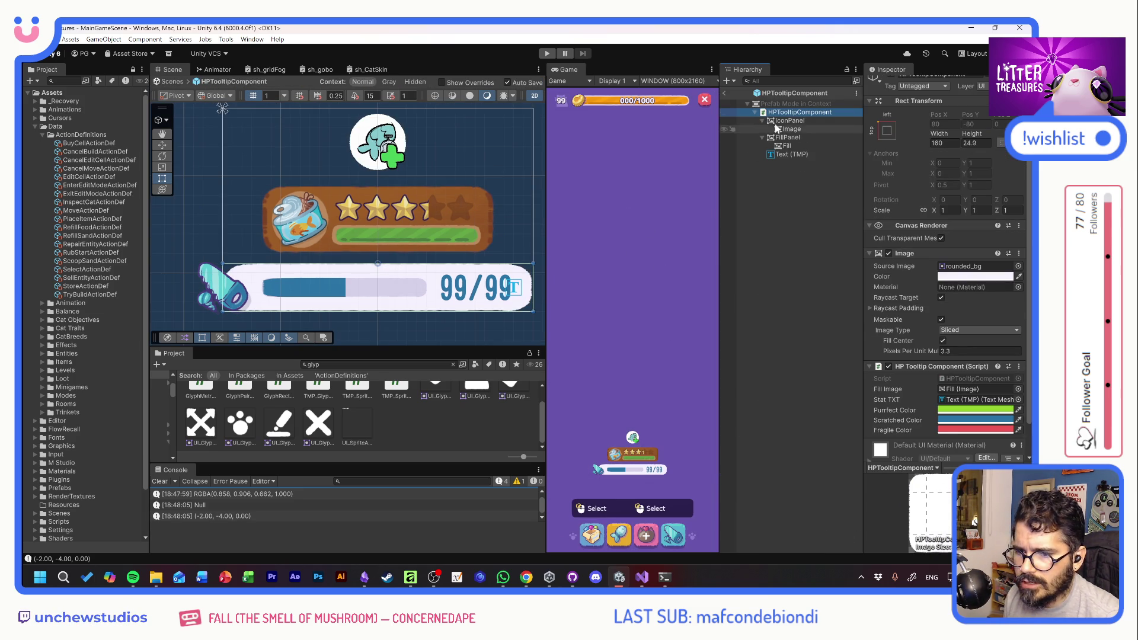
Narrow the HP tooltip bar to a width of 120 and select its IconPanel
{"action": "left_click_drag", "start_coordinate": [939, 134], "coordinate": [906, 136]}
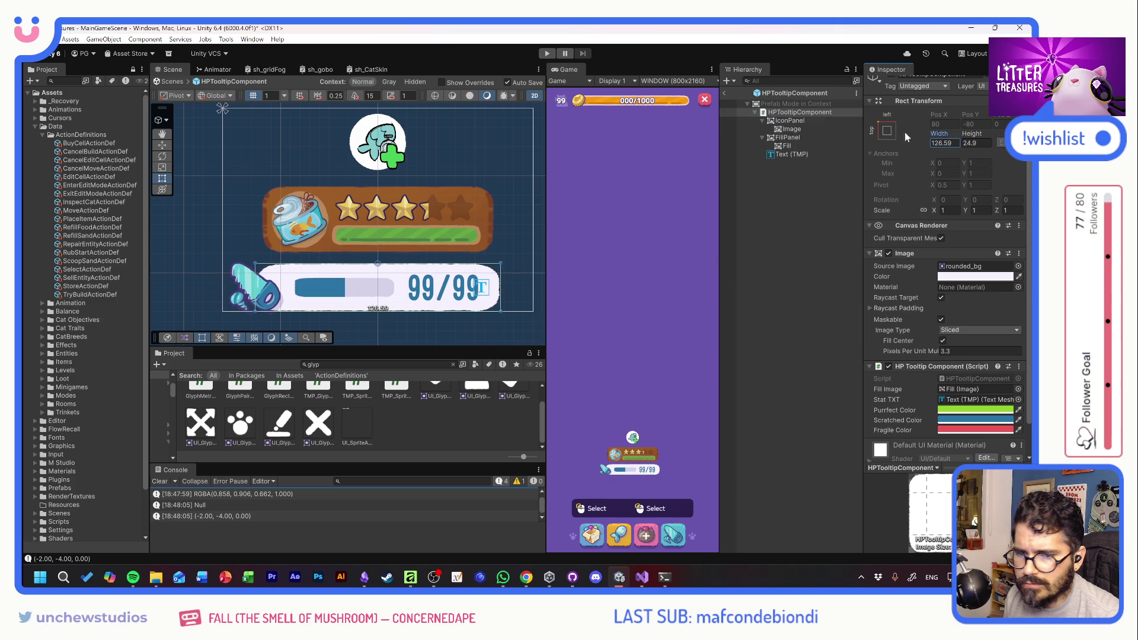
{"action": "left_click", "coordinate": [944, 143]}
{"action": "type", "text": "120"}
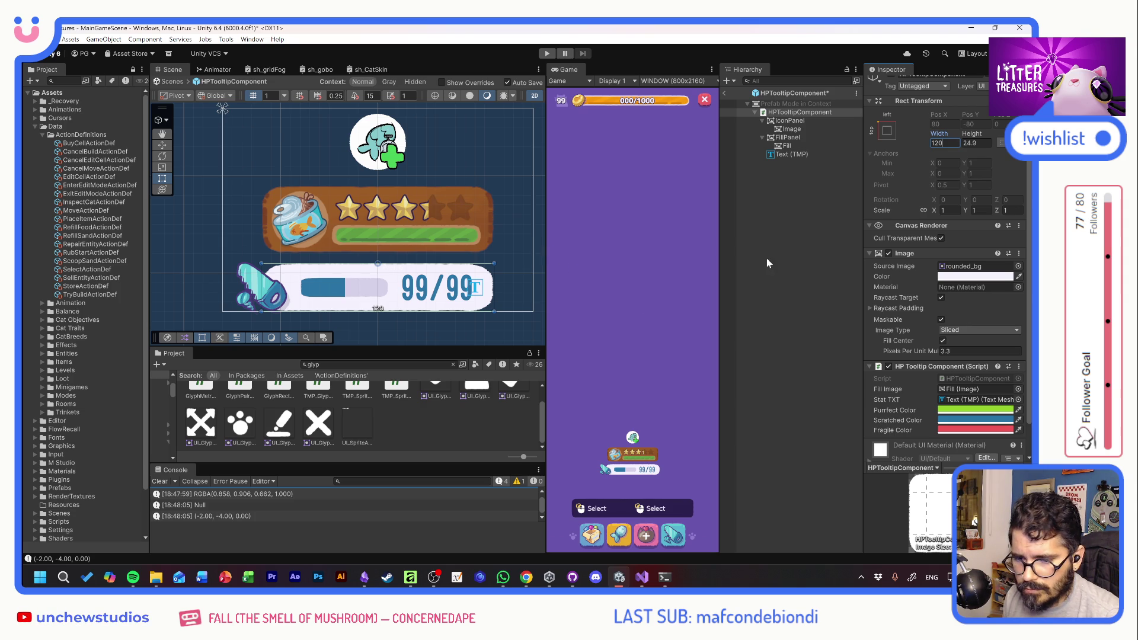
{"action": "left_click", "coordinate": [790, 121]}
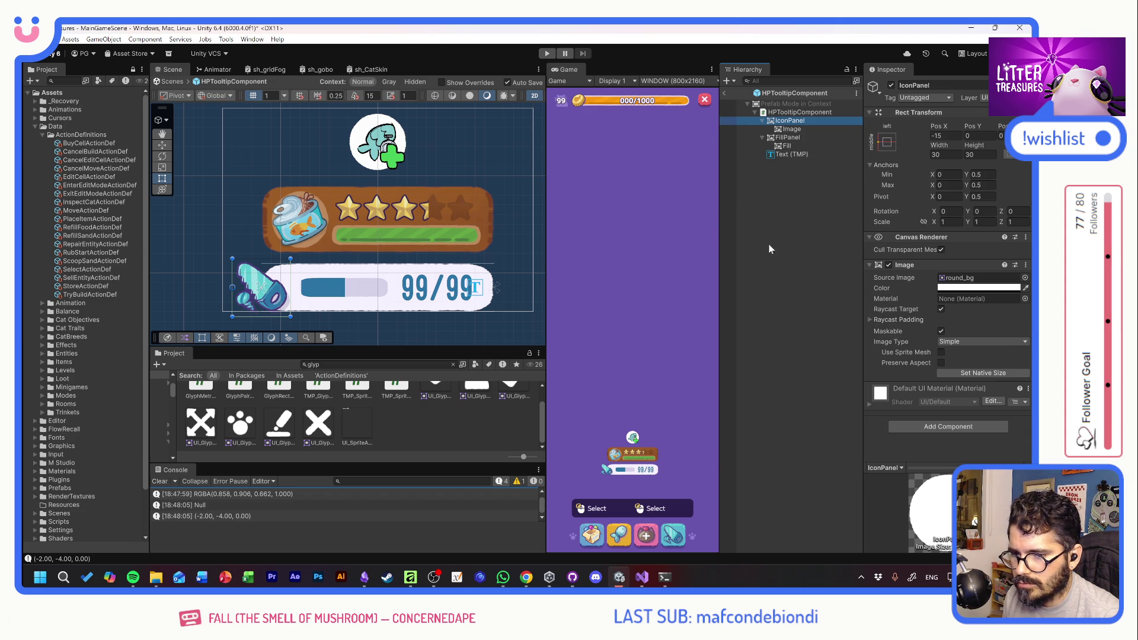
Set the HPTooltipComponent background sprite to UI_Basics_BackgroundTextured_SideBorders
{"action": "left_click", "coordinate": [794, 112]}
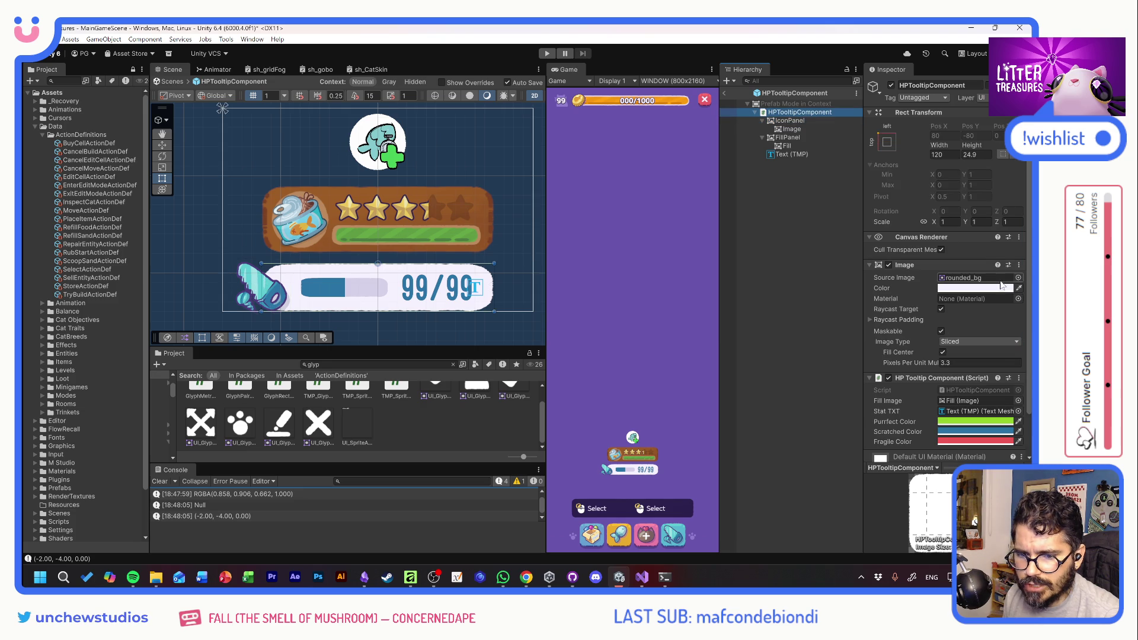
{"action": "left_click", "coordinate": [1018, 278]}
{"action": "scroll", "coordinate": [948, 310], "scroll_direction": "up", "scroll_amount": 10}
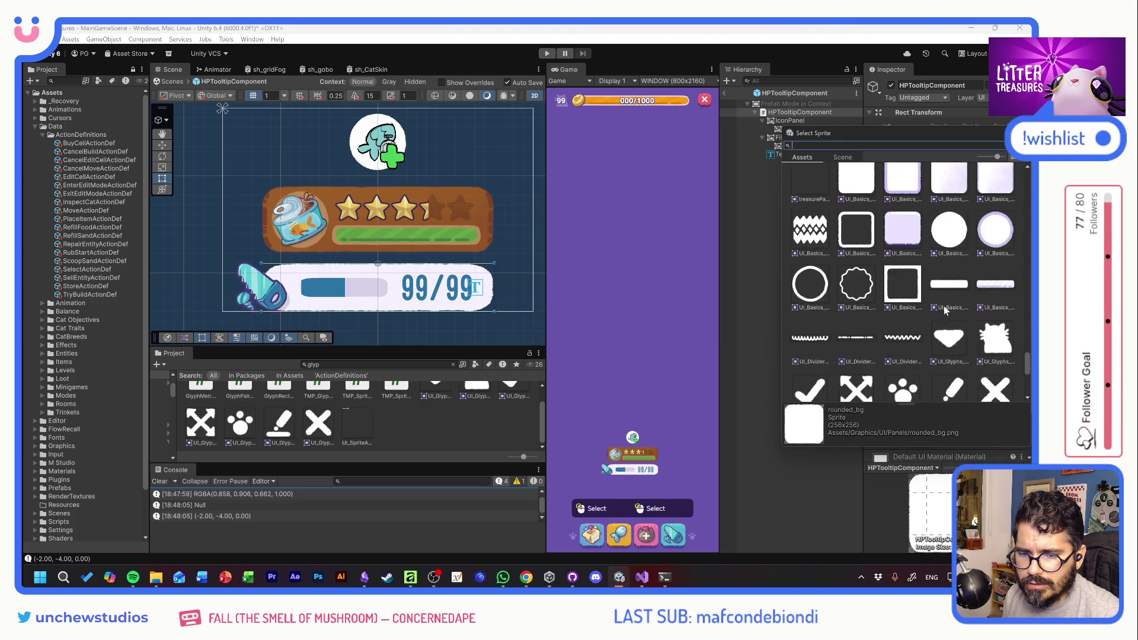
{"action": "left_click", "coordinate": [995, 274]}
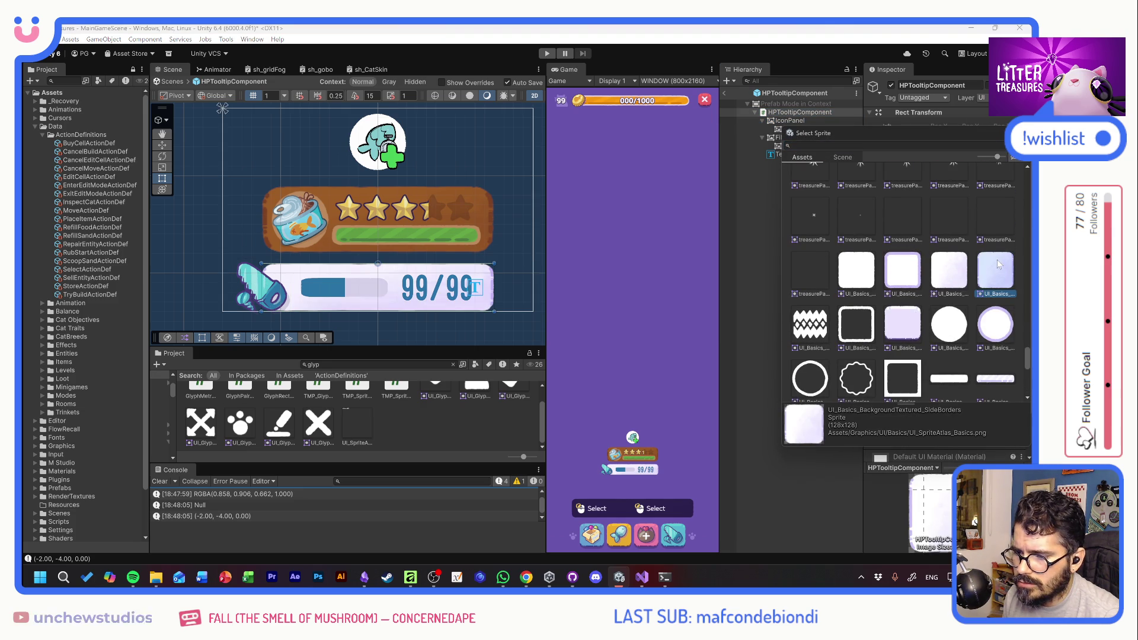
{"action": "double_click", "coordinate": [995, 274]}
Try a red tint on the HP bar background, then revert it to pale lavender
{"action": "left_click", "coordinate": [972, 288]}
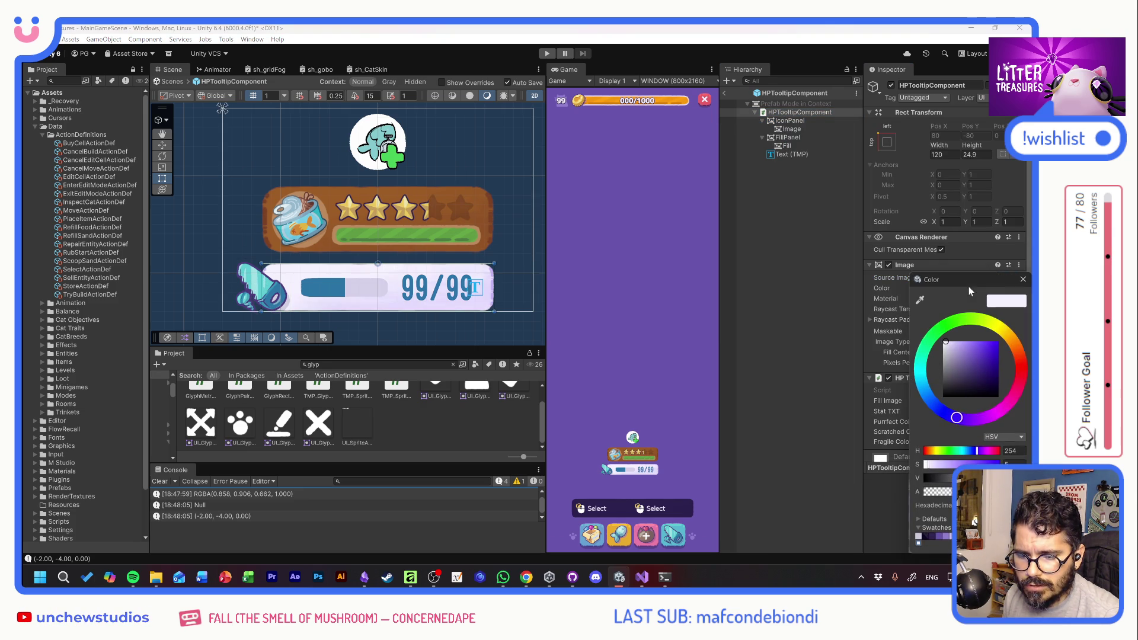
{"action": "left_click", "coordinate": [1020, 369]}
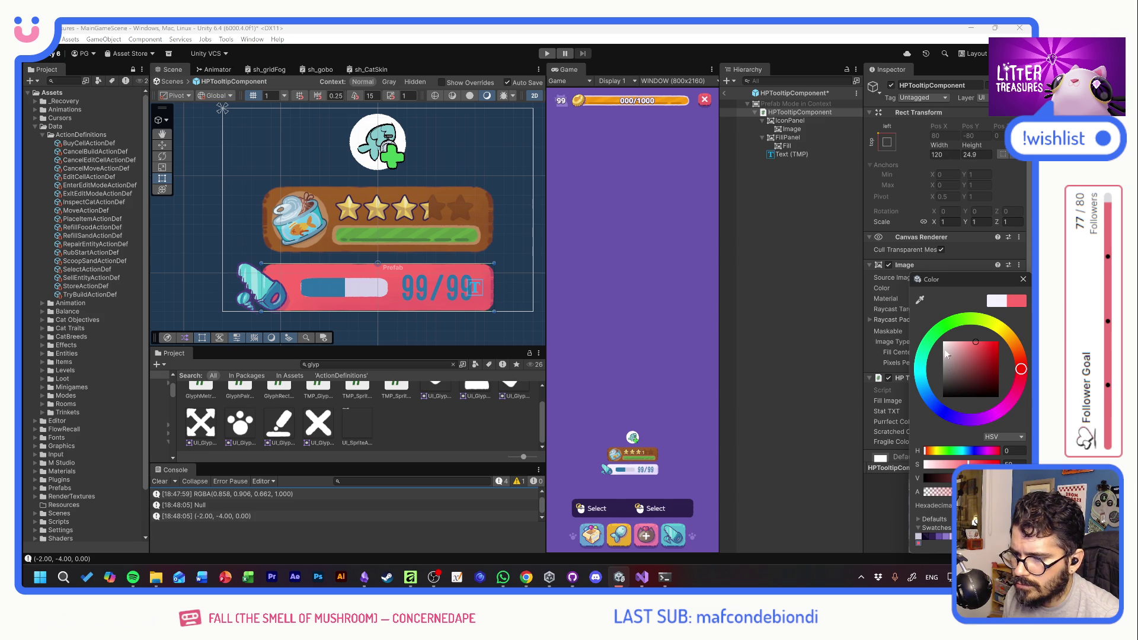
{"action": "left_click", "coordinate": [1023, 279]}
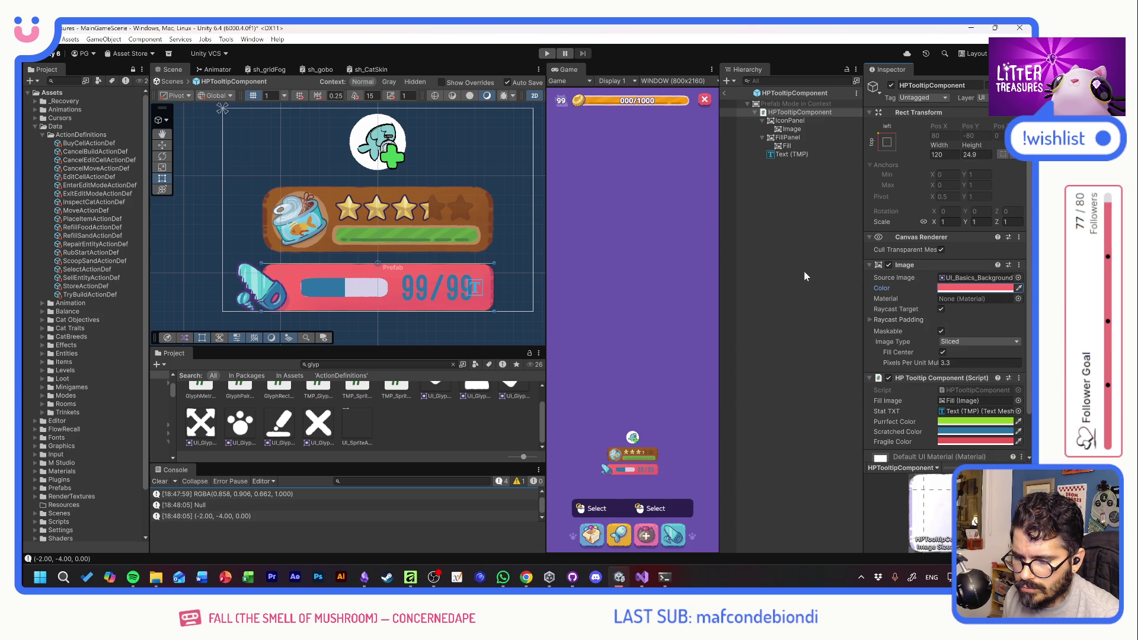
{"action": "left_click", "coordinate": [953, 285]}
{"action": "key", "text": "ctrl+z"}
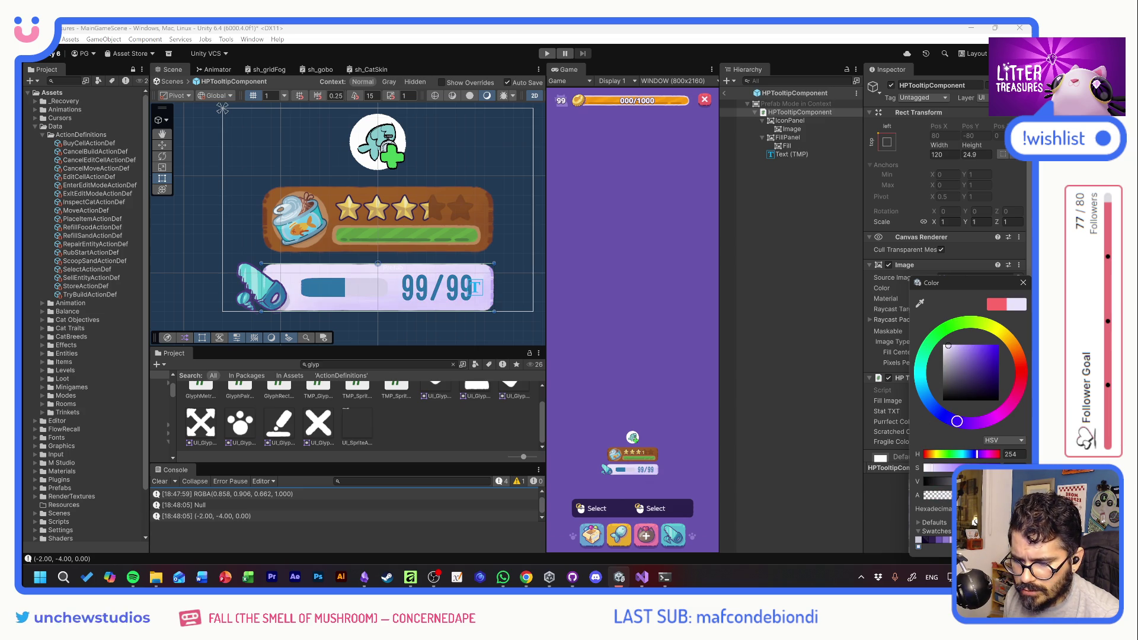
{"action": "left_click", "coordinate": [1022, 282]}
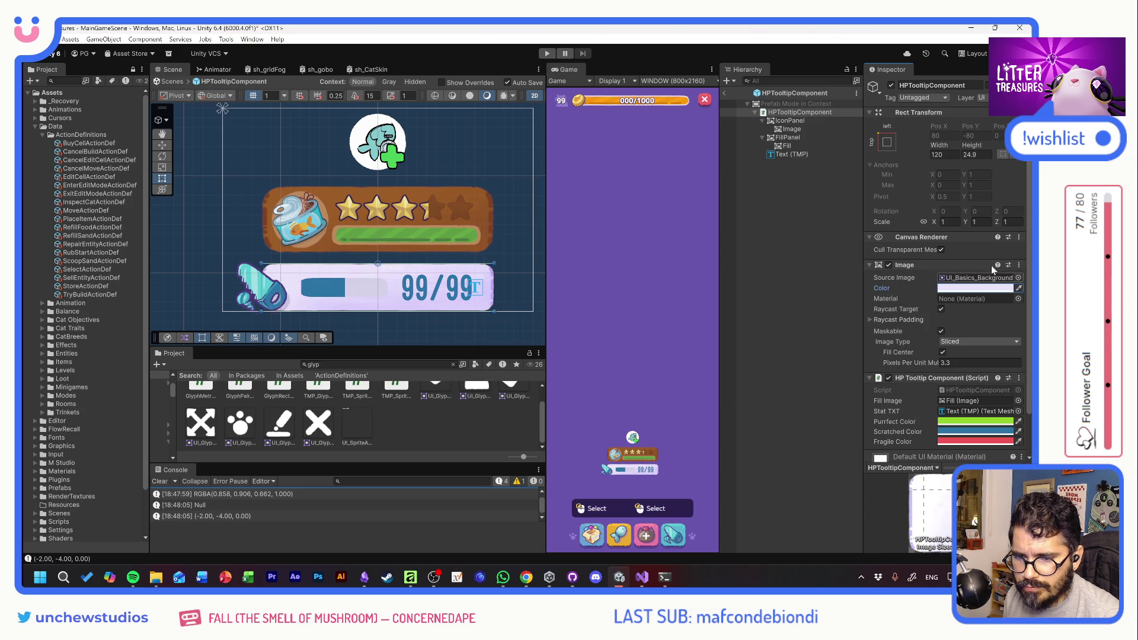
Set the IconPanel's Pos X to 0 and give it a new sprite
{"action": "left_click", "coordinate": [788, 121]}
{"action": "left_click", "coordinate": [944, 136]}
{"action": "type", "text": "0"}
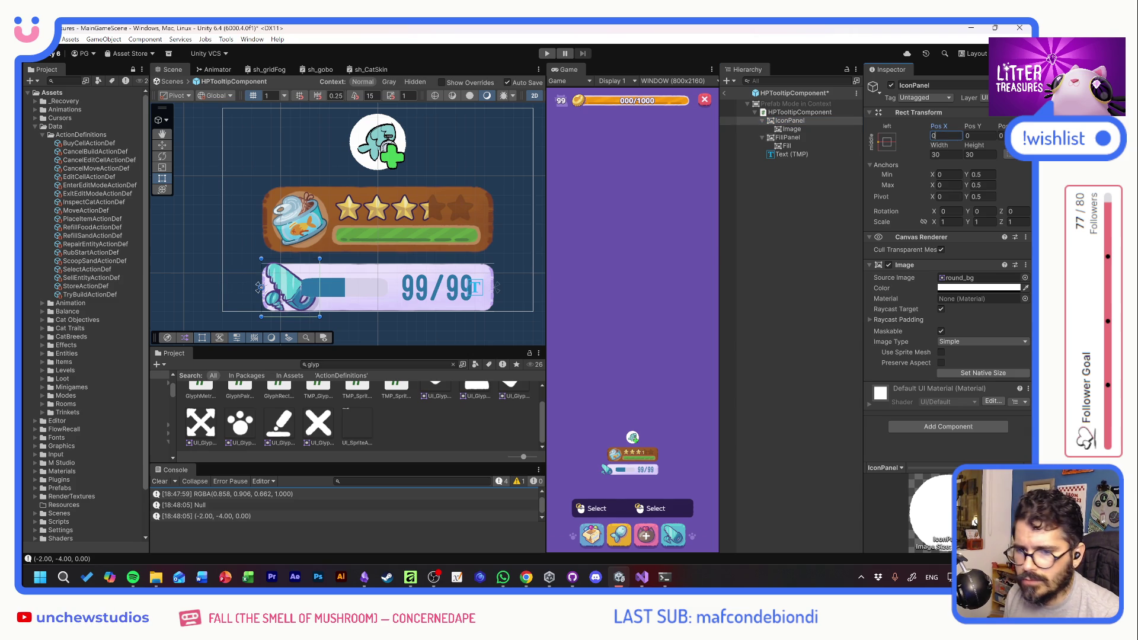
{"action": "left_click", "coordinate": [1025, 277]}
{"action": "scroll", "coordinate": [960, 356], "scroll_direction": "up", "scroll_amount": 5}
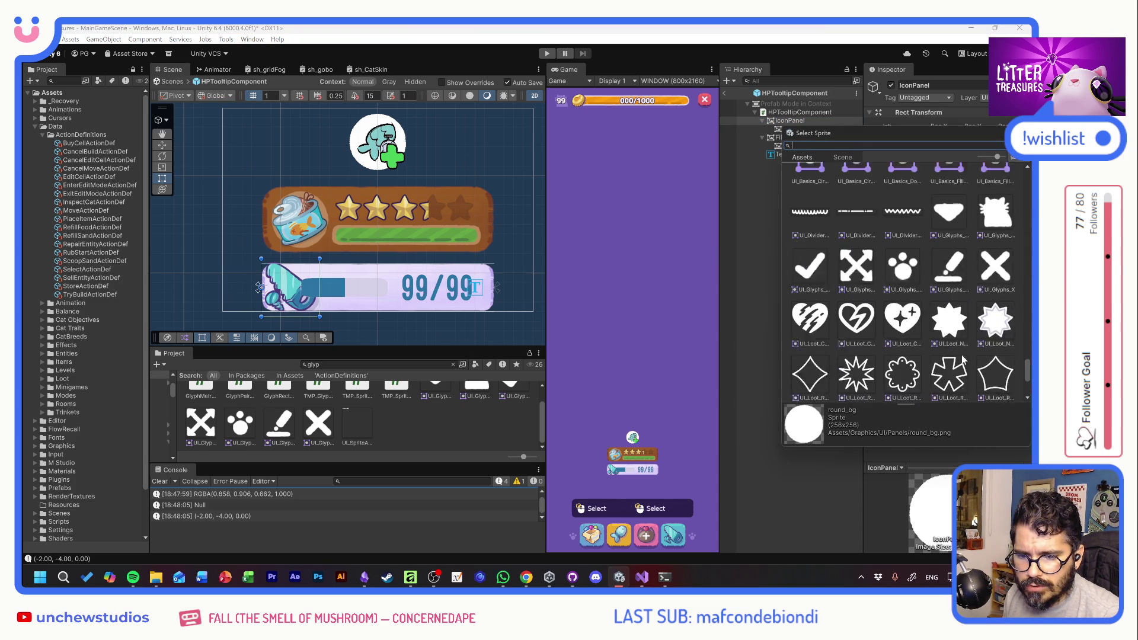
{"action": "double_click", "coordinate": [902, 351]}
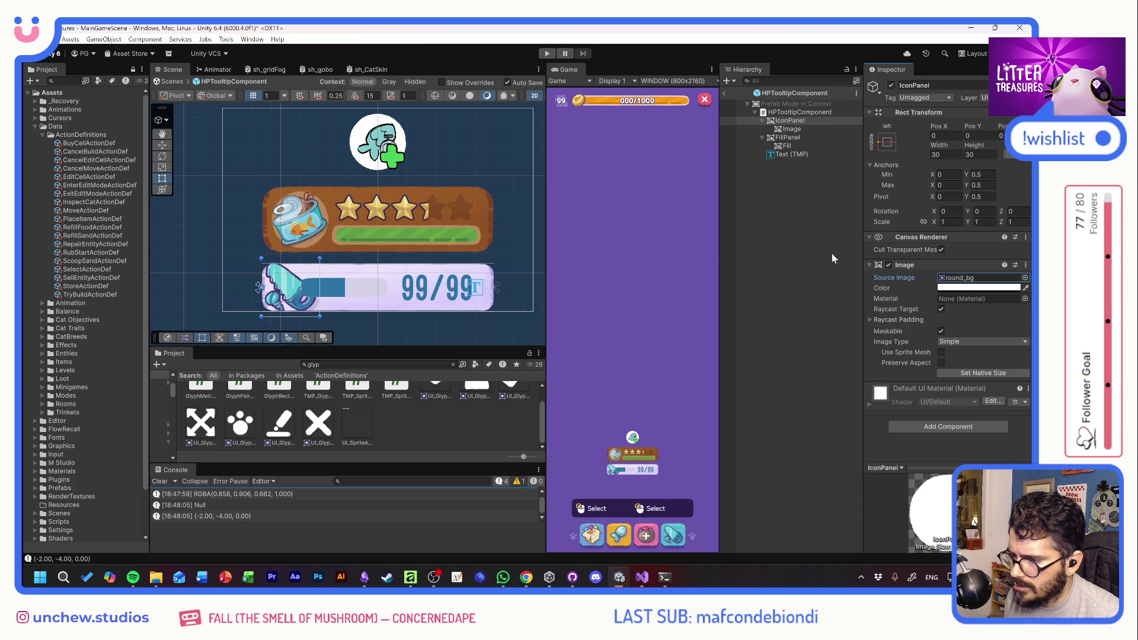
Replace the icon image with the UI_Loot_ConditionPurrfect heart sprite tinted pink-red
{"action": "left_click", "coordinate": [792, 129]}
{"action": "left_click", "coordinate": [1024, 278]}
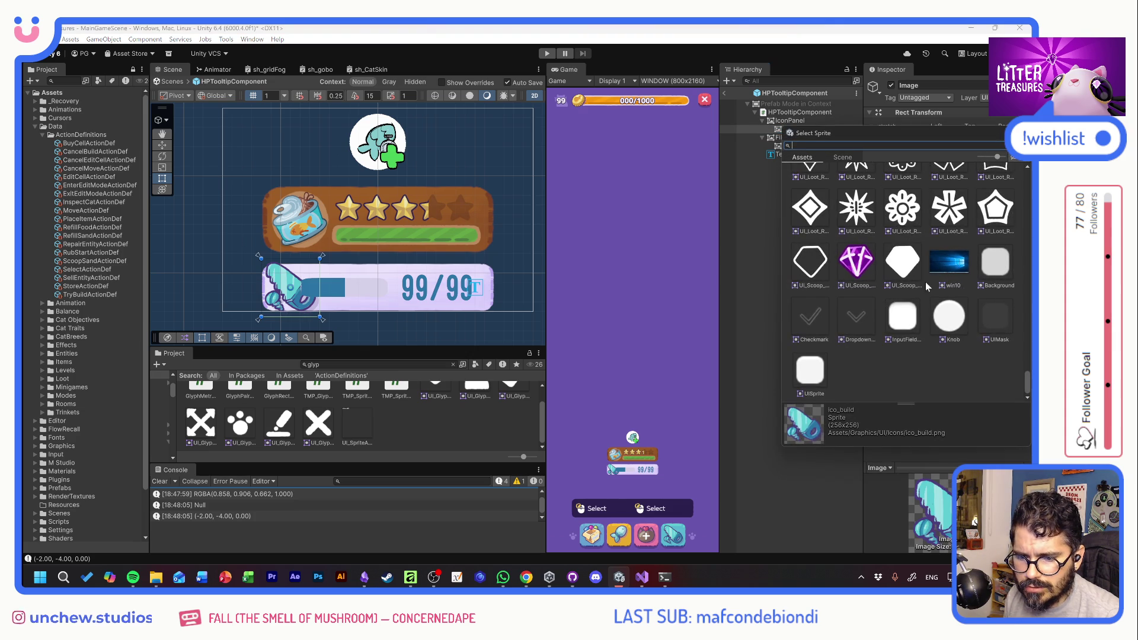
{"action": "scroll", "coordinate": [913, 348], "scroll_direction": "up", "scroll_amount": 5}
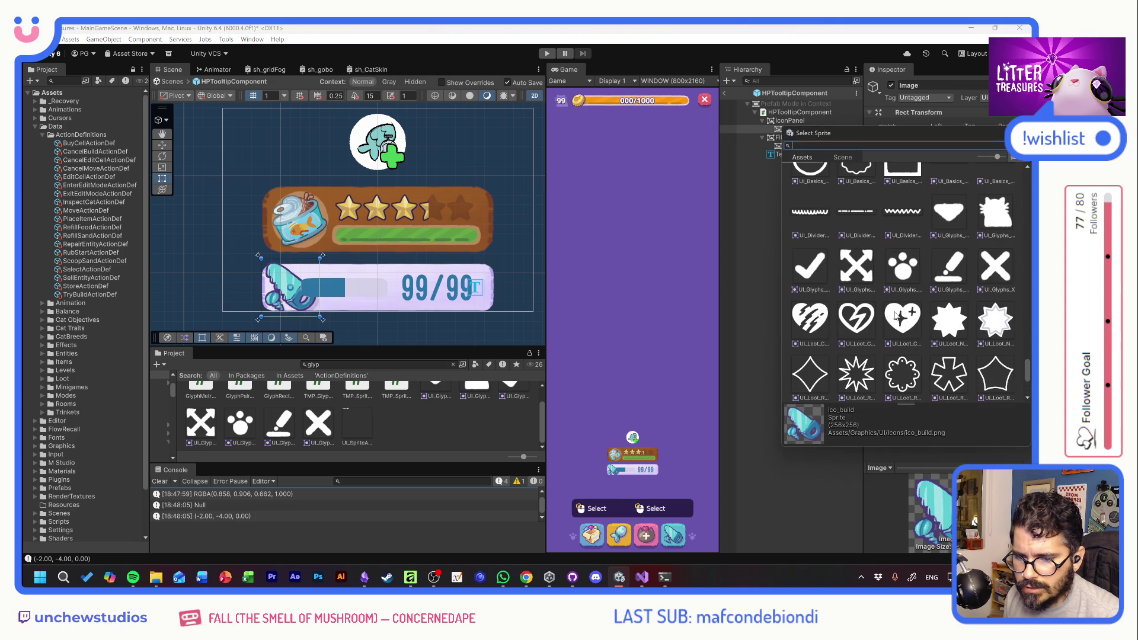
{"action": "double_click", "coordinate": [896, 317]}
{"action": "left_click", "coordinate": [964, 289]}
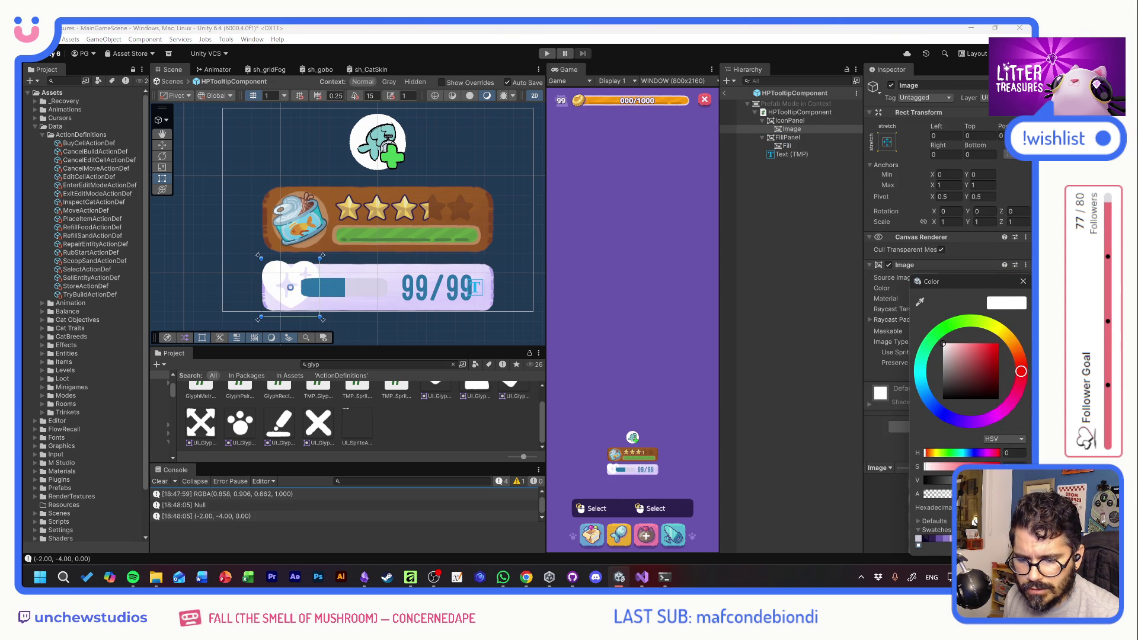
{"action": "left_click", "coordinate": [975, 344]}
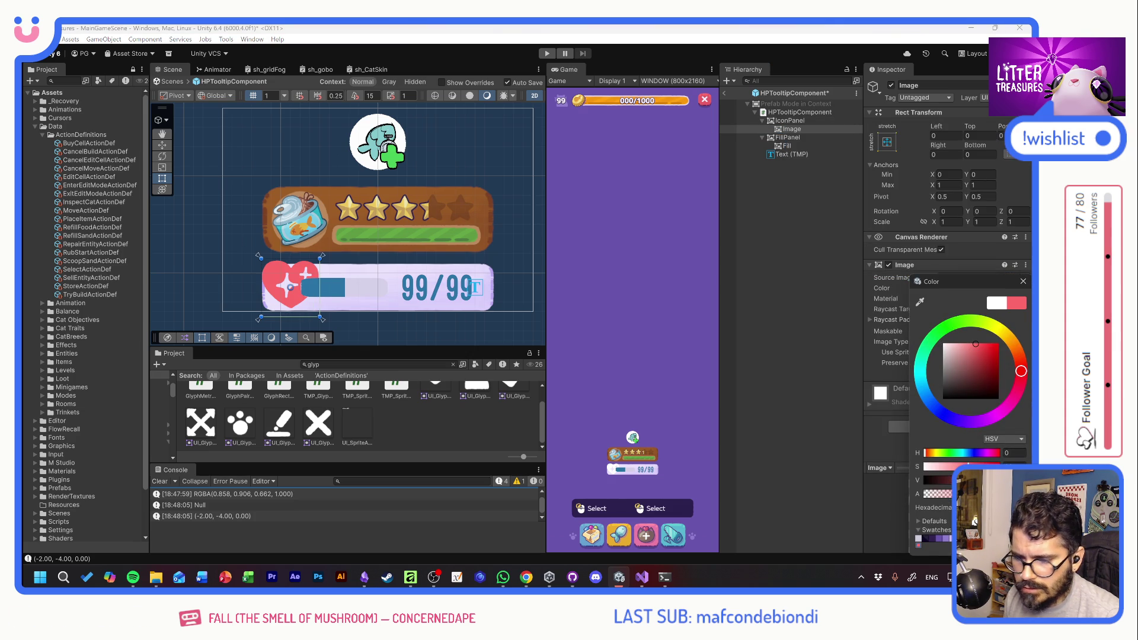
{"action": "left_click", "coordinate": [868, 279]}
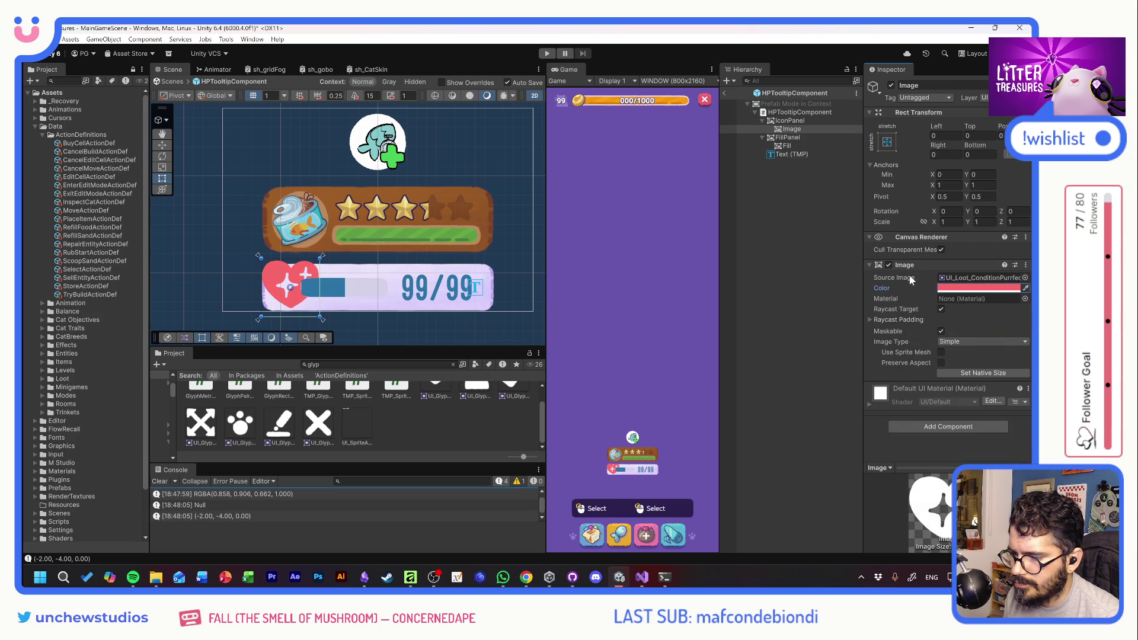
{"action": "left_click", "coordinate": [799, 112]}
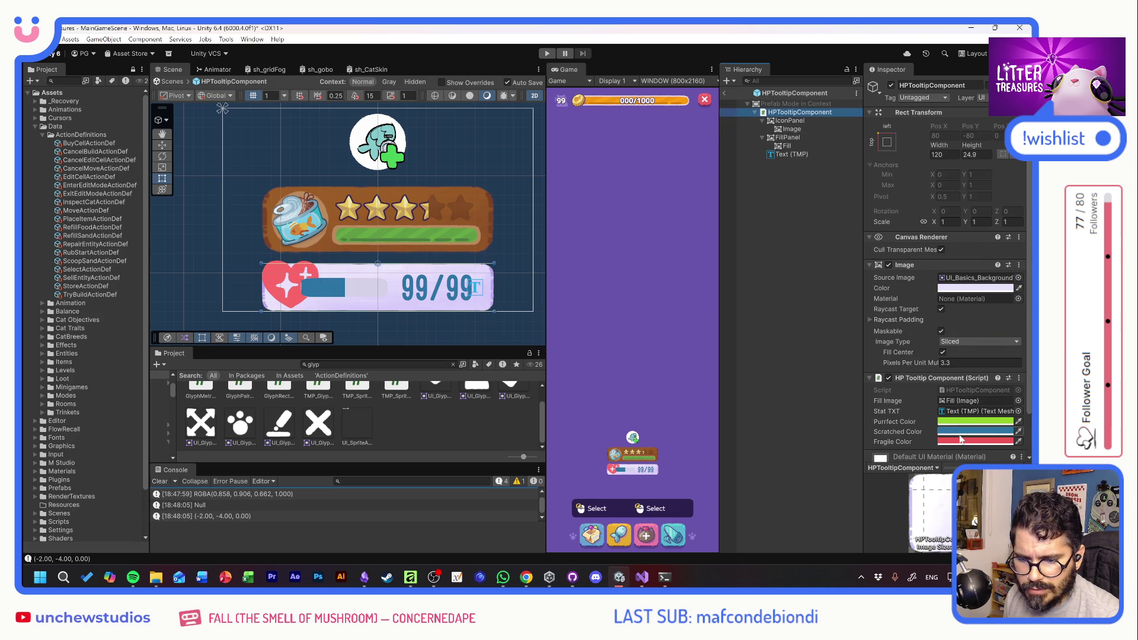
Shift the HP Tooltip Component's Scratched Color to brownish orange, then select the heart image
{"action": "mouse_move", "coordinate": [952, 439]}
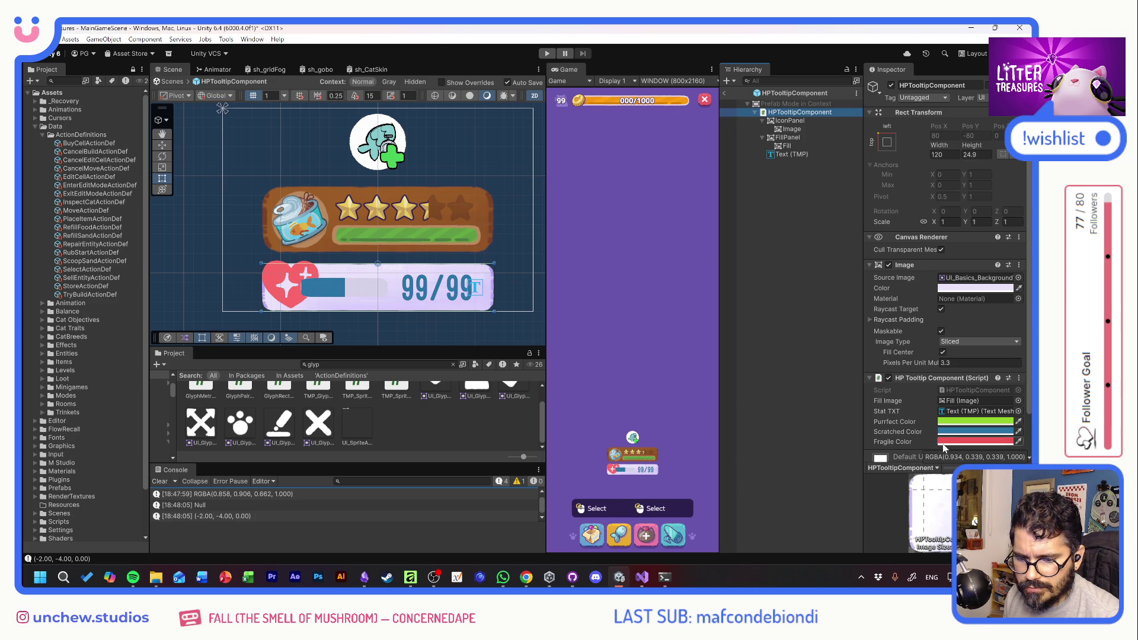
{"action": "left_click", "coordinate": [950, 432]}
{"action": "mouse_move", "coordinate": [1018, 368]}
{"action": "left_mouse_down"}
{"action": "mouse_move", "coordinate": [1017, 359]}
{"action": "mouse_move", "coordinate": [968, 386]}
{"action": "left_mouse_up"}
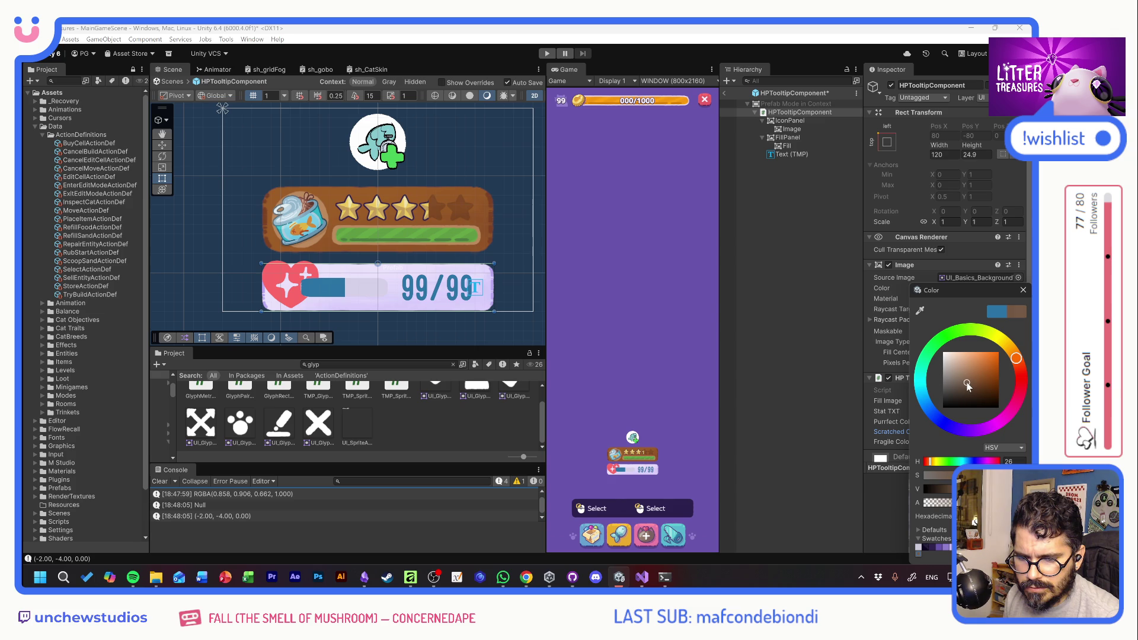
{"action": "left_click", "coordinate": [799, 176]}
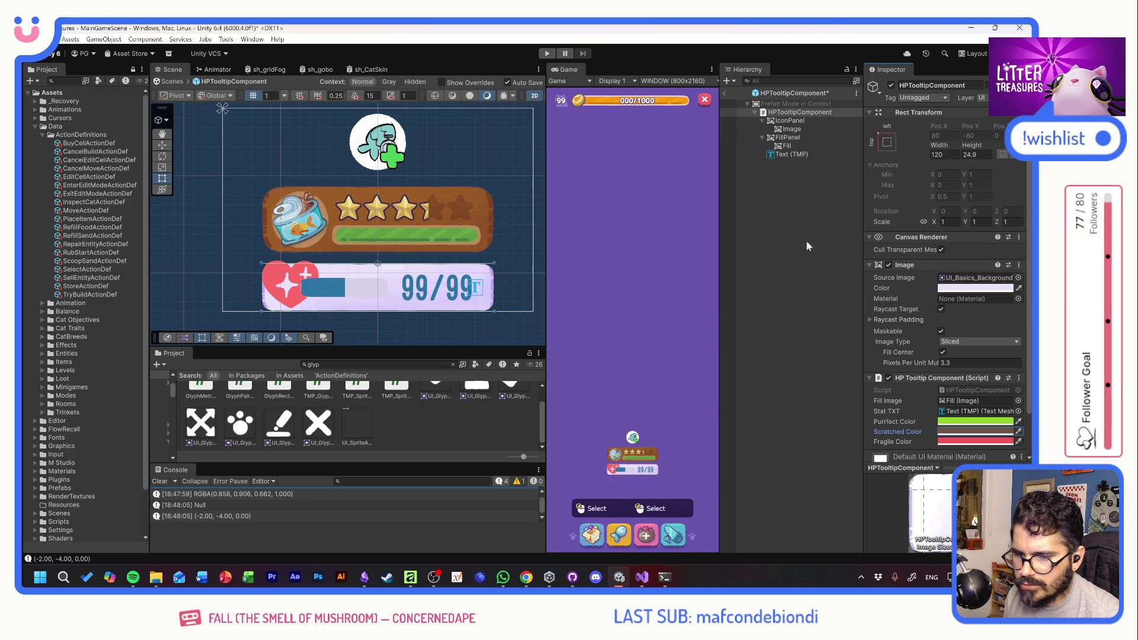
{"action": "left_click", "coordinate": [793, 122]}
{"action": "left_click", "coordinate": [791, 128]}
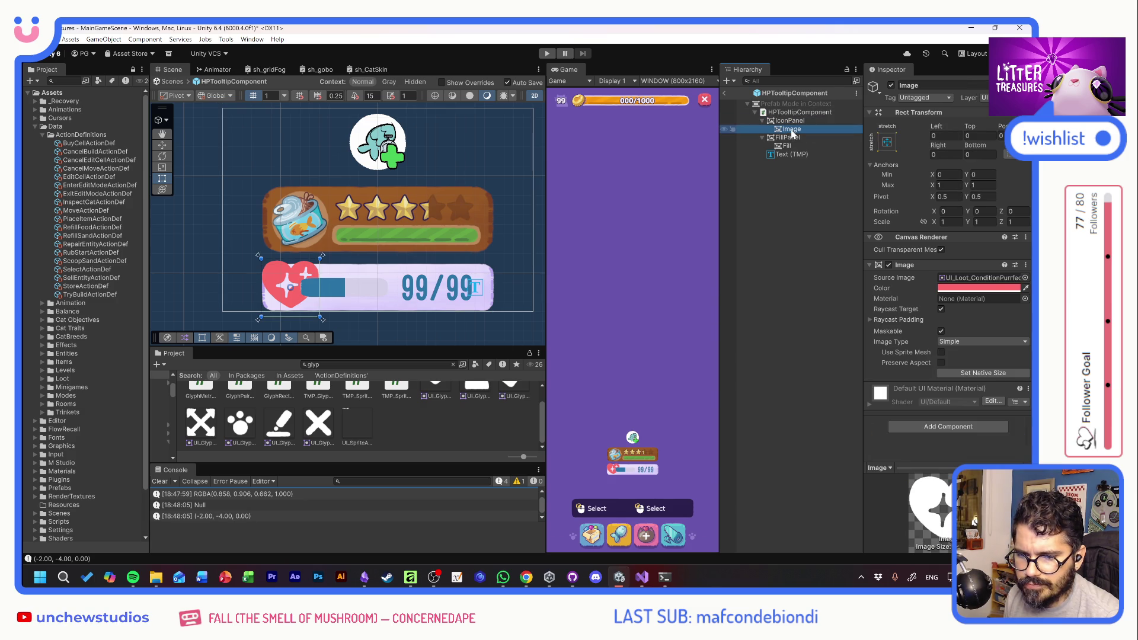
Resize the IconPanel to 25 wide by 25 high
{"action": "left_click", "coordinate": [1023, 289]}
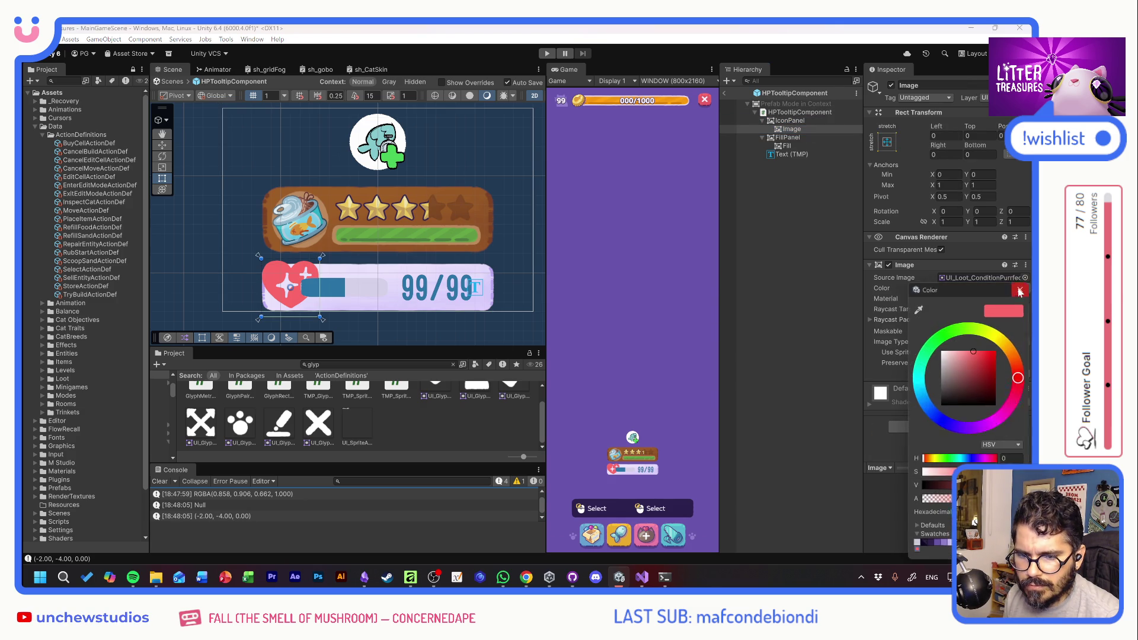
{"action": "left_click", "coordinate": [1022, 289]}
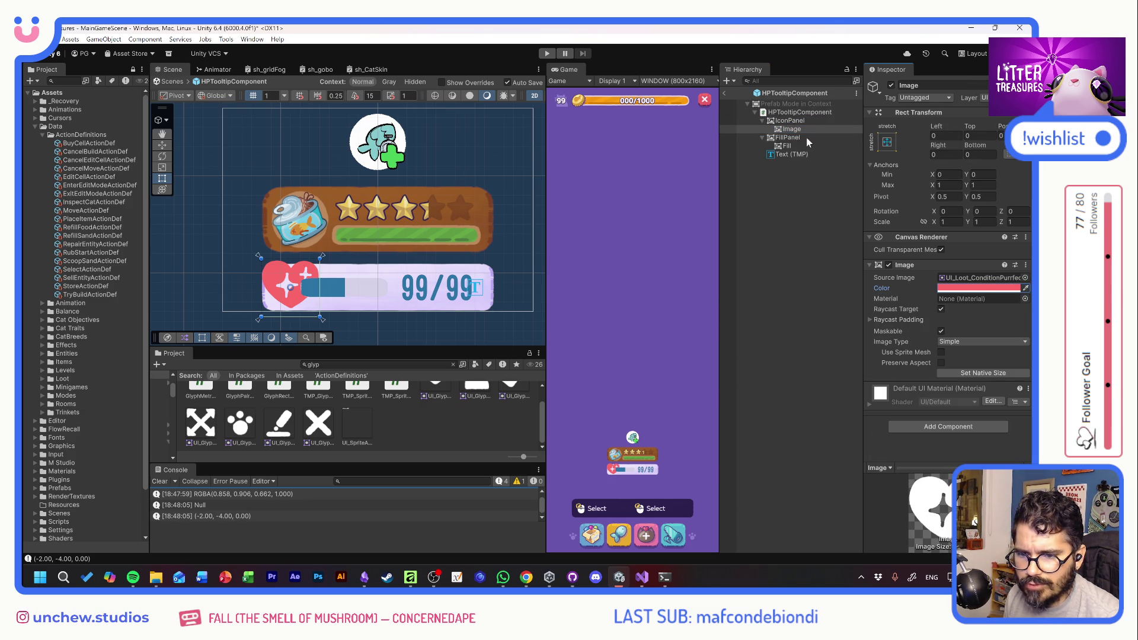
{"action": "left_click", "coordinate": [789, 120]}
{"action": "left_click", "coordinate": [943, 155]}
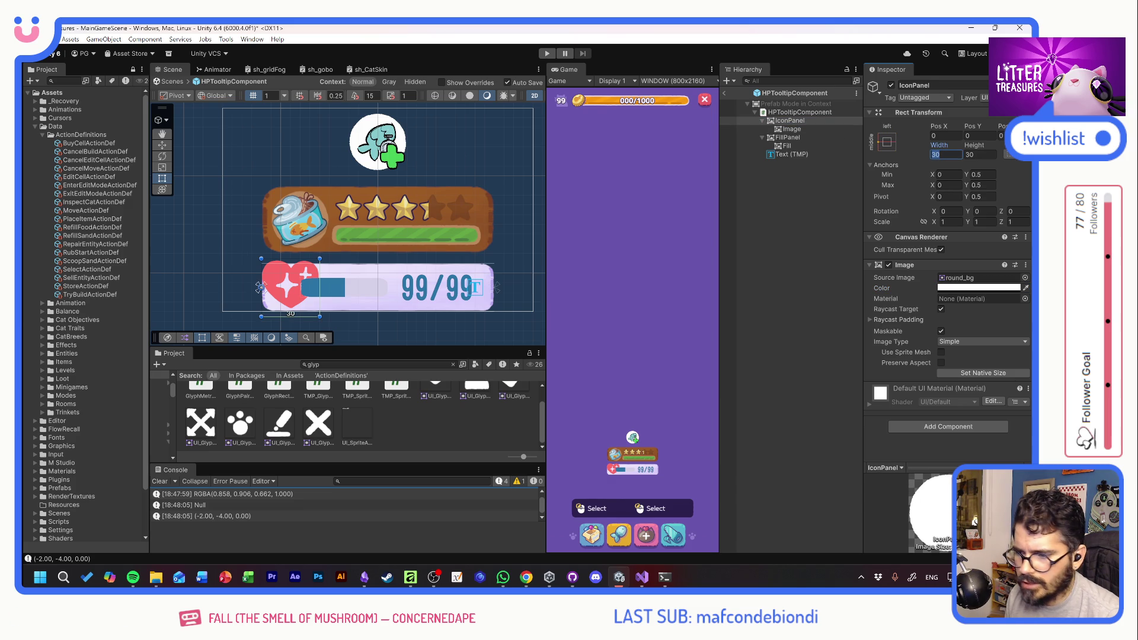
{"action": "type", "text": "25"}
{"action": "key", "text": "Tab"}
{"action": "type", "text": "25"}
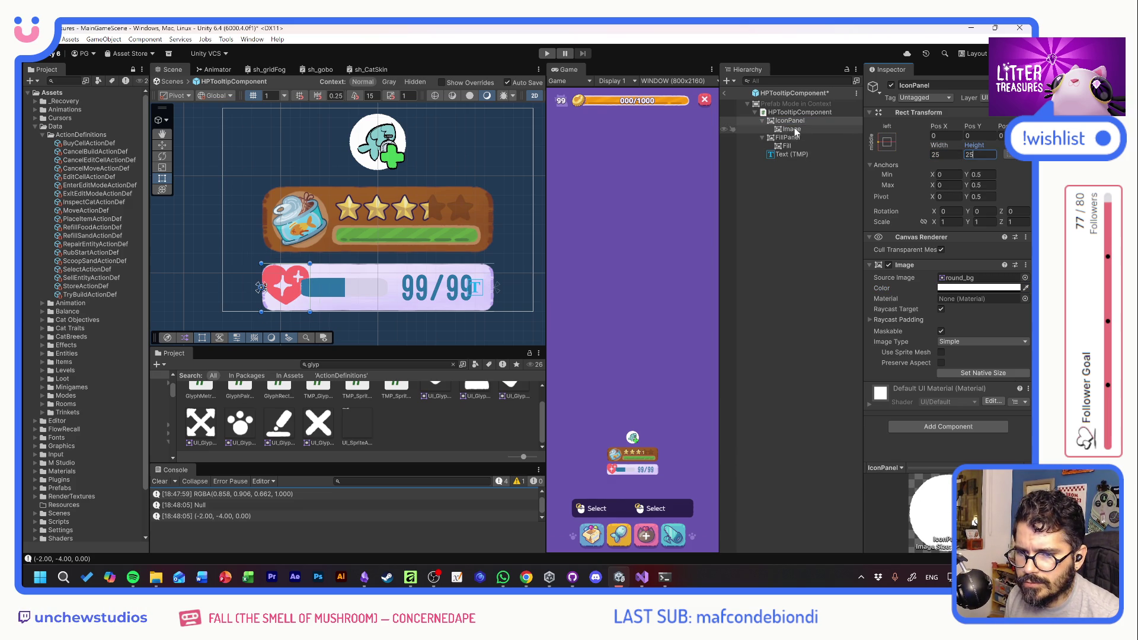
Inset the heart image by 5 on the Left, Top, Right and Bottom
{"action": "left_click", "coordinate": [792, 129]}
{"action": "left_click", "coordinate": [945, 136]}
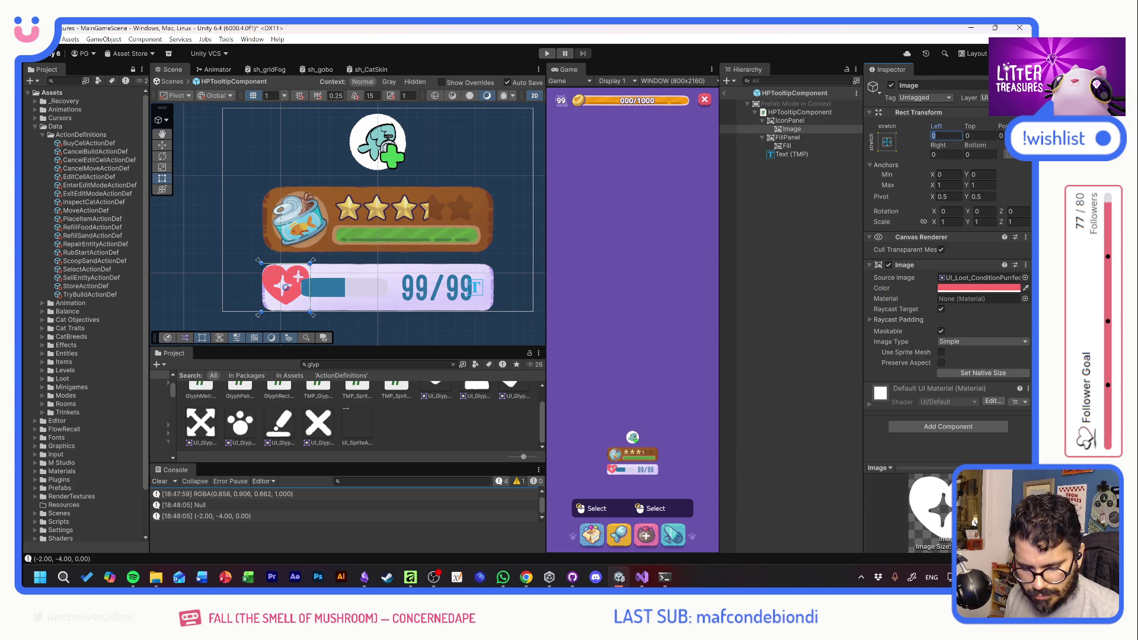
{"action": "type", "text": "5"}
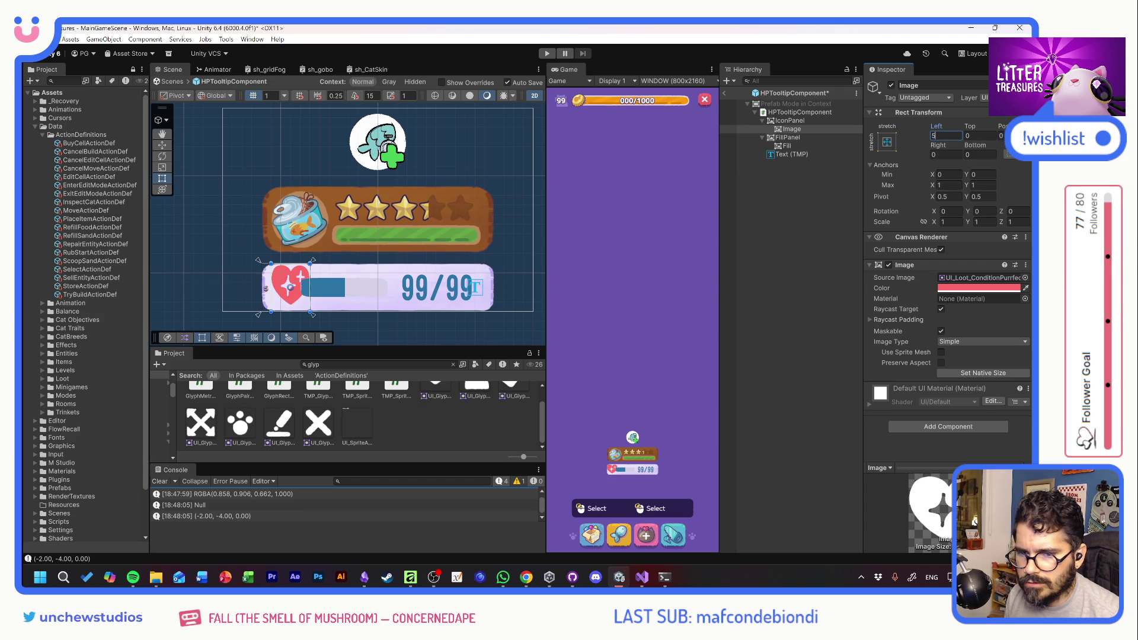
{"action": "key", "text": "Tab"}
{"action": "type", "text": "5"}
{"action": "key", "text": "Tab"}
{"action": "type", "text": "5"}
{"action": "key", "text": "Tab"}
{"action": "type", "text": "5"}
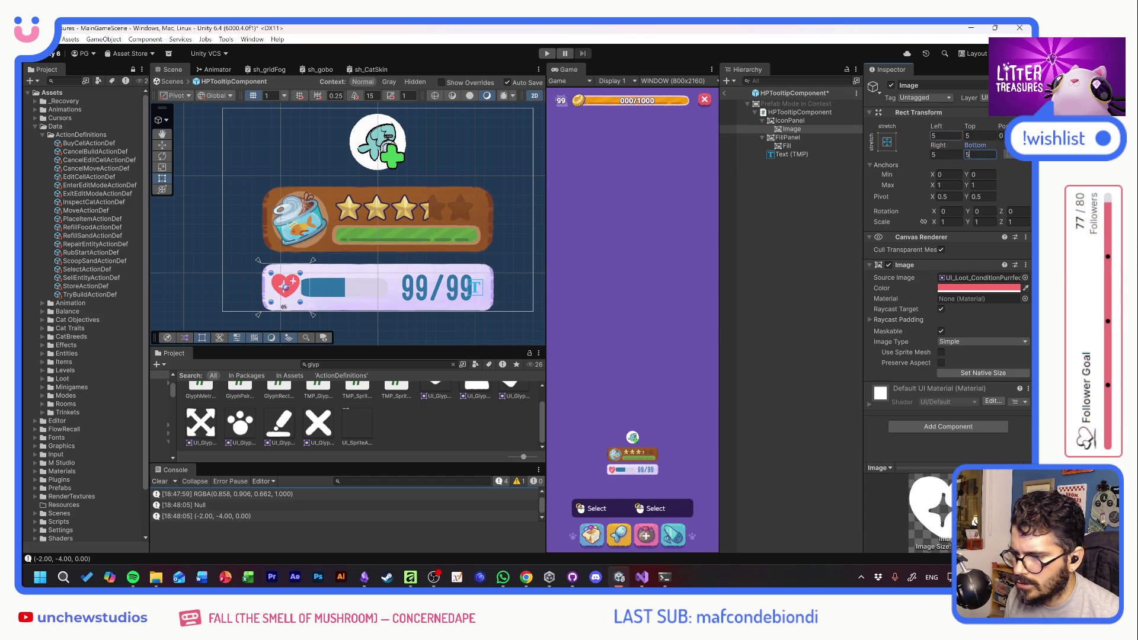
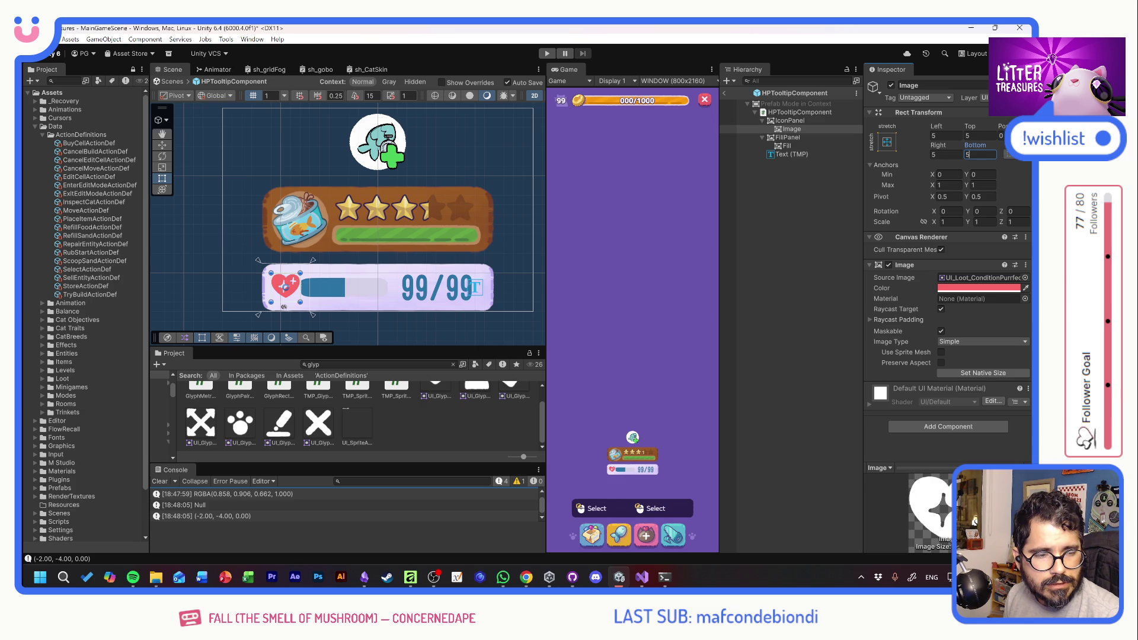
Set IconPanel's Source Image to the UI_Basics_CircleBackground sprite
{"action": "key", "text": "alt+Tab"}
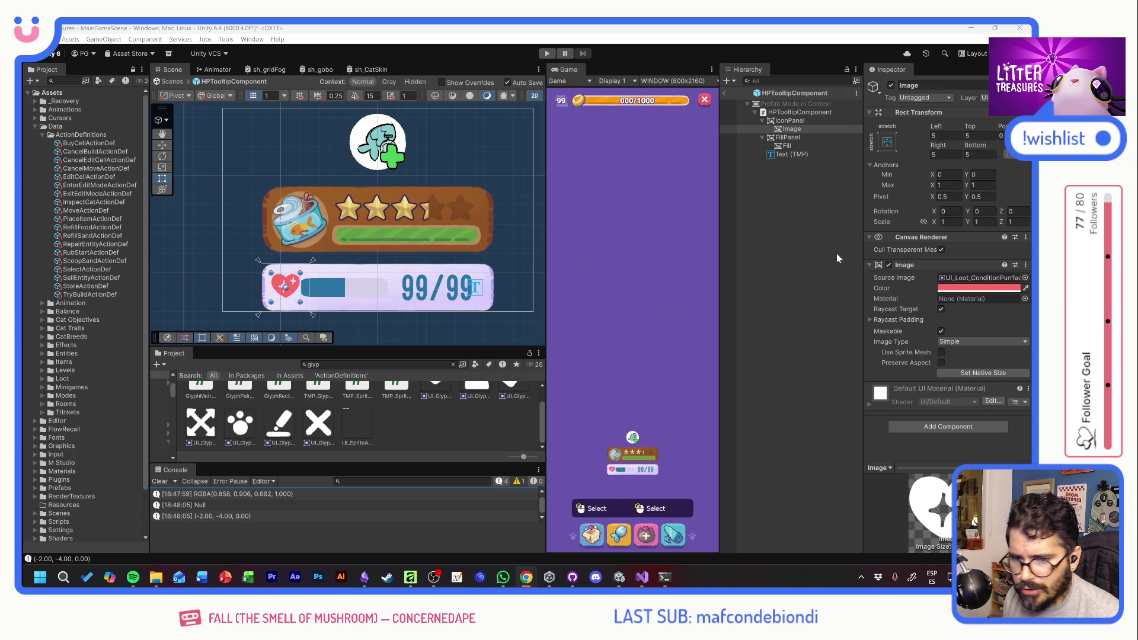
{"action": "left_click", "coordinate": [790, 120]}
{"action": "left_click", "coordinate": [1025, 278]}
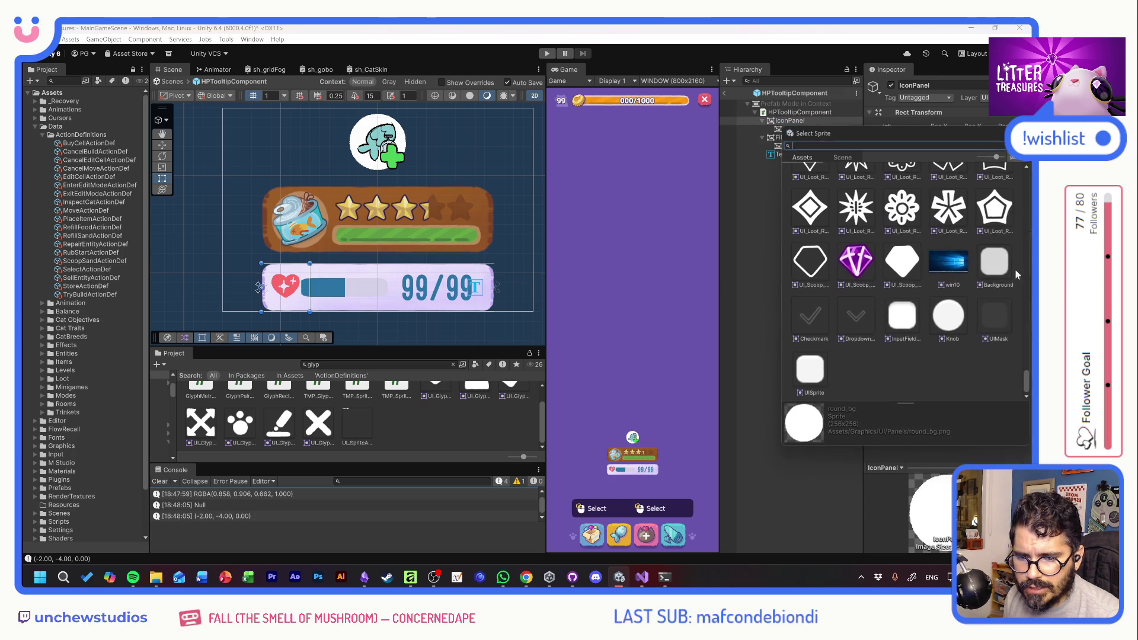
{"action": "scroll", "coordinate": [958, 302], "scroll_direction": "up", "scroll_amount": 10}
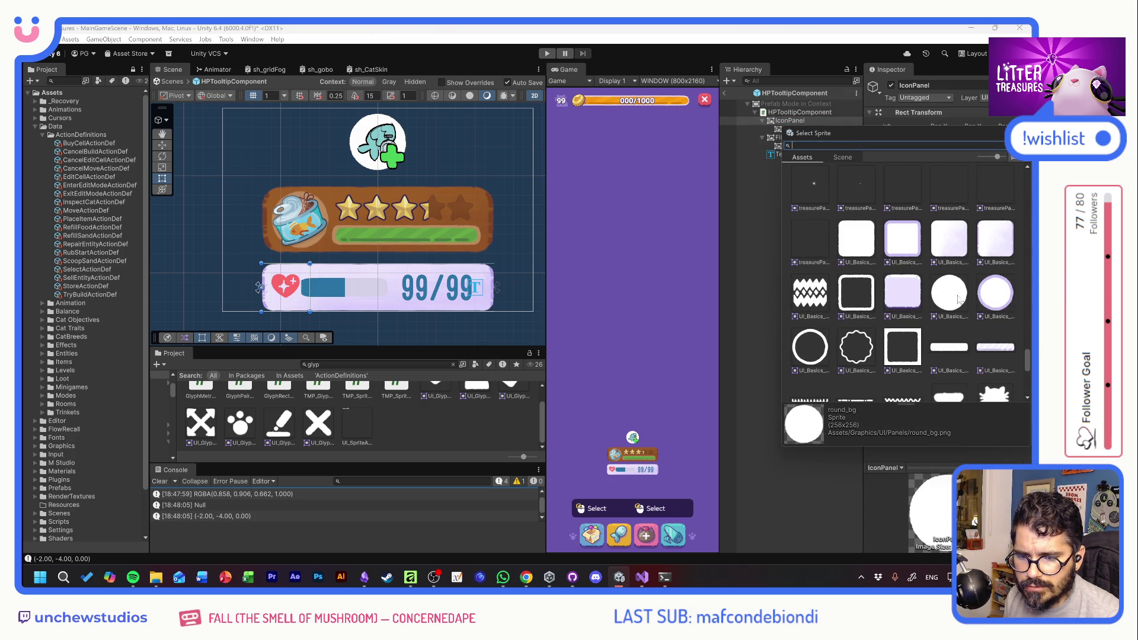
{"action": "double_click", "coordinate": [957, 298]}
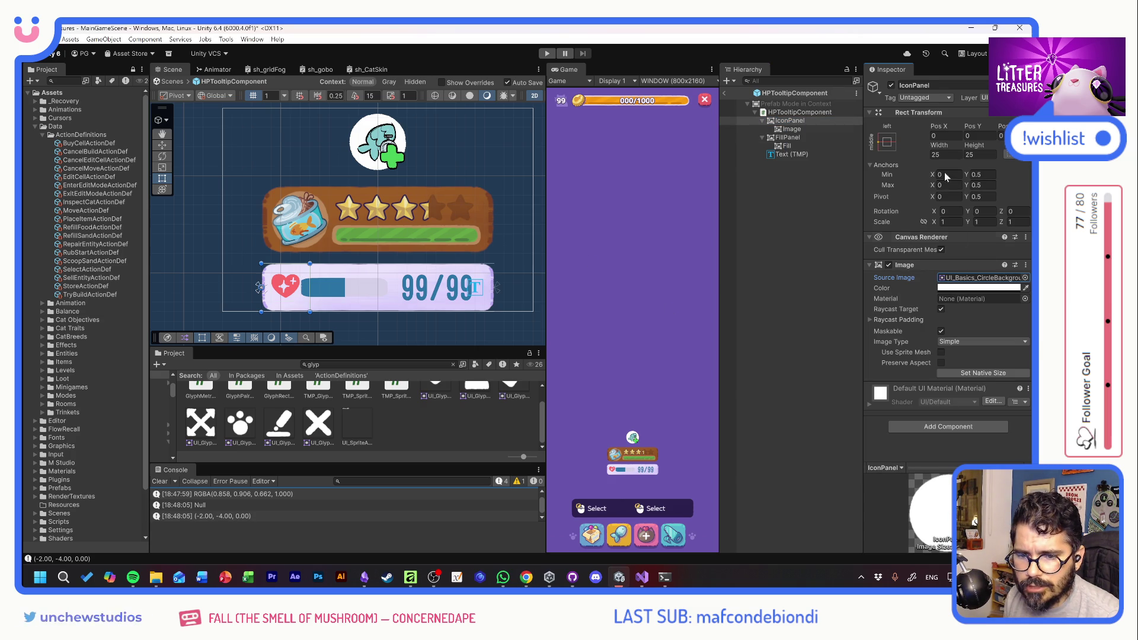
Tint the circle background solid red at full opacity
{"action": "left_click", "coordinate": [956, 290]}
{"action": "left_click_drag", "start_coordinate": [937, 502], "coordinate": [995, 501]}
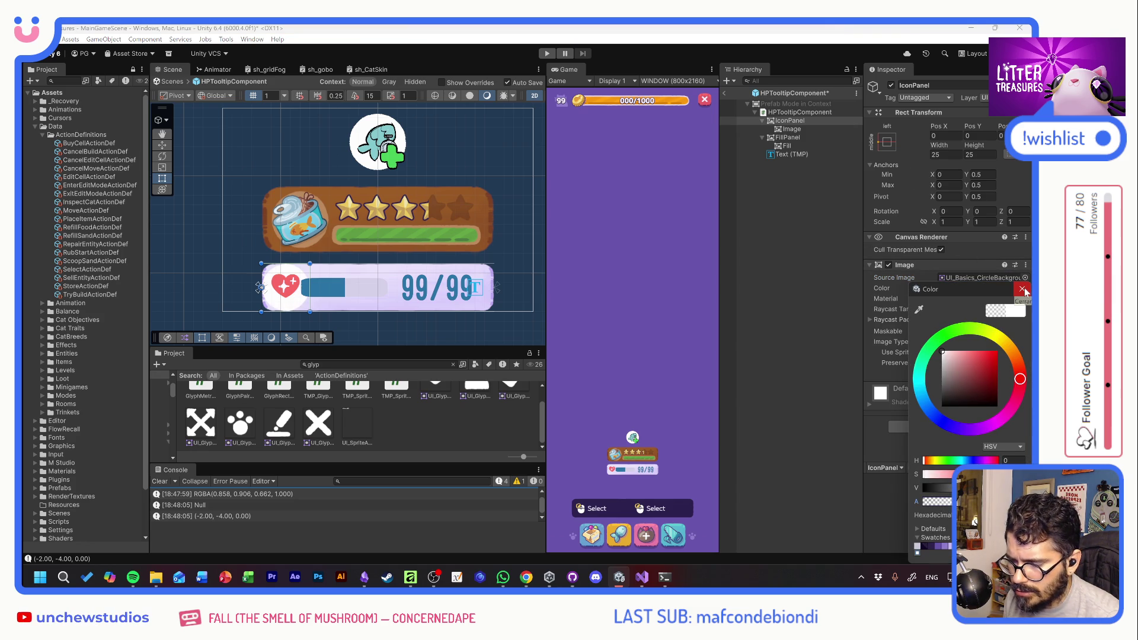
{"action": "left_click", "coordinate": [1024, 292]}
{"action": "left_click", "coordinate": [978, 288]}
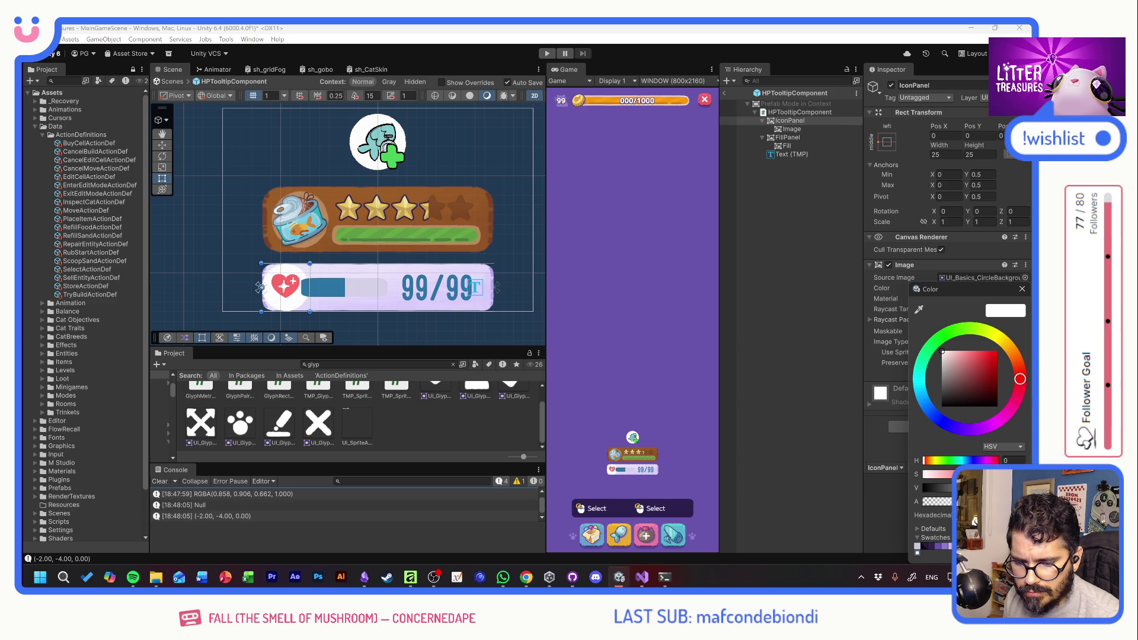
{"action": "left_click", "coordinate": [917, 546]}
{"action": "left_click", "coordinate": [1021, 289]}
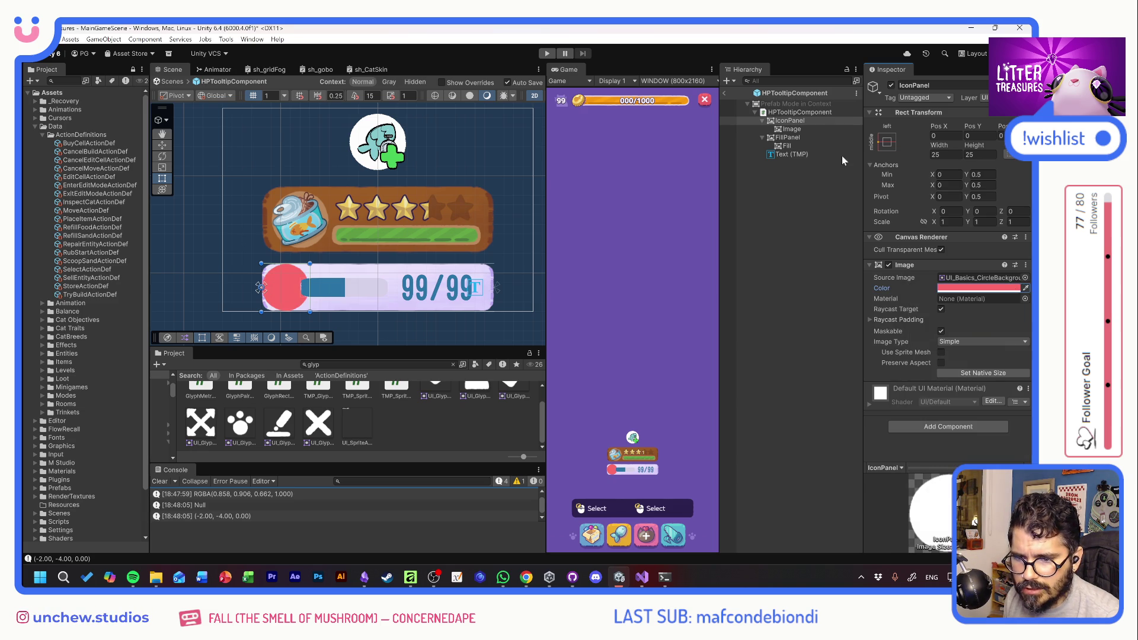
Tint the heart Image pale lavender
{"action": "left_click", "coordinate": [800, 130]}
{"action": "left_click", "coordinate": [981, 289]}
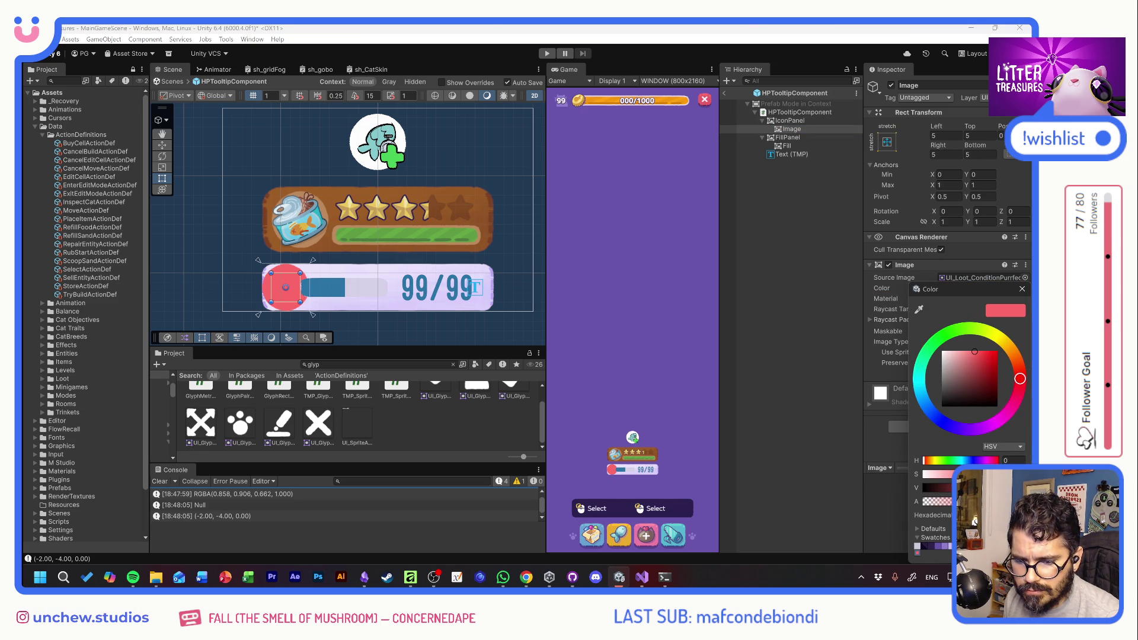
{"action": "left_click", "coordinate": [956, 426]}
{"action": "left_click", "coordinate": [945, 352]}
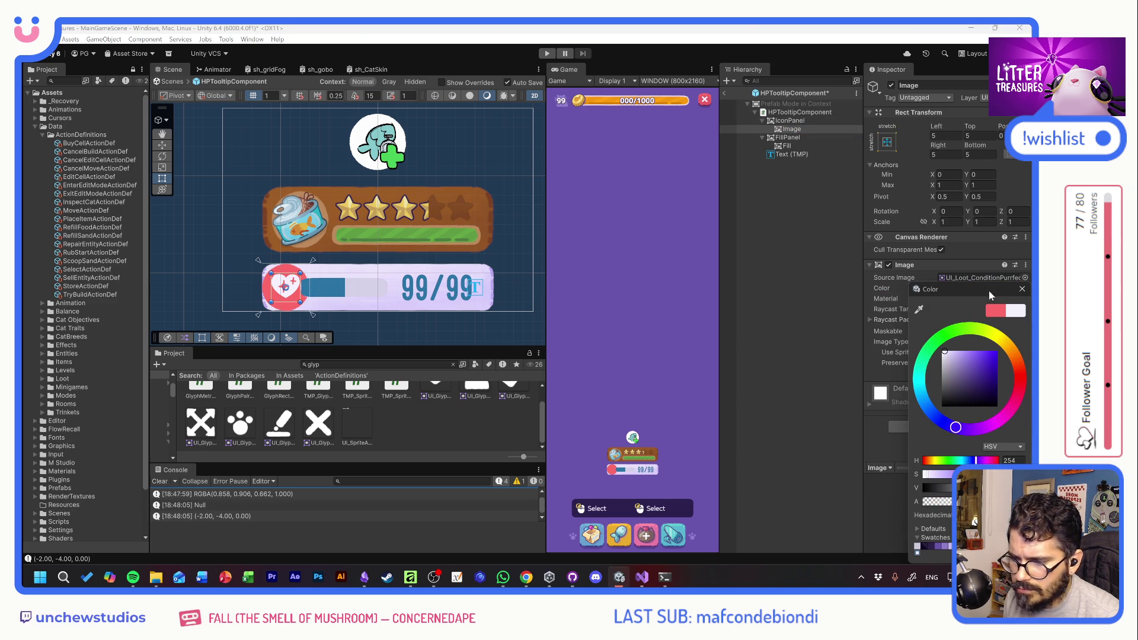
{"action": "left_click", "coordinate": [915, 178]}
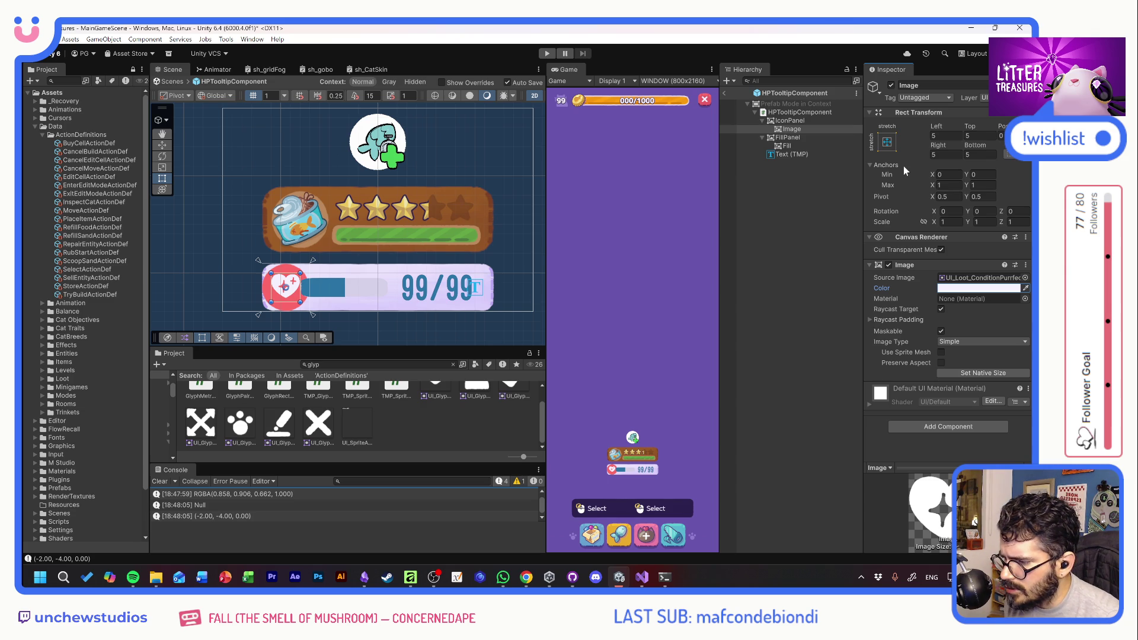
Anchor the heart to the circle's center/middle and nudge it slightly down
{"action": "left_click", "coordinate": [970, 127]}
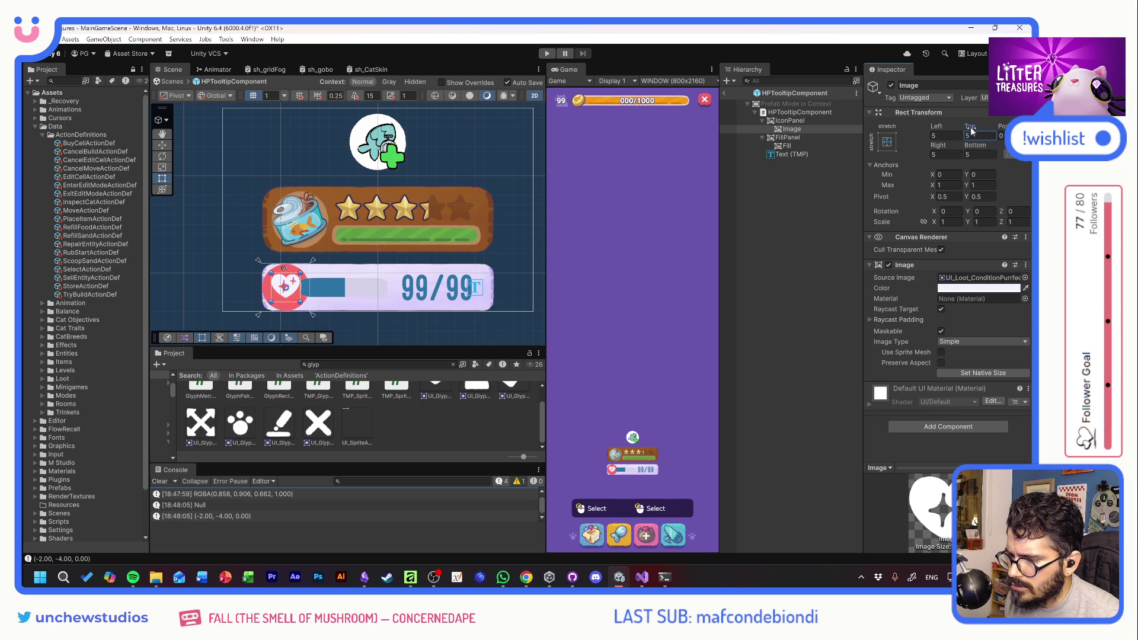
{"action": "left_click", "coordinate": [887, 145]}
{"action": "left_click", "coordinate": [946, 247]}
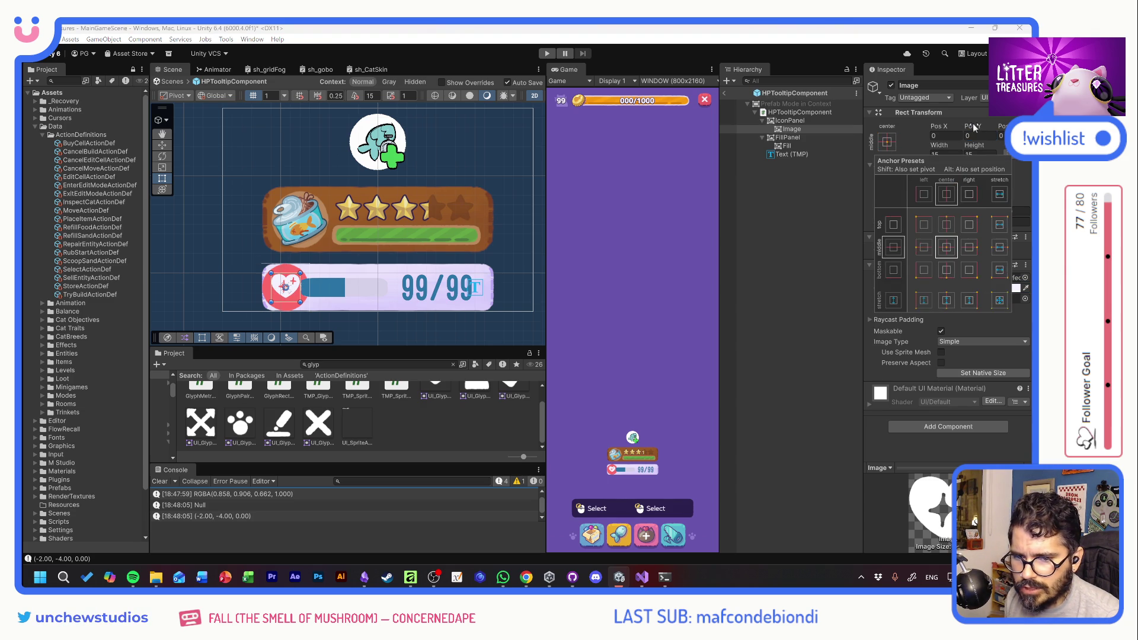
{"action": "left_click_drag", "start_coordinate": [976, 127], "coordinate": [968, 129]}
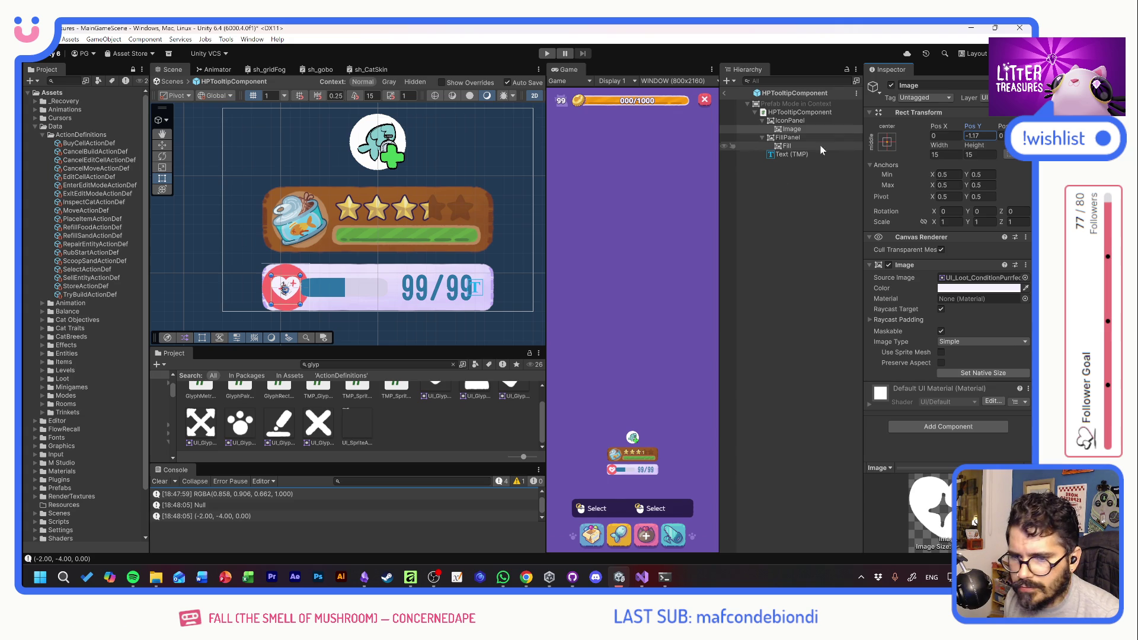
Resize the red IconPanel circle to 20×20 and shift it slightly right
{"action": "left_click", "coordinate": [798, 122]}
{"action": "left_click", "coordinate": [946, 155]}
{"action": "type", "text": "20"}
{"action": "key", "text": "Tab"}
{"action": "type", "text": "20"}
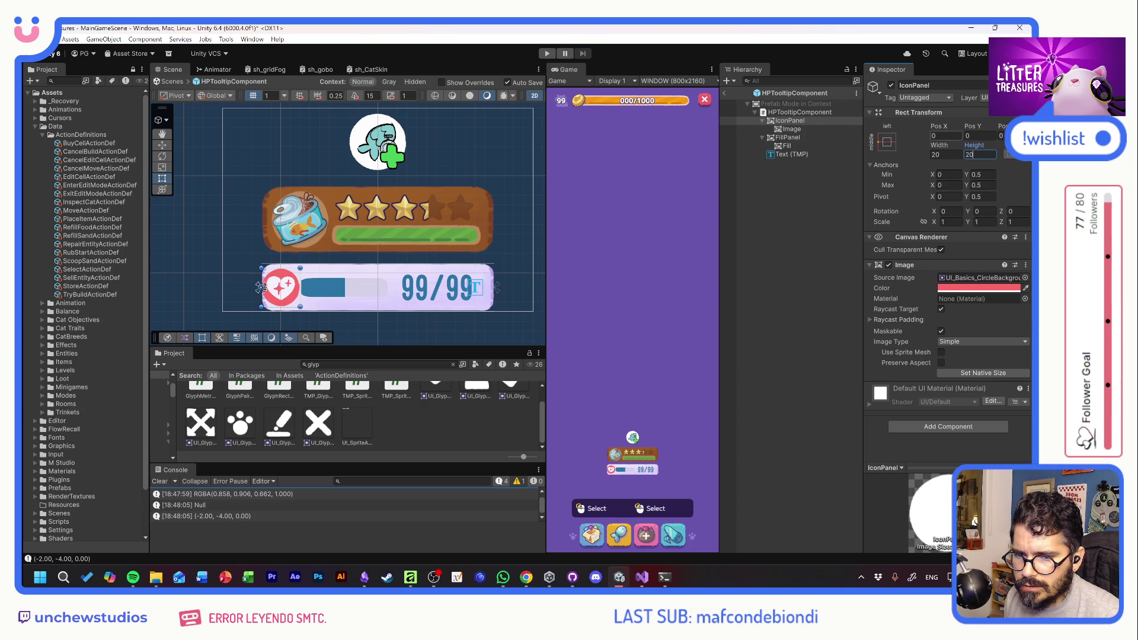
{"action": "left_click_drag", "start_coordinate": [940, 125], "coordinate": [963, 125]}
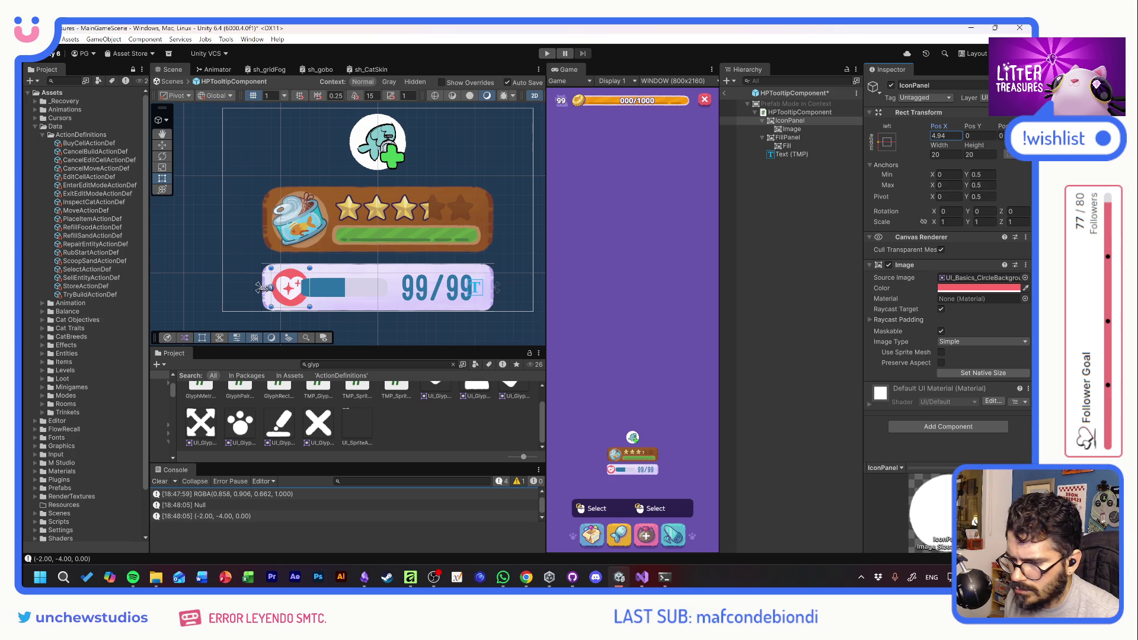
Set FillPanel's Source Image to UI_Basics_FillBarBG, found by searching 'fillb'
{"action": "left_click", "coordinate": [798, 113]}
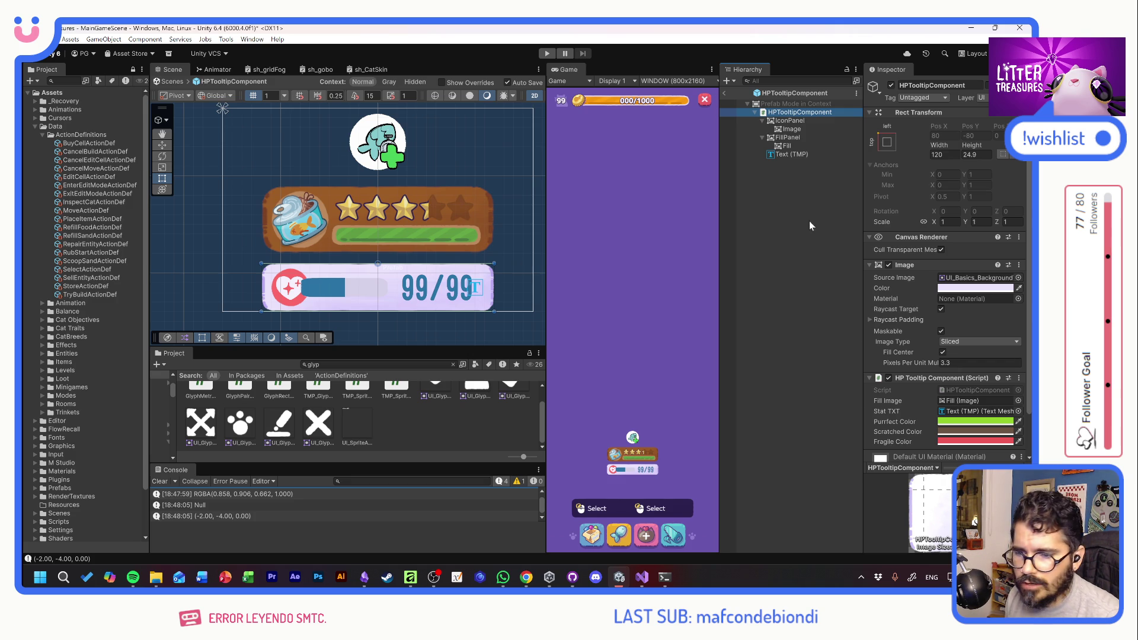
{"action": "left_click", "coordinate": [789, 137]}
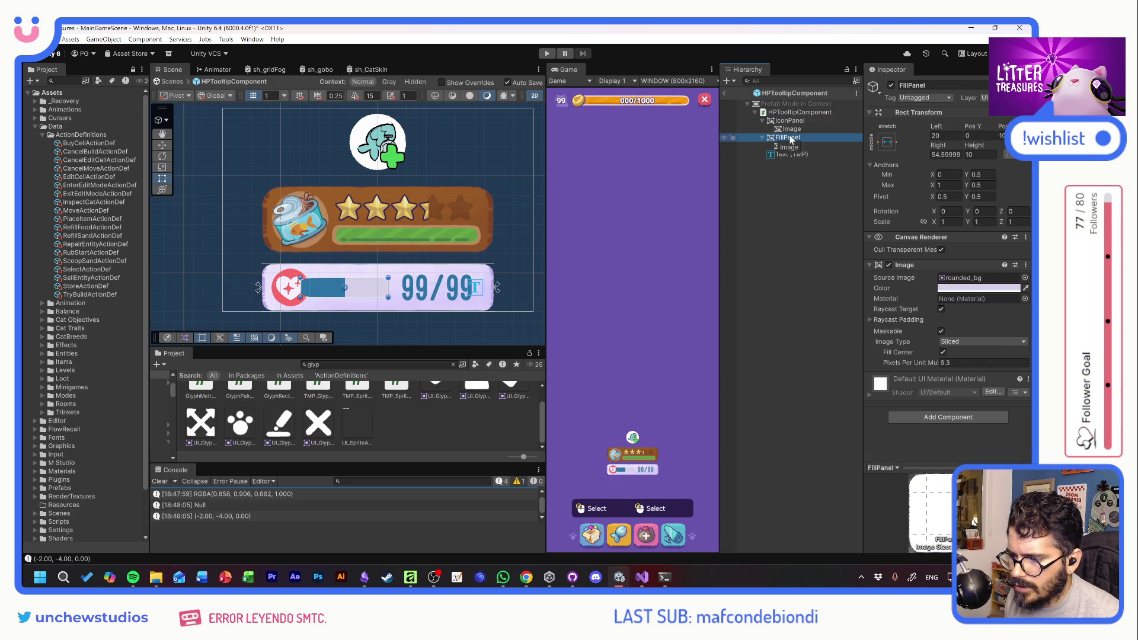
{"action": "left_click", "coordinate": [1024, 278]}
{"action": "type", "text": "fill"}
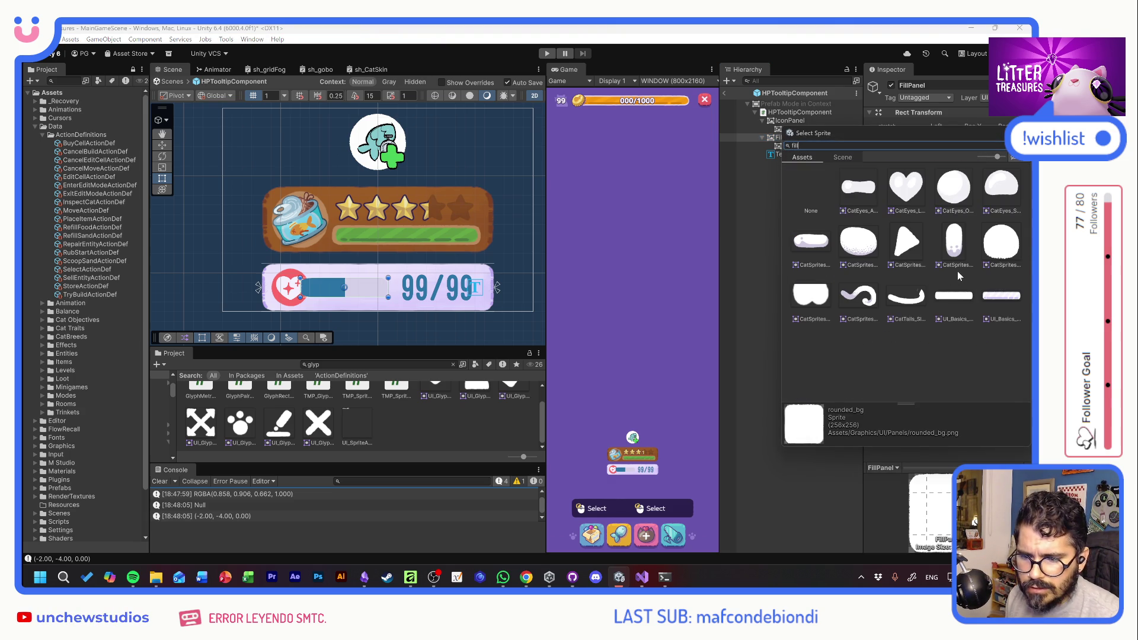
{"action": "key", "text": "Escape"}
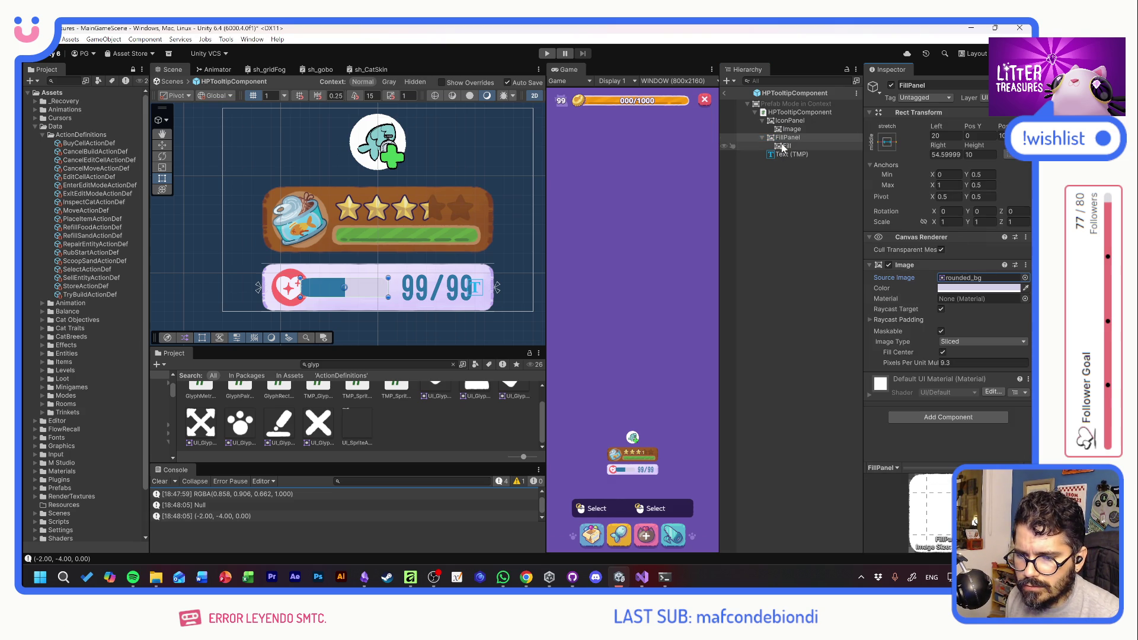
{"action": "left_click", "coordinate": [1024, 278]}
{"action": "type", "text": "fillb"}
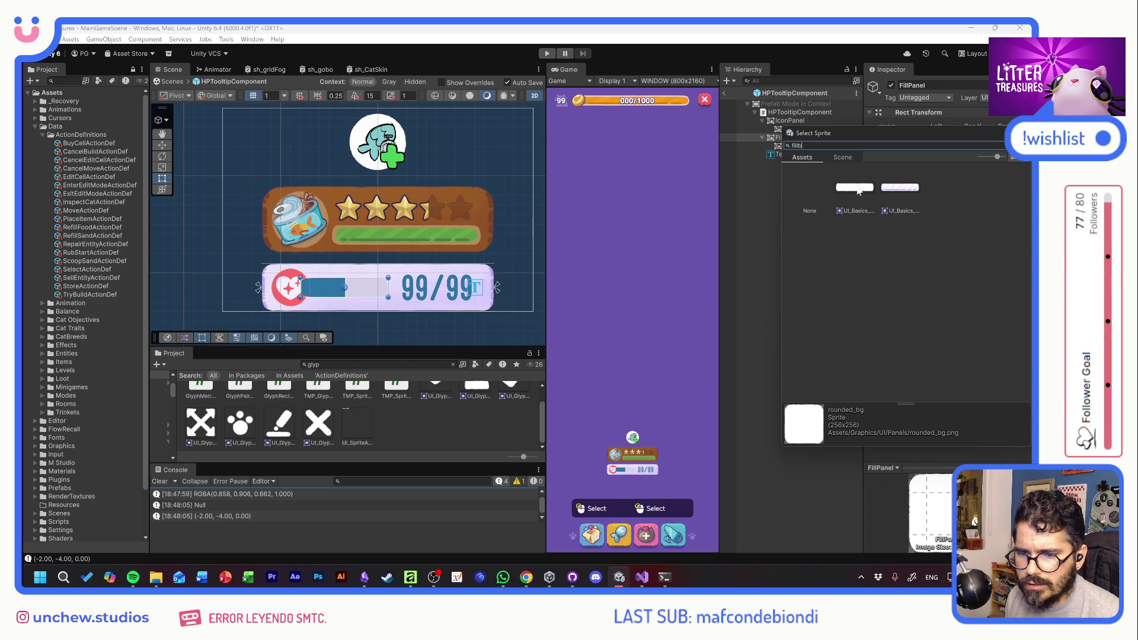
{"action": "double_click", "coordinate": [858, 189]}
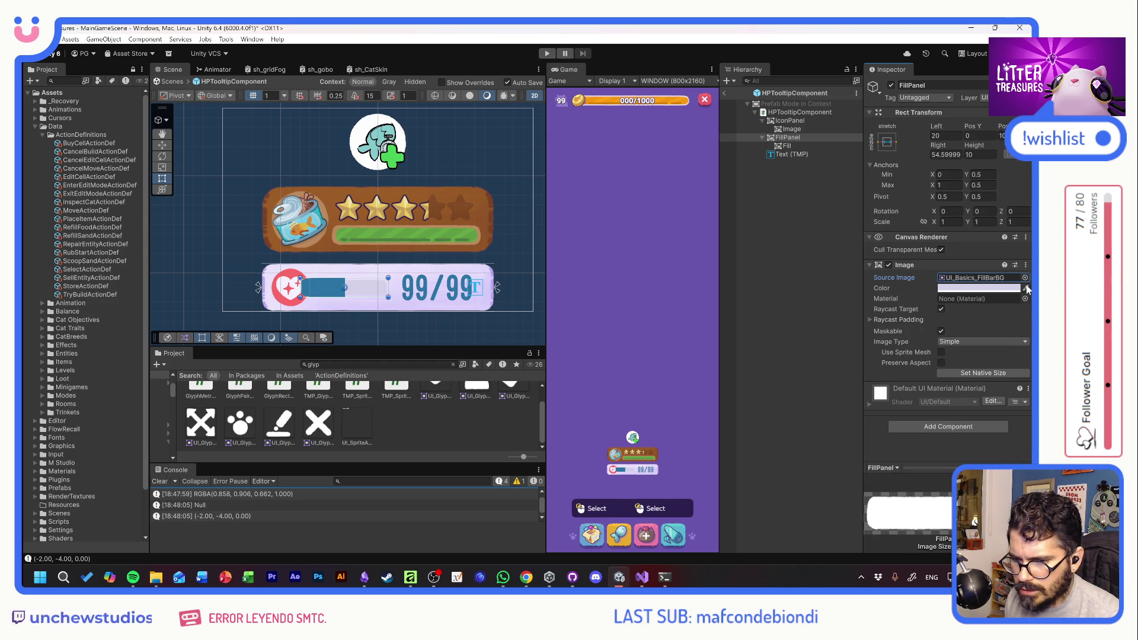
Tint FillPanel with the saved light lavender colour
{"action": "left_click", "coordinate": [976, 287]}
{"action": "left_click", "coordinate": [946, 547]}
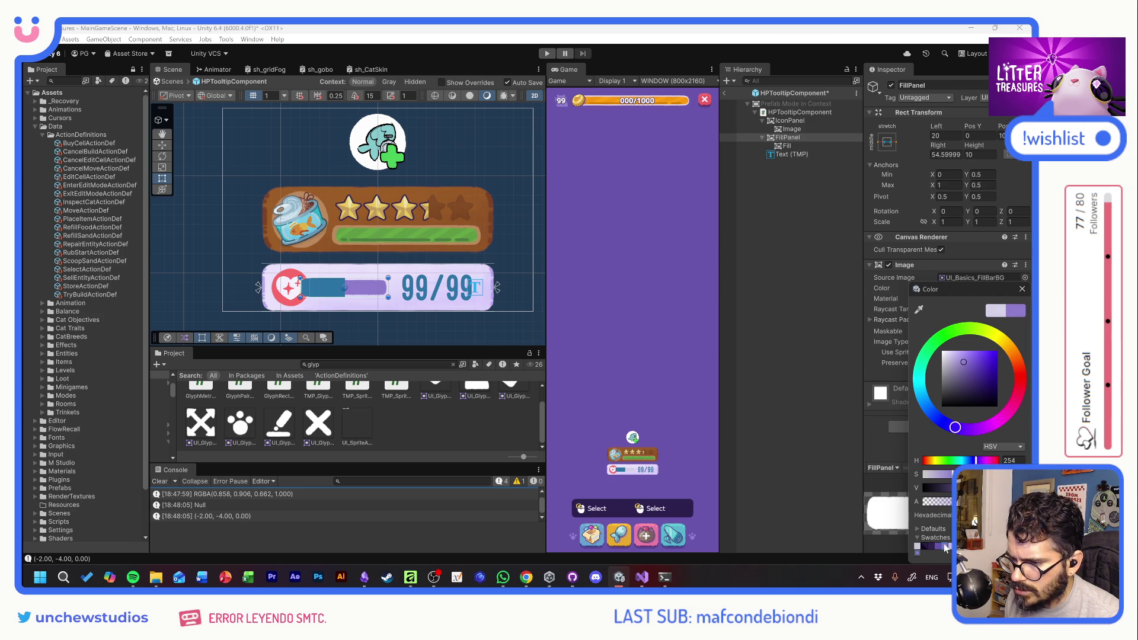
{"action": "left_click", "coordinate": [951, 547]}
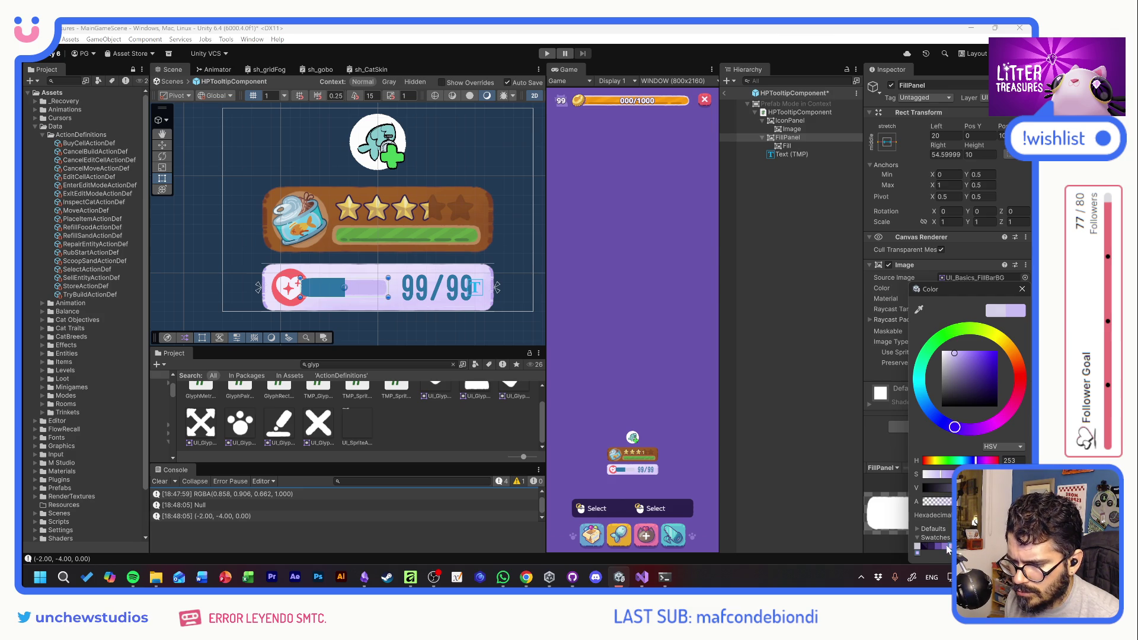
{"action": "left_click", "coordinate": [947, 547]}
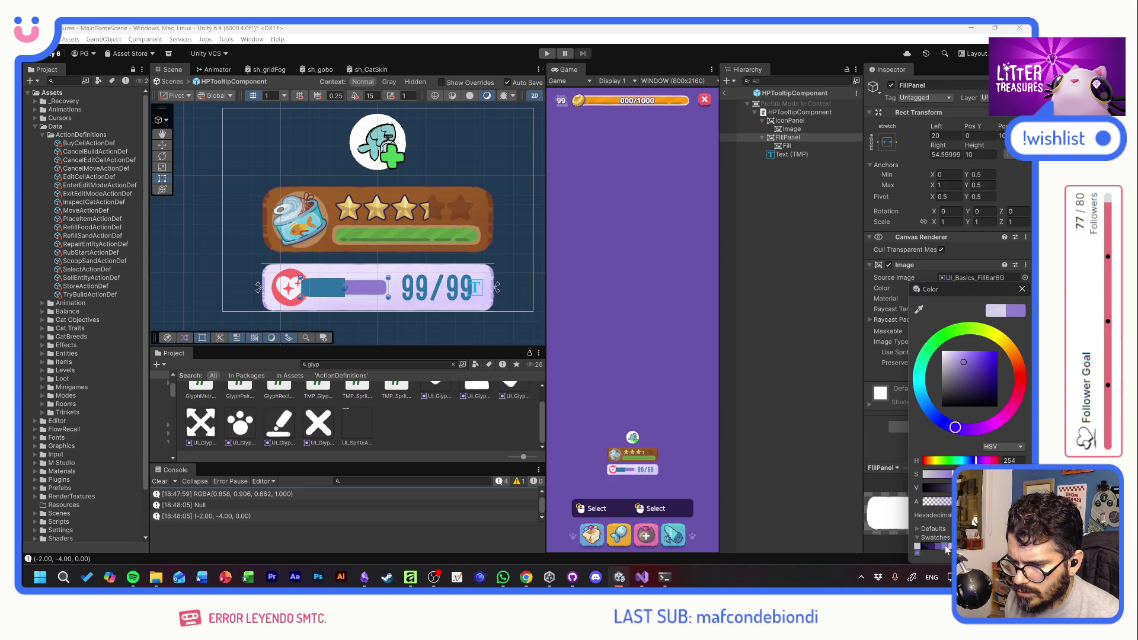
{"action": "left_click", "coordinate": [950, 547]}
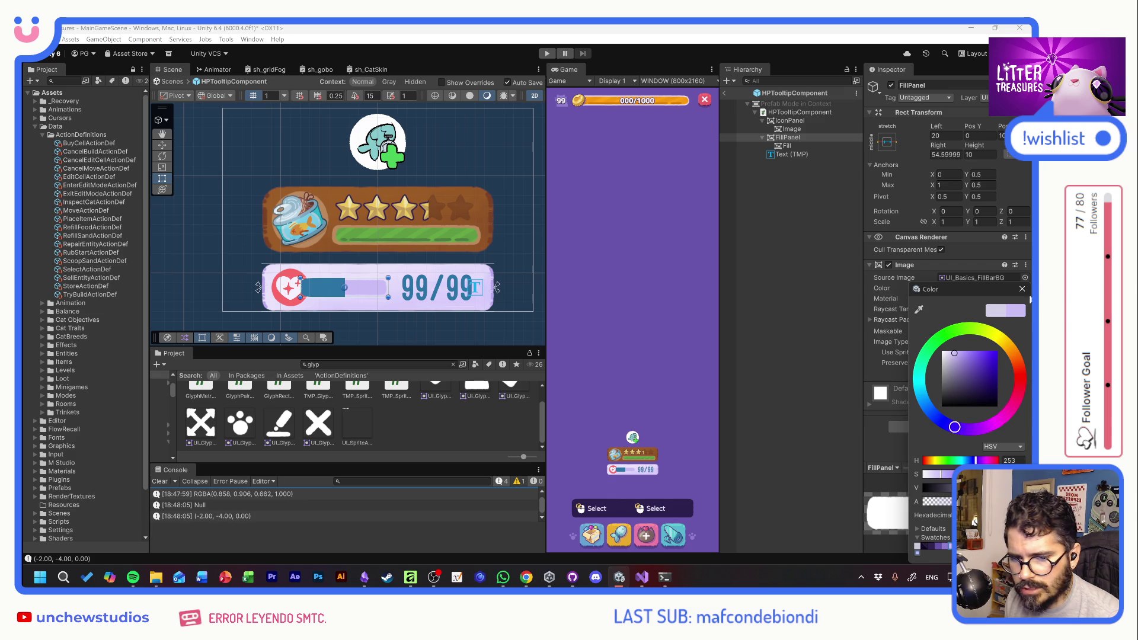
{"action": "left_click", "coordinate": [886, 350]}
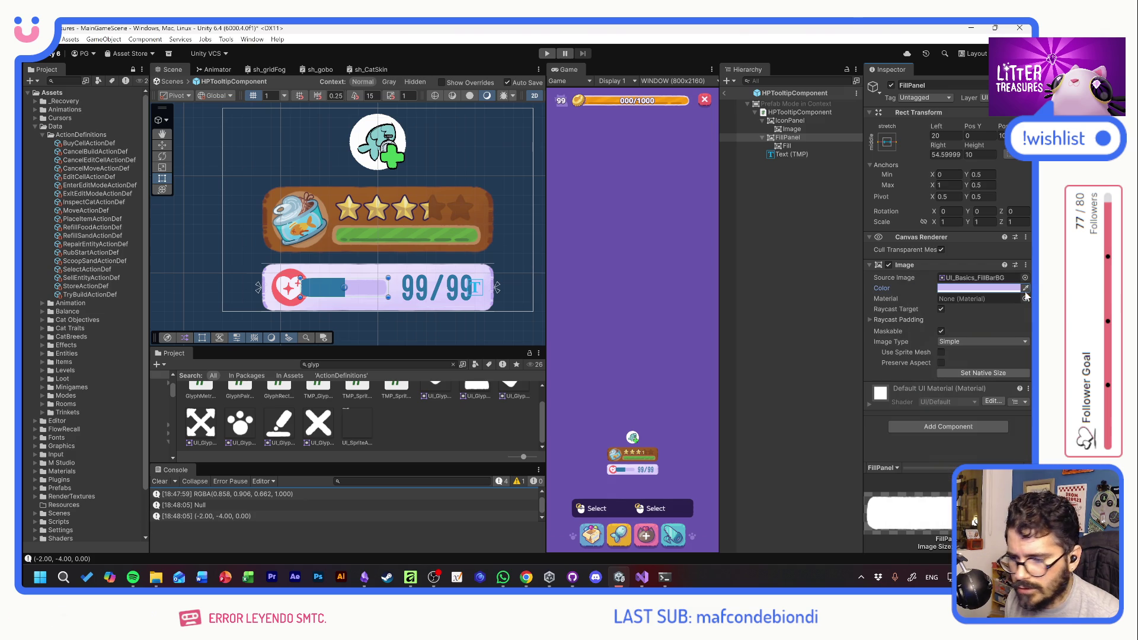
Inset the Fill object by 2 on every side
{"action": "left_click", "coordinate": [787, 145]}
{"action": "left_click", "coordinate": [951, 137]}
{"action": "type", "text": "2"}
{"action": "key", "text": "Tab"}
{"action": "type", "text": "2"}
{"action": "key", "text": "Tab"}
{"action": "key", "text": "Tab"}
{"action": "type", "text": "2"}
{"action": "key", "text": "Tab"}
{"action": "type", "text": "2"}
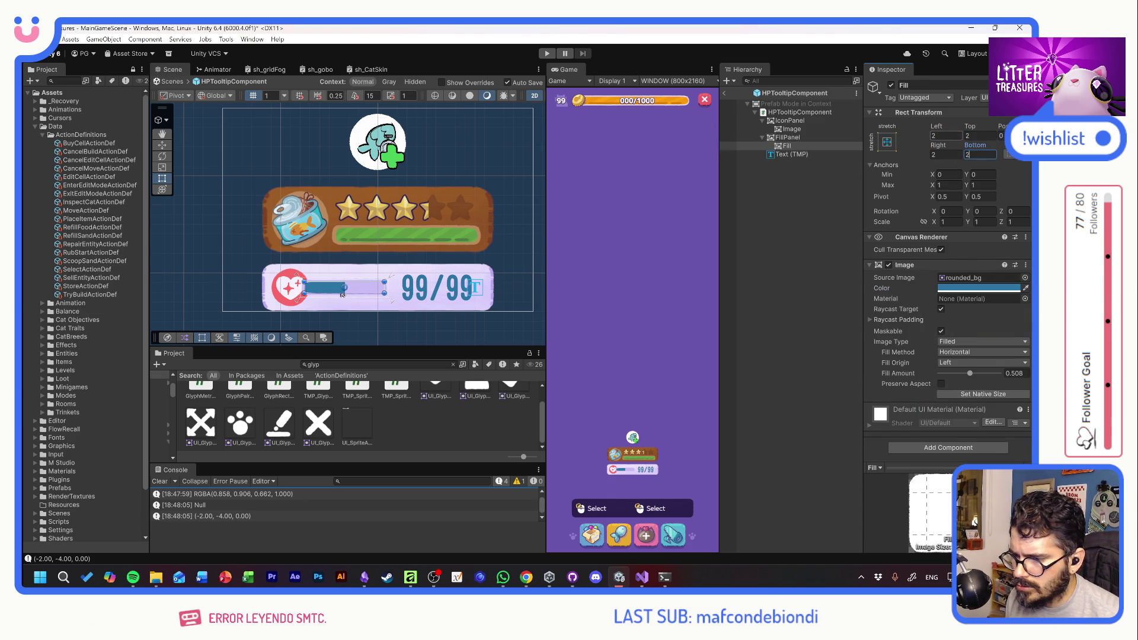
Give Fill the UI_Basics_FillBarFill sprite in the heart's red, and widen FillPanel's left inset to about 26
{"action": "left_click", "coordinate": [1025, 278]}
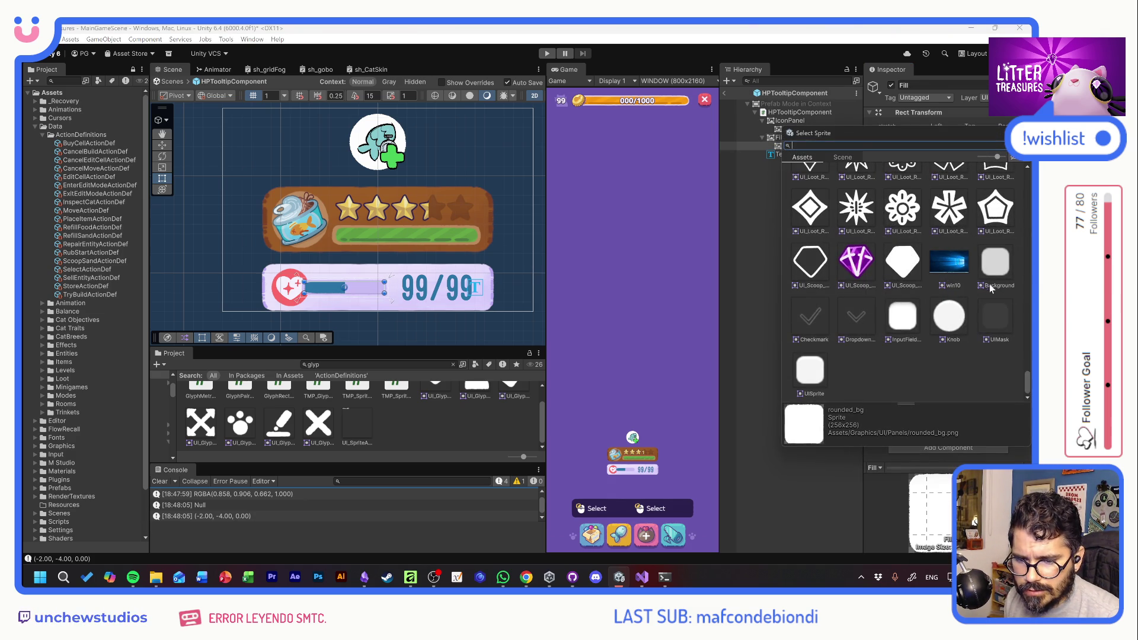
{"action": "type", "text": "fill"}
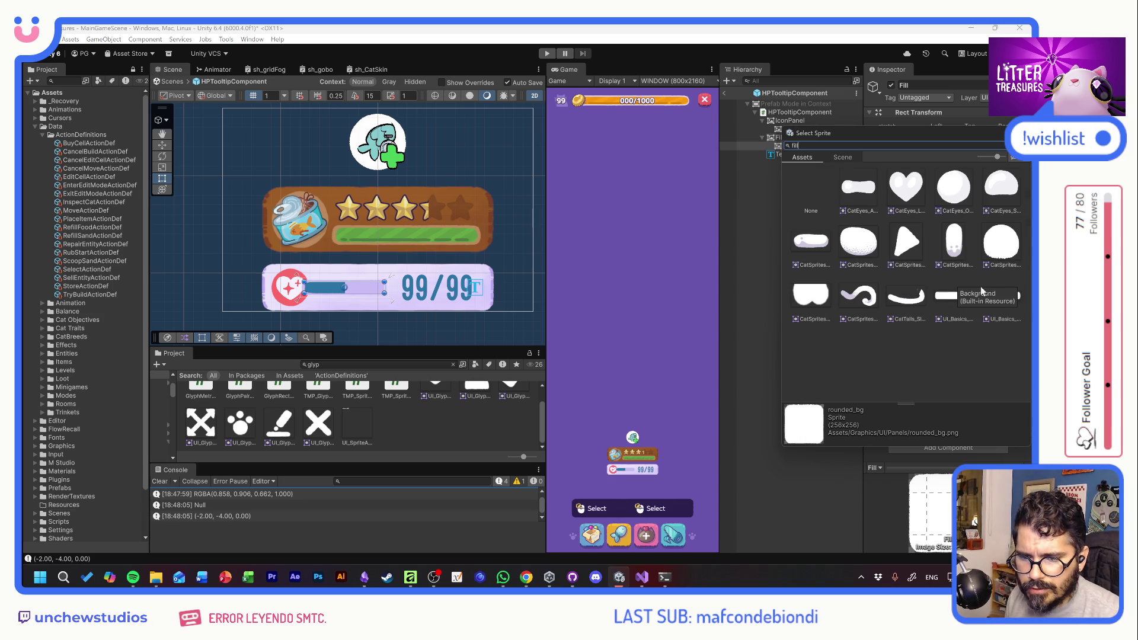
{"action": "double_click", "coordinate": [1008, 300]}
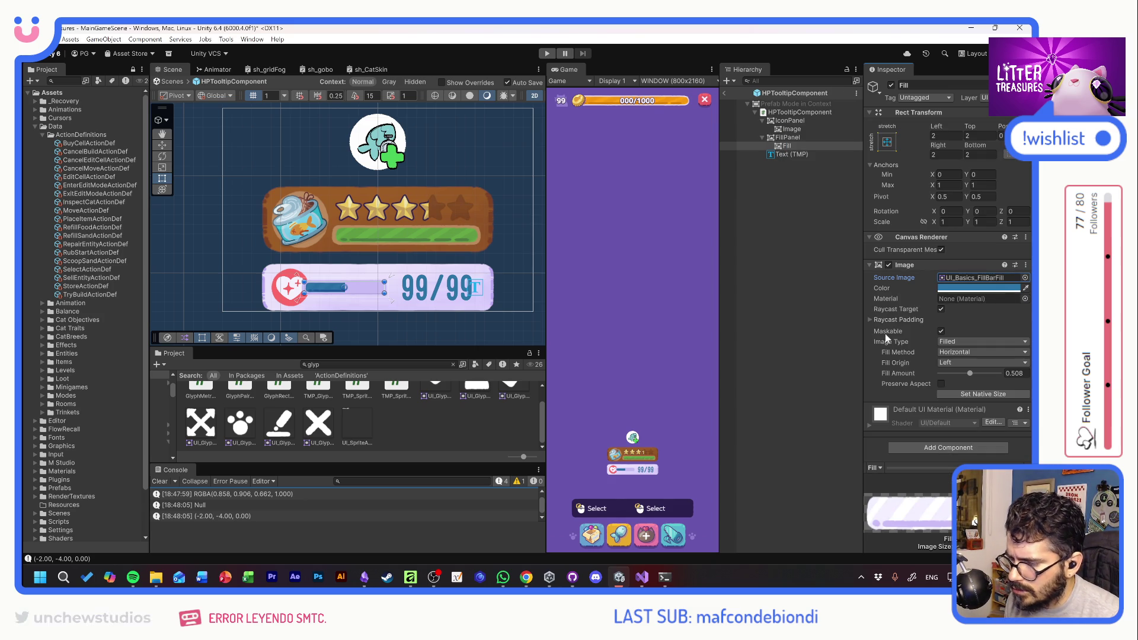
{"action": "left_click", "coordinate": [1026, 288]}
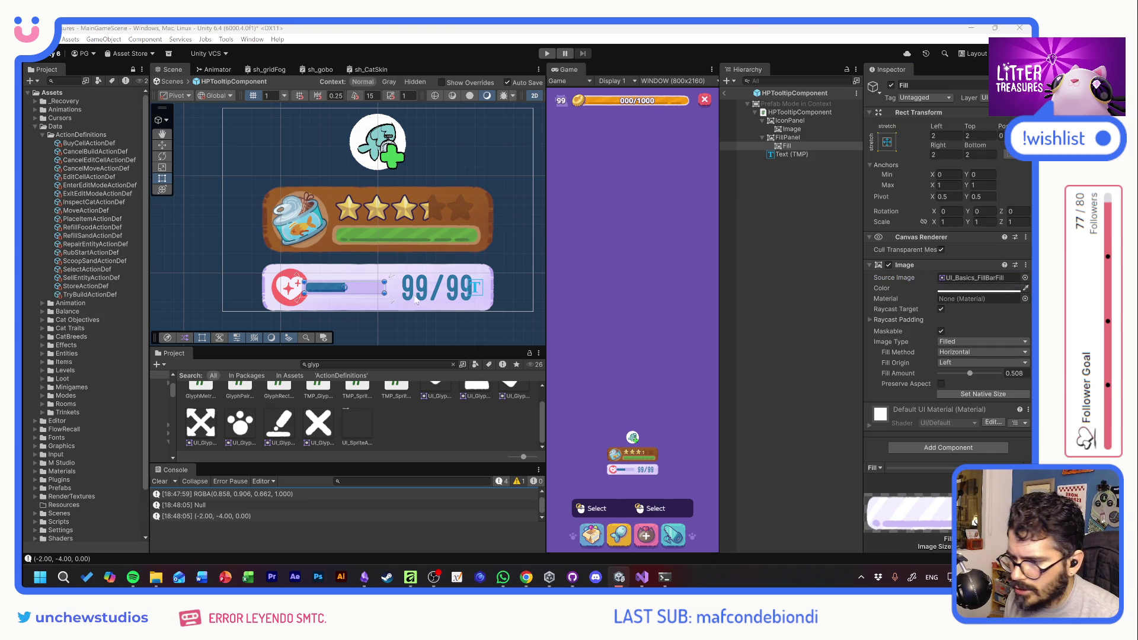
{"action": "left_click", "coordinate": [287, 286]}
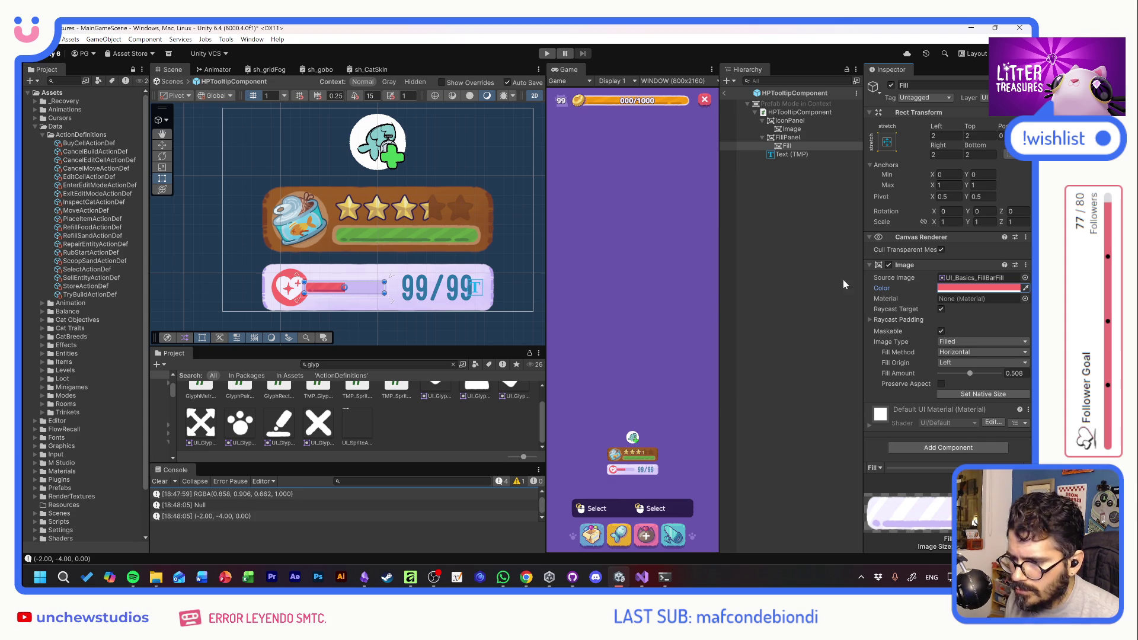
{"action": "left_click", "coordinate": [851, 138]}
{"action": "mouse_move", "coordinate": [939, 127]}
{"action": "left_mouse_down"}
{"action": "mouse_move", "coordinate": [948, 127]}
{"action": "mouse_move", "coordinate": [50, 137]}
{"action": "mouse_move", "coordinate": [24, 332]}
{"action": "left_mouse_up"}
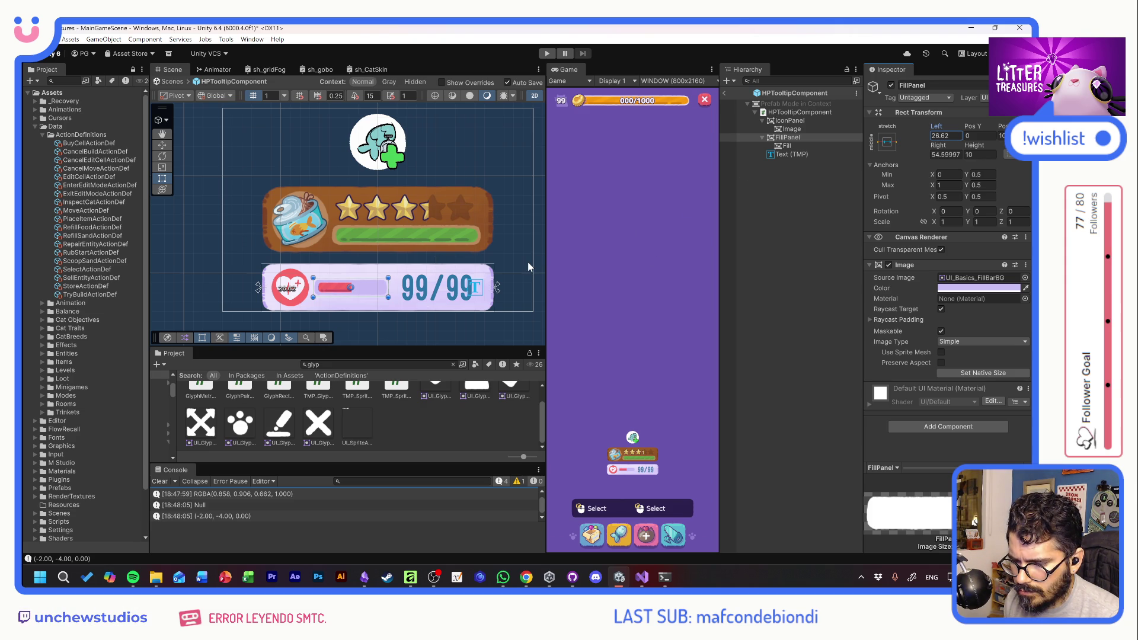
Colour the 99/99 HP text dark purple
{"action": "left_click", "coordinate": [791, 154]}
{"action": "left_click", "coordinate": [907, 309]}
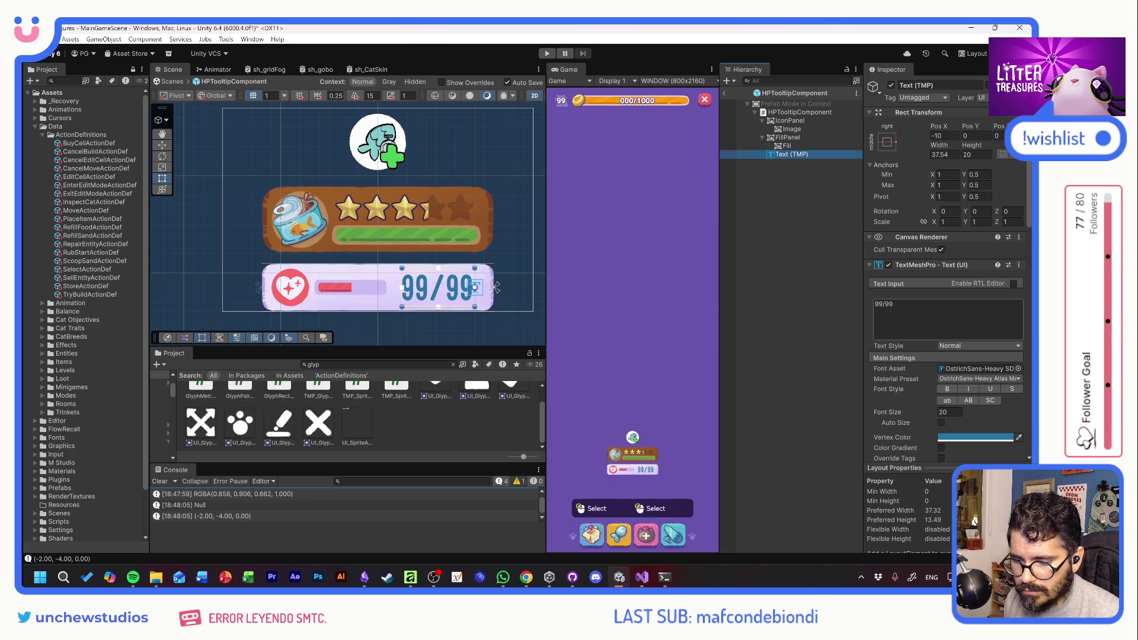
{"action": "left_click", "coordinate": [966, 442]}
{"action": "left_click", "coordinate": [933, 548]}
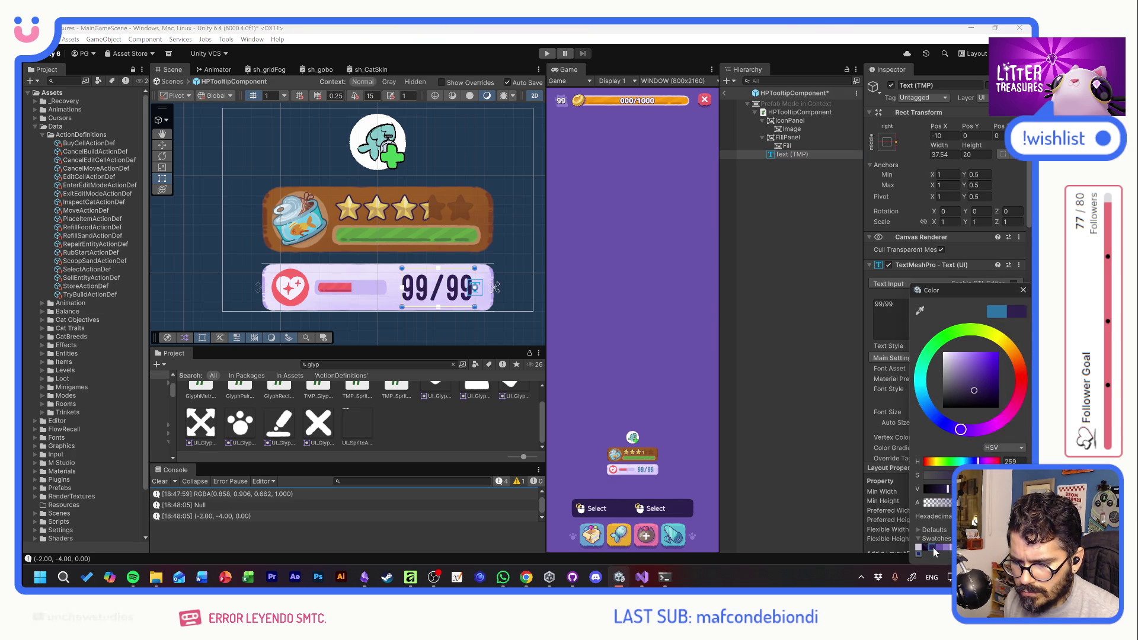
{"action": "key", "text": "Return"}
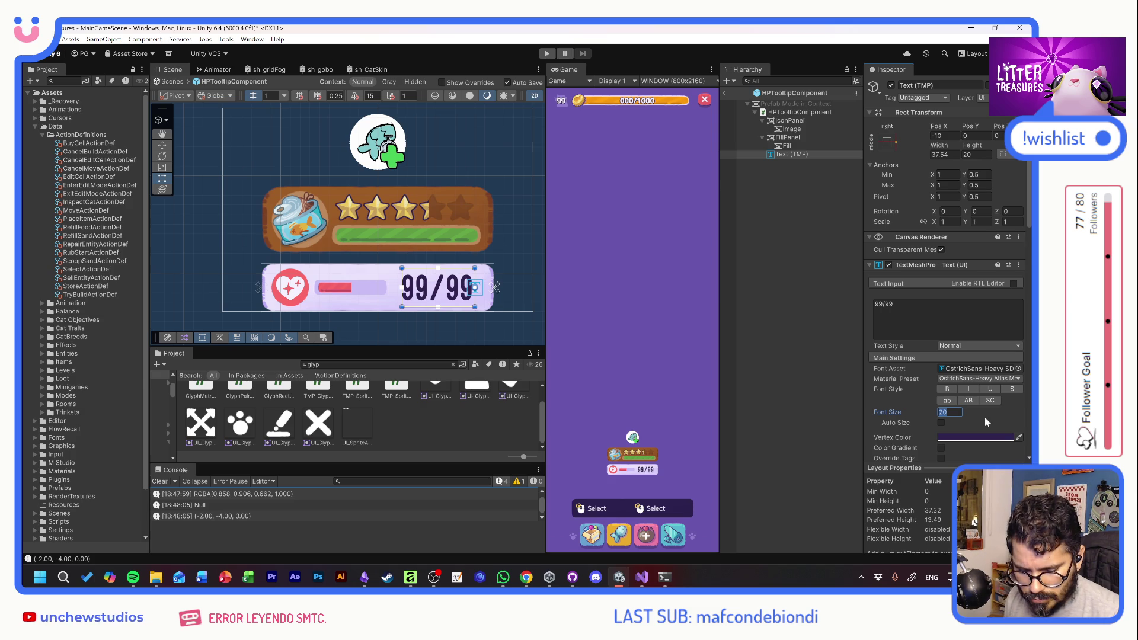
Switch the HP text to bold Hubballi-Regular SDF at font size 14.1
{"action": "type", "text": "18"}
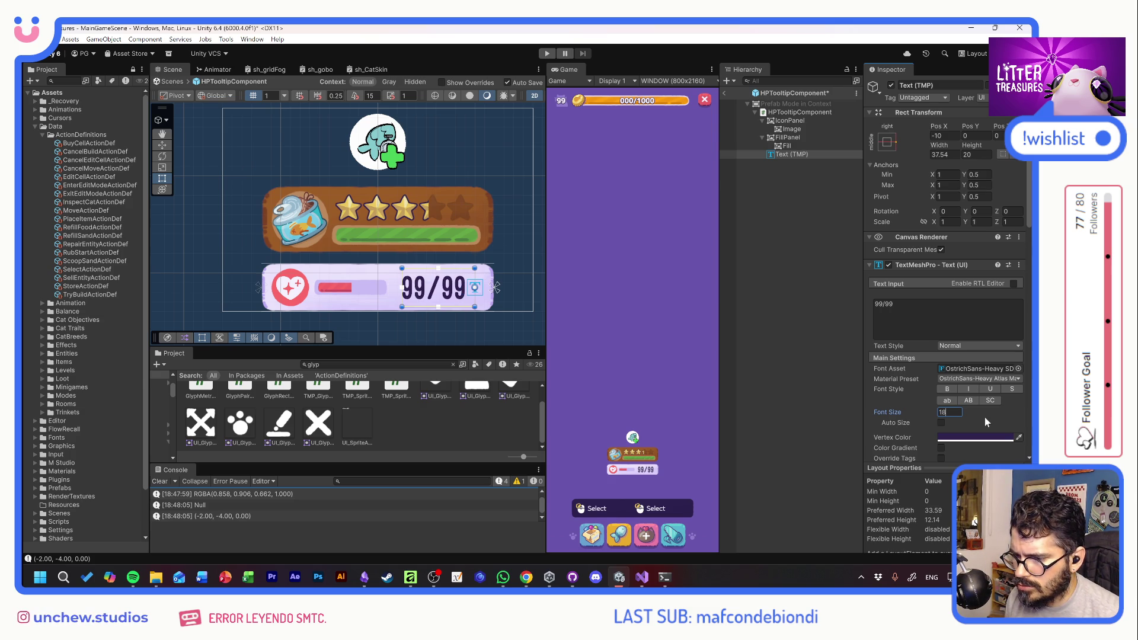
{"action": "left_click", "coordinate": [1018, 369]}
{"action": "left_click", "coordinate": [850, 309]}
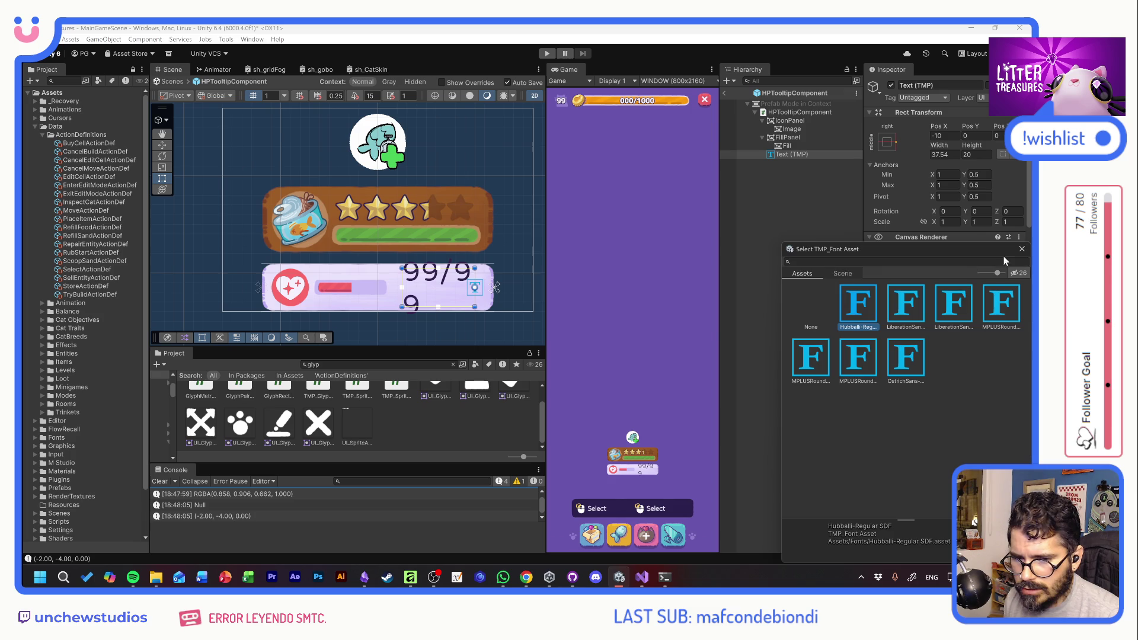
{"action": "left_click", "coordinate": [1022, 249]}
{"action": "left_click", "coordinate": [949, 390]}
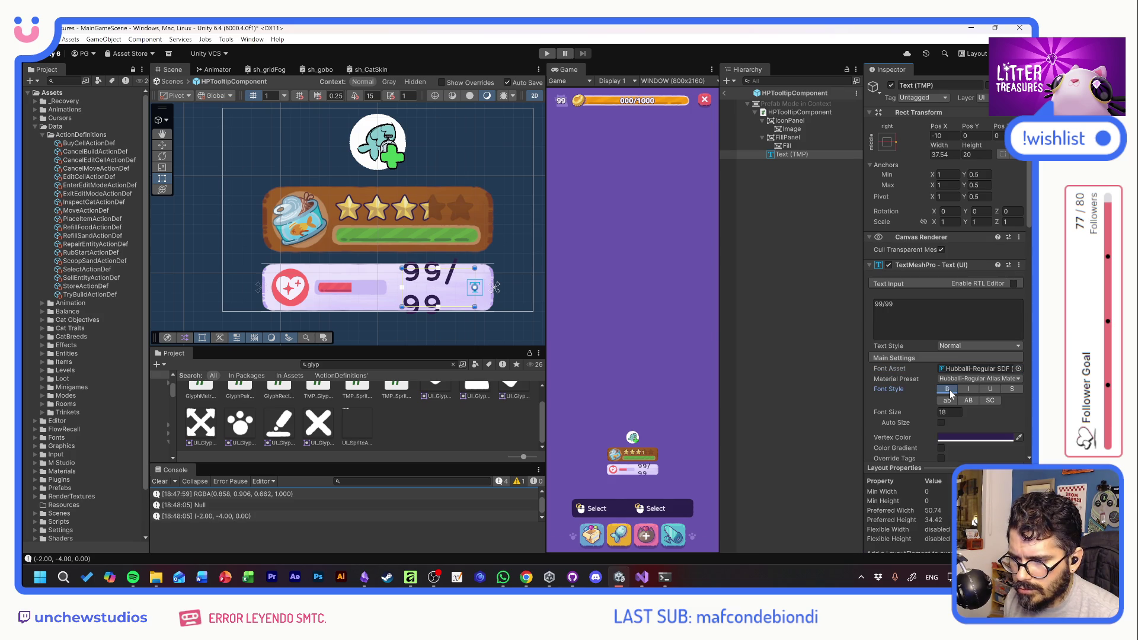
{"action": "mouse_move", "coordinate": [931, 413]}
{"action": "left_mouse_down"}
{"action": "mouse_move", "coordinate": [915, 413]}
{"action": "mouse_move", "coordinate": [900, 387]}
{"action": "left_mouse_up"}
Tighten the character spacing to -10 and nudge the text slightly right
{"action": "scroll", "coordinate": [923, 417], "scroll_direction": "down", "scroll_amount": 3}
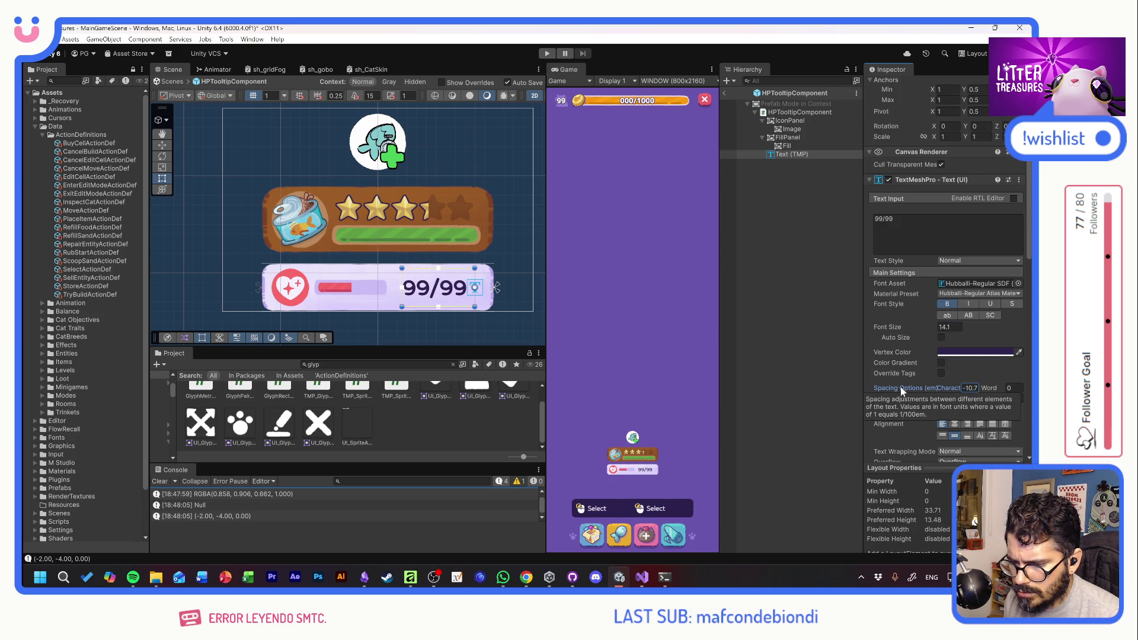
{"action": "type", "text": "-10"}
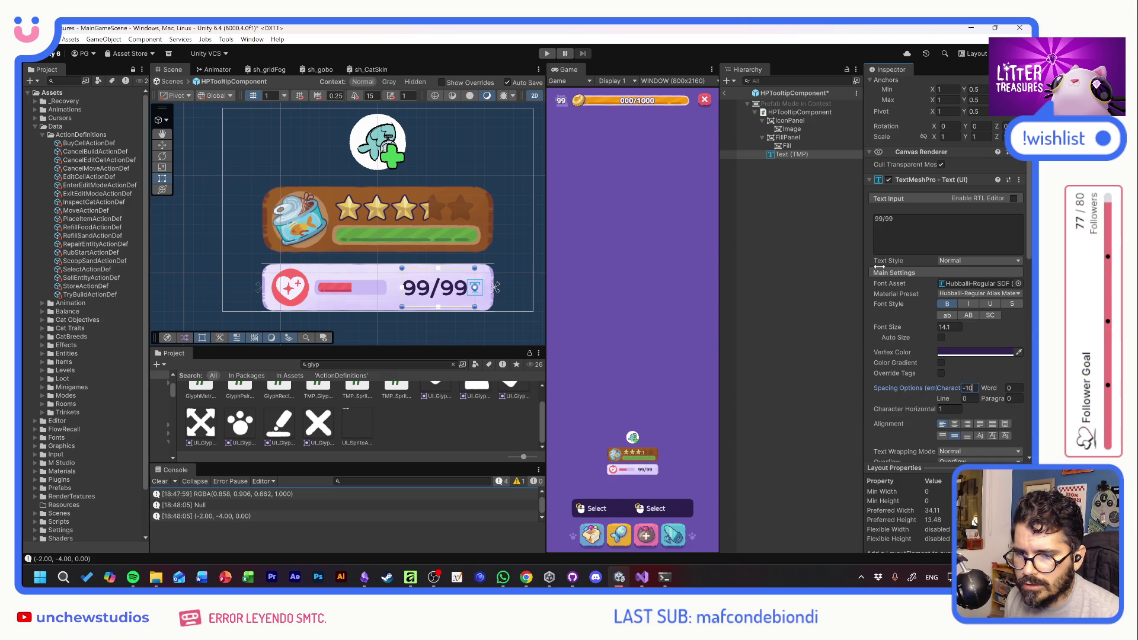
{"action": "scroll", "coordinate": [869, 312], "scroll_direction": "up", "scroll_amount": 3}
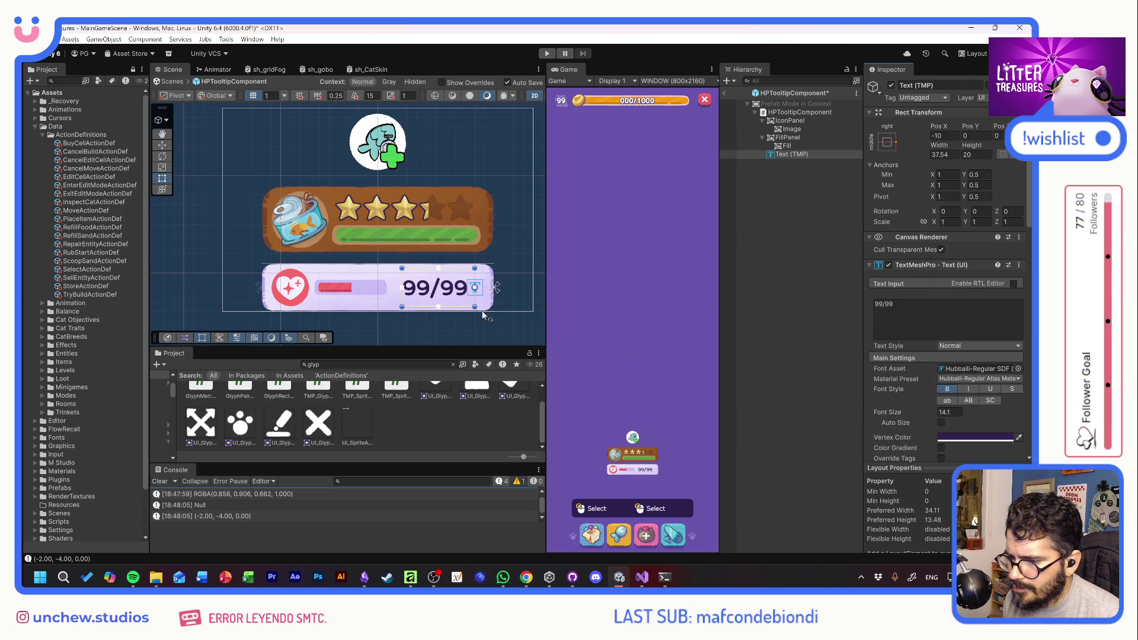
{"action": "mouse_move", "coordinate": [943, 127]}
{"action": "left_mouse_down"}
{"action": "mouse_move", "coordinate": [989, 125]}
{"action": "mouse_move", "coordinate": [960, 125]}
{"action": "left_mouse_up"}
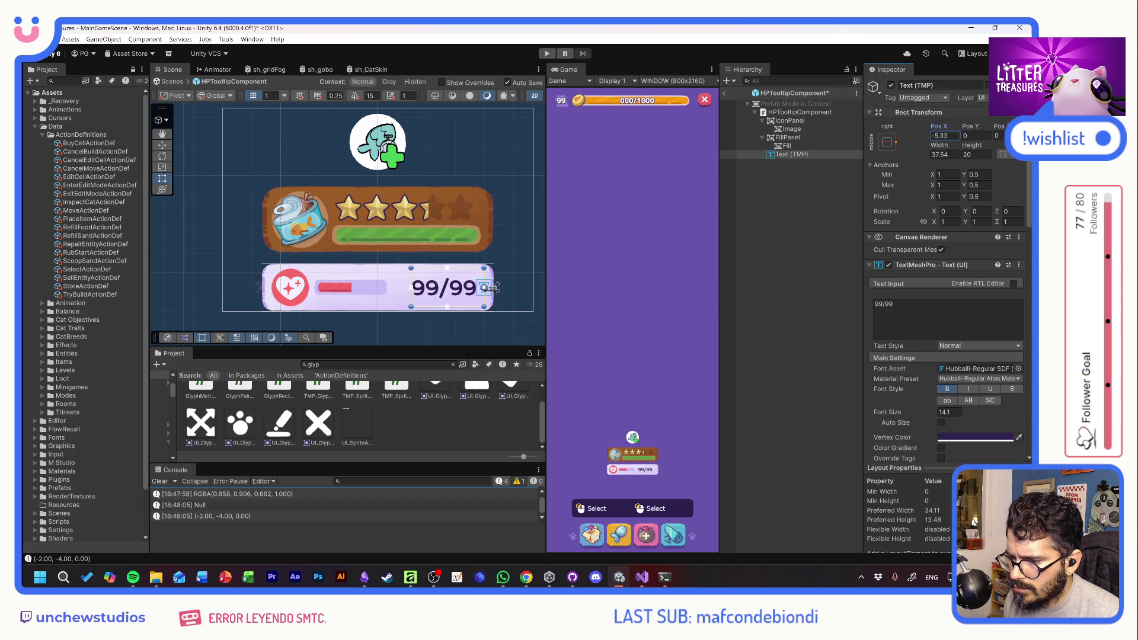
Right-align the 99/99 text and set its Pos X to -10
{"action": "scroll", "coordinate": [940, 388], "scroll_direction": "down", "scroll_amount": 5}
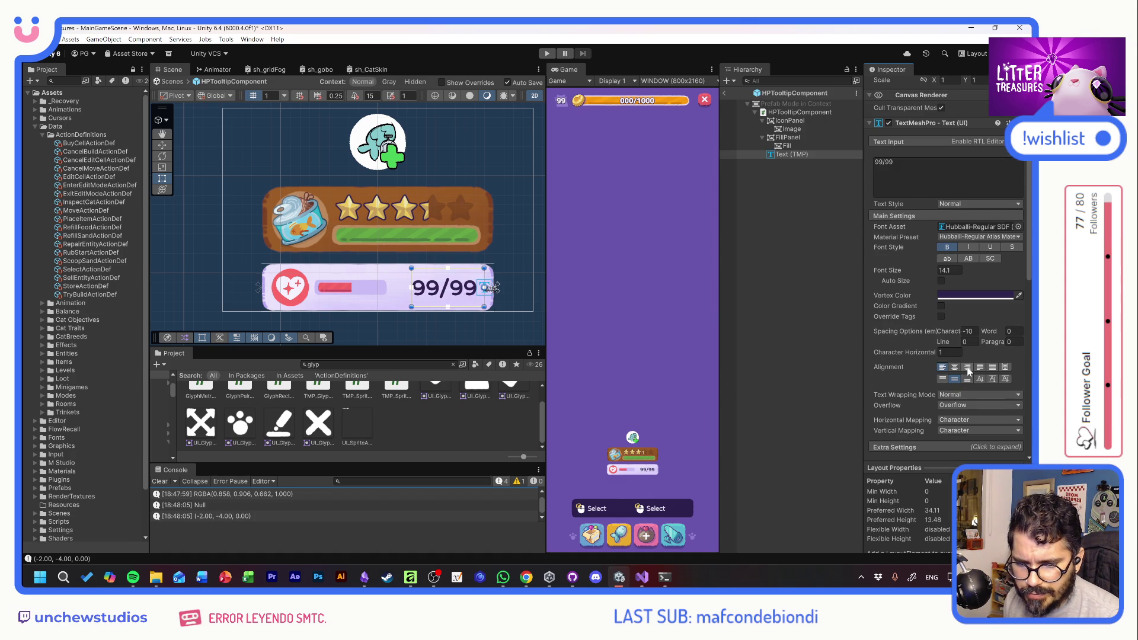
{"action": "left_click", "coordinate": [968, 369]}
{"action": "scroll", "coordinate": [909, 277], "scroll_direction": "up", "scroll_amount": 5}
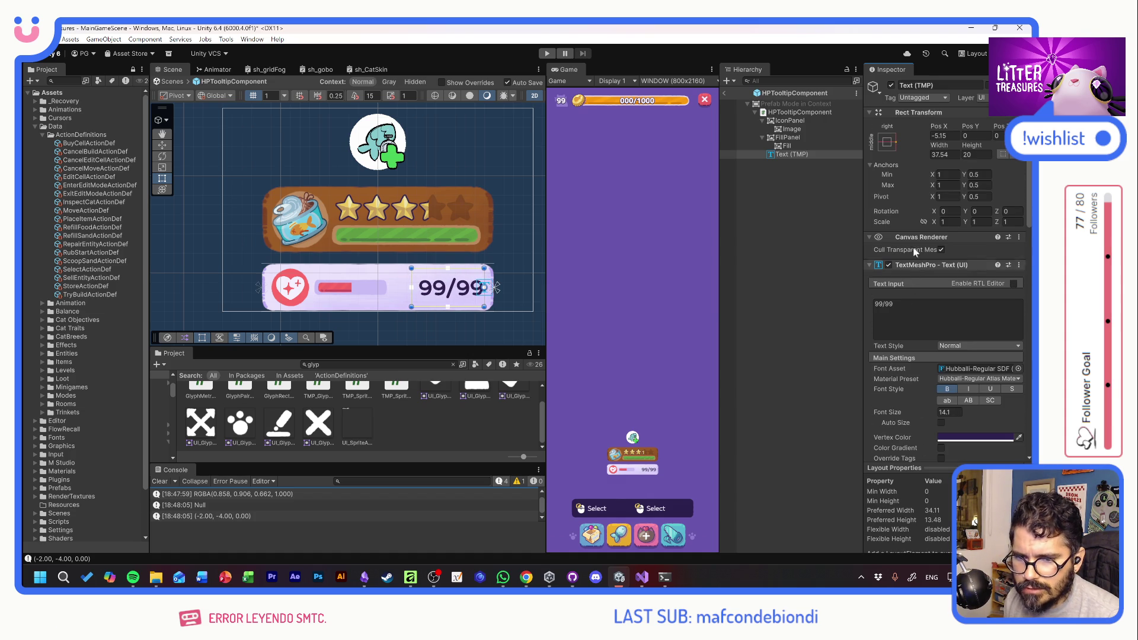
{"action": "left_click", "coordinate": [943, 136]}
{"action": "type", "text": "-10"}
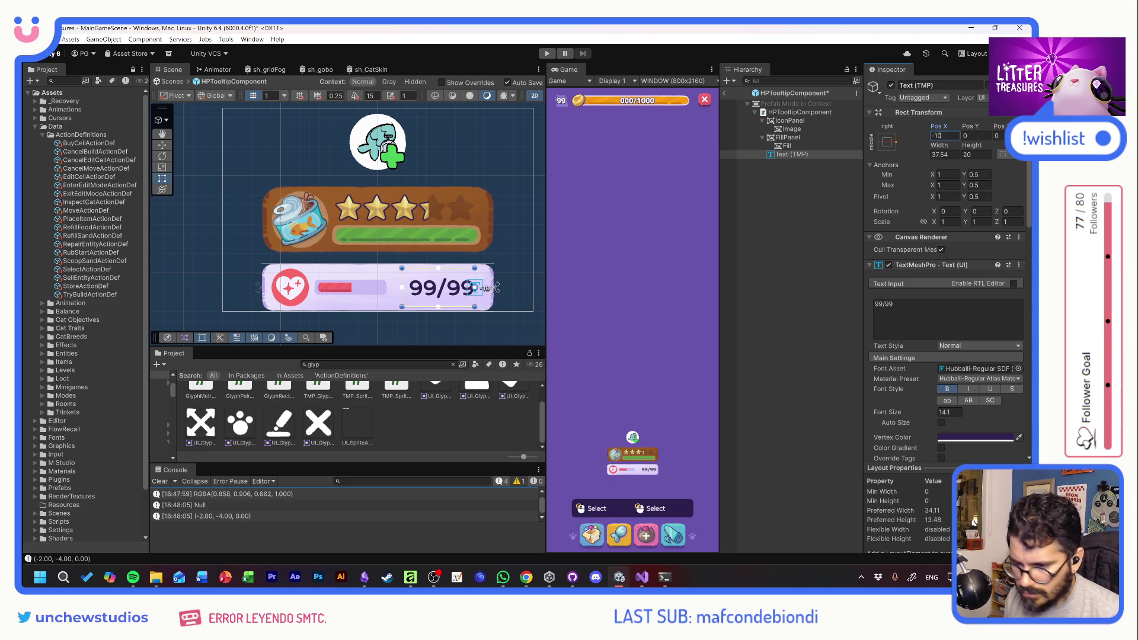
{"action": "key", "text": "Return"}
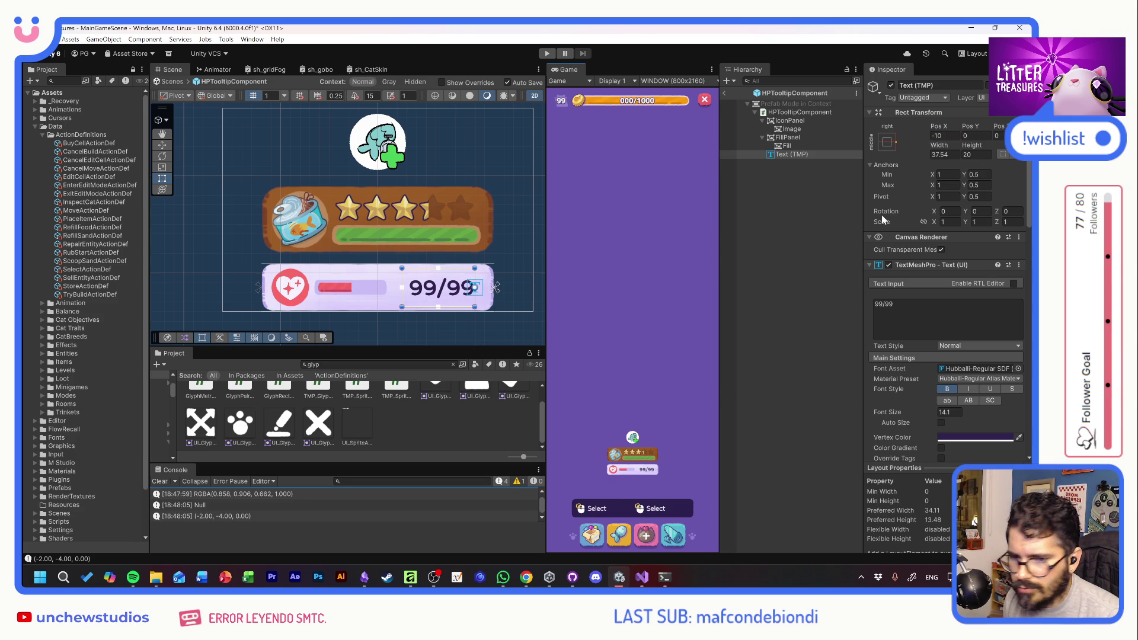
Set FillPanel's Right inset to 50 and the red Fill's Fill Amount to 1
{"action": "left_click", "coordinate": [792, 144]}
{"action": "left_click", "coordinate": [794, 137]}
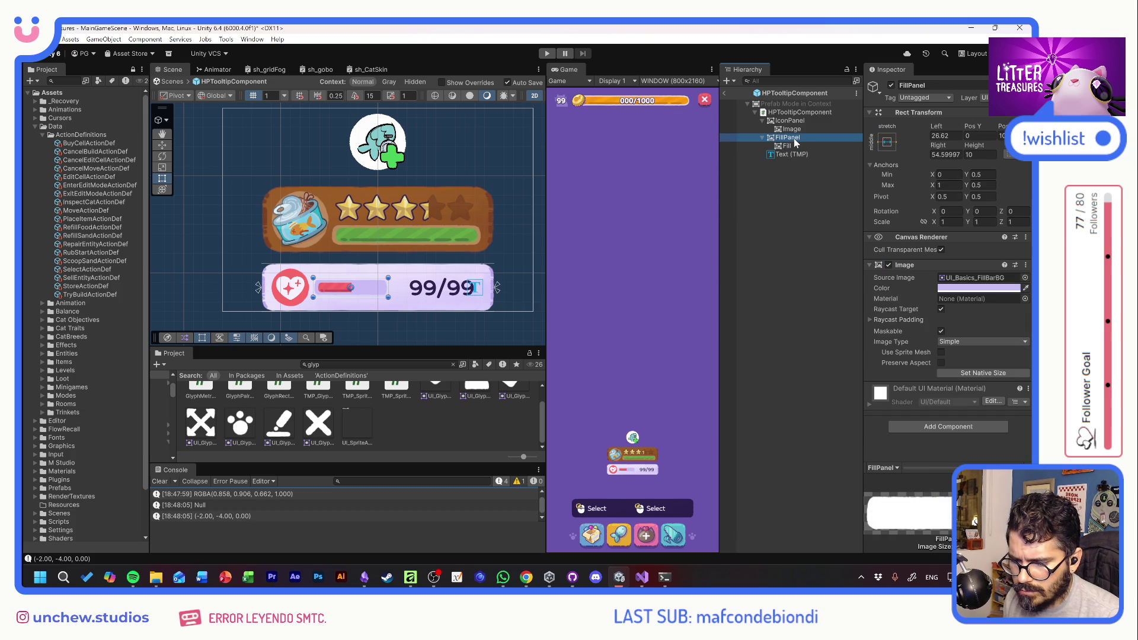
{"action": "mouse_move", "coordinate": [941, 143]}
{"action": "left_mouse_down"}
{"action": "mouse_move", "coordinate": [958, 146]}
{"action": "mouse_move", "coordinate": [902, 146]}
{"action": "left_mouse_up"}
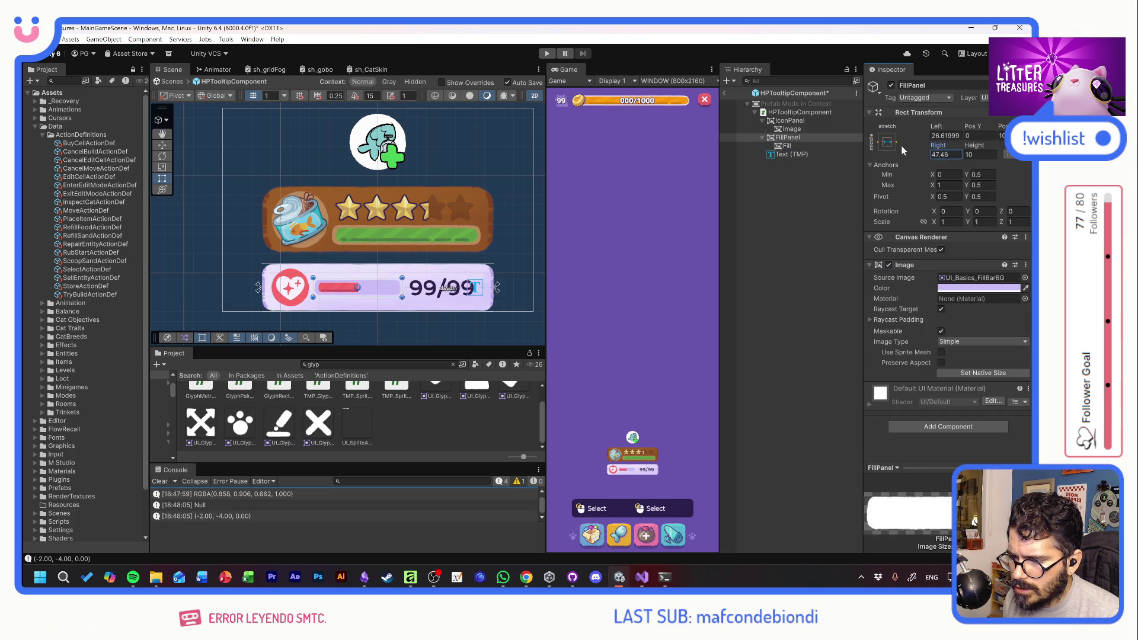
{"action": "left_click", "coordinate": [943, 155]}
{"action": "type", "text": "50"}
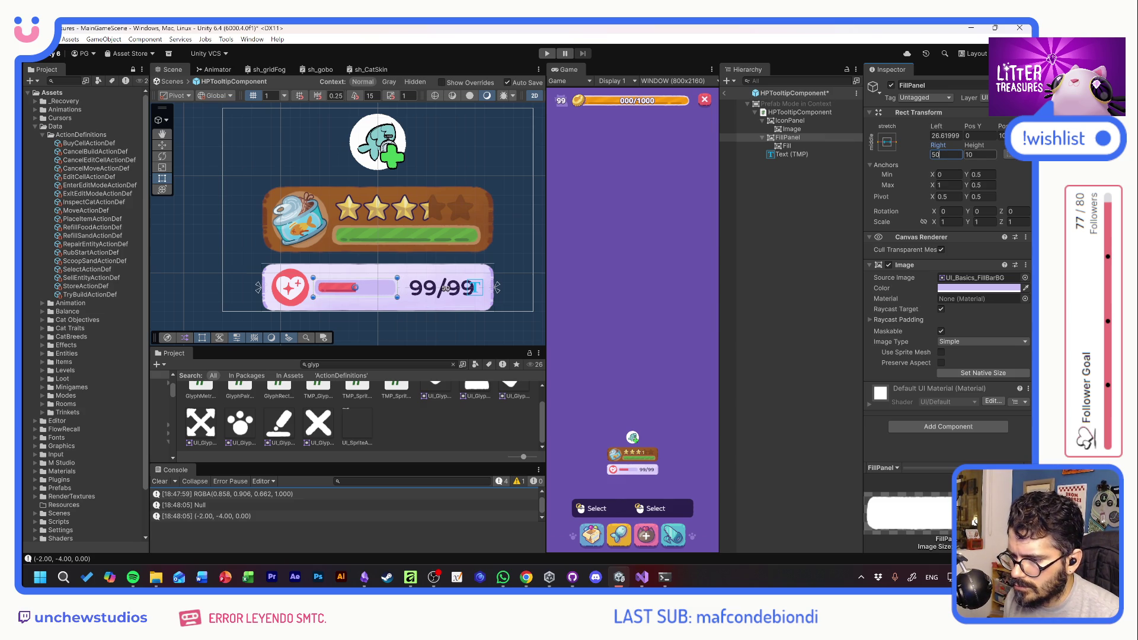
{"action": "left_click", "coordinate": [676, 315]}
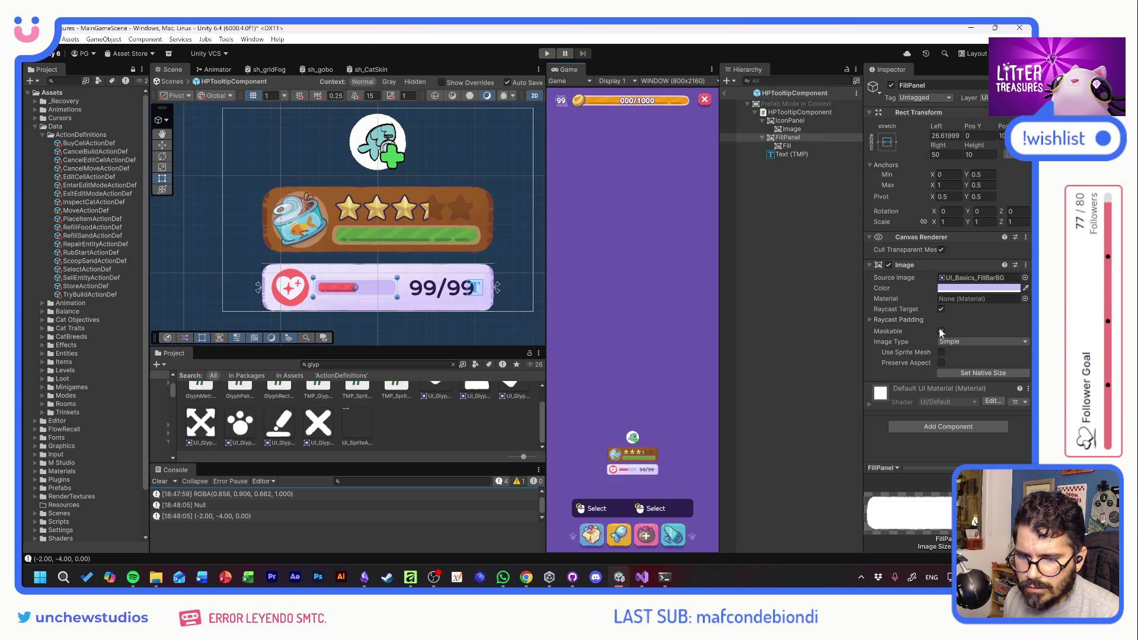
{"action": "left_click", "coordinate": [790, 145]}
{"action": "left_click", "coordinate": [1012, 373]}
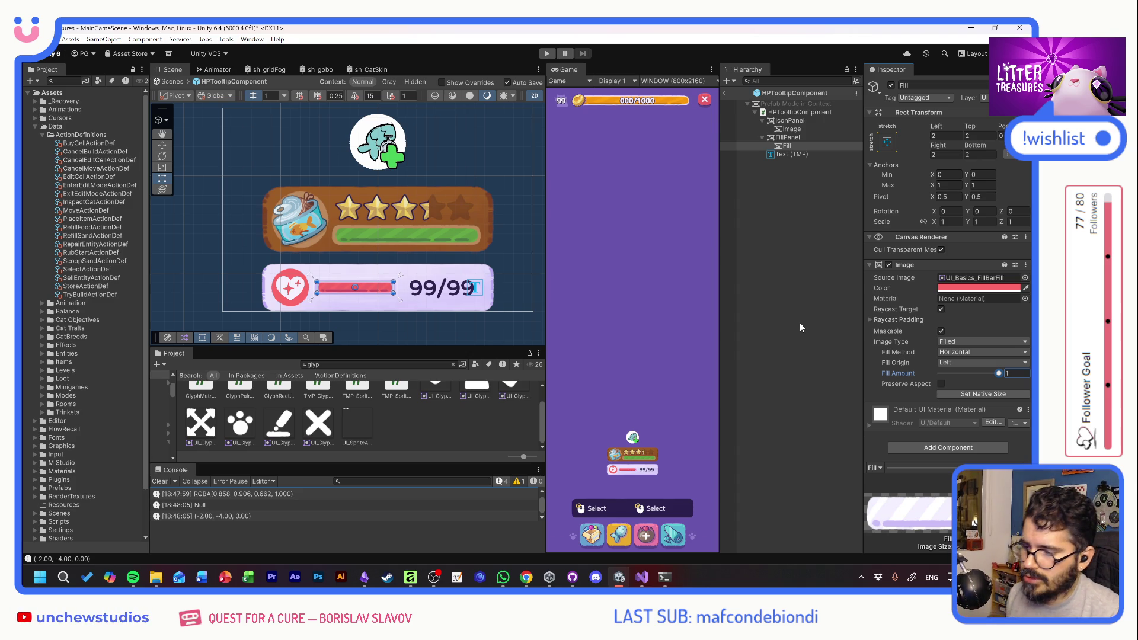
Anchor FillPanel bottom-stretch with Left and Right insets of 5, raised slightly
{"action": "left_click", "coordinate": [788, 138]}
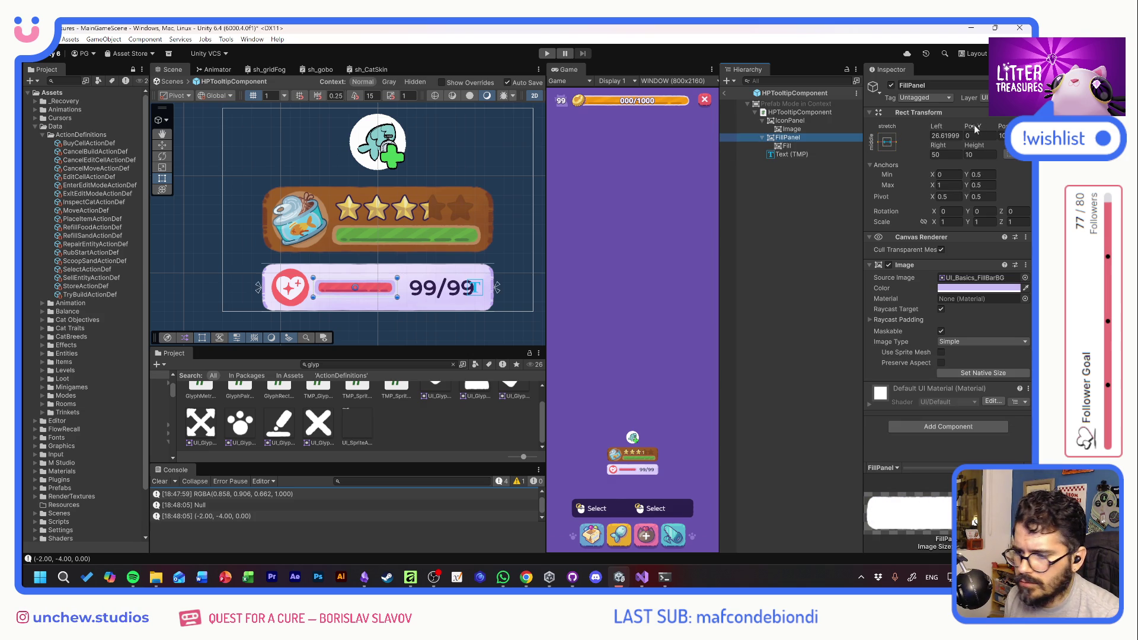
{"action": "left_click", "coordinate": [886, 144]}
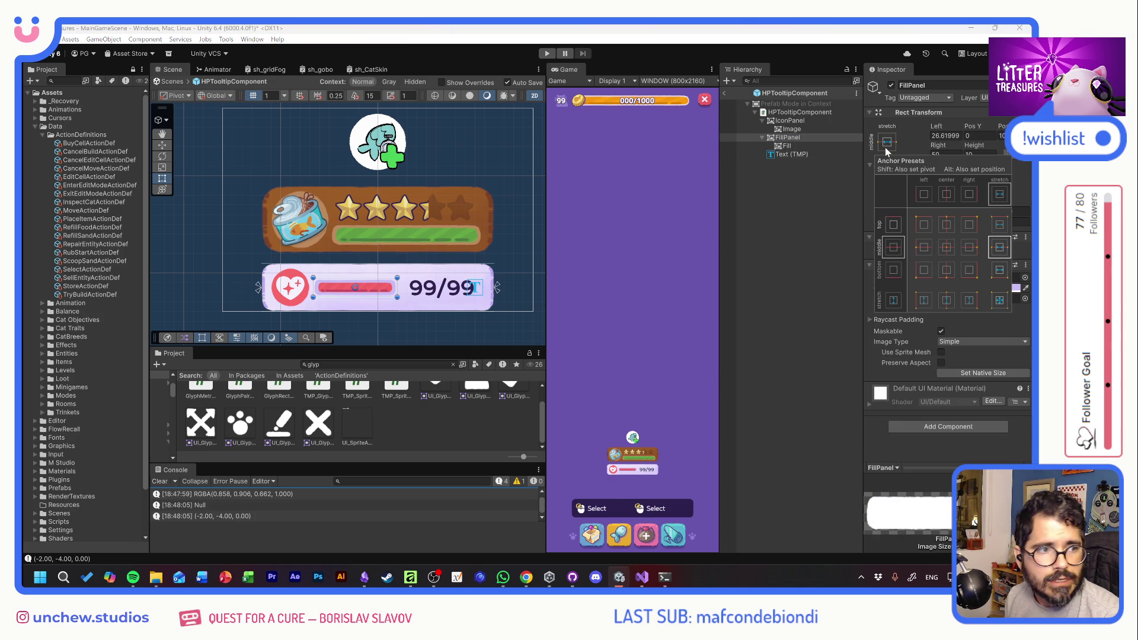
{"action": "left_click", "coordinate": [1000, 270], "text": "alt+shift"}
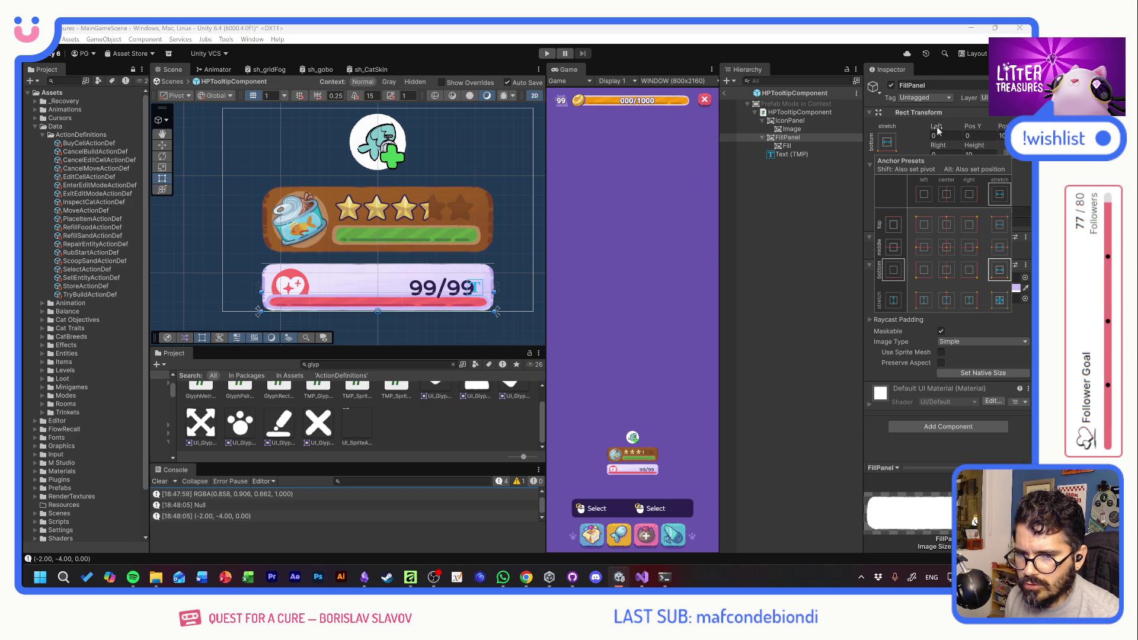
{"action": "left_click", "coordinate": [942, 135]}
{"action": "type", "text": "5"}
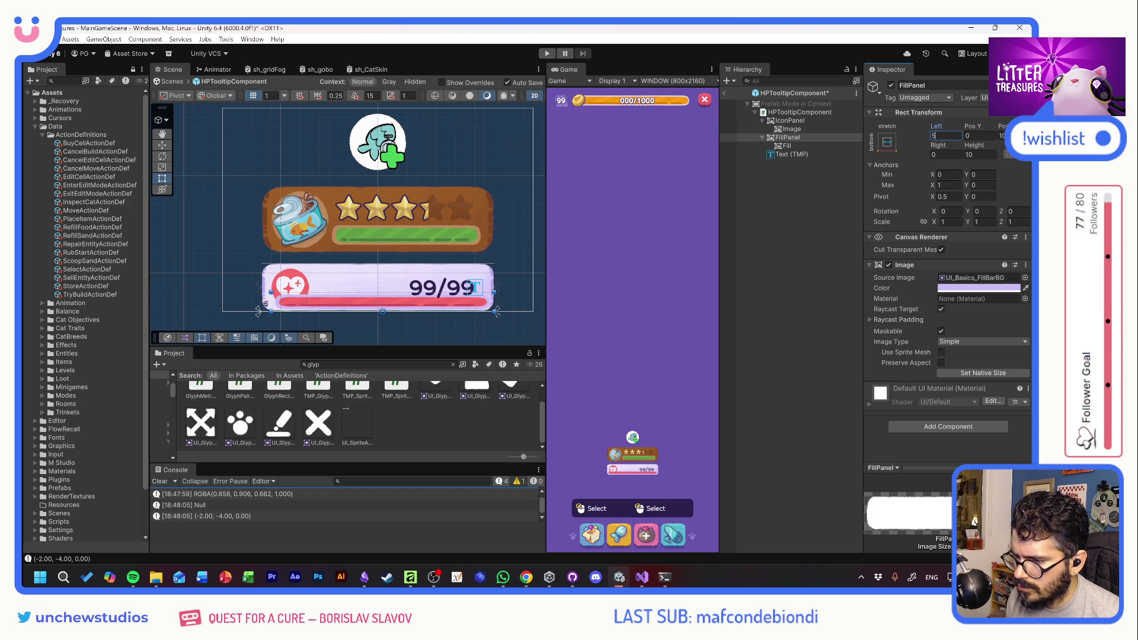
{"action": "left_click", "coordinate": [945, 155]}
{"action": "type", "text": "5"}
{"action": "left_click_drag", "start_coordinate": [972, 122], "coordinate": [980, 118]}
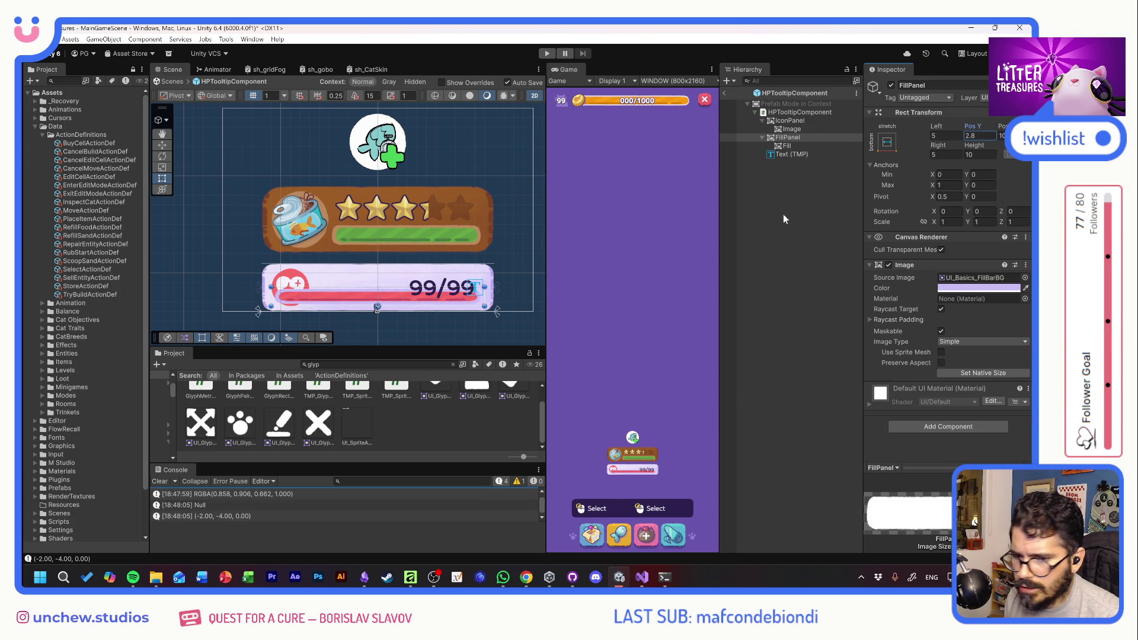
Move FillPanel above IconPanel in the Hierarchy so the heart draws on top
{"action": "left_click", "coordinate": [774, 138]}
{"action": "left_click_drag", "start_coordinate": [774, 138], "coordinate": [780, 122]}
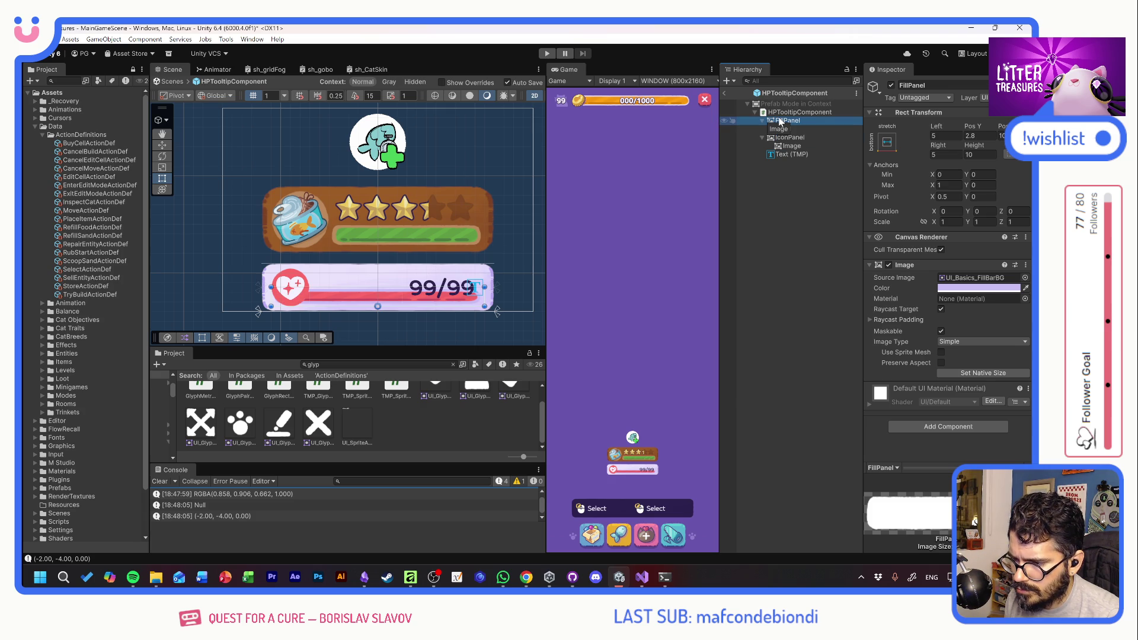
{"action": "left_click", "coordinate": [740, 211]}
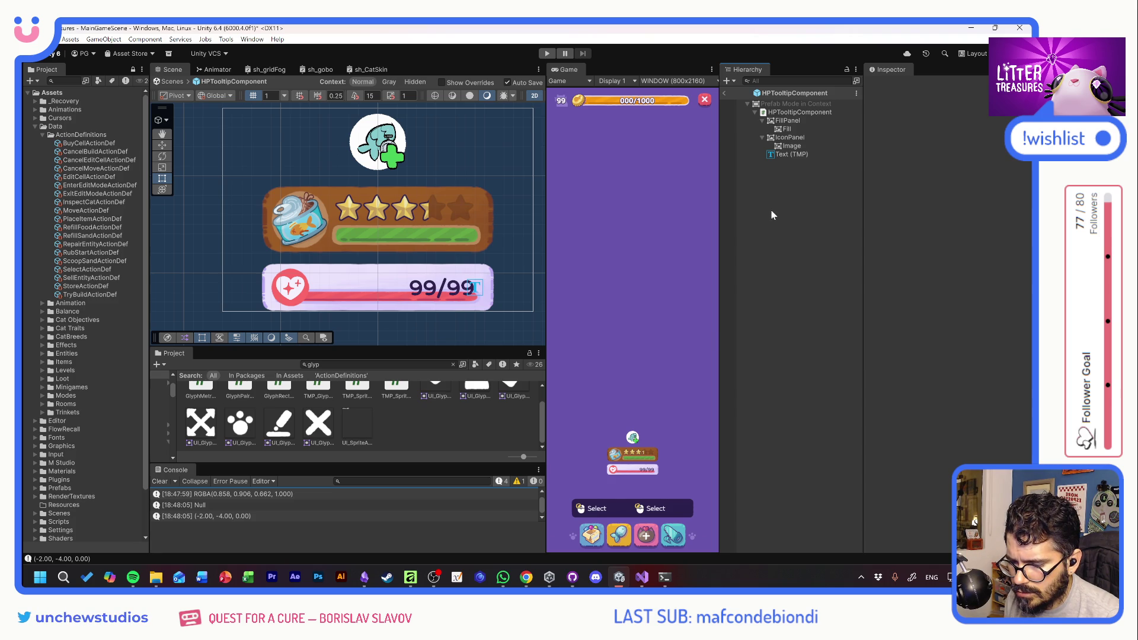
Set the 99/99 text to font size 14, shorten its box, and raise it to Pos Y 4.1
{"action": "left_click", "coordinate": [791, 154]}
{"action": "left_click", "coordinate": [948, 412]}
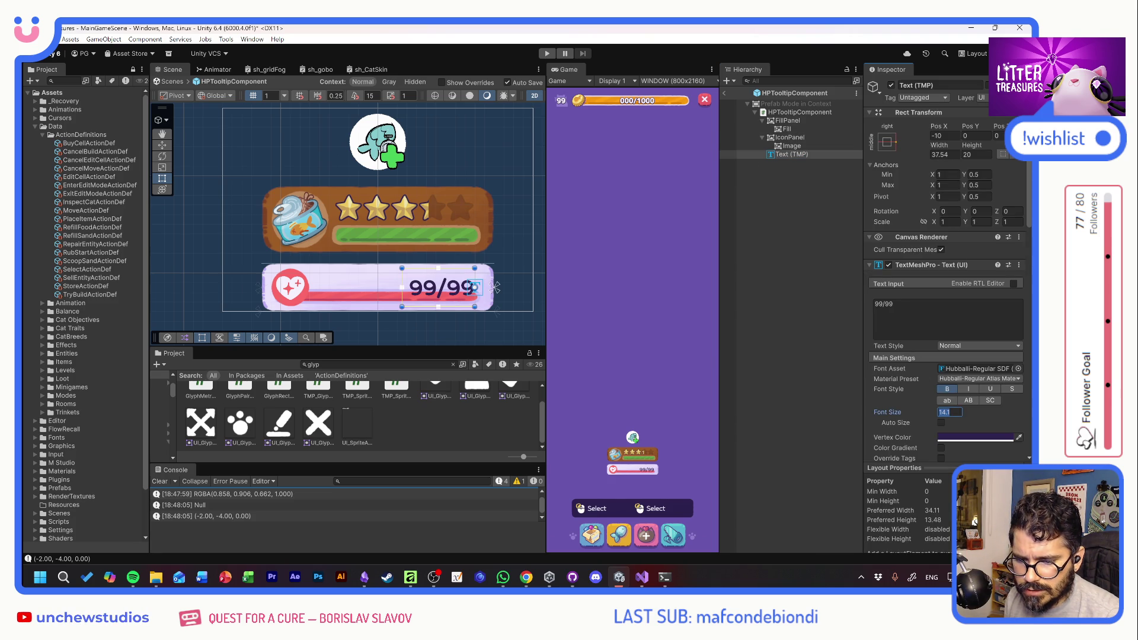
{"action": "type", "text": "14"}
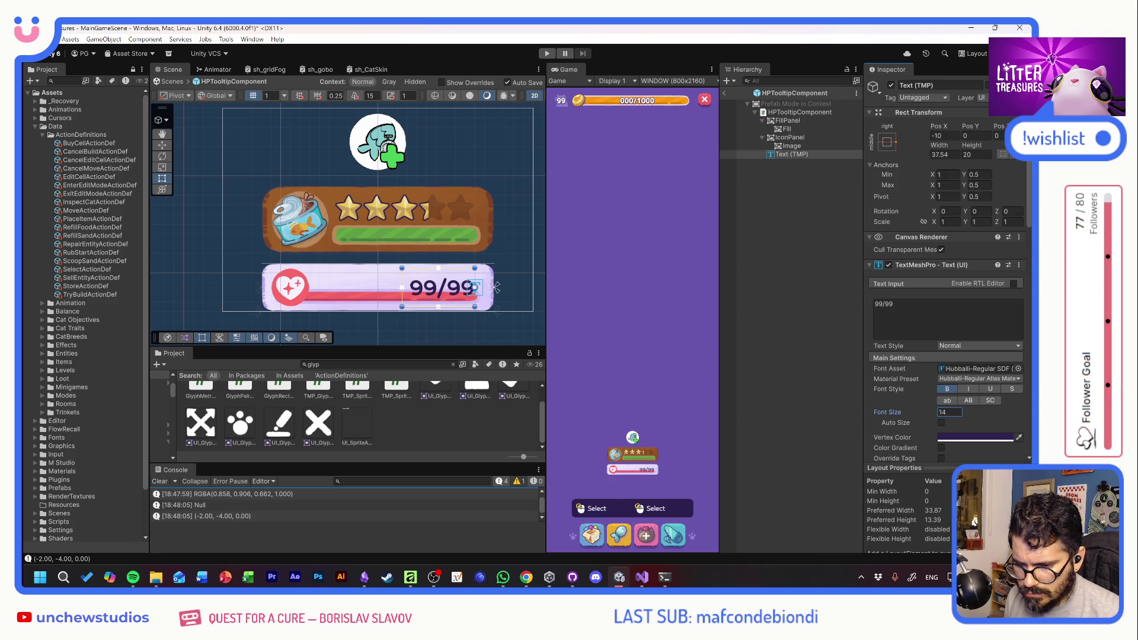
{"action": "mouse_move", "coordinate": [969, 147]}
{"action": "left_mouse_down"}
{"action": "mouse_move", "coordinate": [842, 147]}
{"action": "mouse_move", "coordinate": [950, 142]}
{"action": "mouse_move", "coordinate": [982, 123]}
{"action": "left_mouse_up"}
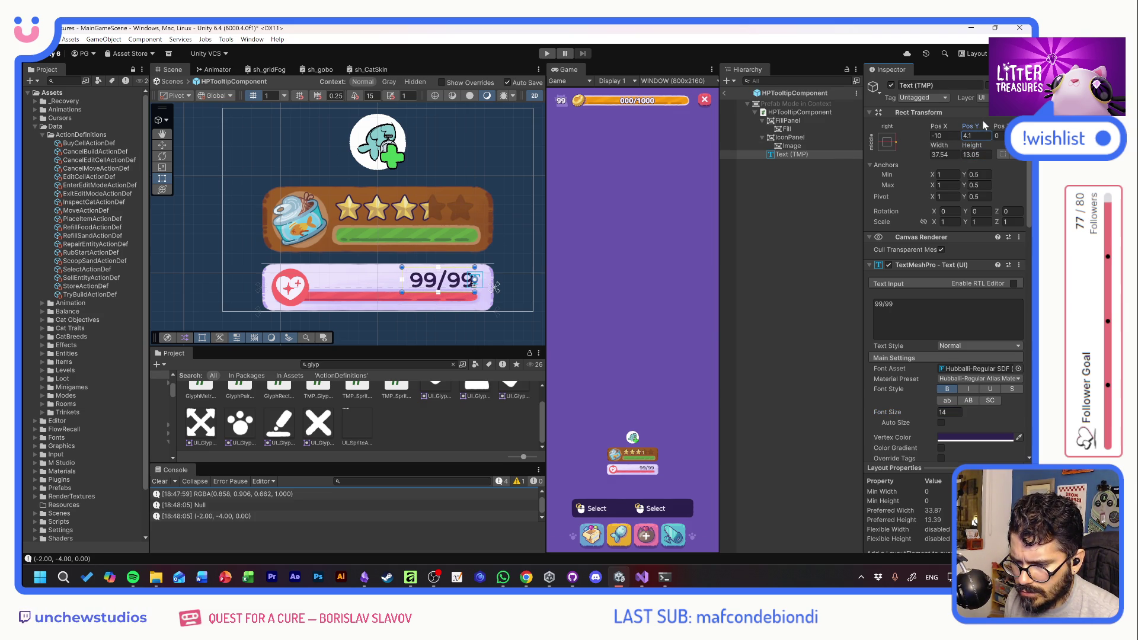
{"action": "left_click", "coordinate": [786, 155]}
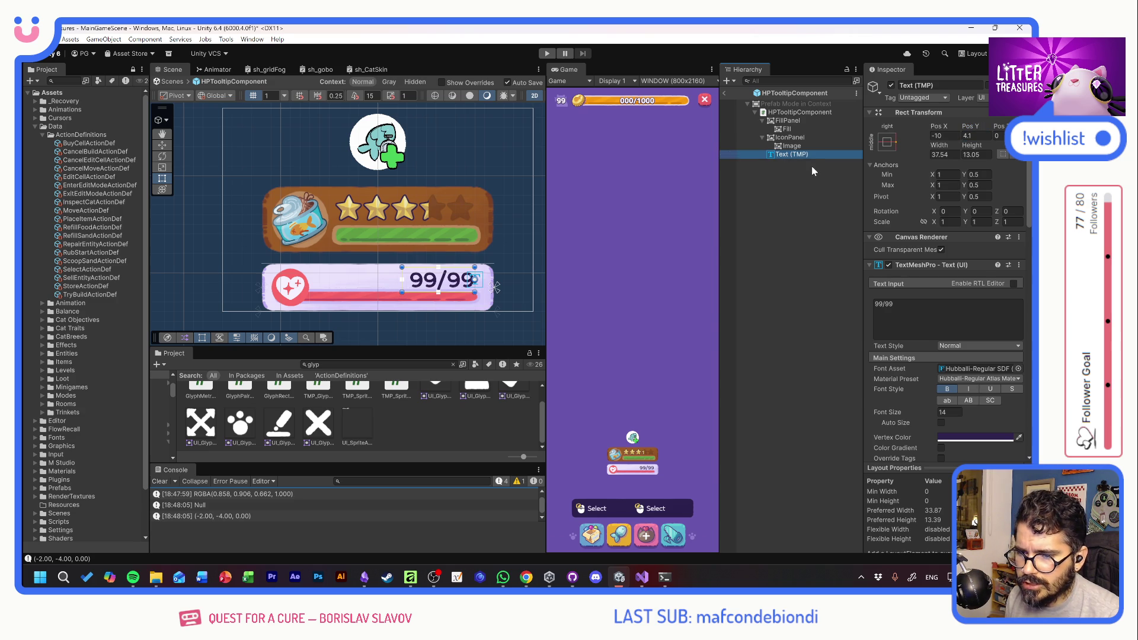
Rename the 99/99 text object to HPTXT
{"action": "key", "text": "F2"}
{"action": "type", "text": "HPT"}
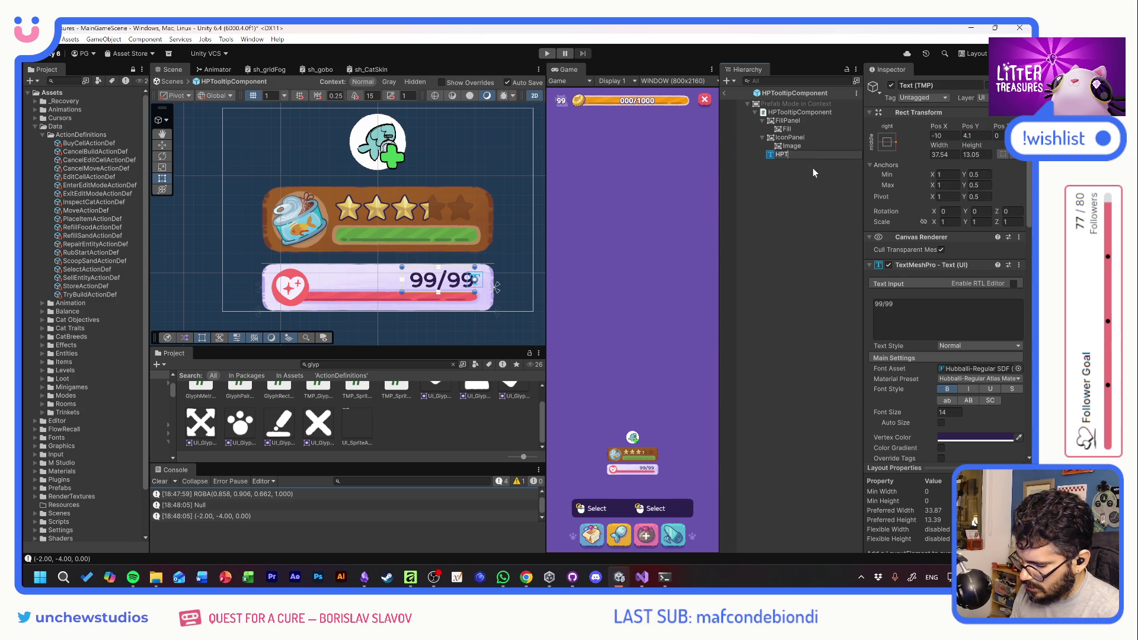
{"action": "type", "text": "XT"}
{"action": "key", "text": "Return"}
Duplicate HPTXT and name the copy ConditionTXT
{"action": "key", "text": "ctrl+d"}
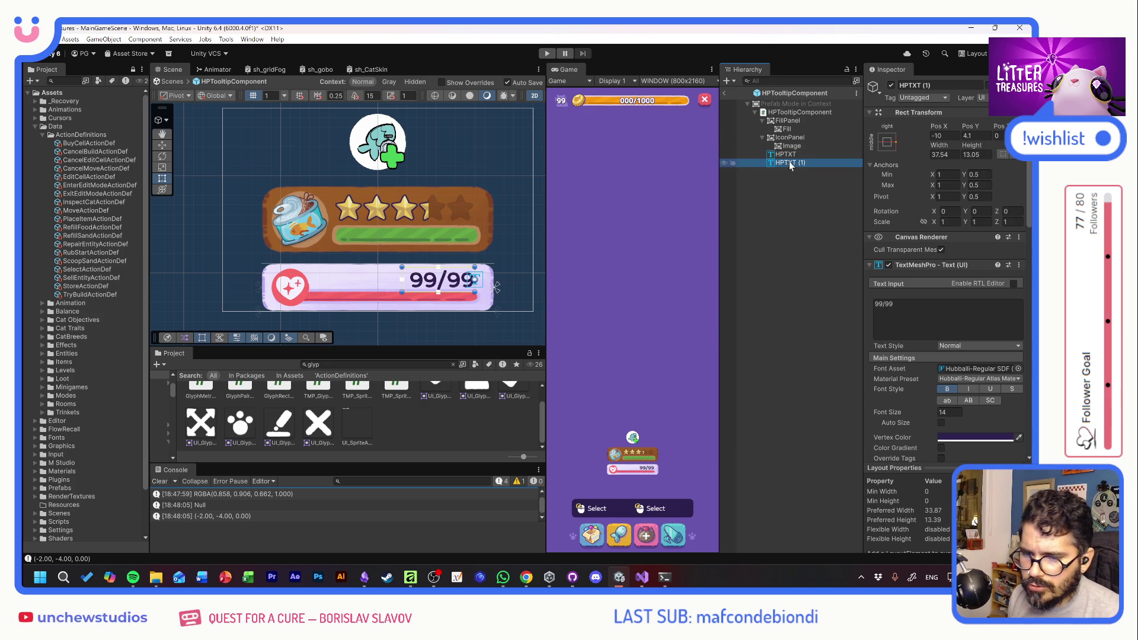
{"action": "key", "text": "F2"}
{"action": "type", "text": "O"}
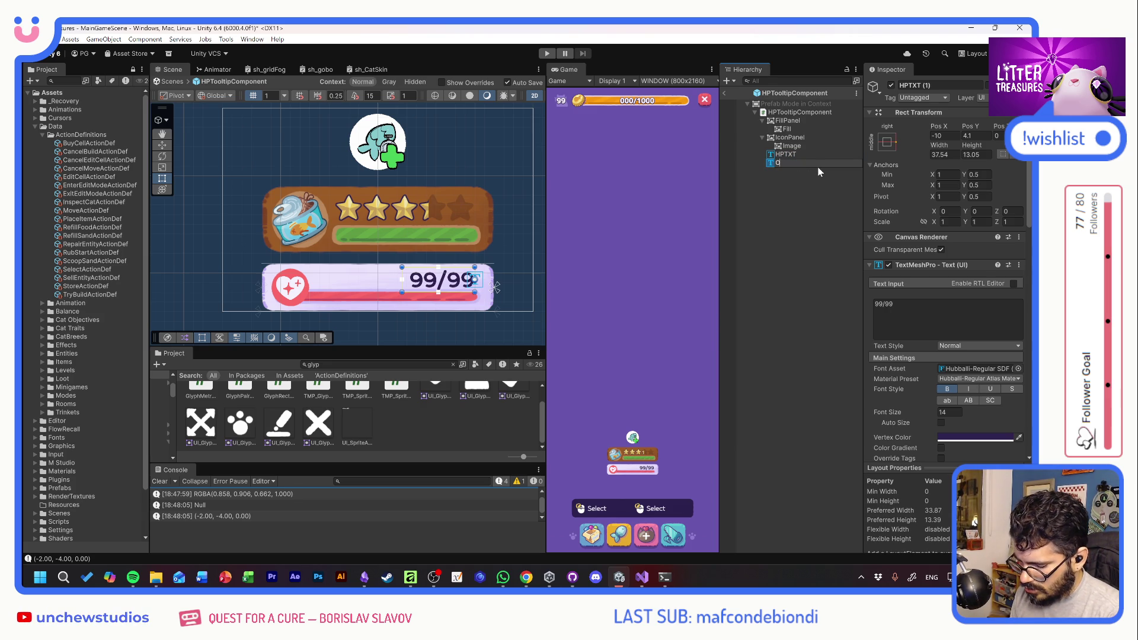
{"action": "type", "text": "ndition"}
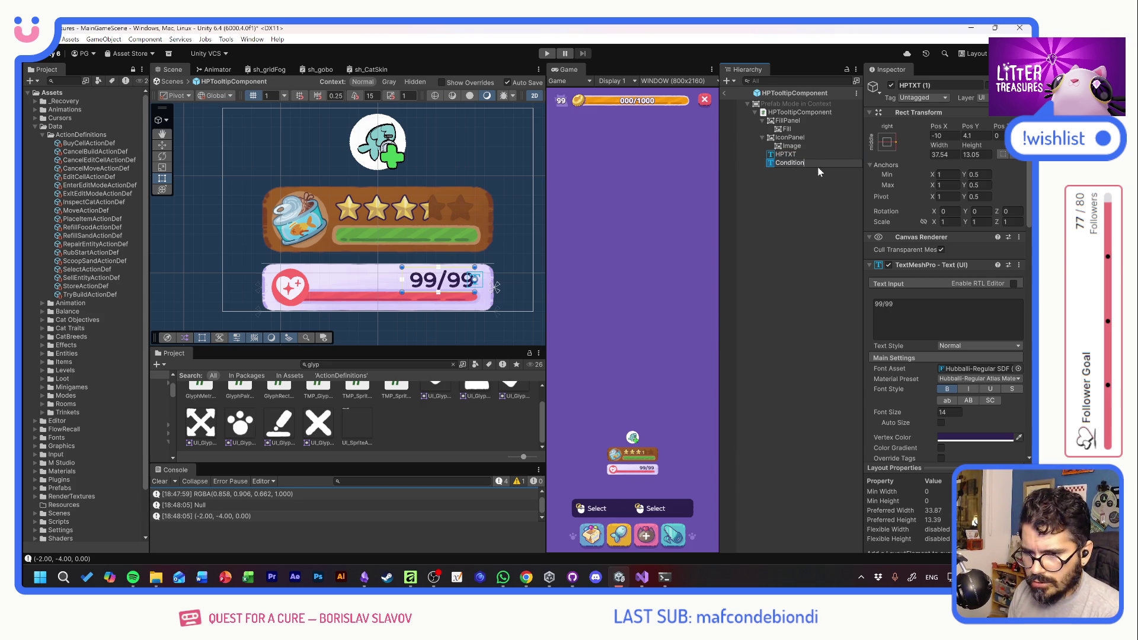
{"action": "type", "text": "TXT"}
{"action": "key", "text": "Return"}
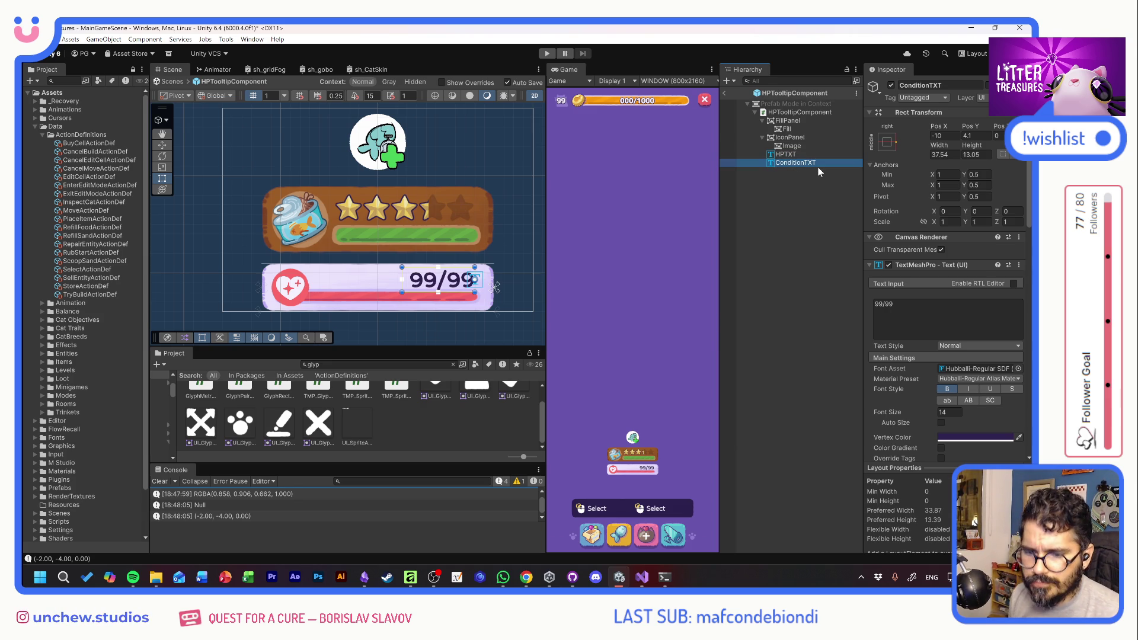
{"action": "left_click", "coordinate": [886, 143]}
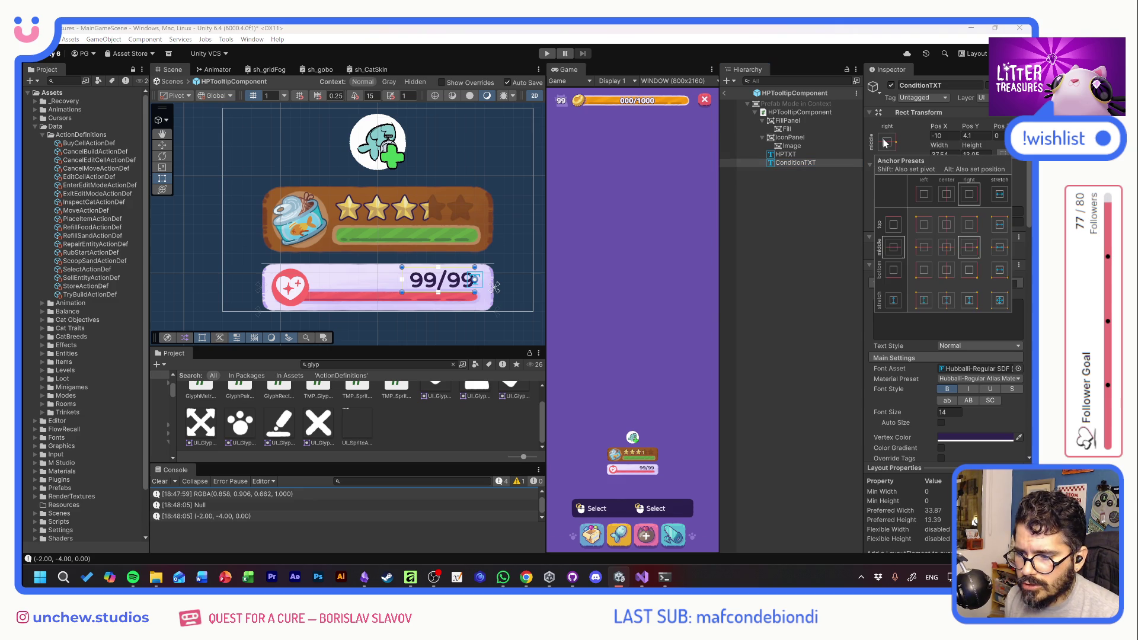
Anchor ConditionTXT middle-left, raise it to Pos Y 3.23, and change its text to PURRRFECT
{"action": "left_click", "coordinate": [923, 250]}
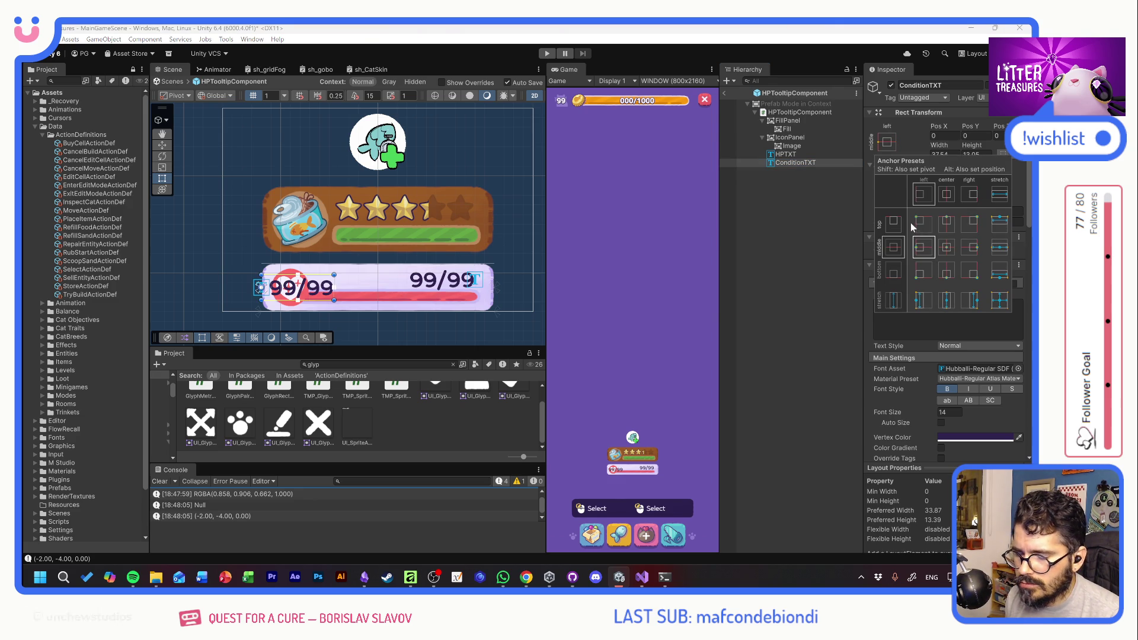
{"action": "left_click_drag", "start_coordinate": [963, 127], "coordinate": [1019, 126]}
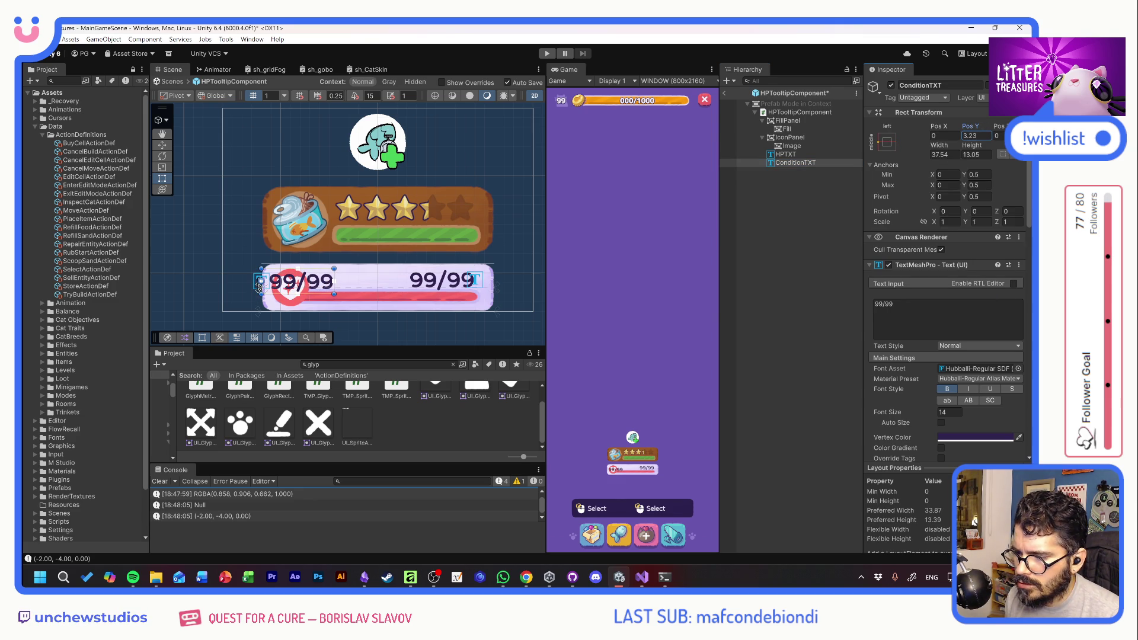
{"action": "left_click", "coordinate": [889, 305]}
{"action": "type", "text": "P"}
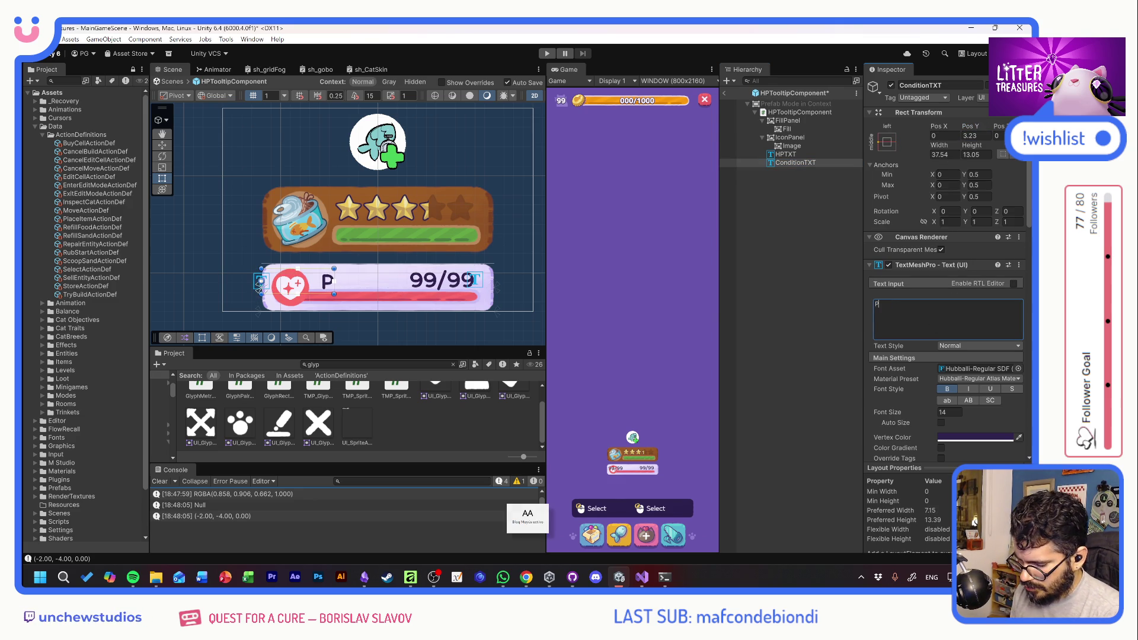
{"action": "type", "text": "URRRFECT"}
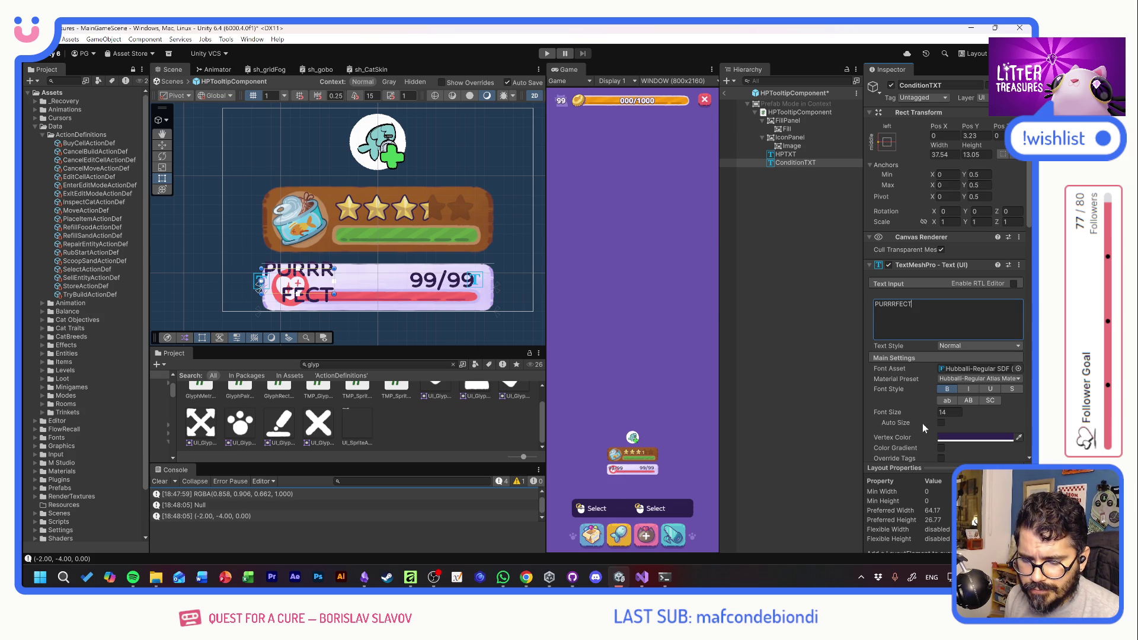
Left-align the PURRRFECT label and widen it to 66.03 so it fits one line
{"action": "scroll", "coordinate": [929, 391], "scroll_direction": "down", "scroll_amount": 3}
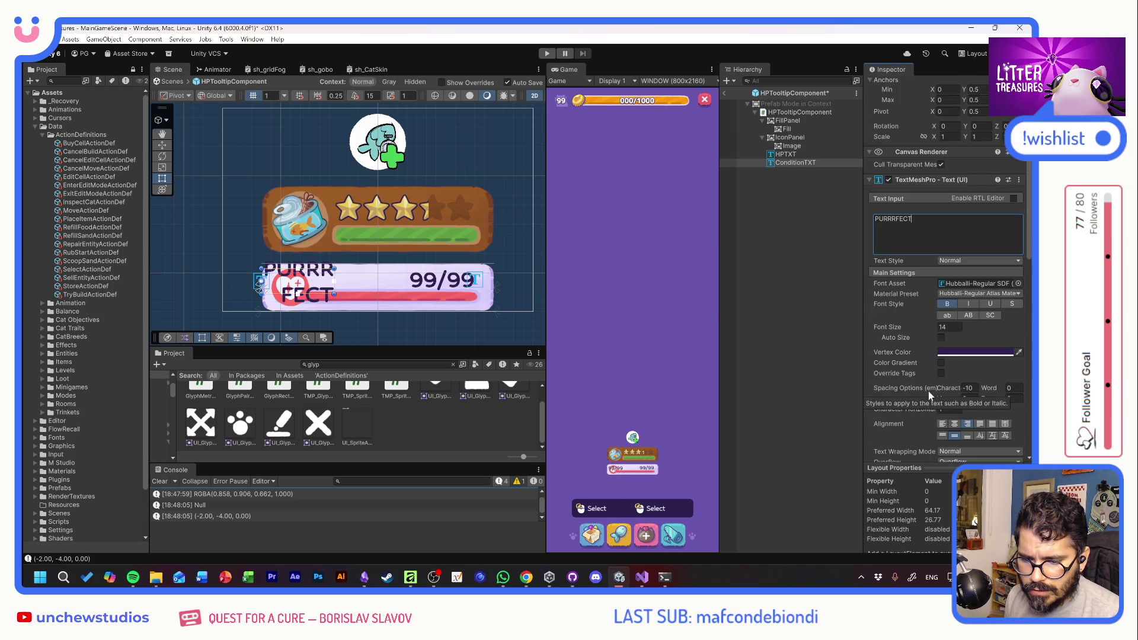
{"action": "left_click", "coordinate": [945, 424]}
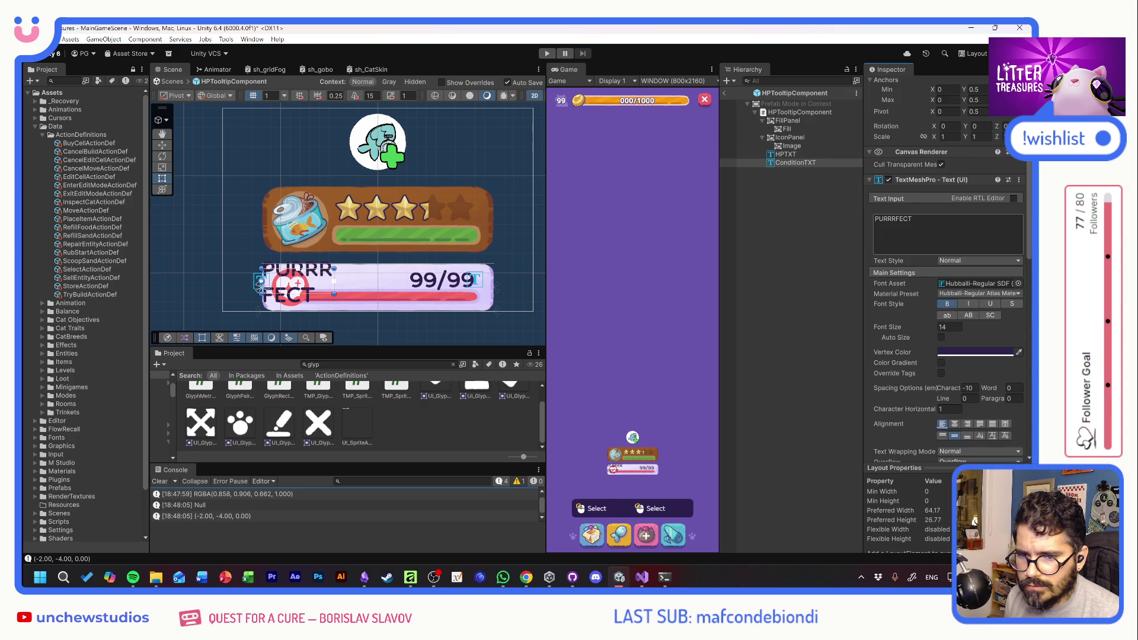
{"action": "scroll", "coordinate": [945, 424], "scroll_direction": "up", "scroll_amount": 3}
{"action": "left_click_drag", "start_coordinate": [930, 127], "coordinate": [1011, 132]}
{"action": "mouse_move", "coordinate": [937, 150]}
{"action": "left_mouse_down"}
{"action": "mouse_move", "coordinate": [949, 150]}
{"action": "mouse_move", "coordinate": [76, 150]}
{"action": "mouse_move", "coordinate": [228, 156]}
{"action": "left_mouse_up"}
{"action": "left_click_drag", "start_coordinate": [340, 158], "coordinate": [440, 155]}
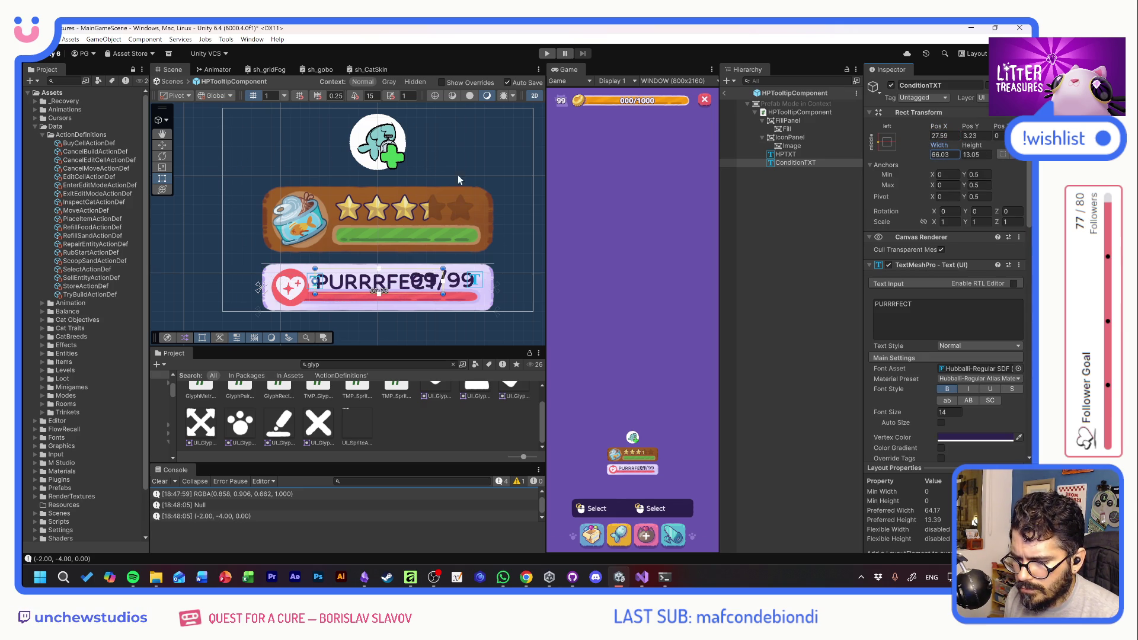
Try OstrichSans-Heavy, no bold and looser character spacing on the PURRRFECT condition text
{"action": "left_click", "coordinate": [1017, 368]}
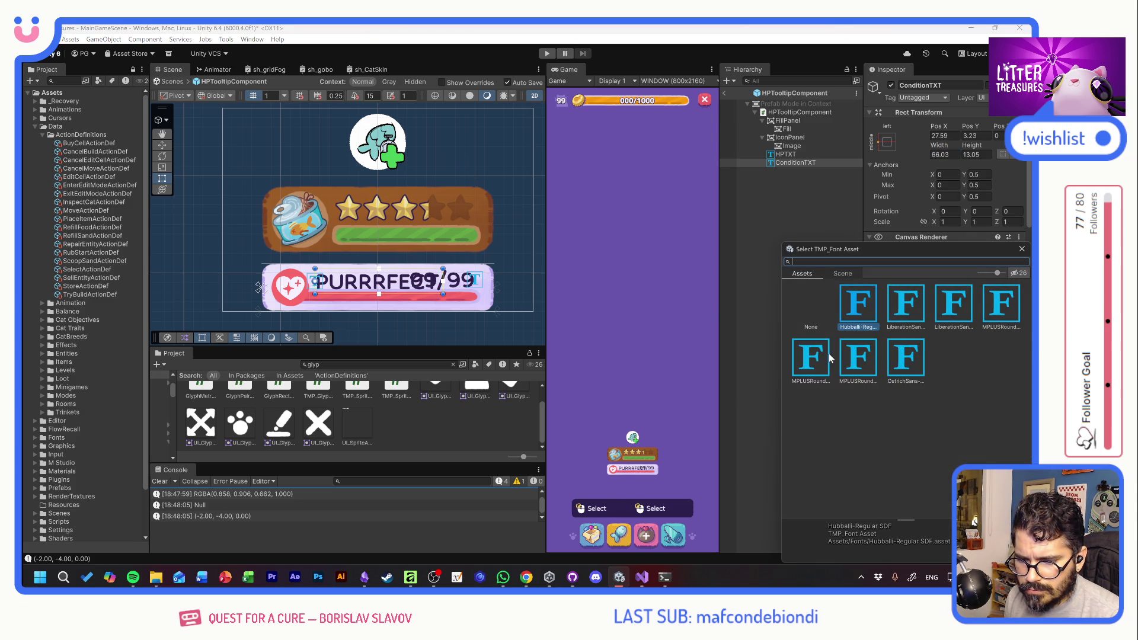
{"action": "left_click", "coordinate": [911, 361]}
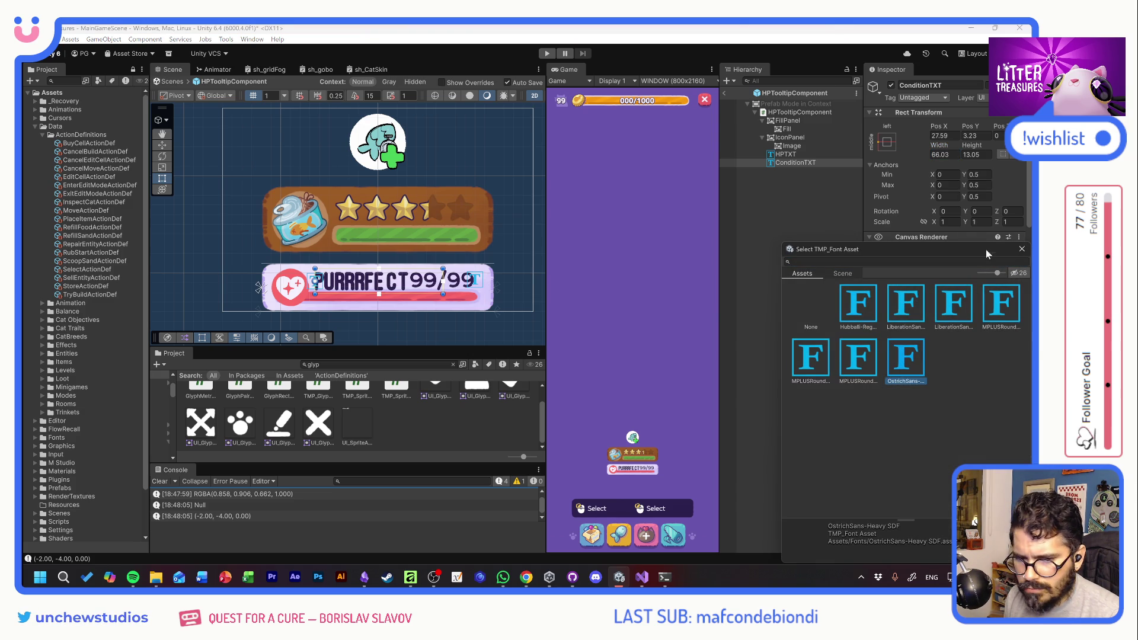
{"action": "left_click", "coordinate": [1022, 249]}
{"action": "left_click", "coordinate": [944, 390]}
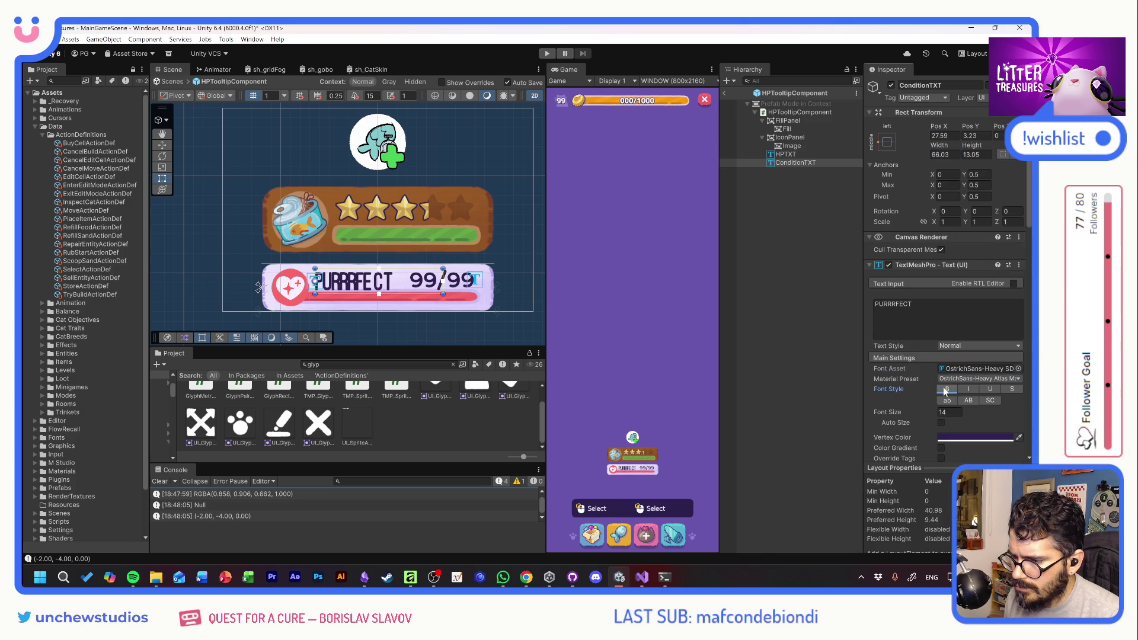
{"action": "scroll", "coordinate": [922, 394], "scroll_direction": "down", "scroll_amount": 2}
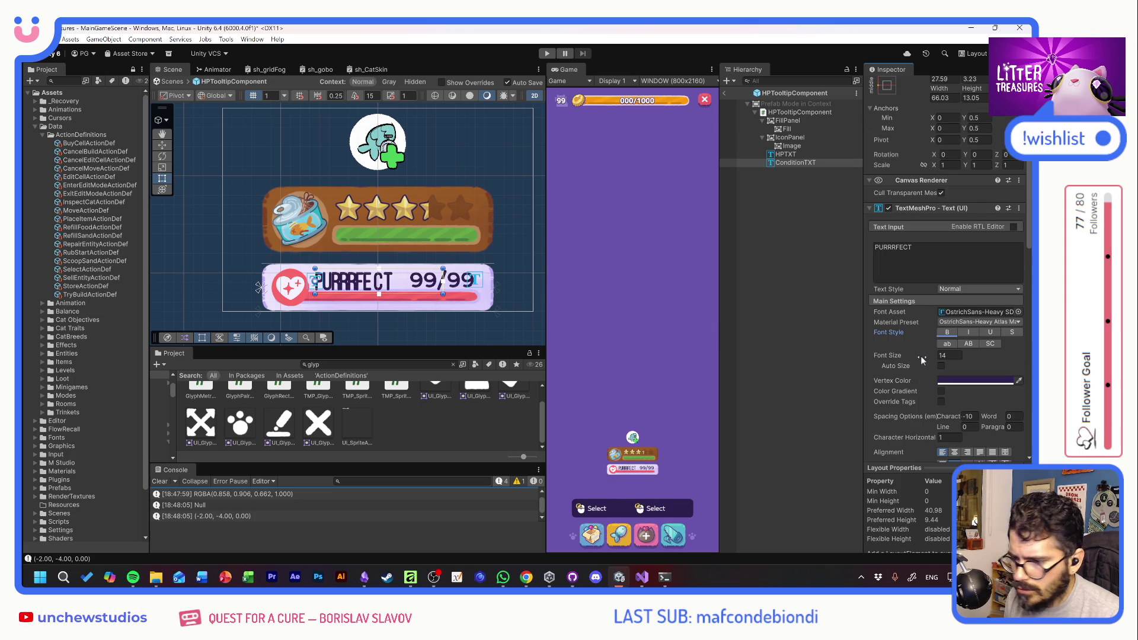
{"action": "left_click_drag", "start_coordinate": [919, 357], "coordinate": [938, 360]}
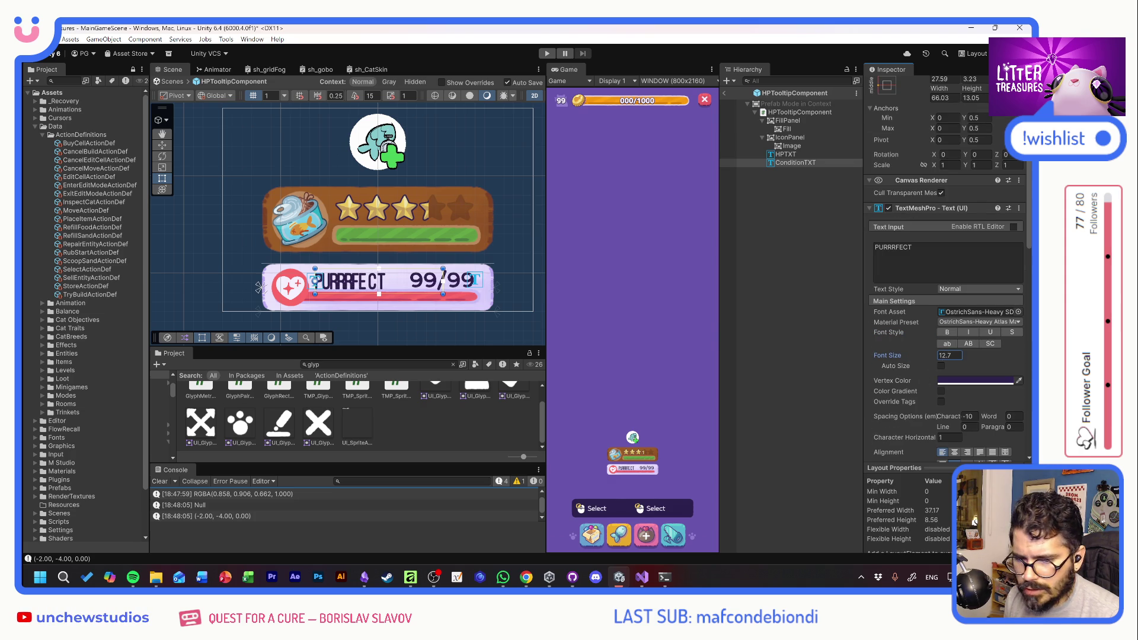
{"action": "type", "text": "12"}
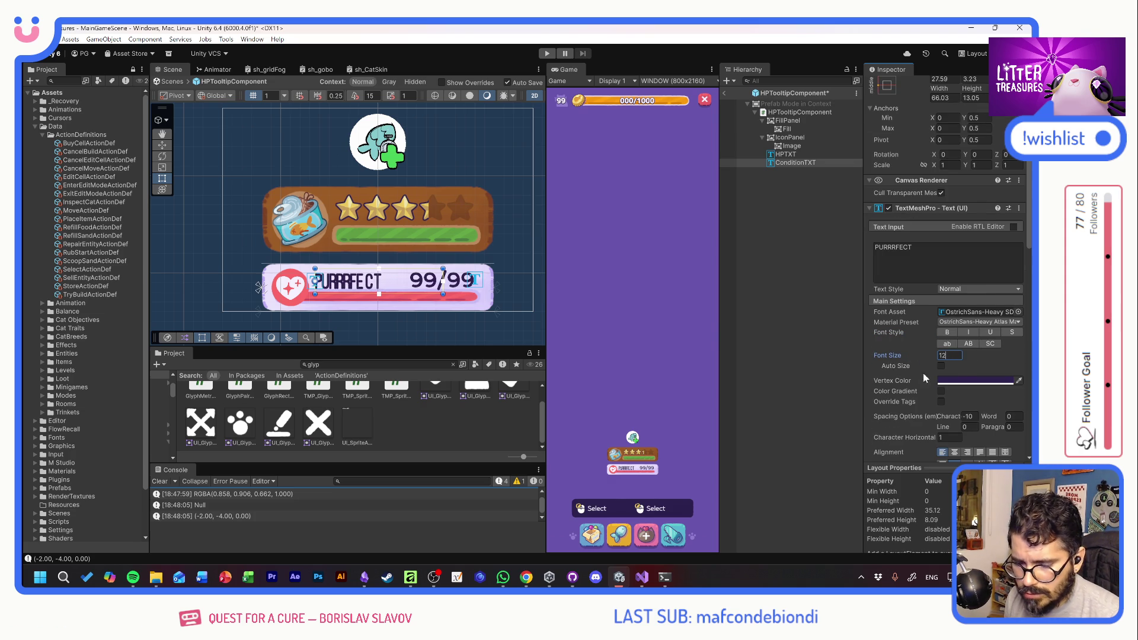
{"action": "scroll", "coordinate": [912, 419], "scroll_direction": "down", "scroll_amount": 3}
{"action": "left_click_drag", "start_coordinate": [950, 329], "coordinate": [989, 331]}
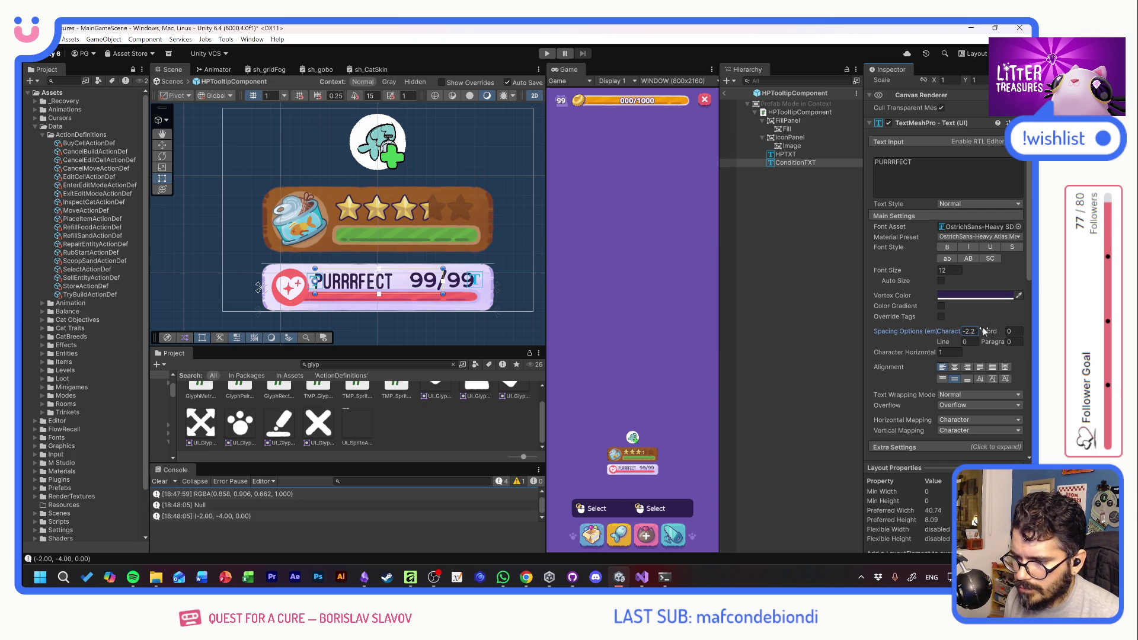
Revert the condition text to bold Hubballi-Regular and readjust its character spacing
{"action": "left_click", "coordinate": [987, 227]}
{"action": "left_click", "coordinate": [1018, 227]}
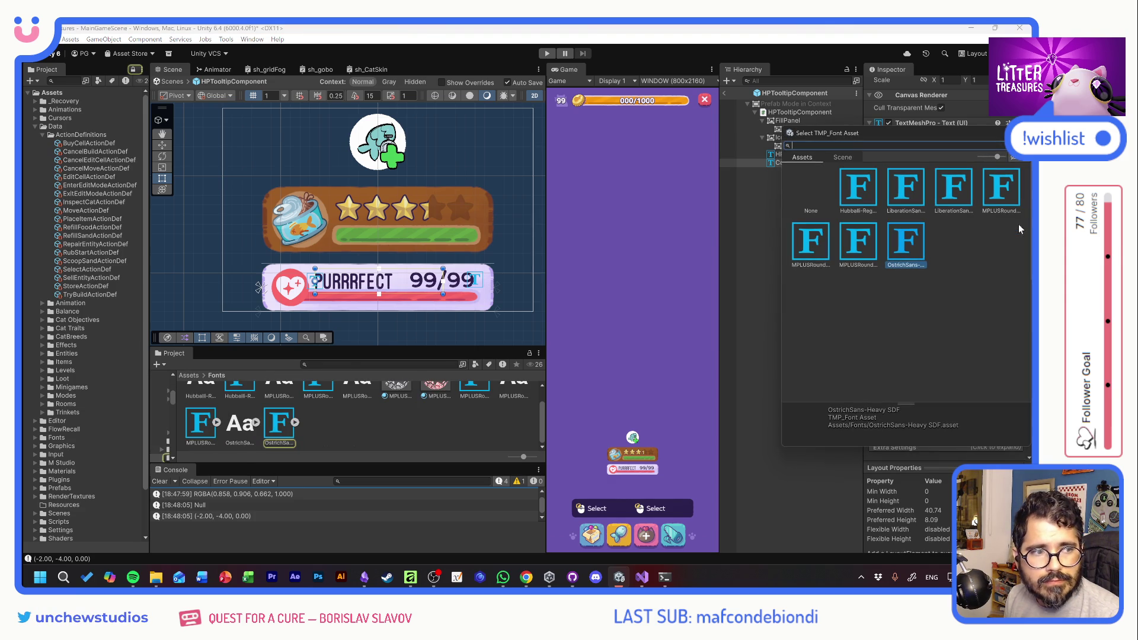
{"action": "left_click", "coordinate": [859, 190]}
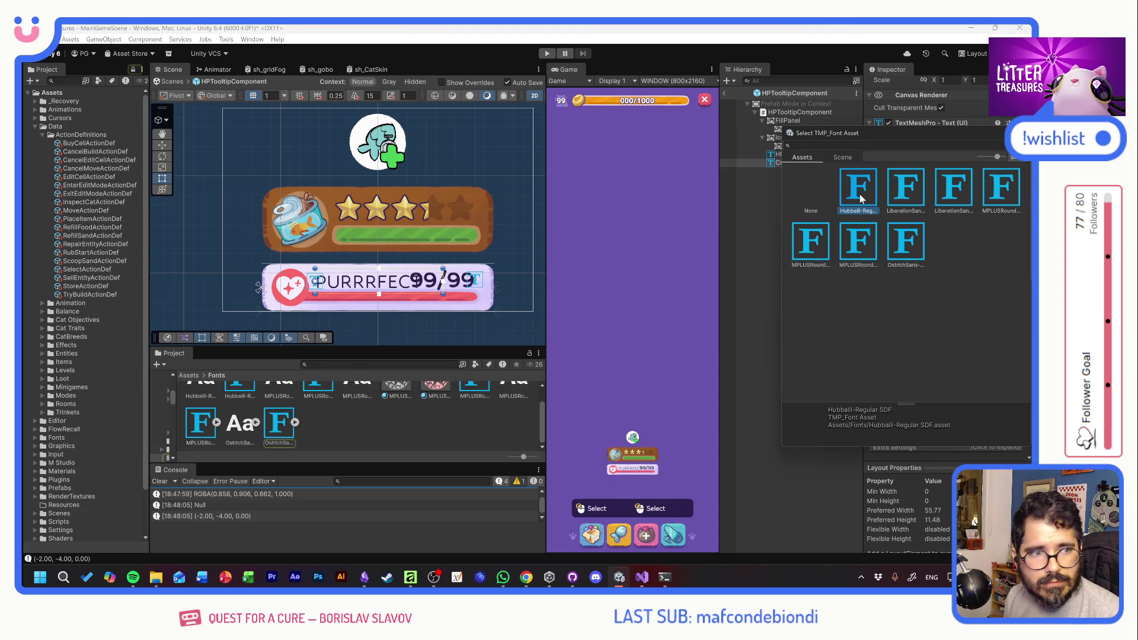
{"action": "key", "text": "Return"}
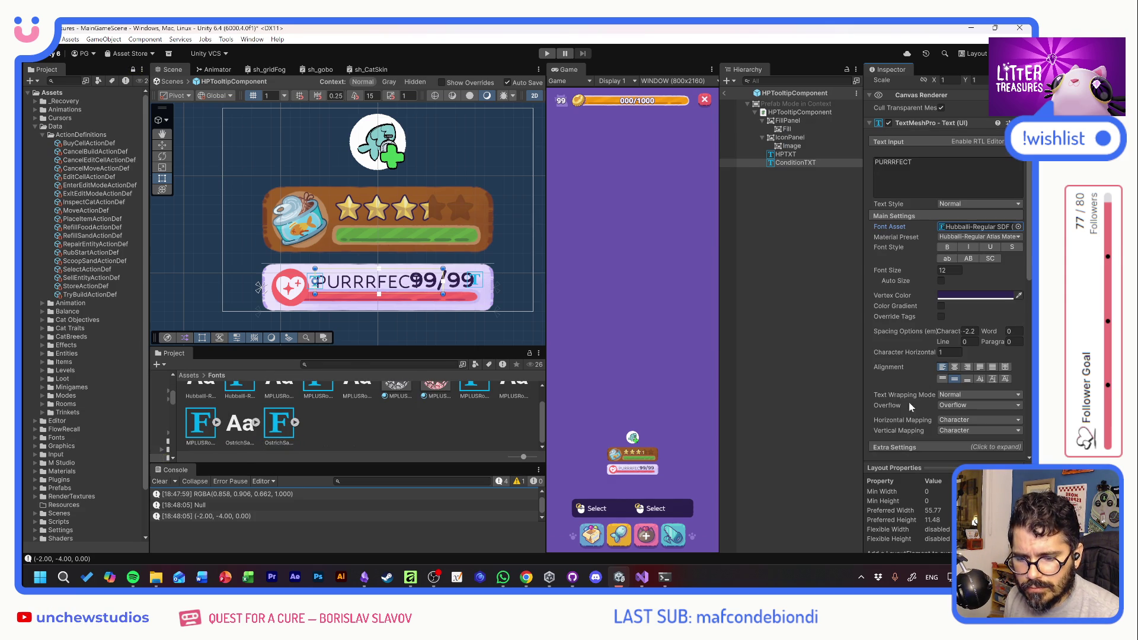
{"action": "left_click", "coordinate": [947, 248]}
{"action": "scroll", "coordinate": [931, 398], "scroll_direction": "down", "scroll_amount": 4}
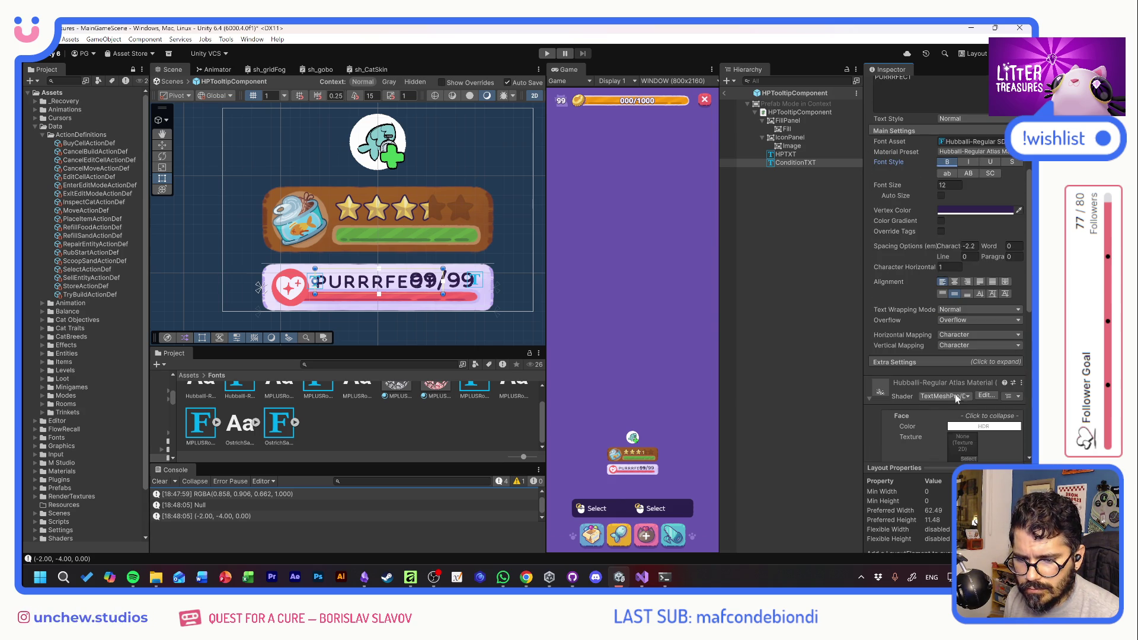
{"action": "scroll", "coordinate": [937, 393], "scroll_direction": "up", "scroll_amount": 2}
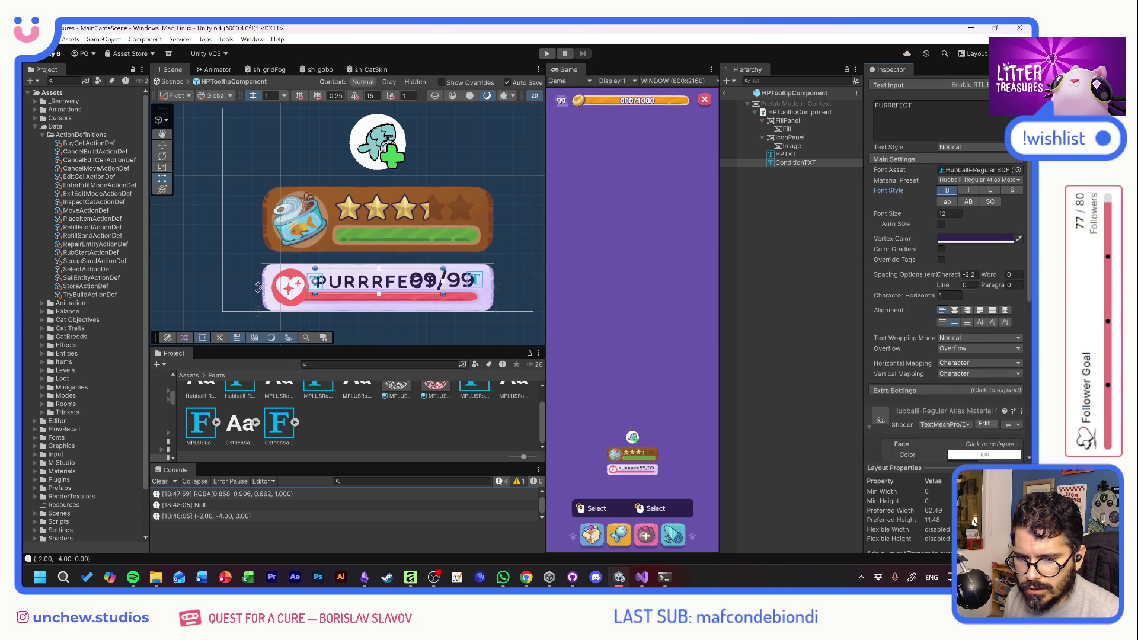
{"action": "left_click_drag", "start_coordinate": [954, 272], "coordinate": [898, 274]}
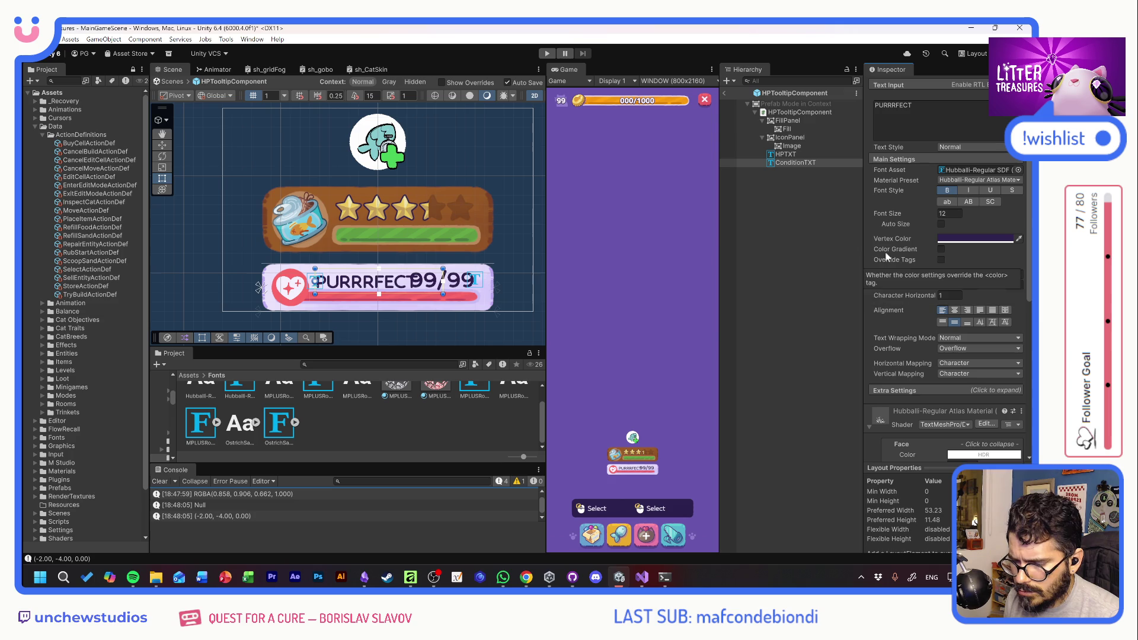
Set HPTXT to OstrichSans-Heavy SDF, not bold, with character spacing loosened to -3.94
{"action": "left_click", "coordinate": [785, 154]}
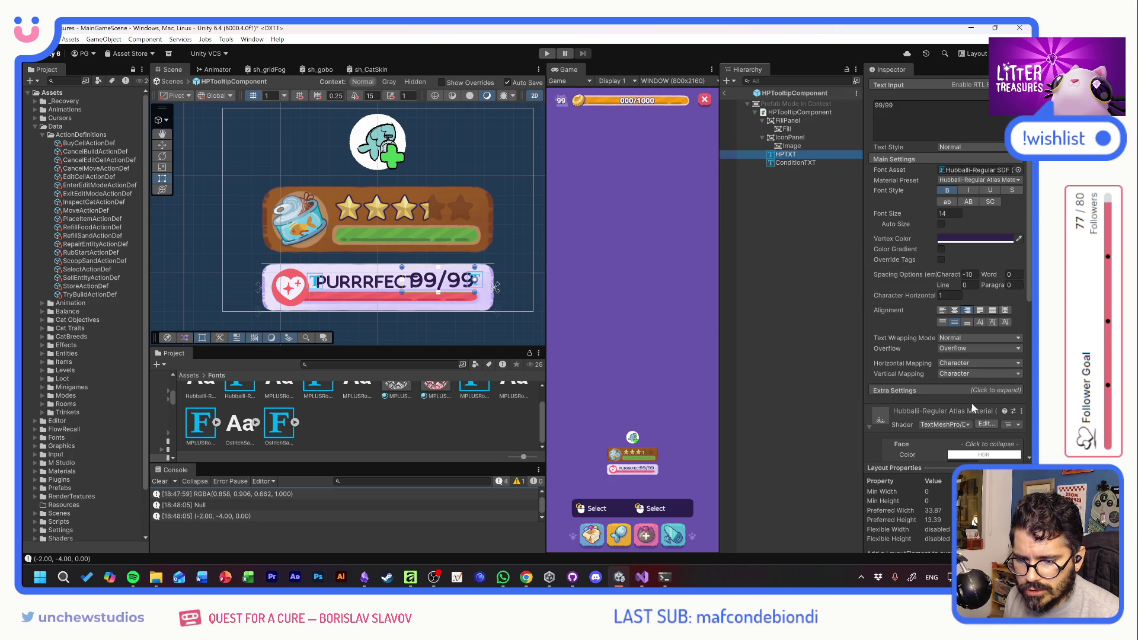
{"action": "scroll", "coordinate": [966, 401], "scroll_direction": "down", "scroll_amount": 1}
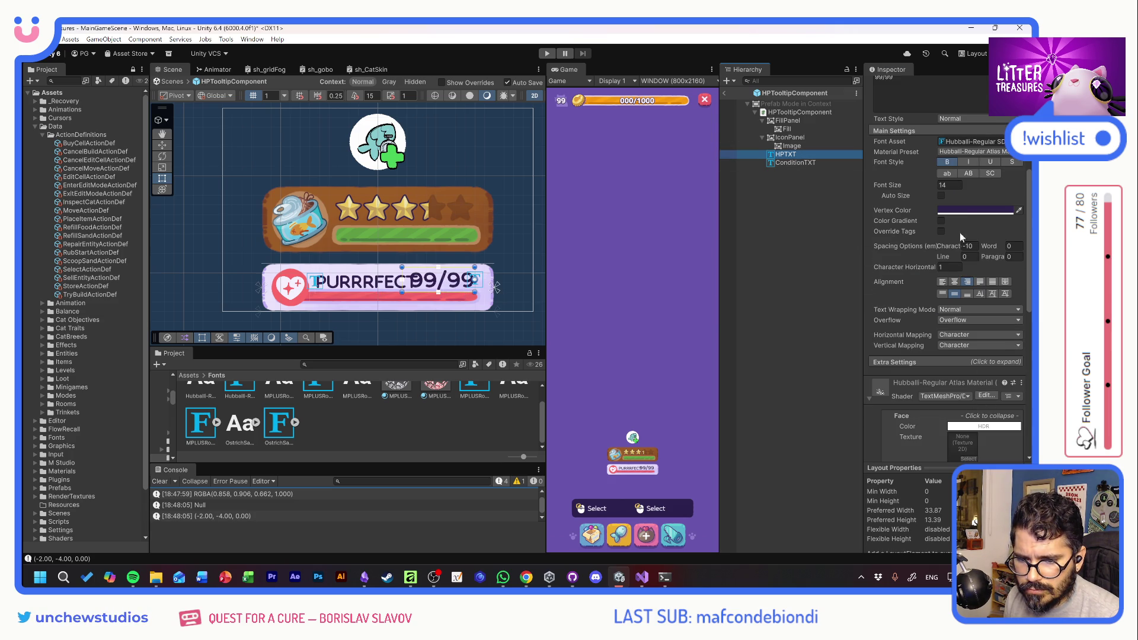
{"action": "left_click", "coordinate": [1020, 141]}
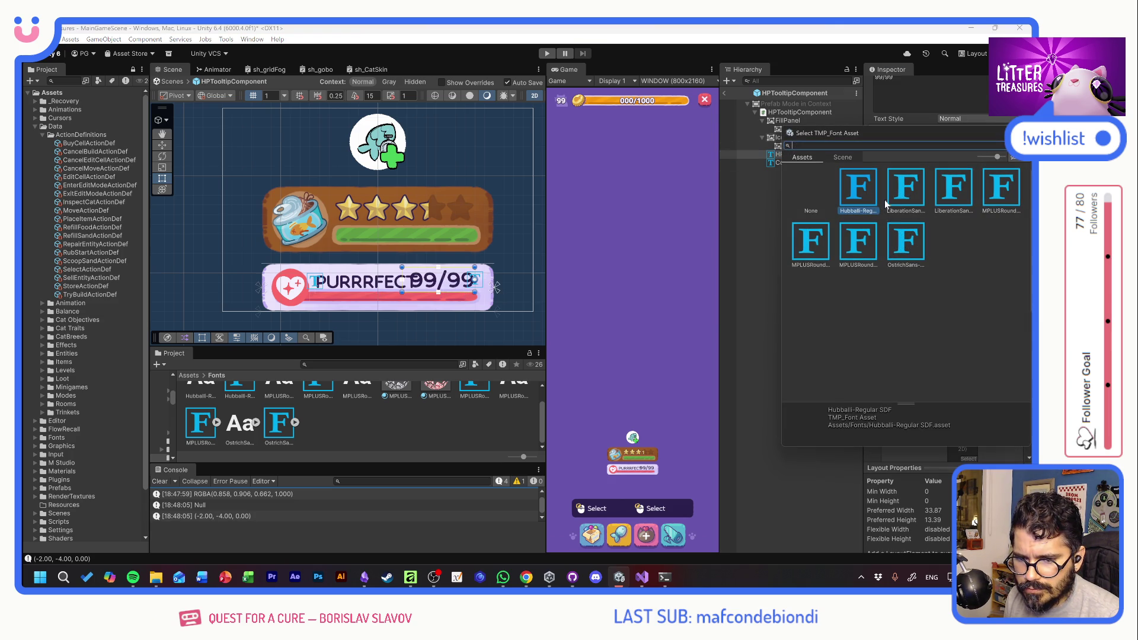
{"action": "left_click", "coordinate": [901, 249]}
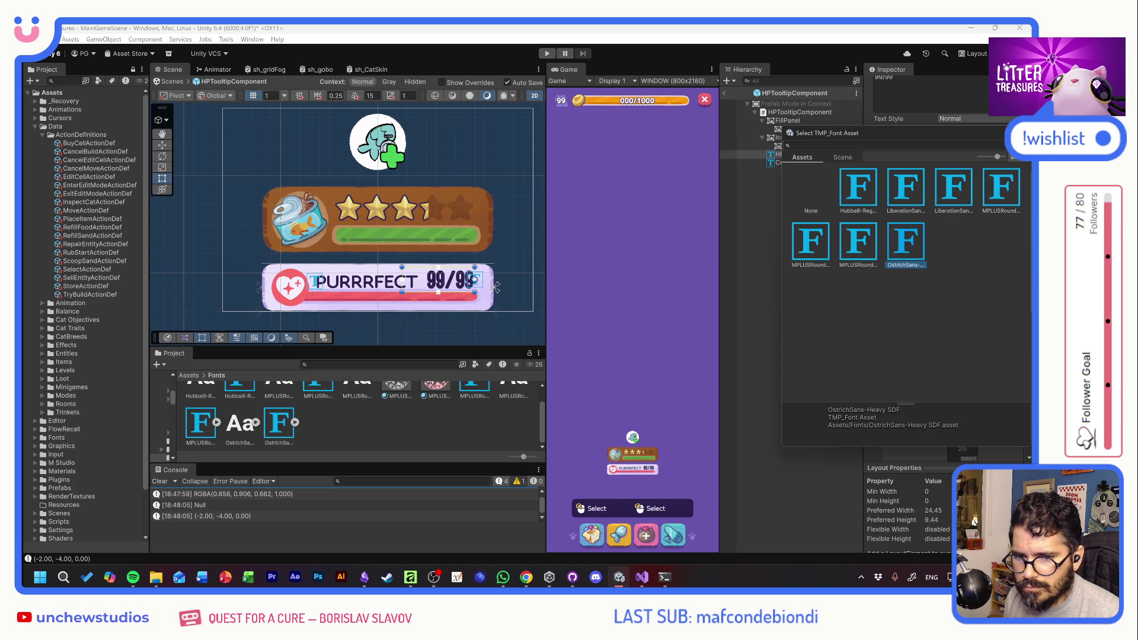
{"action": "key", "text": "Return"}
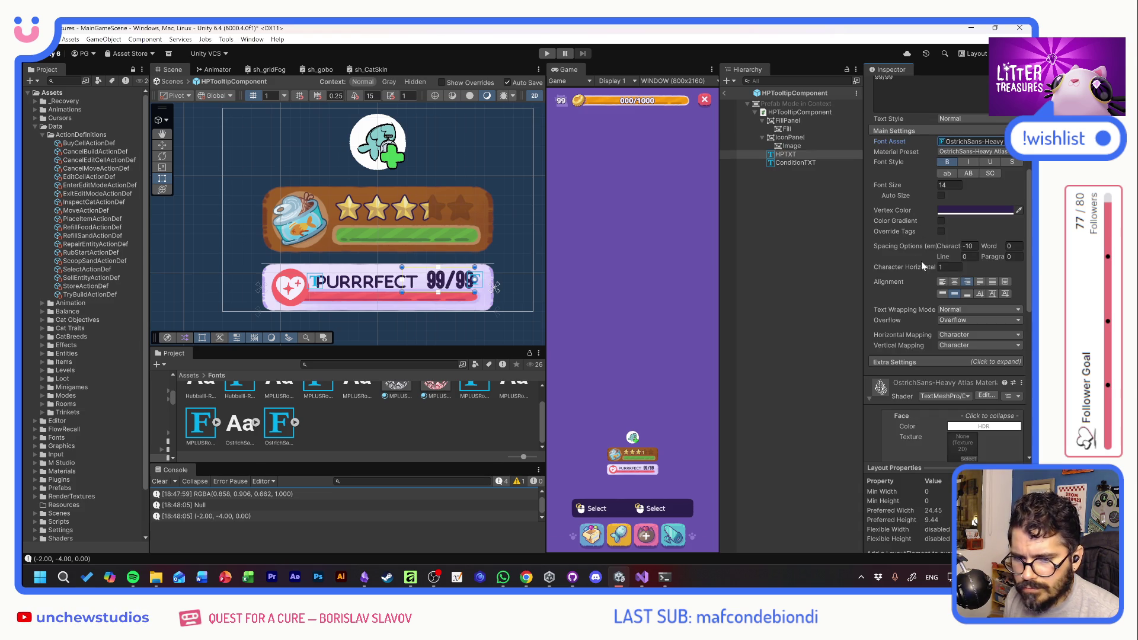
{"action": "left_click", "coordinate": [949, 163]}
{"action": "mouse_move", "coordinate": [954, 246]}
{"action": "left_mouse_down"}
{"action": "mouse_move", "coordinate": [927, 247]}
{"action": "mouse_move", "coordinate": [1023, 253]}
{"action": "left_mouse_up"}
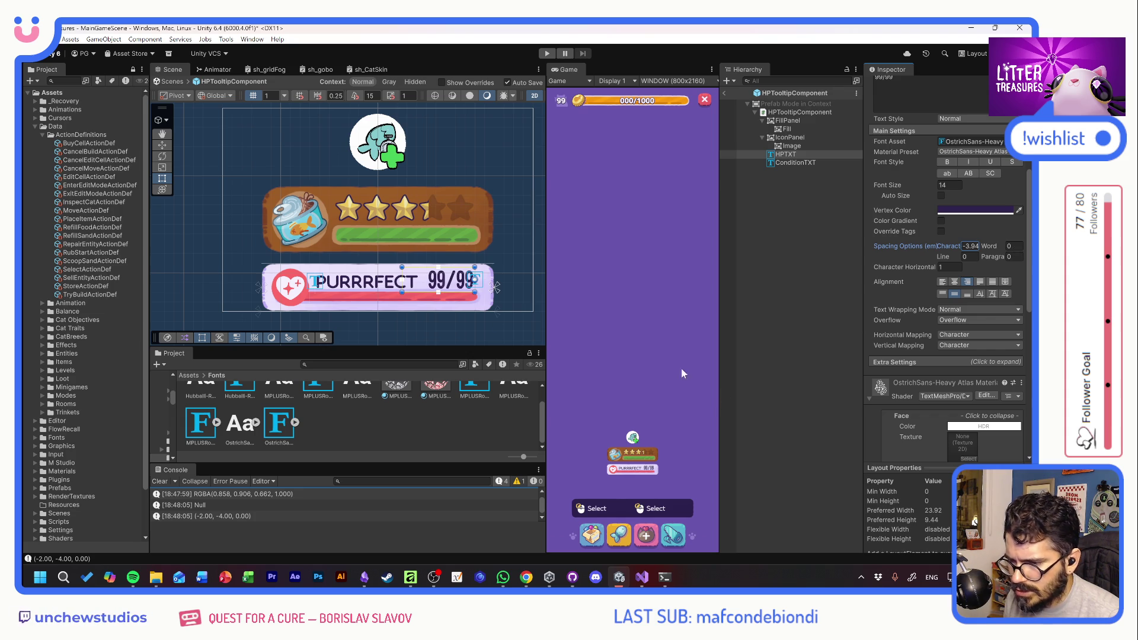
Raise the condition text to Pos Y 4.07 and adjust the FillPanel's left offset
{"action": "left_click", "coordinate": [366, 284]}
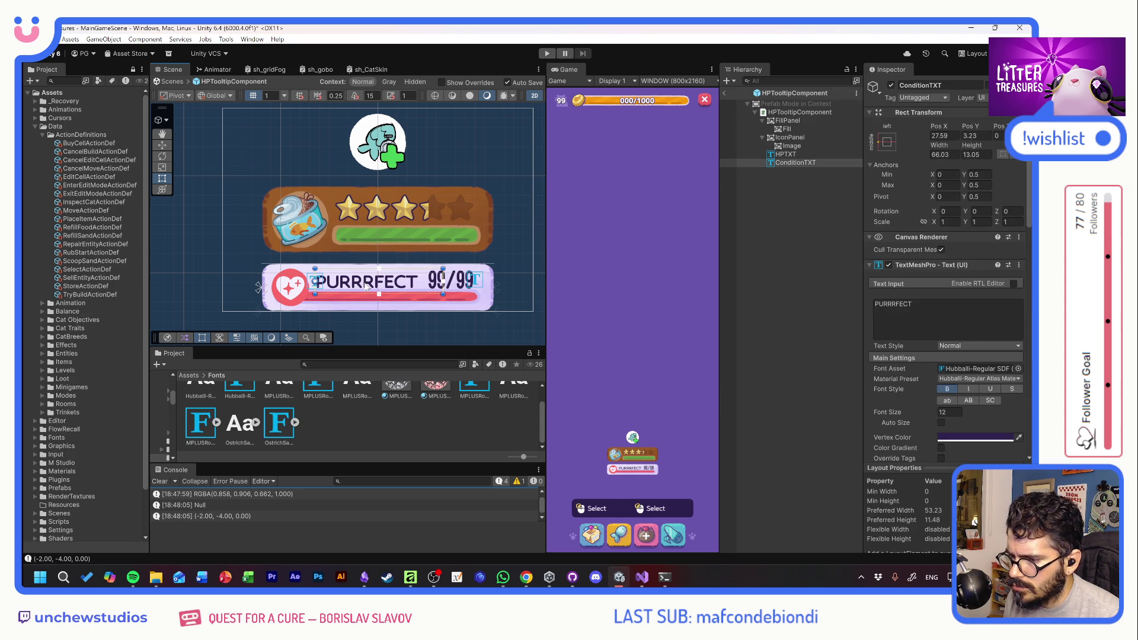
{"action": "left_click_drag", "start_coordinate": [968, 126], "coordinate": [982, 120]}
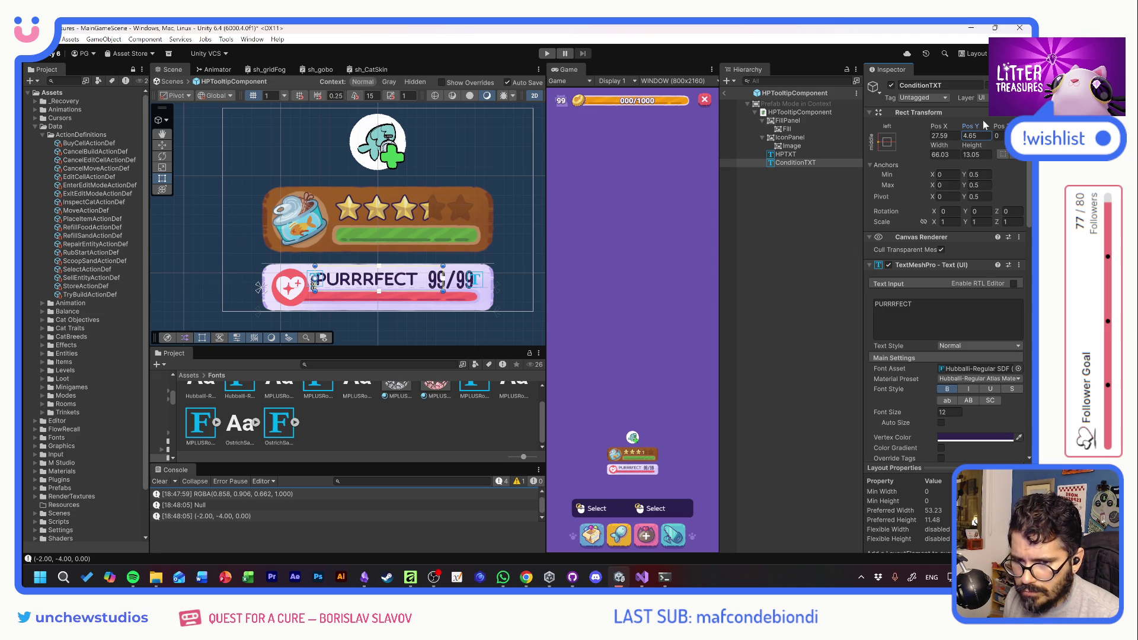
{"action": "key", "text": "BackSpace"}
{"action": "key", "text": "BackSpace"}
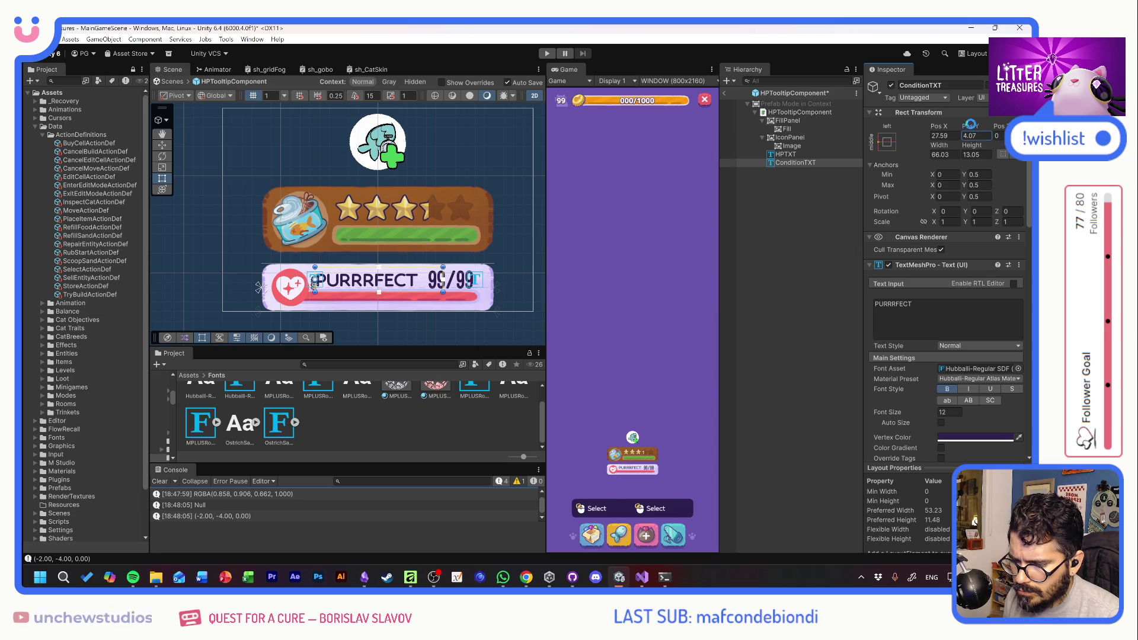
{"action": "type", "text": "07"}
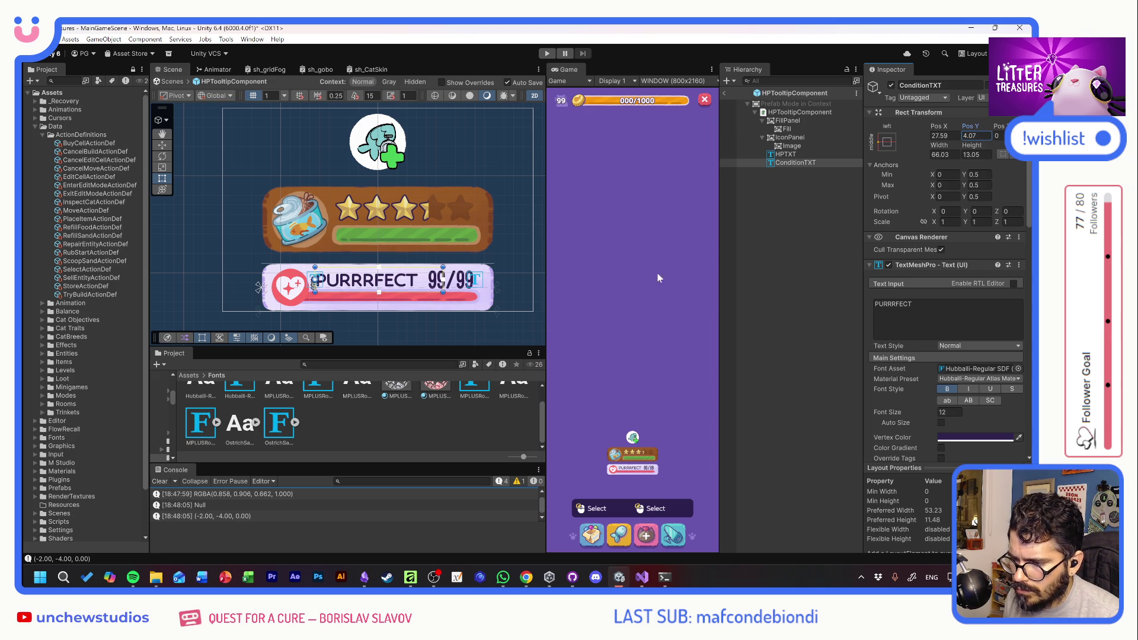
{"action": "left_click", "coordinate": [788, 121]}
{"action": "mouse_move", "coordinate": [937, 126]}
{"action": "left_mouse_down"}
{"action": "mouse_move", "coordinate": [1019, 135]}
{"action": "mouse_move", "coordinate": [94, 148]}
{"action": "left_mouse_up"}
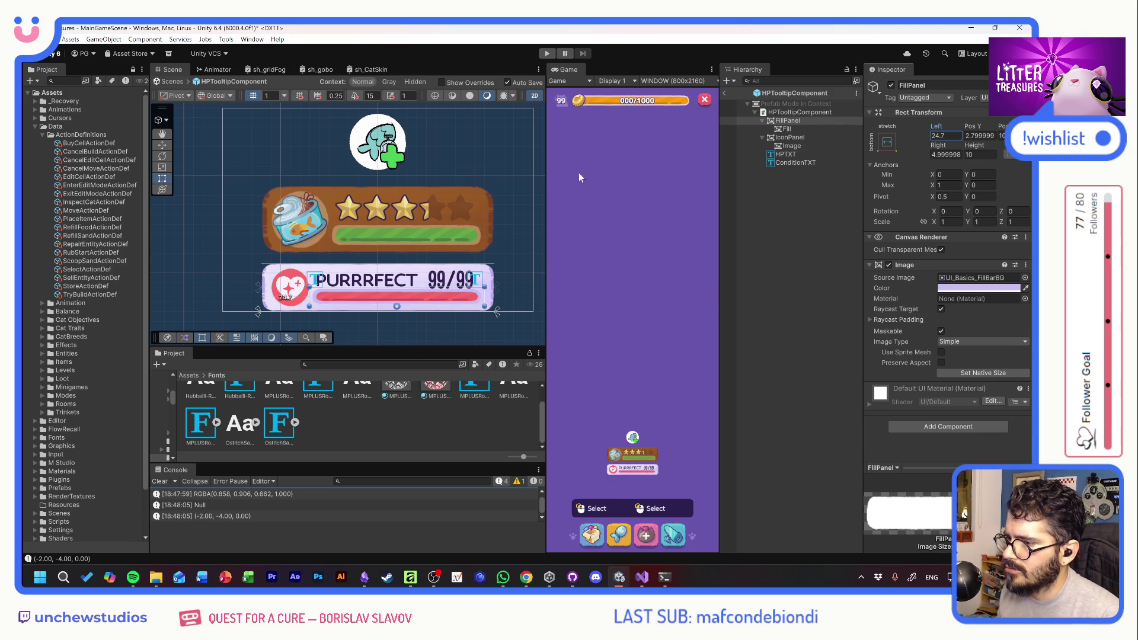
Set HPTooltipComponent's height to 25 and open its script in Visual Studio
{"action": "left_click", "coordinate": [799, 112]}
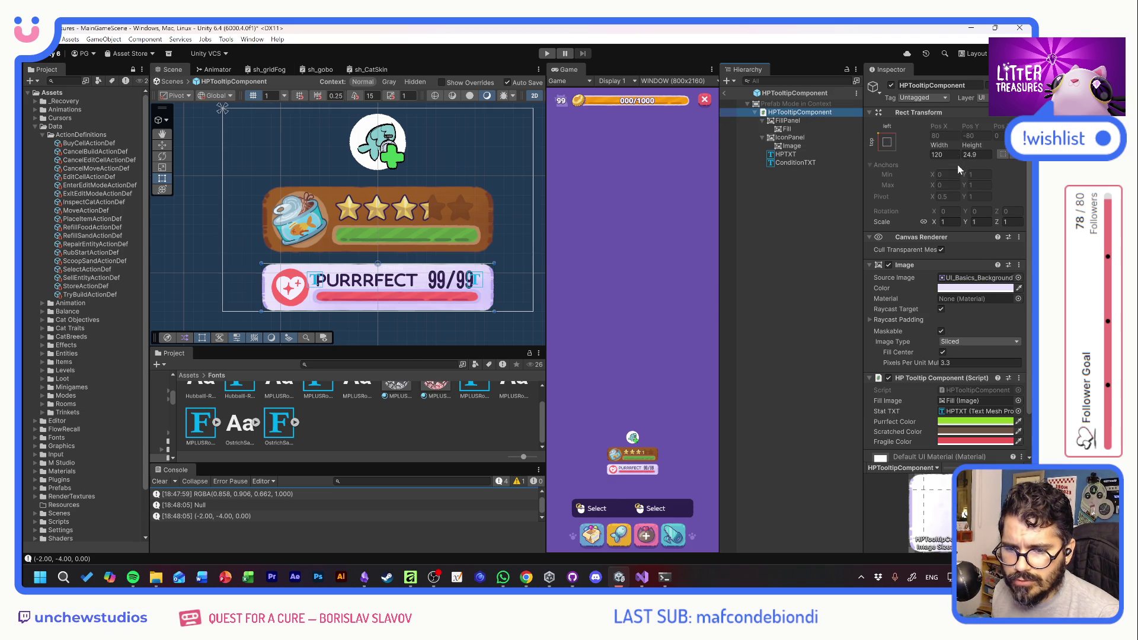
{"action": "type", "text": "25"}
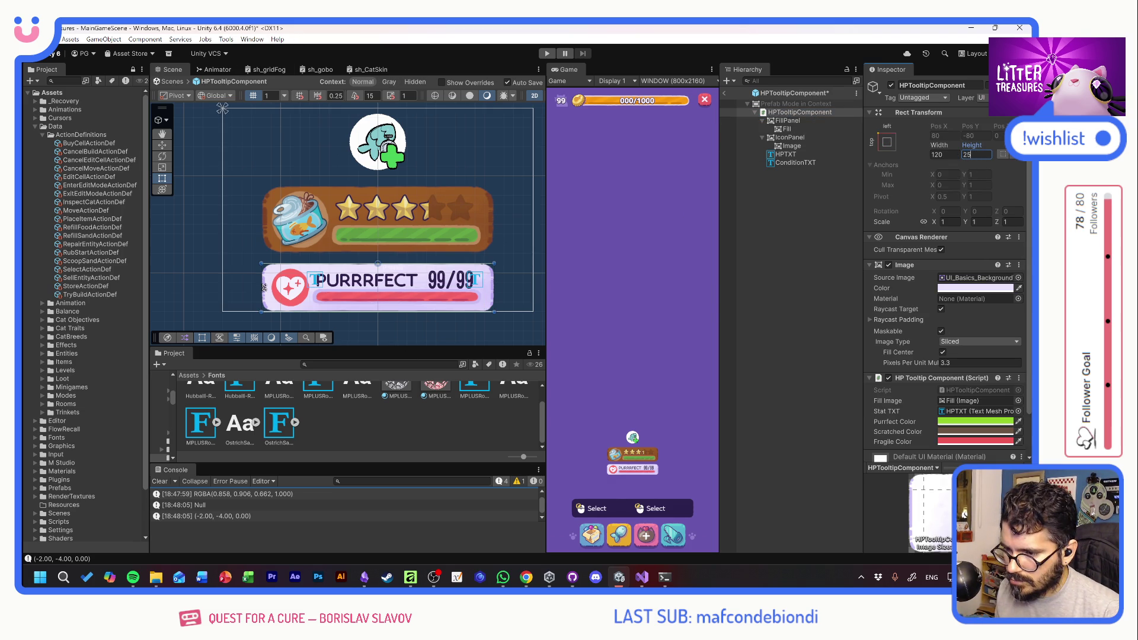
{"action": "double_click", "coordinate": [968, 386]}
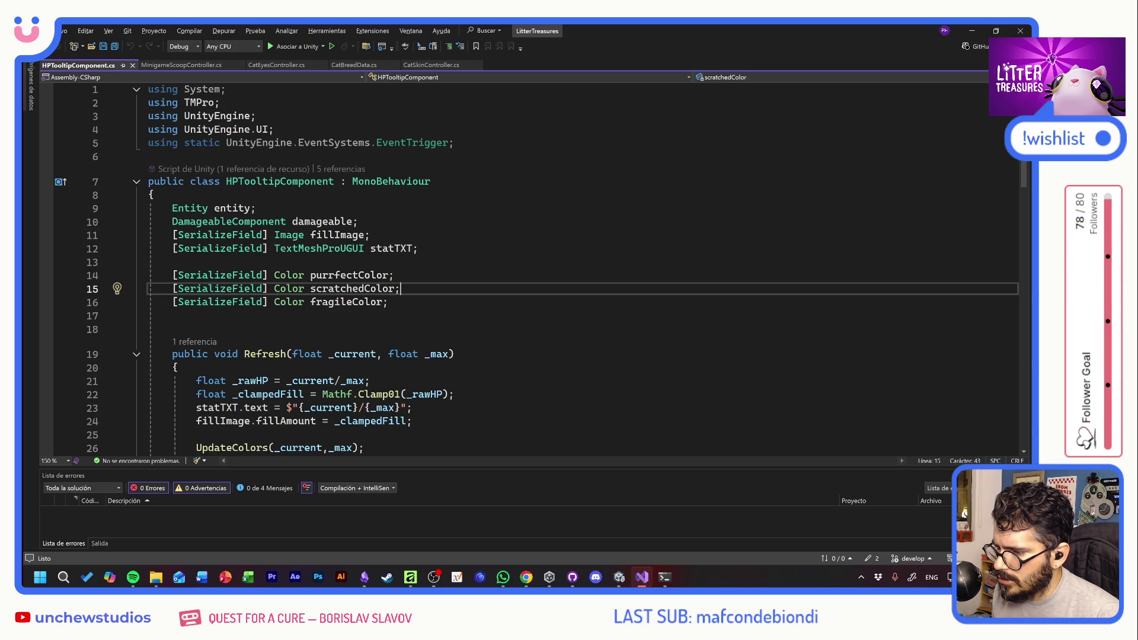
Duplicate the fillImage field as a new iconBackgroundIMG image field and save
{"action": "key", "text": "Up"}
{"action": "key", "text": "Up"}
{"action": "key", "text": "Up"}
{"action": "key", "text": "End"}
{"action": "key", "text": "Up"}
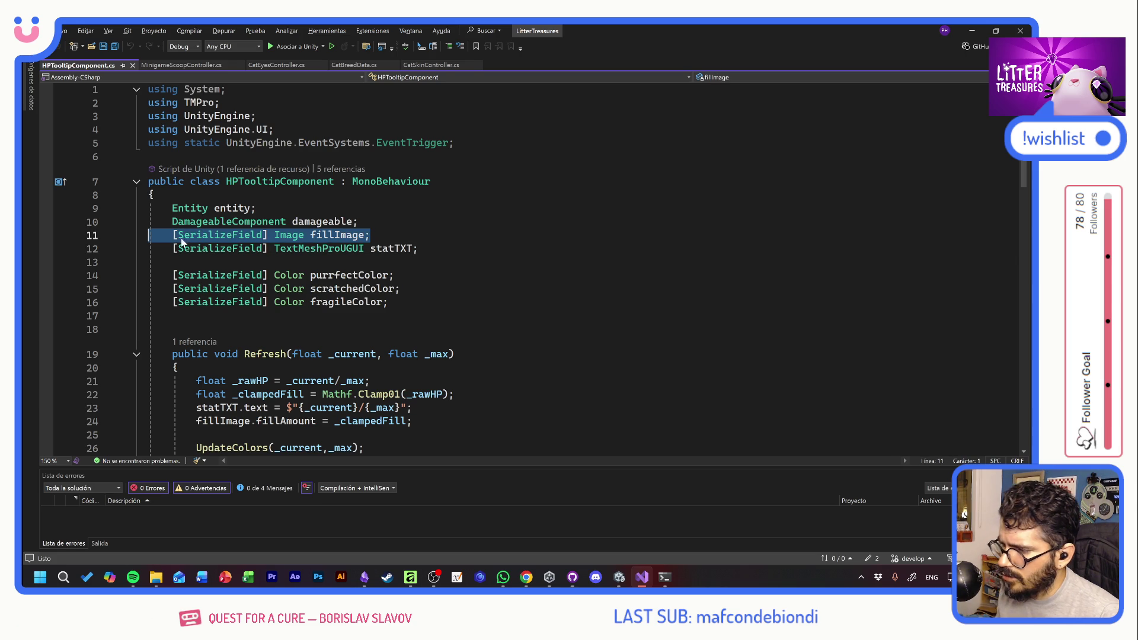
{"action": "key", "text": "ctrl+d"}
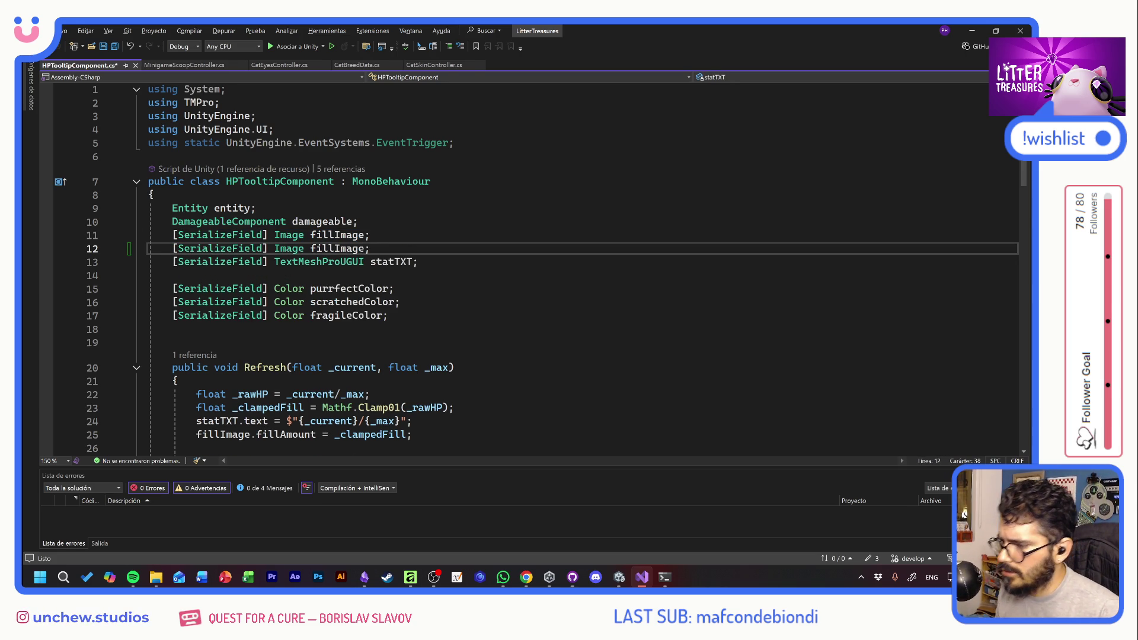
{"action": "left_click", "coordinate": [335, 249]}
{"action": "double_click", "coordinate": [337, 249]}
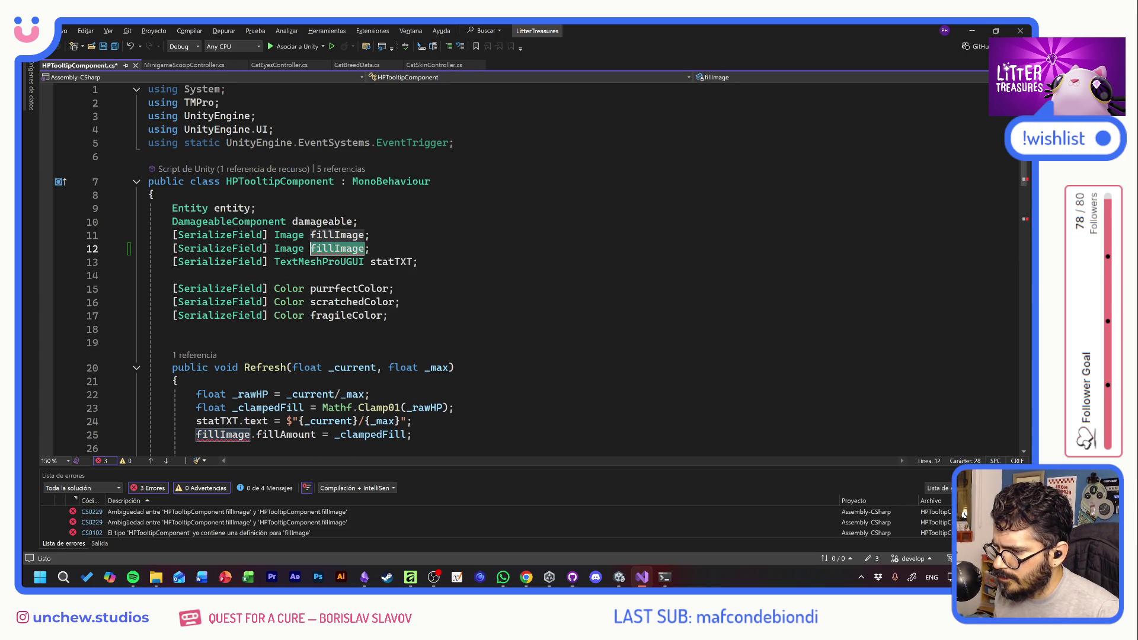
{"action": "key", "text": "BackSpace"}
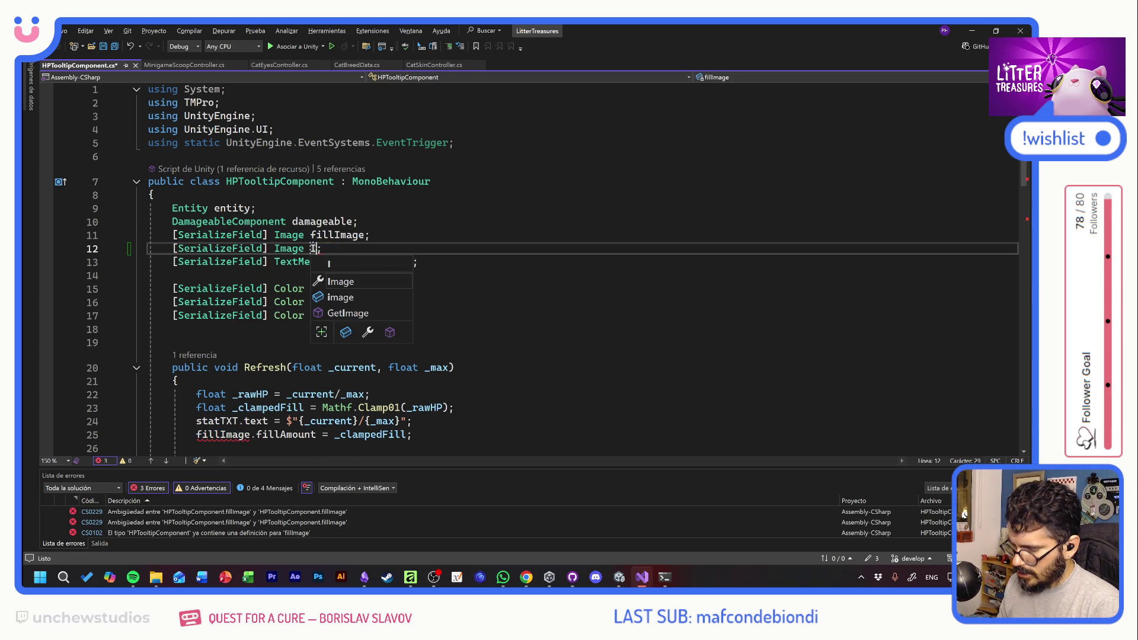
{"action": "type", "text": "iconGB"}
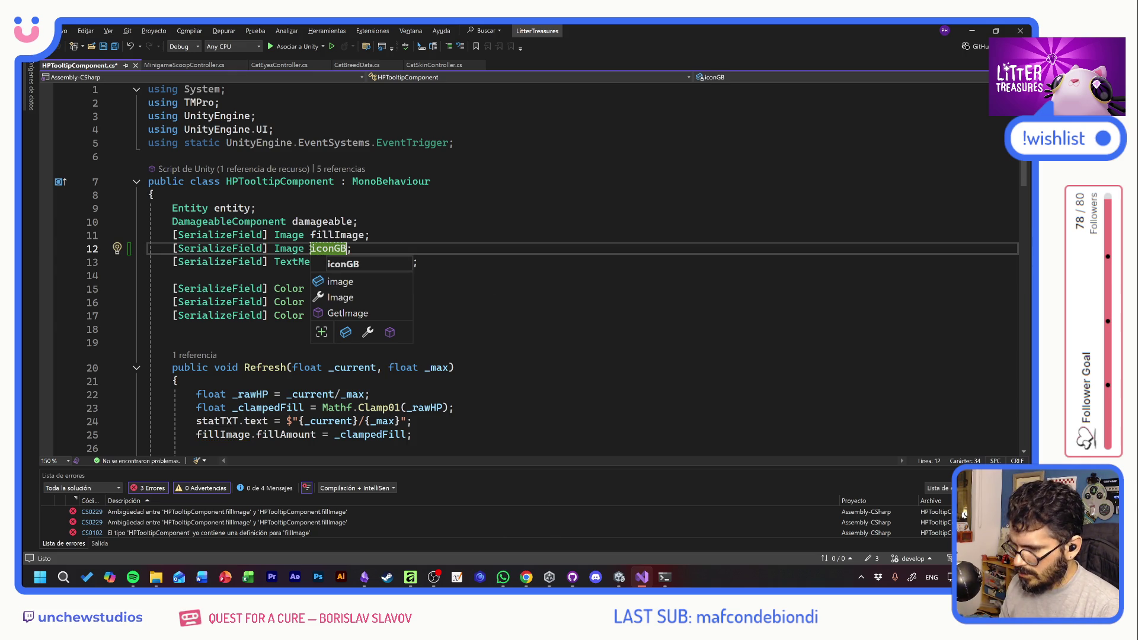
{"action": "key", "text": "BackSpace"}
{"action": "key", "text": "BackSpace"}
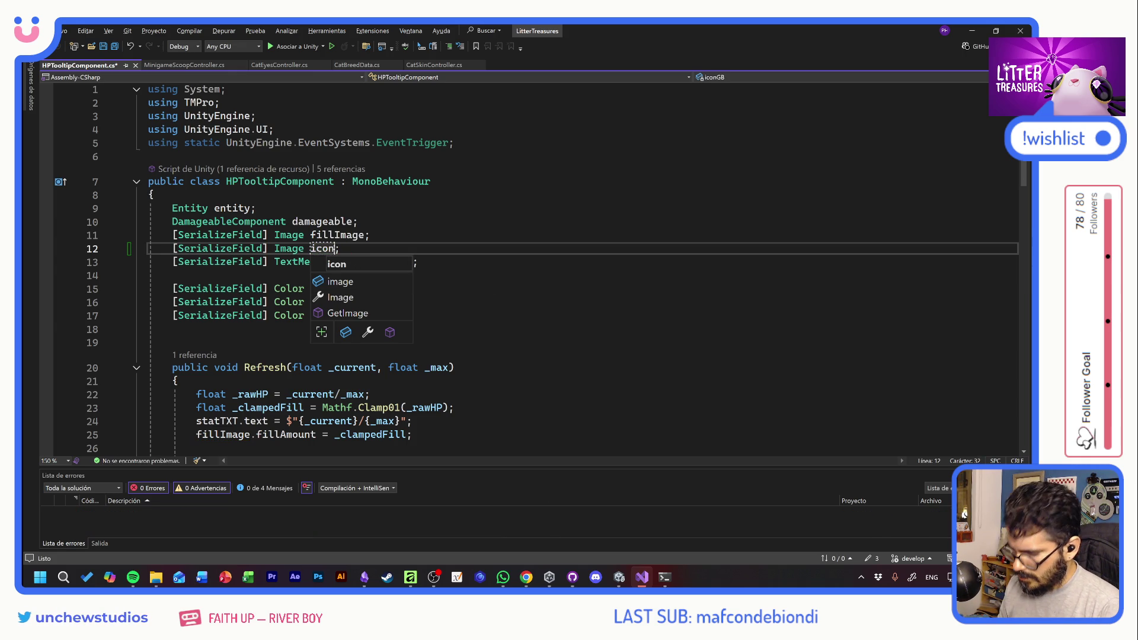
{"action": "type", "text": "BackgroundIMG"}
{"action": "key", "text": "ctrl+s"}
Add 'iconBackgroundIMG.color = _conditionColor;' after the fill colour line in UpdateColors and save
{"action": "left_click", "coordinate": [172, 343]}
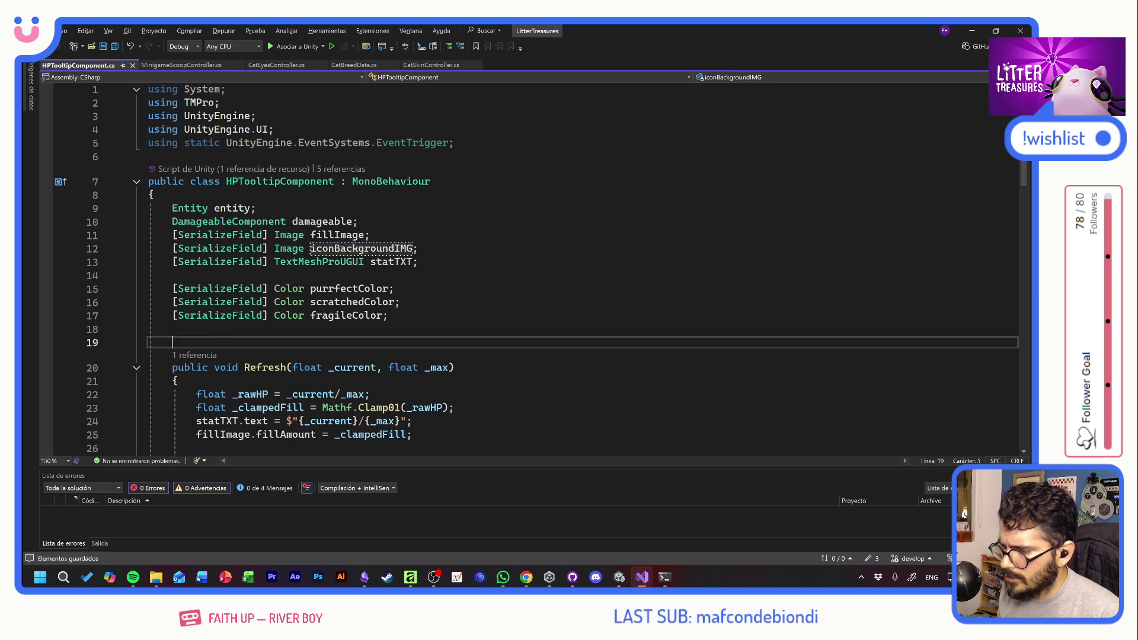
{"action": "scroll", "coordinate": [254, 266], "scroll_direction": "down", "scroll_amount": 5}
{"action": "left_click", "coordinate": [231, 260], "text": "ctrl"}
{"action": "left_click", "coordinate": [355, 309]}
{"action": "left_click", "coordinate": [389, 336]}
{"action": "left_click", "coordinate": [400, 349]}
{"action": "key", "text": "Return"}
{"action": "type", "text": "iconBackgroundIMG"}
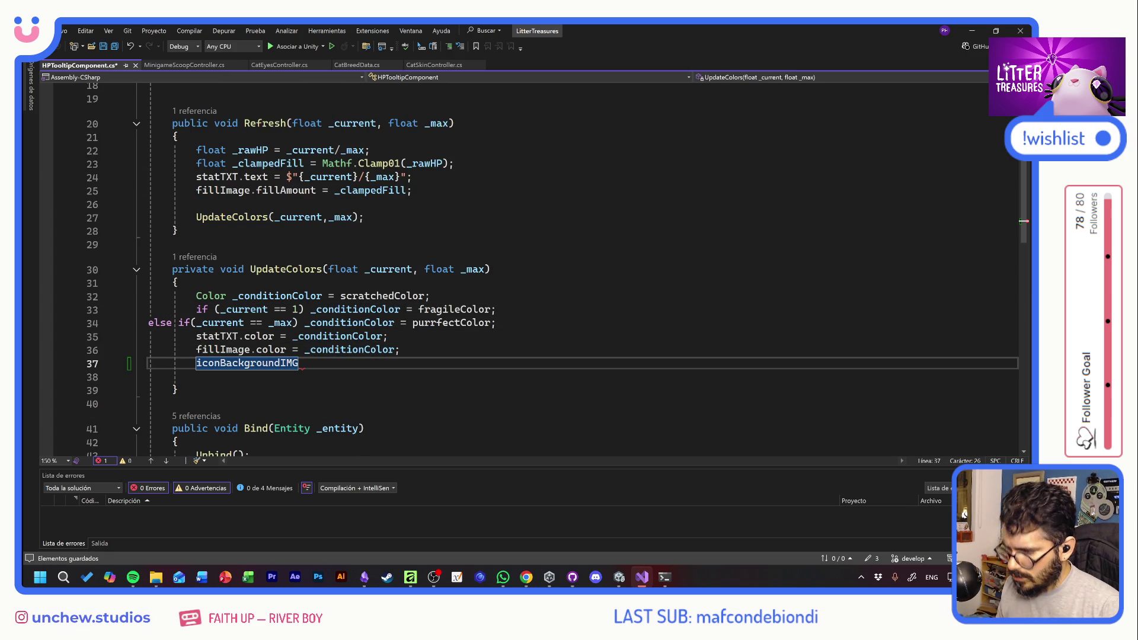
{"action": "type", "text": ".color = _conditionColor;"}
{"action": "key", "text": "ctrl+s"}
Indent the misaligned else-if line, then return to Unity to recompile
{"action": "left_click", "coordinate": [149, 323]}
{"action": "key", "text": "Tab"}
{"action": "key", "text": "Tab"}
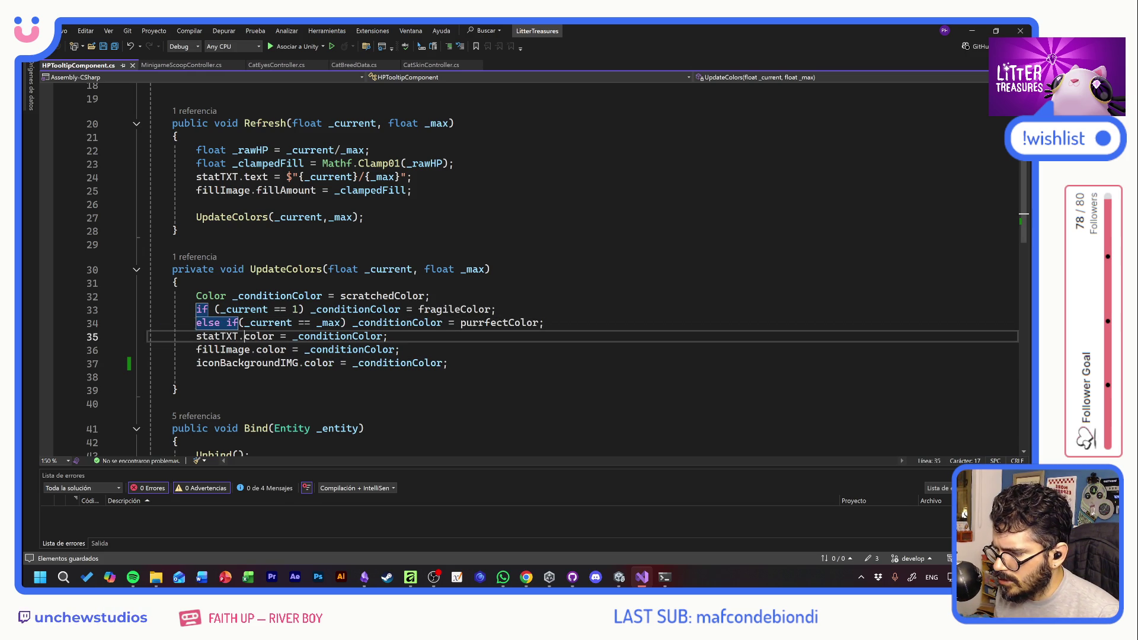
{"action": "left_click", "coordinate": [394, 349]}
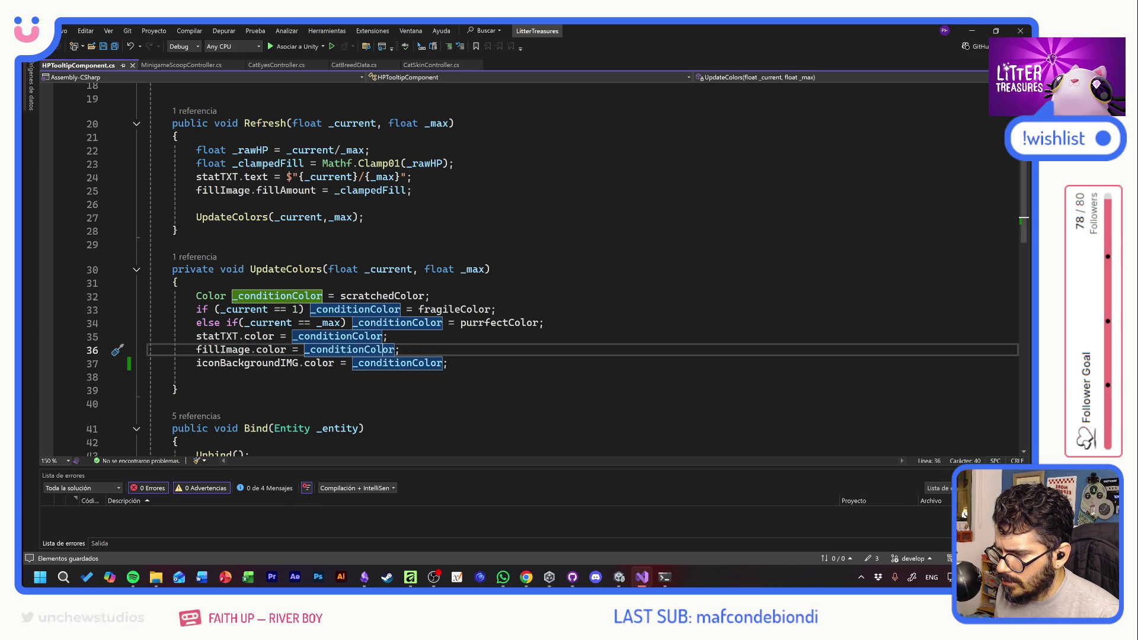
{"action": "key", "text": "alt+Tab"}
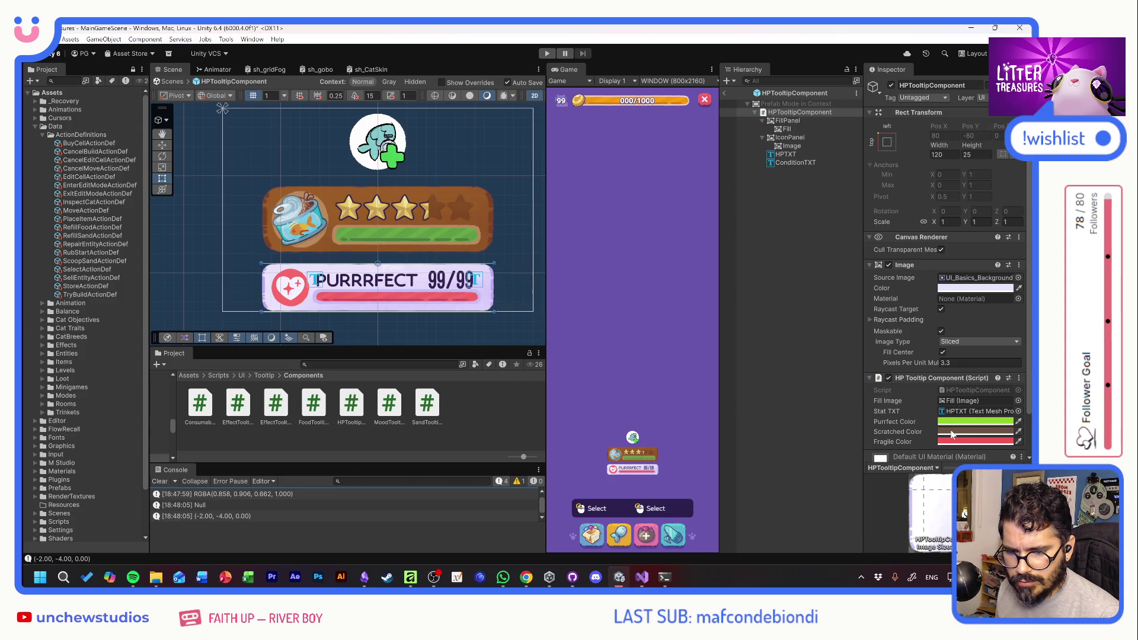
Pick a more muted Scratched Color shade in the HP Tooltip Component's colour picker
{"action": "left_click", "coordinate": [951, 432]}
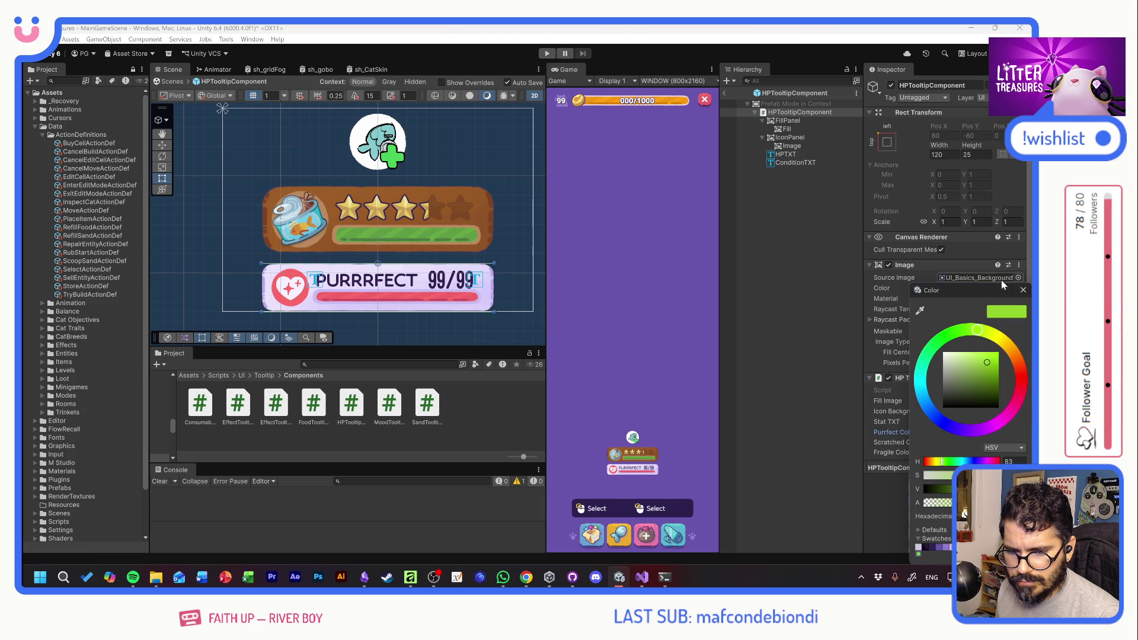
{"action": "left_click", "coordinate": [1023, 290]}
{"action": "left_click", "coordinate": [970, 443]}
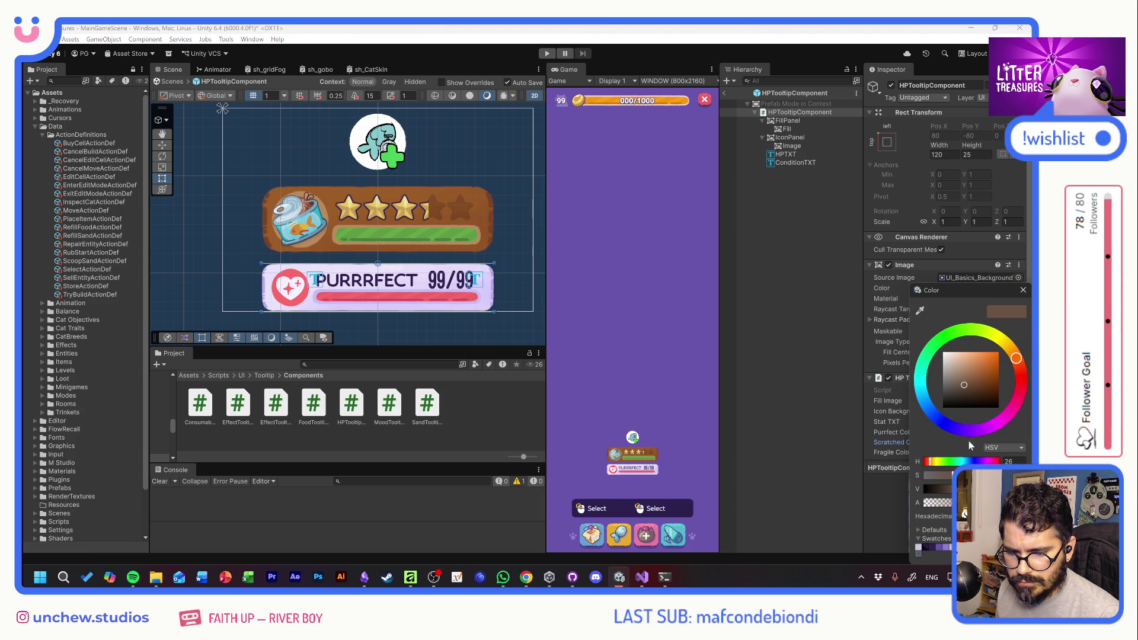
{"action": "left_click", "coordinate": [950, 385]}
{"action": "left_click_drag", "start_coordinate": [949, 389], "coordinate": [945, 386]}
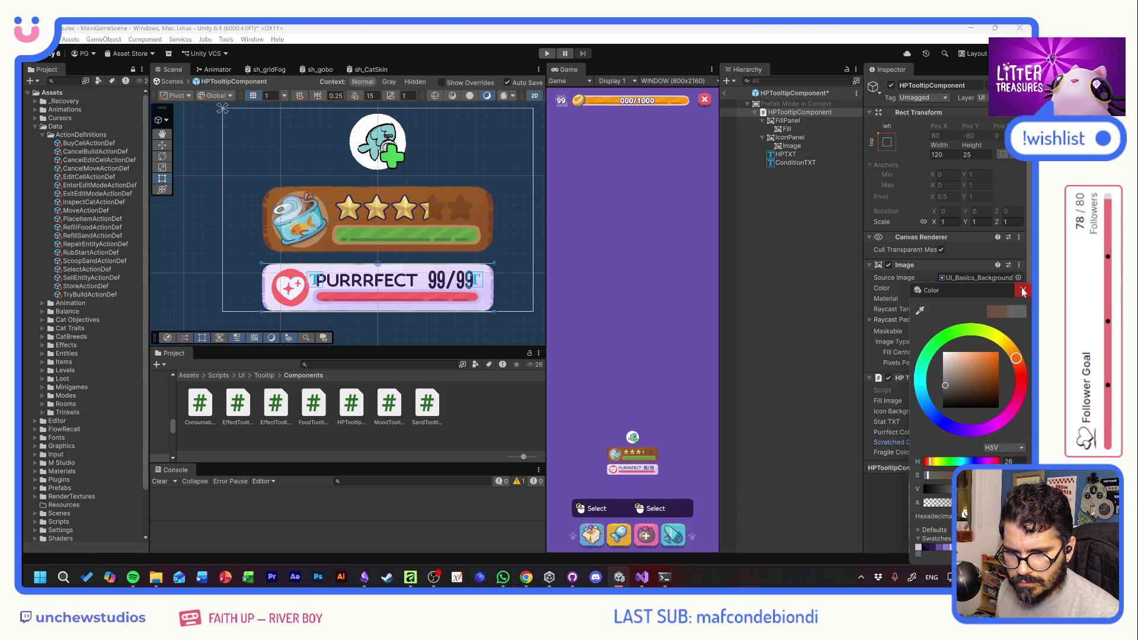
{"action": "left_click", "coordinate": [1023, 291]}
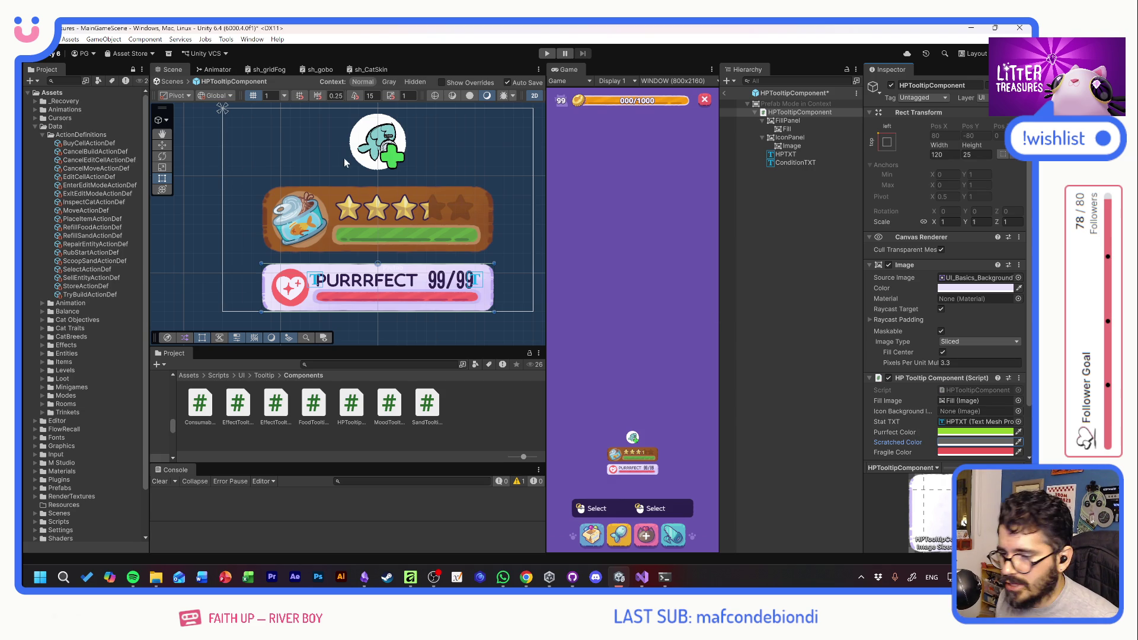
{"action": "left_click", "coordinate": [518, 264]}
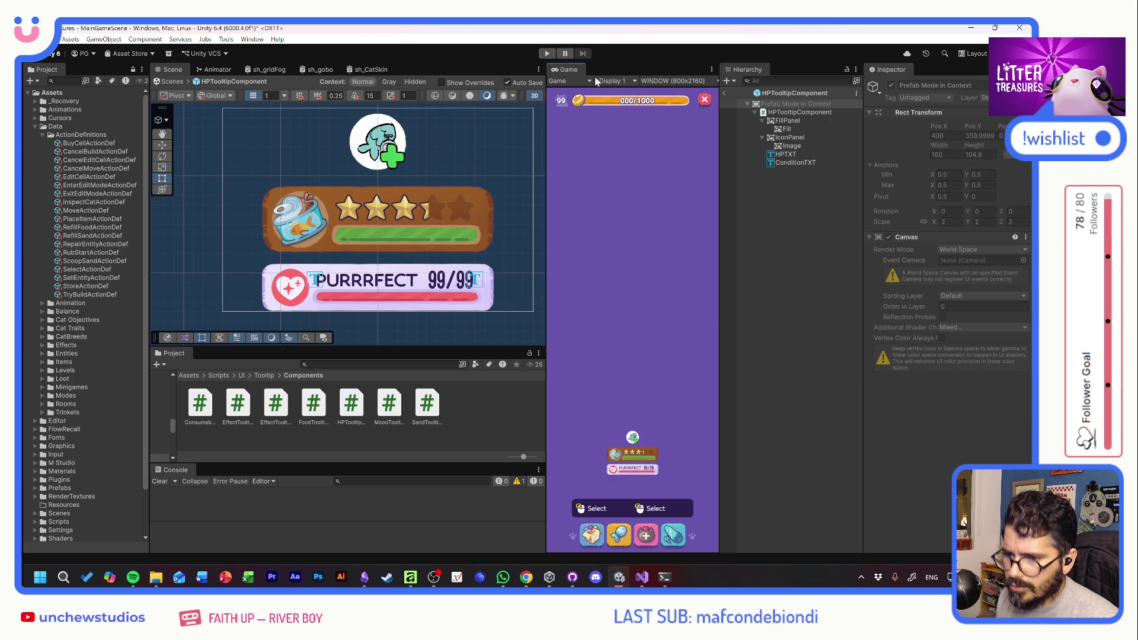
Play the game, click the food bowl and cat to view the PURRRFECT tooltip, then stop
{"action": "left_click", "coordinate": [547, 54]}
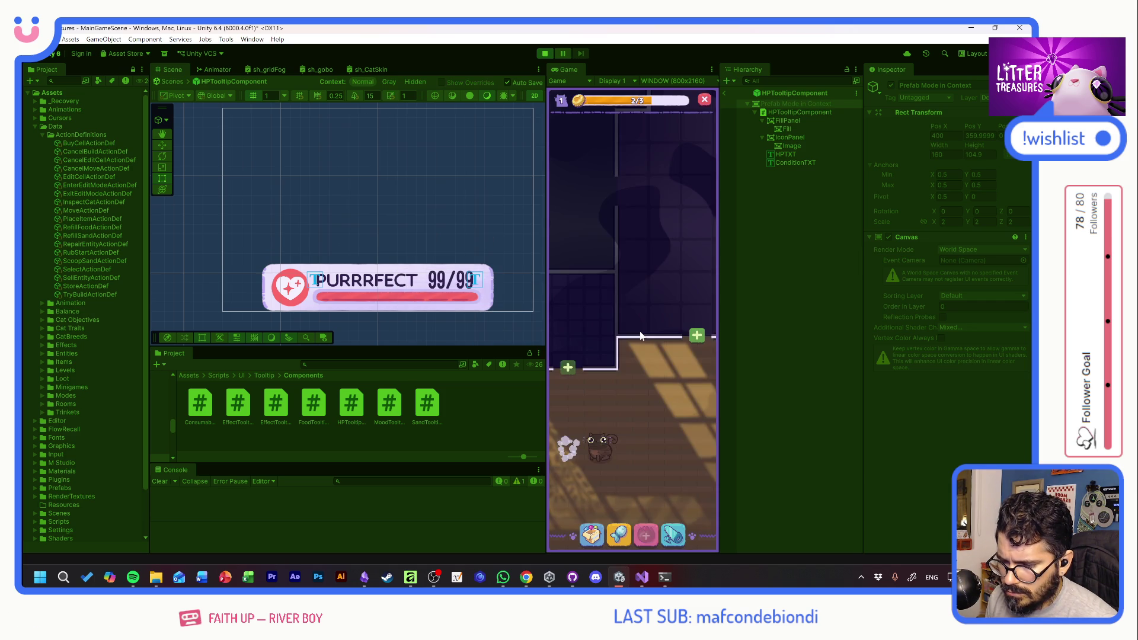
{"action": "left_click", "coordinate": [602, 323]}
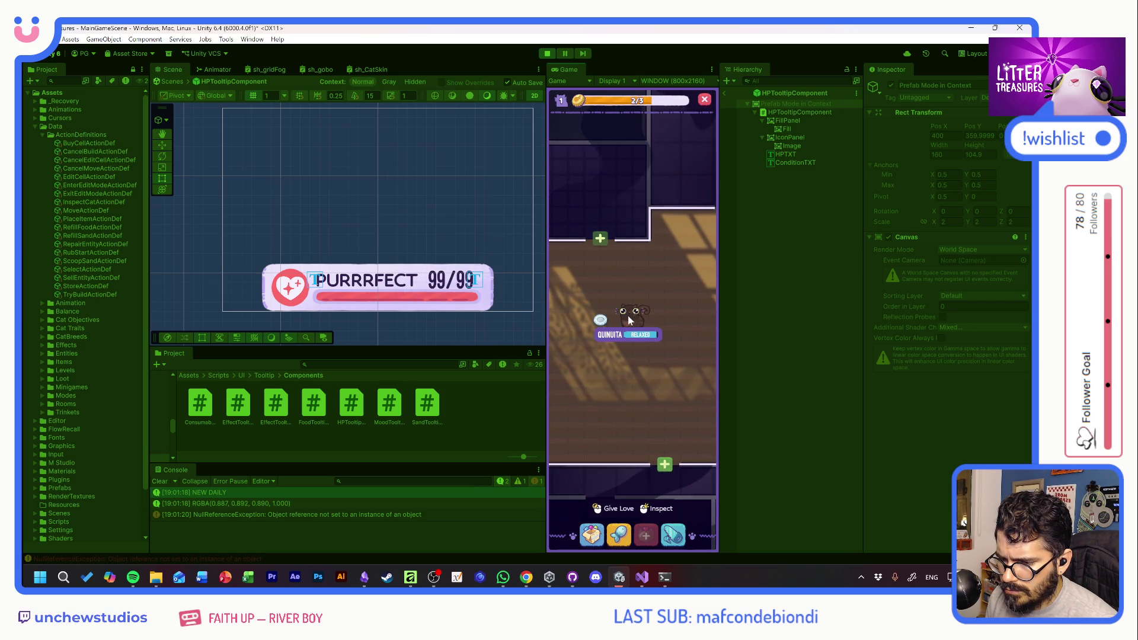
{"action": "left_click", "coordinate": [601, 321]}
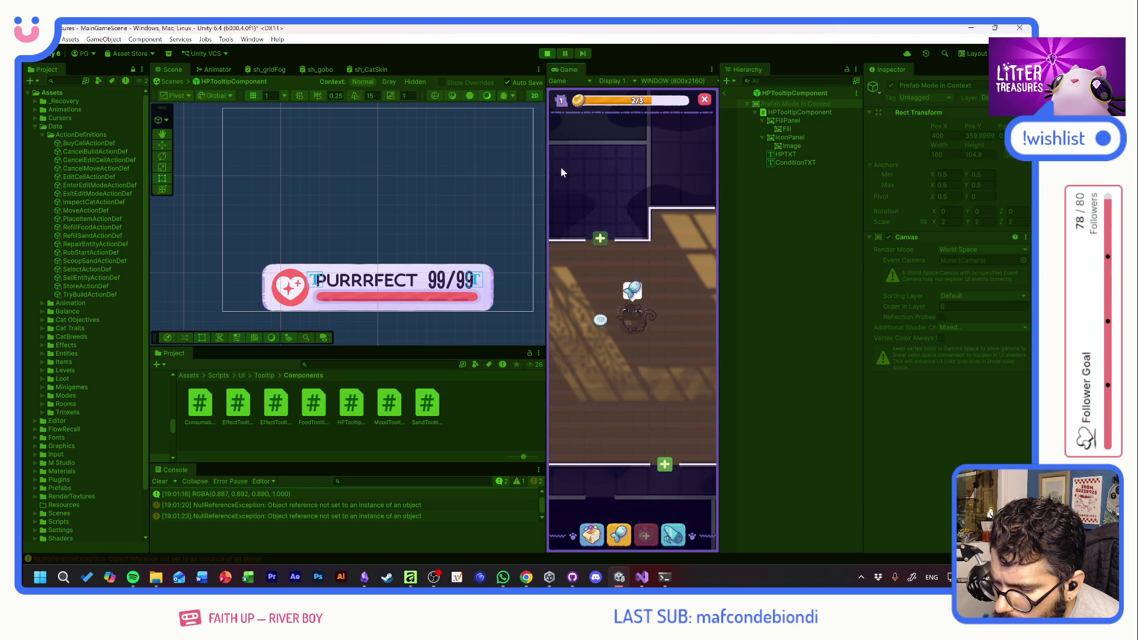
{"action": "left_click", "coordinate": [548, 56]}
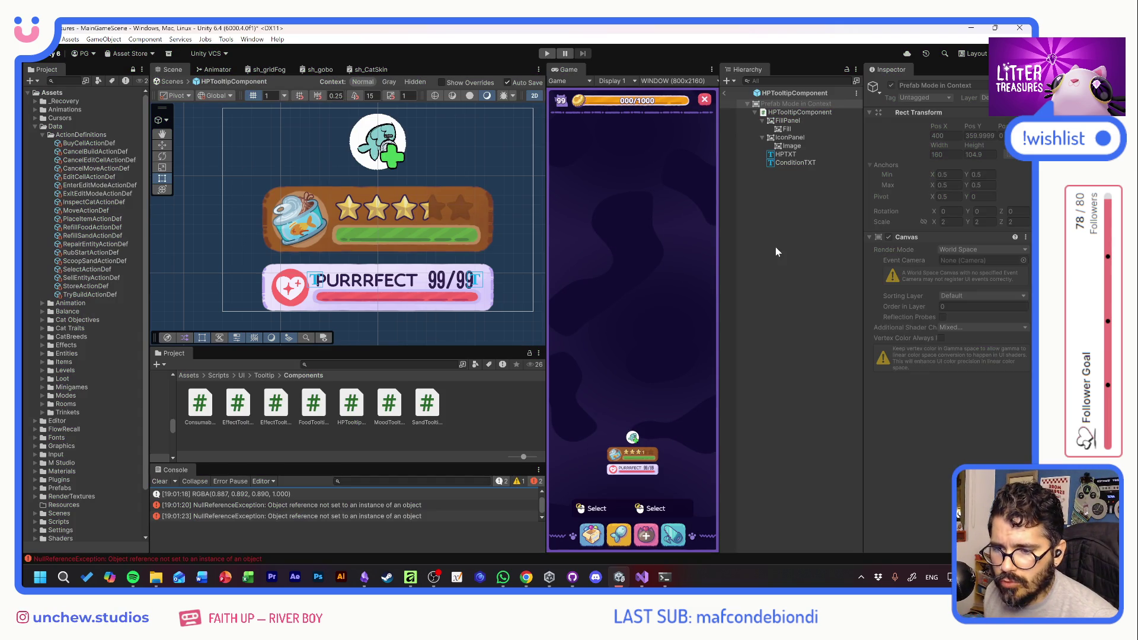
Drag IconPanel into HPTooltipComponent's Icon Background field and open the script in Visual Studio
{"action": "left_click", "coordinate": [797, 112]}
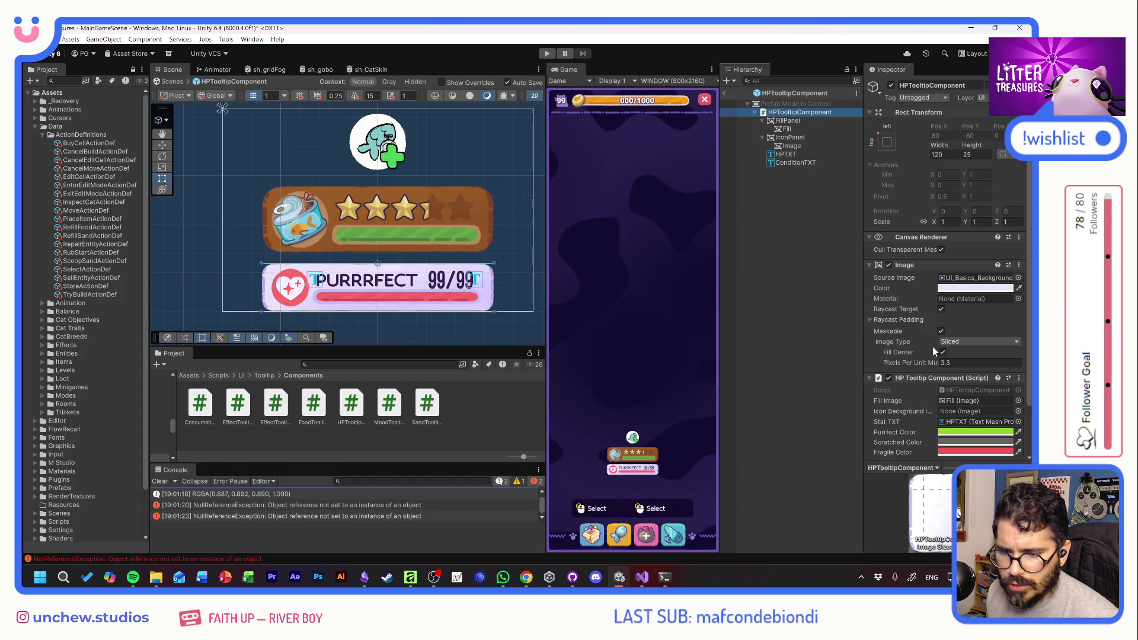
{"action": "left_click_drag", "start_coordinate": [794, 147], "coordinate": [955, 412]}
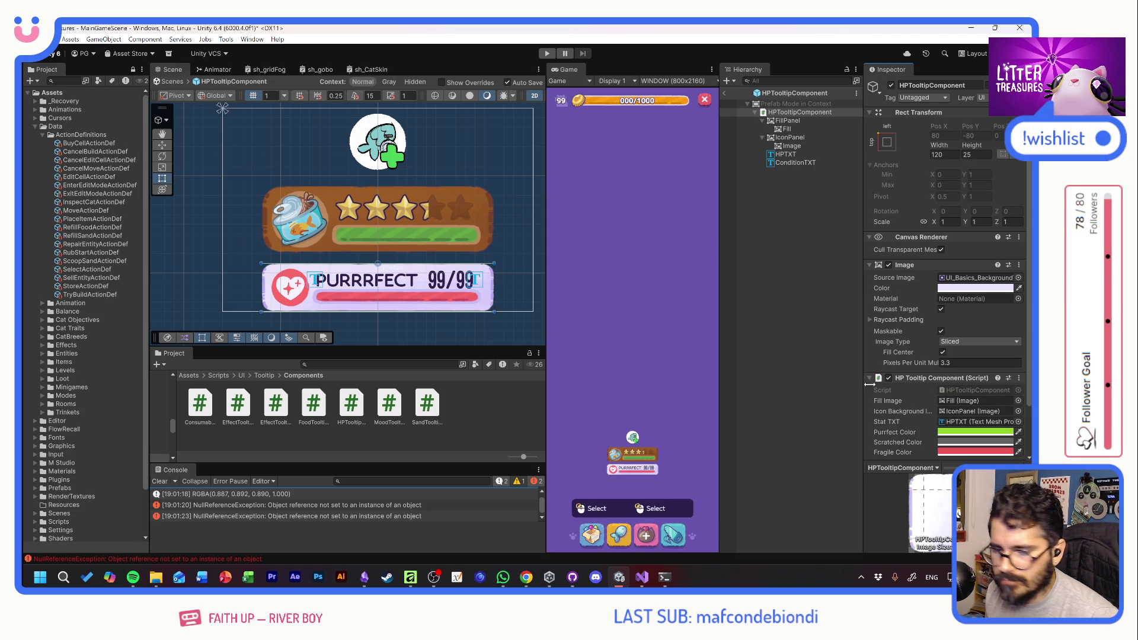
{"action": "double_click", "coordinate": [955, 388]}
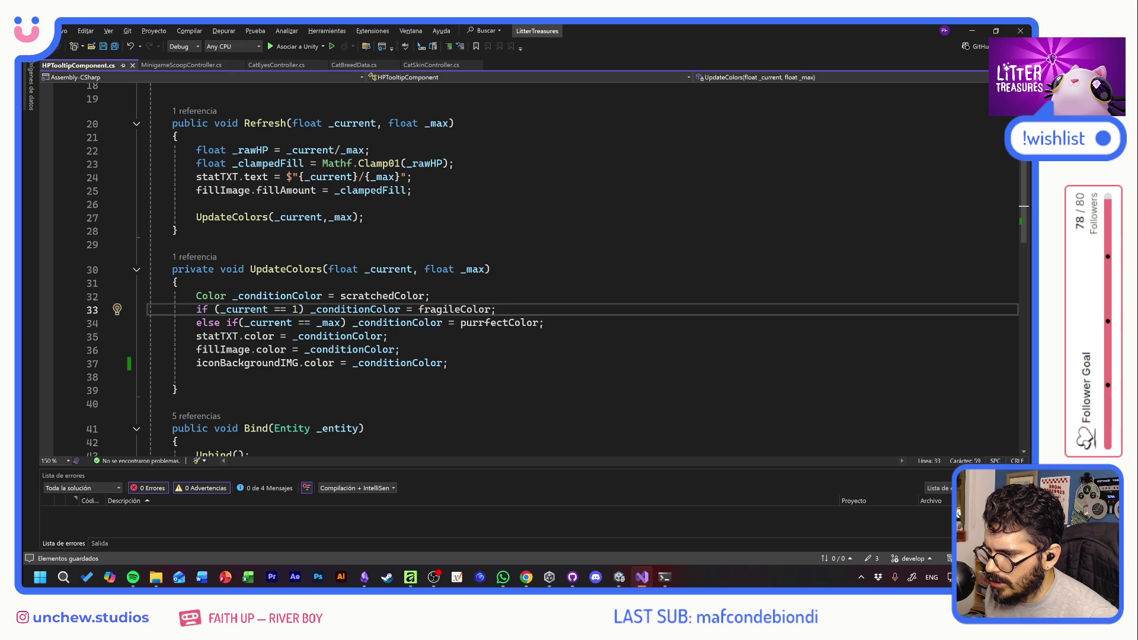
Add an UpdateIcon call in Refresh and comment out the statTXT colour line
{"action": "left_click", "coordinate": [364, 217]}
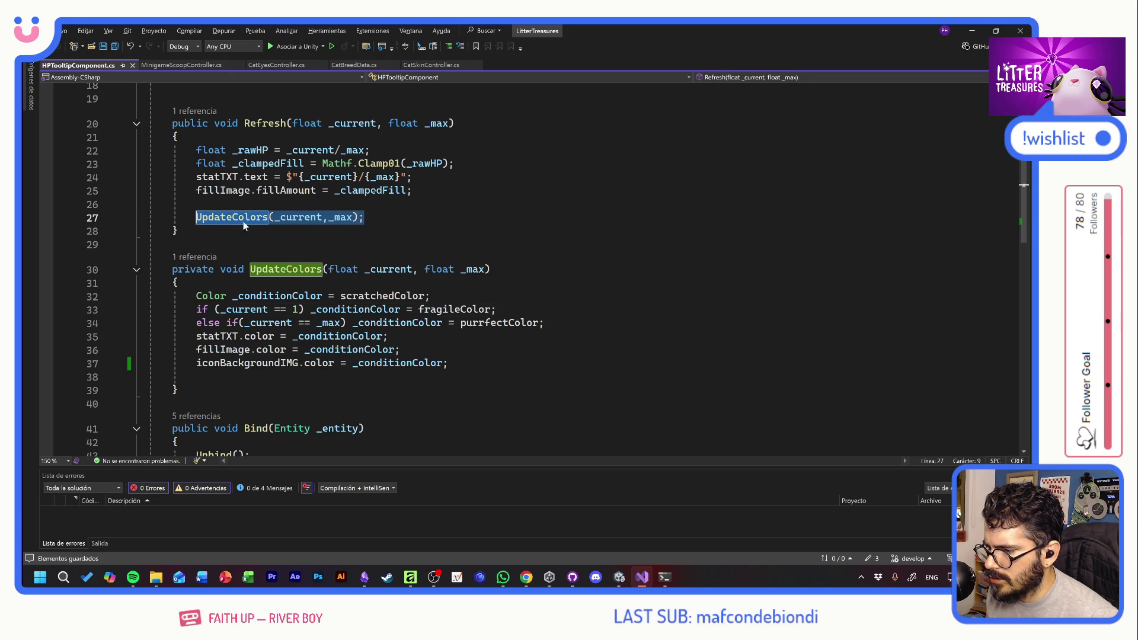
{"action": "key", "text": "Return"}
{"action": "type", "text": "UpdateColors(_current, _max);"}
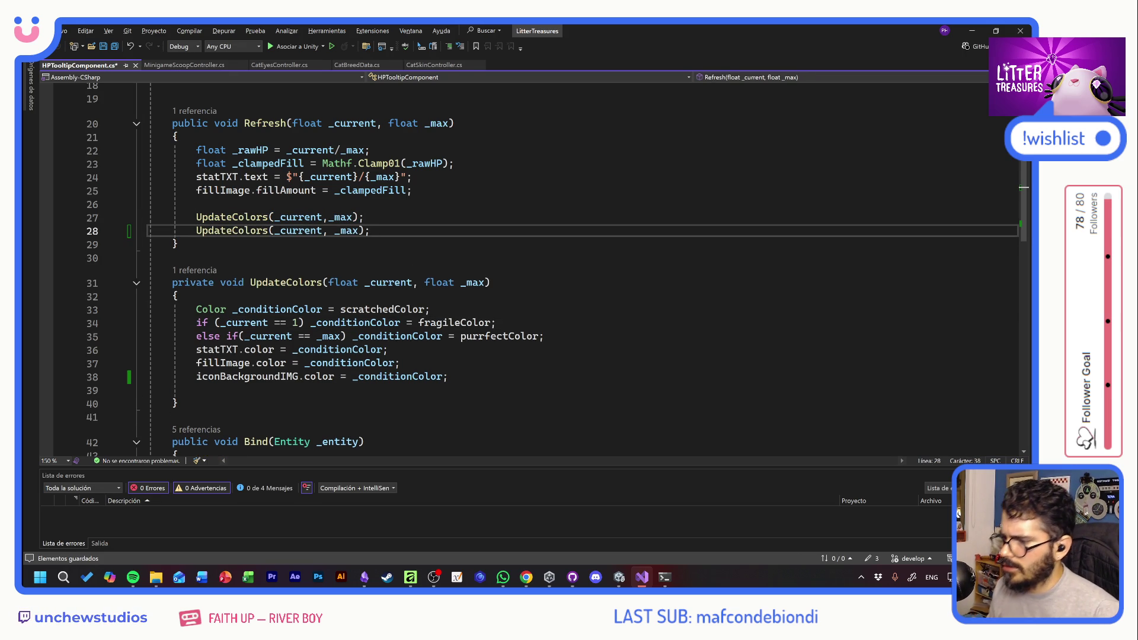
{"action": "double_click", "coordinate": [232, 230]}
{"action": "type", "text": "UpdateIcon"}
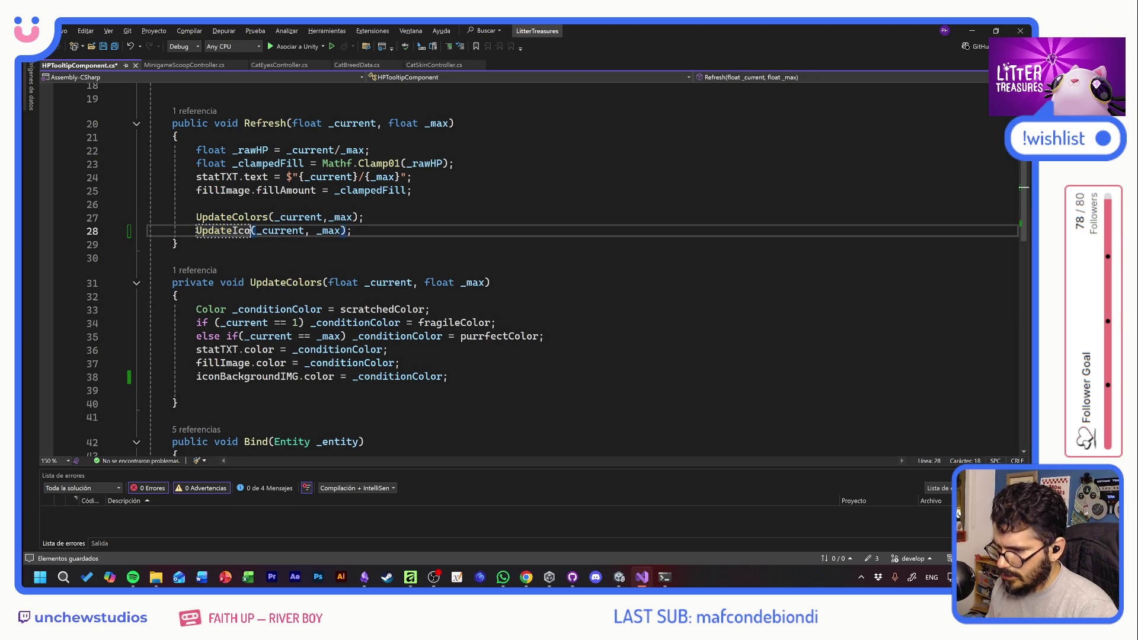
{"action": "key", "text": "ctrl+s"}
{"action": "left_click", "coordinate": [394, 282]}
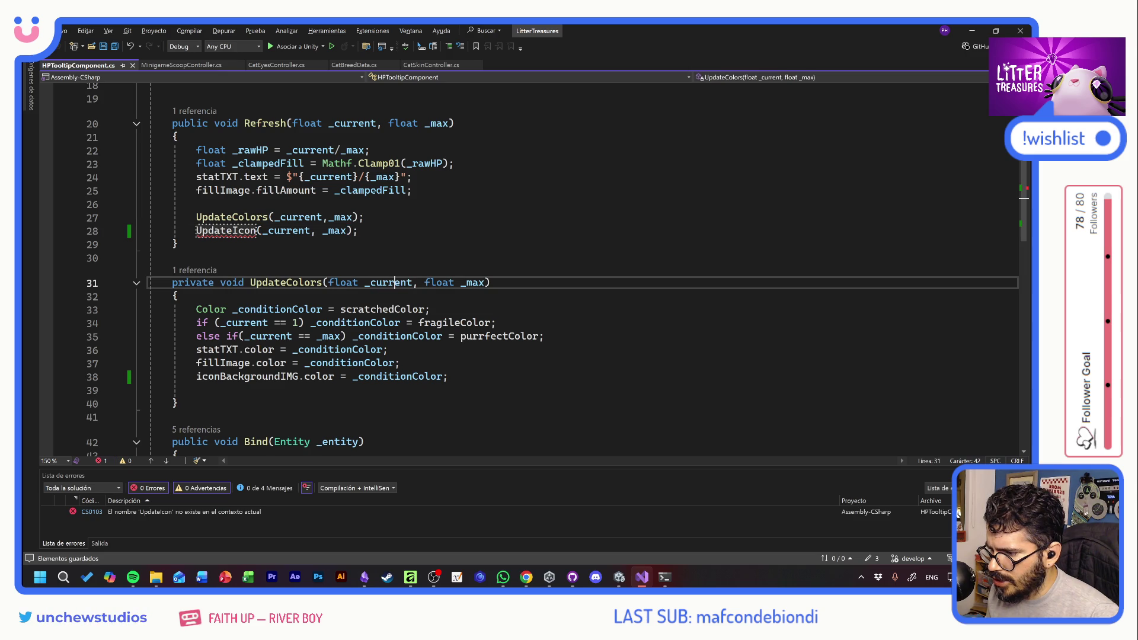
{"action": "left_click", "coordinate": [196, 350]}
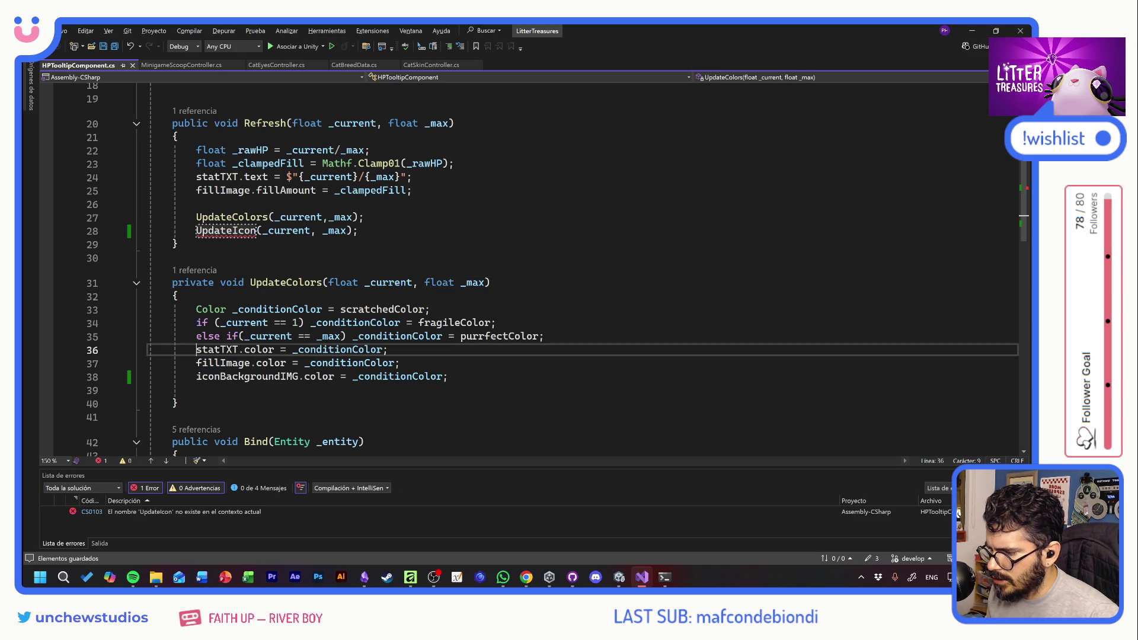
{"action": "type", "text": "//"}
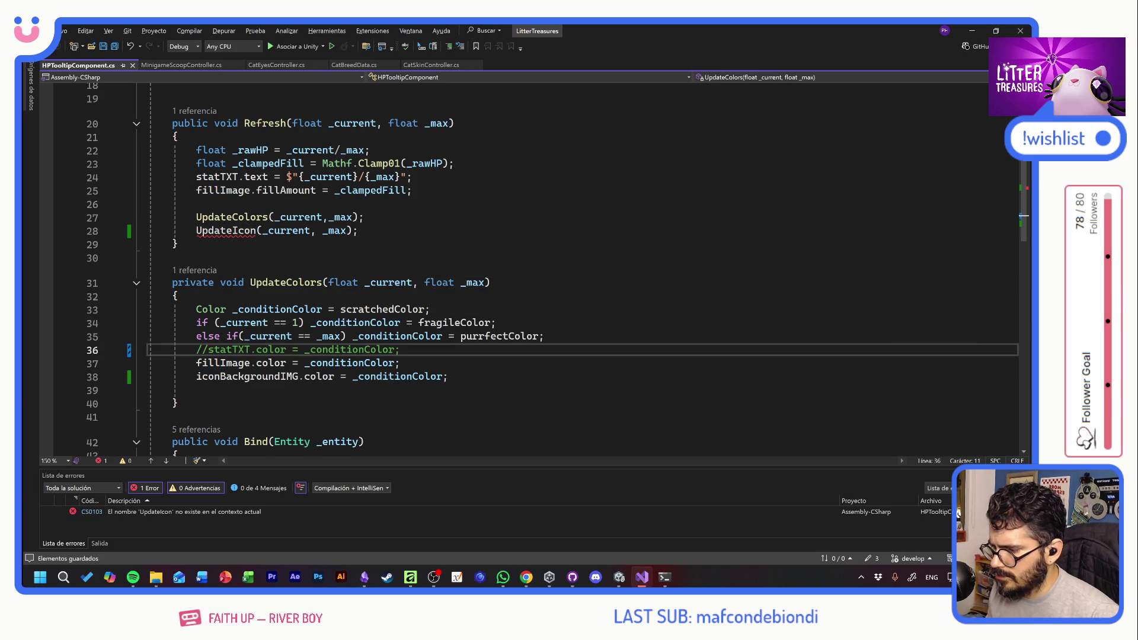
{"action": "left_click", "coordinate": [401, 363]}
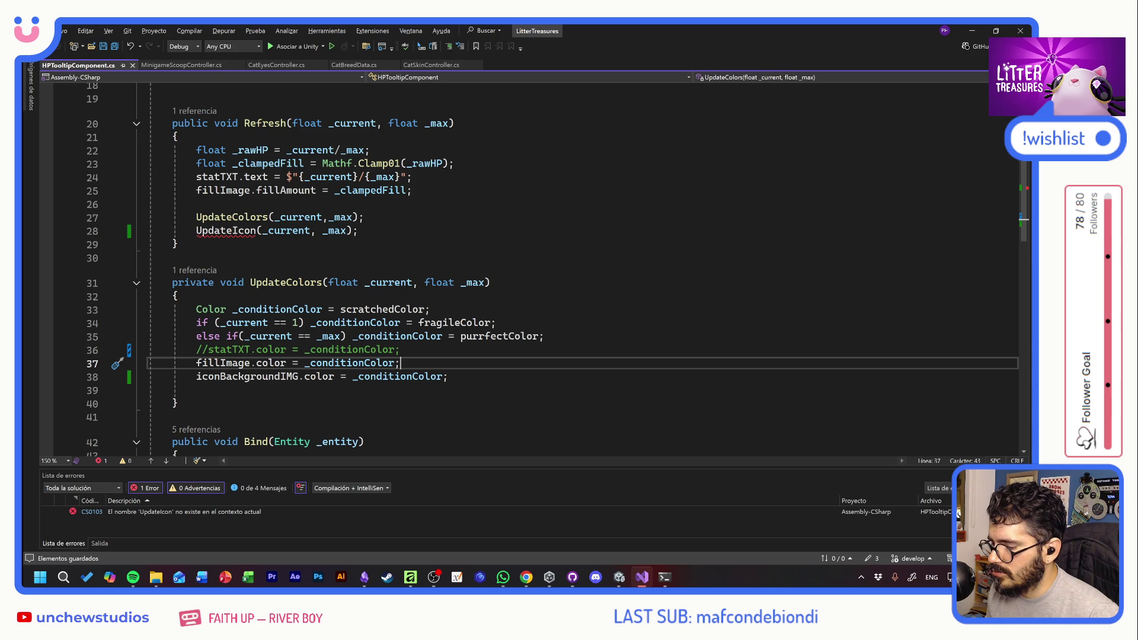
{"action": "left_click", "coordinate": [256, 231]}
Rename UpdateColors to UpdateColorsAndIcons in call and definition, delete the UpdateIcon call, save
{"action": "left_click_drag", "start_coordinate": [179, 404], "coordinate": [149, 284]}
{"action": "left_click", "coordinate": [266, 258]}
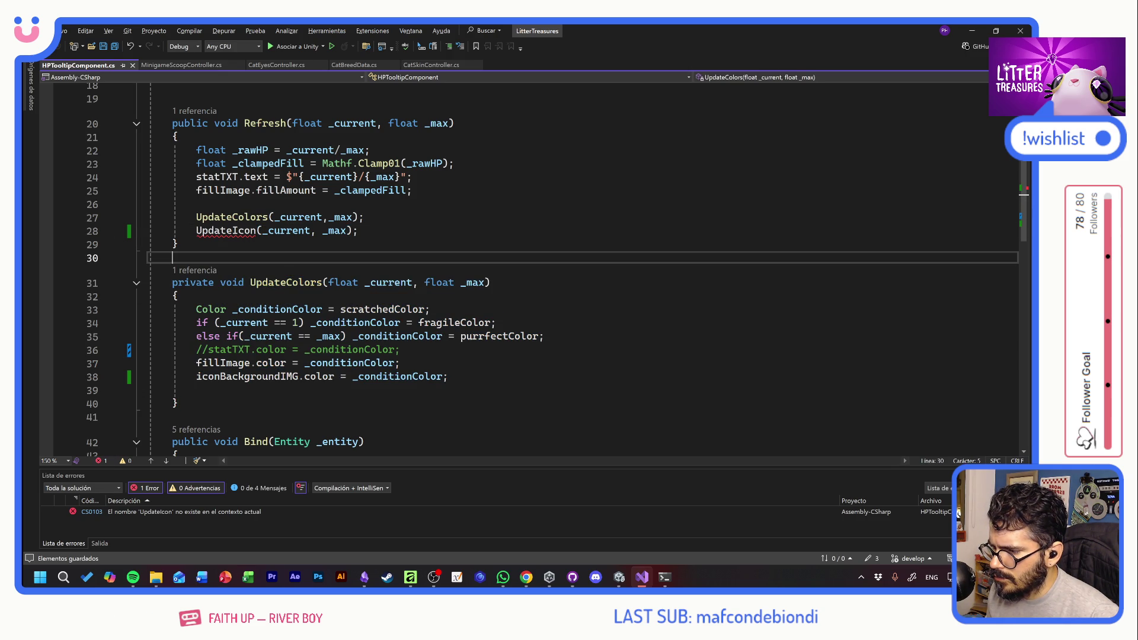
{"action": "left_click", "coordinate": [268, 217]}
{"action": "type", "text": "AndIcons"}
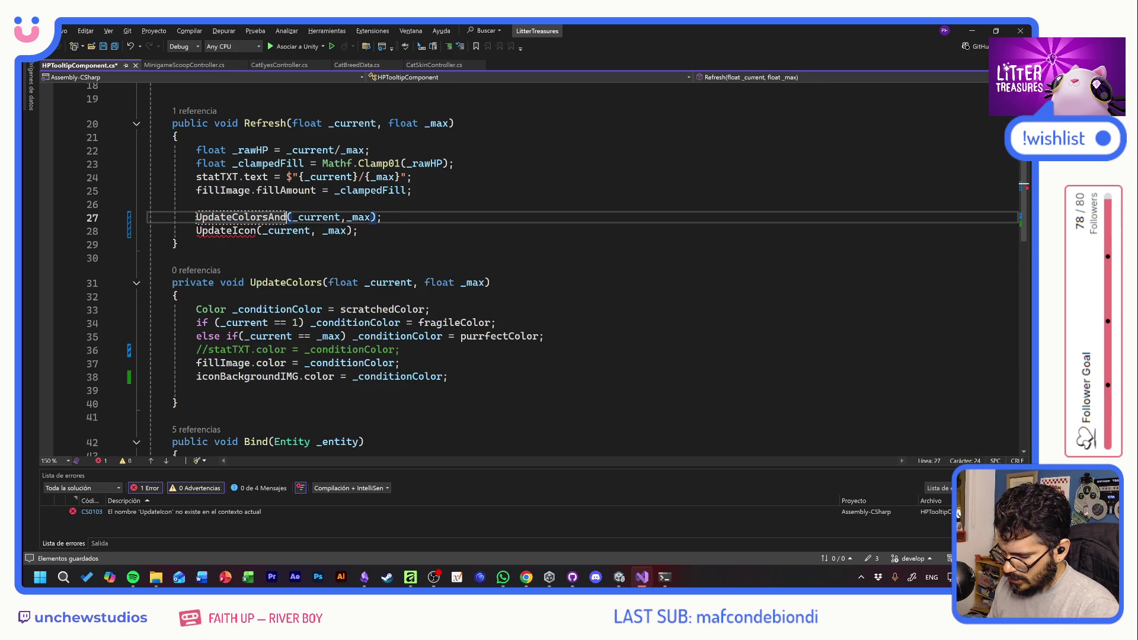
{"action": "double_click", "coordinate": [256, 217]}
{"action": "key", "text": "ctrl+c"}
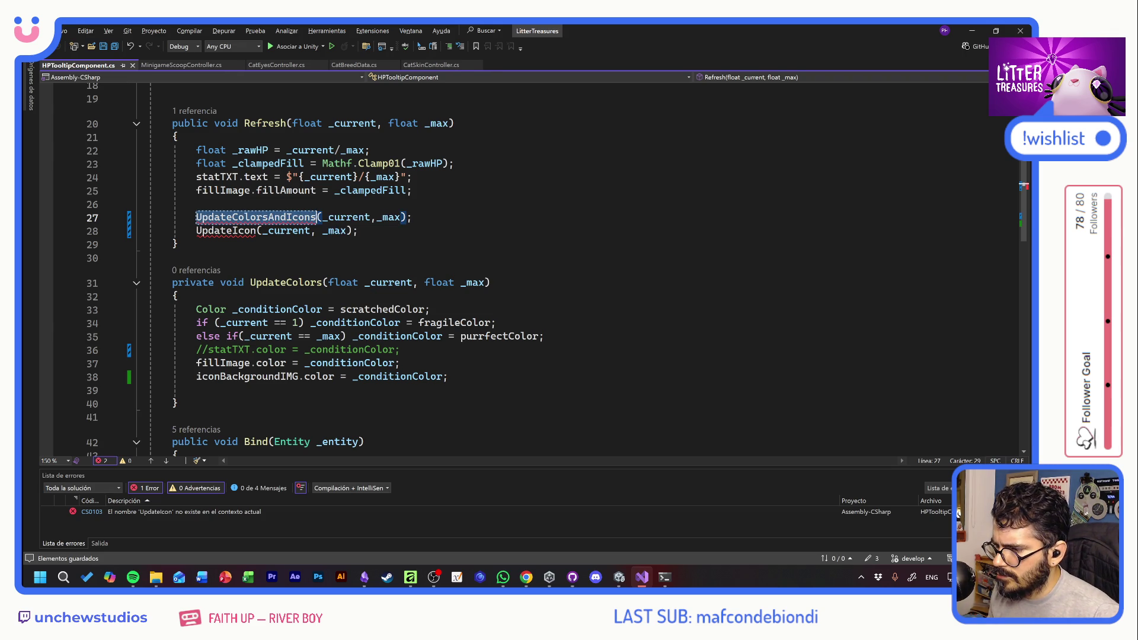
{"action": "double_click", "coordinate": [279, 282]}
{"action": "key", "text": "ctrl+v"}
{"action": "left_click", "coordinate": [173, 258]}
{"action": "left_click_drag", "start_coordinate": [360, 231], "coordinate": [149, 230]}
{"action": "key", "text": "BackSpace"}
{"action": "key", "text": "BackSpace"}
{"action": "key", "text": "ctrl+s"}
Wrap the fragile condition's fragileColor assignment in a braced block
{"action": "left_click", "coordinate": [430, 295]}
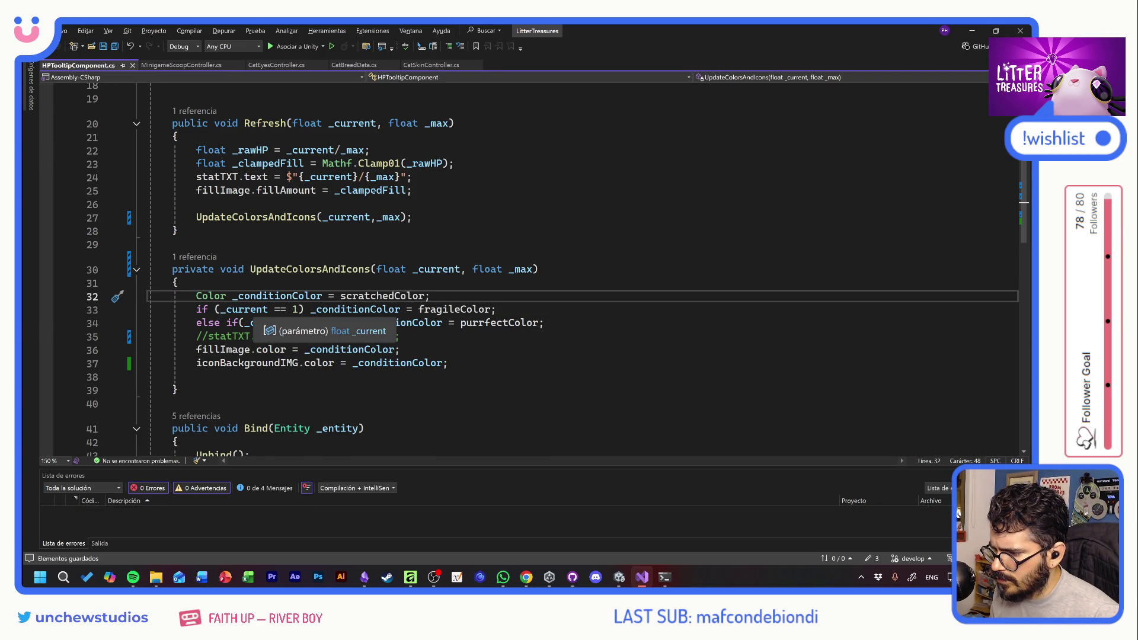
{"action": "left_click", "coordinate": [495, 309]}
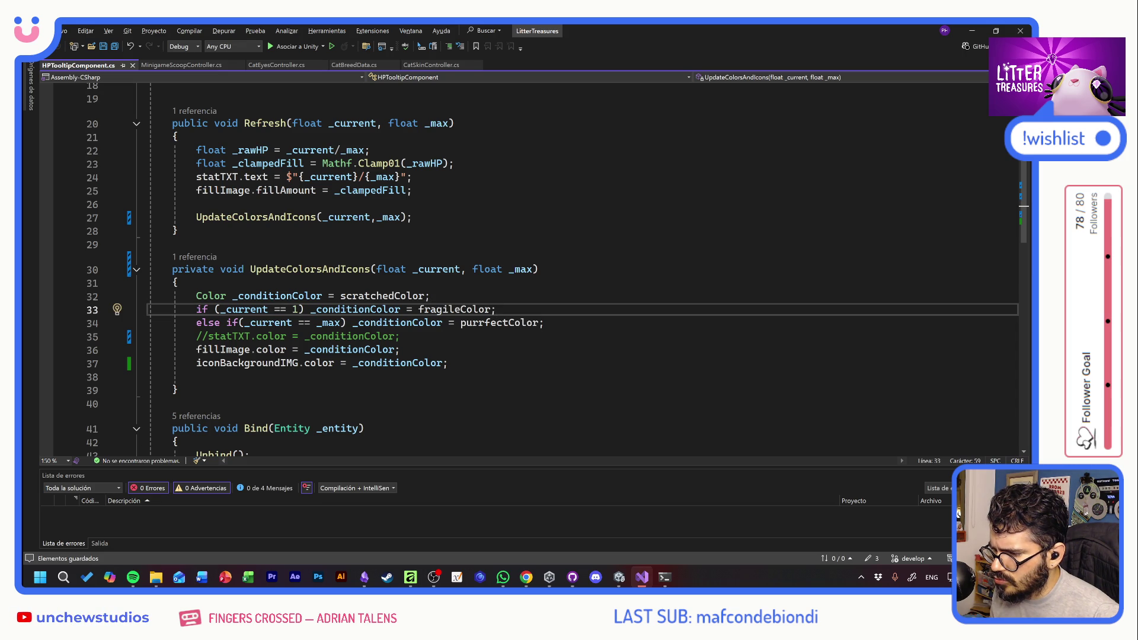
{"action": "left_click", "coordinate": [305, 309]}
{"action": "type", "text": "{"}
{"action": "key", "text": "Return"}
{"action": "key", "text": "Return"}
{"action": "type", "text": "}"}
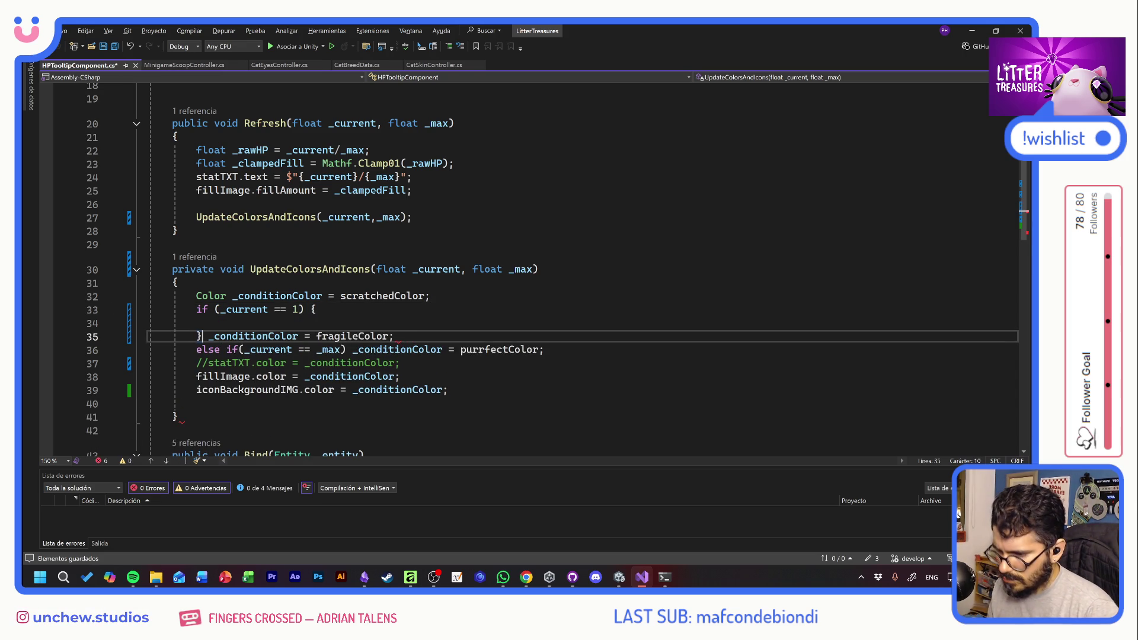
{"action": "key", "text": "shift+End"}
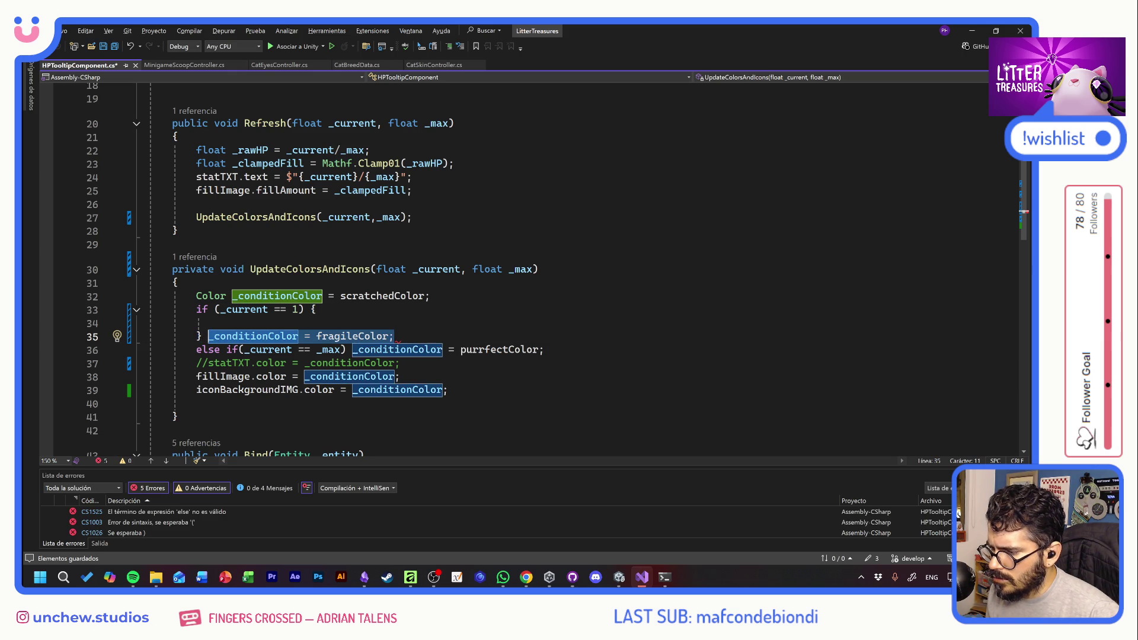
{"action": "key", "text": "ctrl+x"}
{"action": "key", "text": "Up"}
{"action": "key", "text": "ctrl+v"}
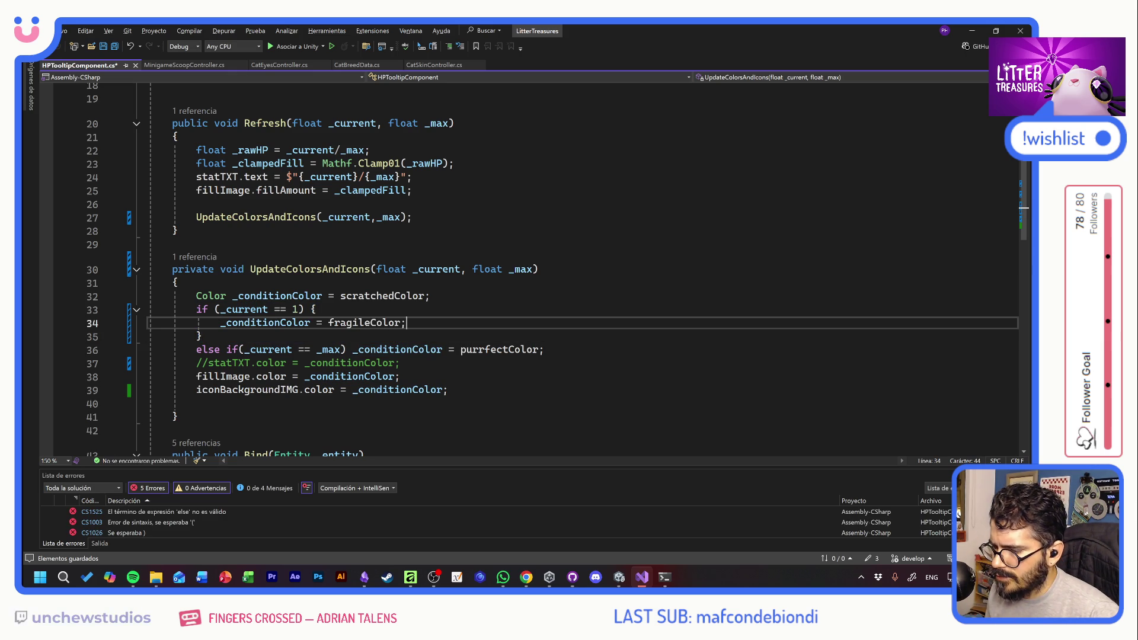
Give the max-HP else-if branch a braced block assigning purrfectColor
{"action": "left_click", "coordinate": [208, 336]}
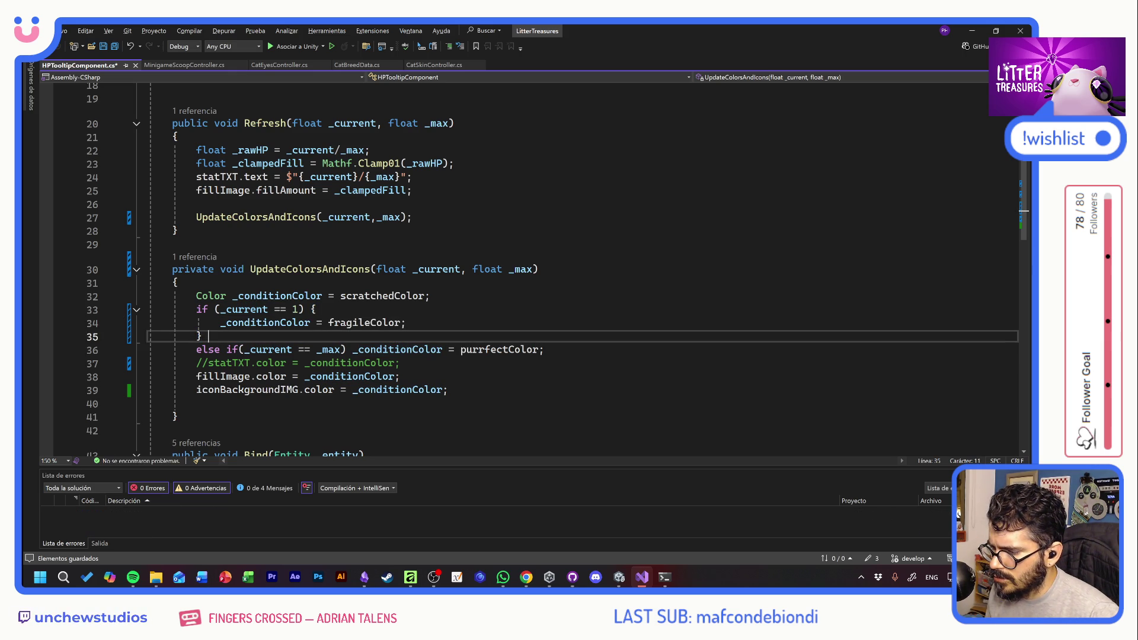
{"action": "left_click_drag", "start_coordinate": [196, 350], "coordinate": [351, 350]}
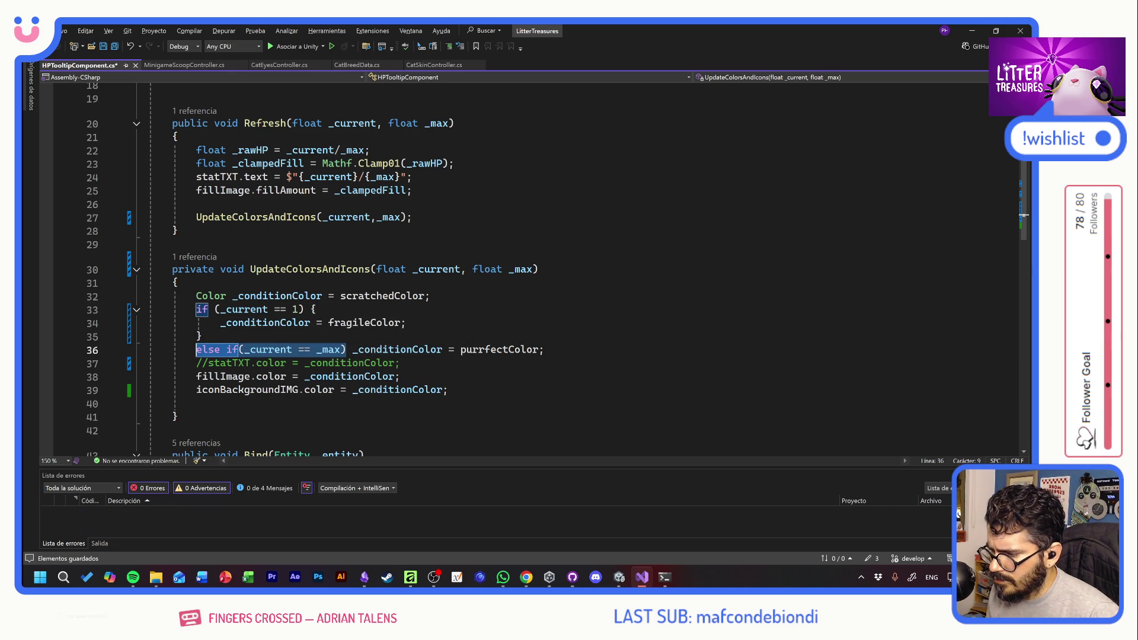
{"action": "key", "text": "ctrl+x"}
{"action": "key", "text": "Return"}
{"action": "key", "text": "Up"}
{"action": "key", "text": "ctrl+v"}
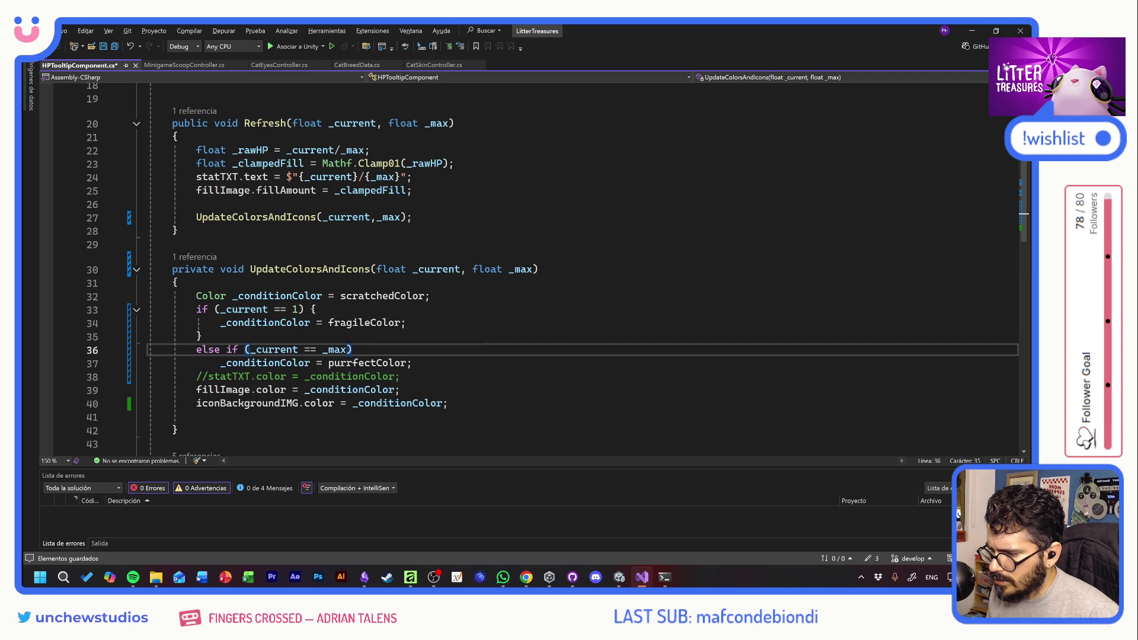
{"action": "type", "text": "{"}
{"action": "key", "text": "Return"}
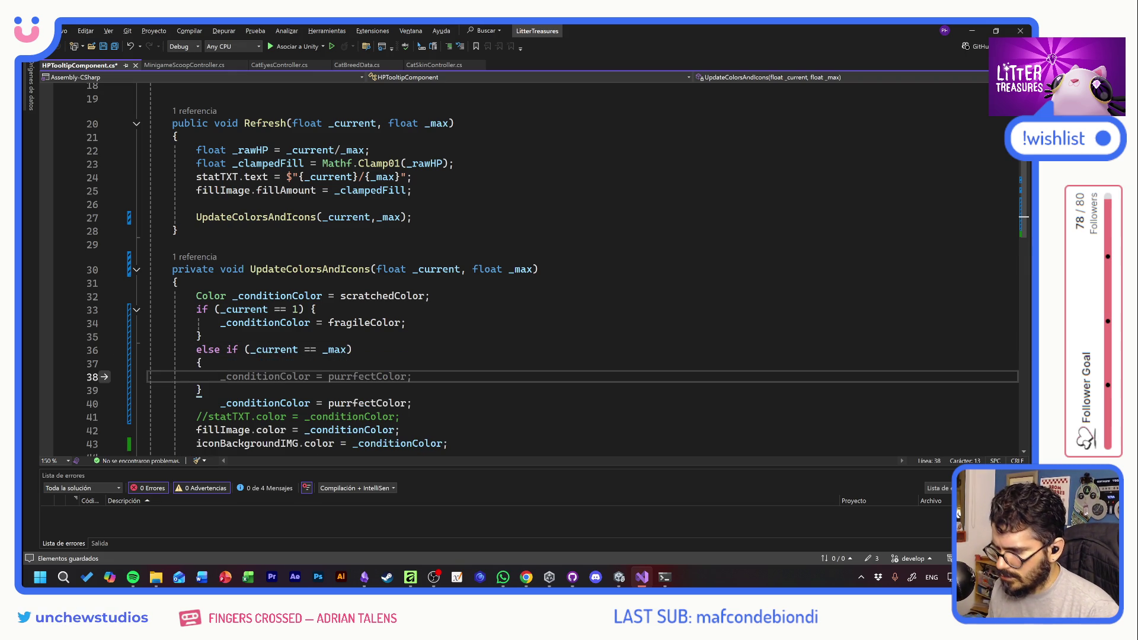
{"action": "left_click_drag", "start_coordinate": [412, 403], "coordinate": [221, 403]}
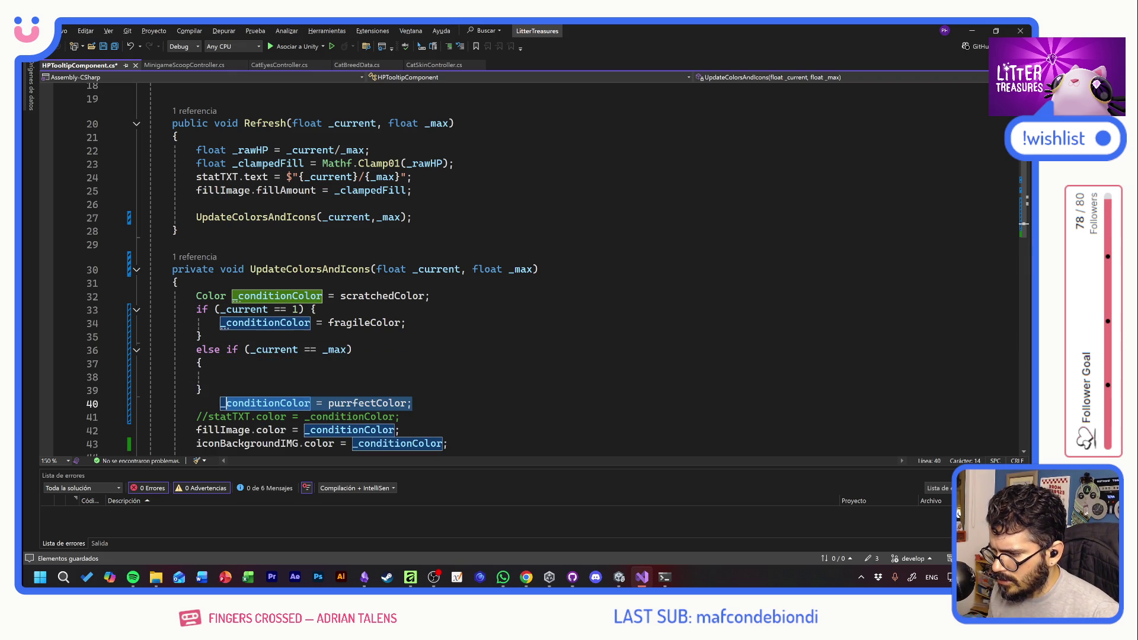
{"action": "key", "text": "ctrl+x"}
{"action": "key", "text": "Up"}
{"action": "key", "text": "Up"}
{"action": "key", "text": "ctrl+v"}
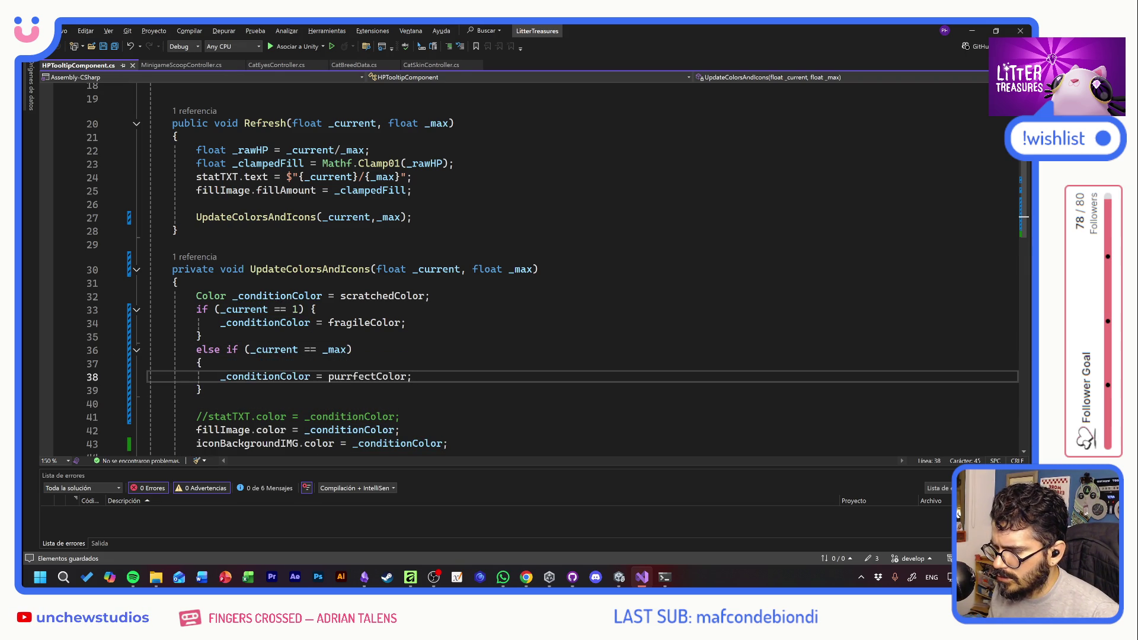
Insert a blank line after the scratchedColor declaration, above the if
{"action": "key", "text": "Up"}
{"action": "key", "text": "Up"}
{"action": "left_click", "coordinate": [382, 296]}
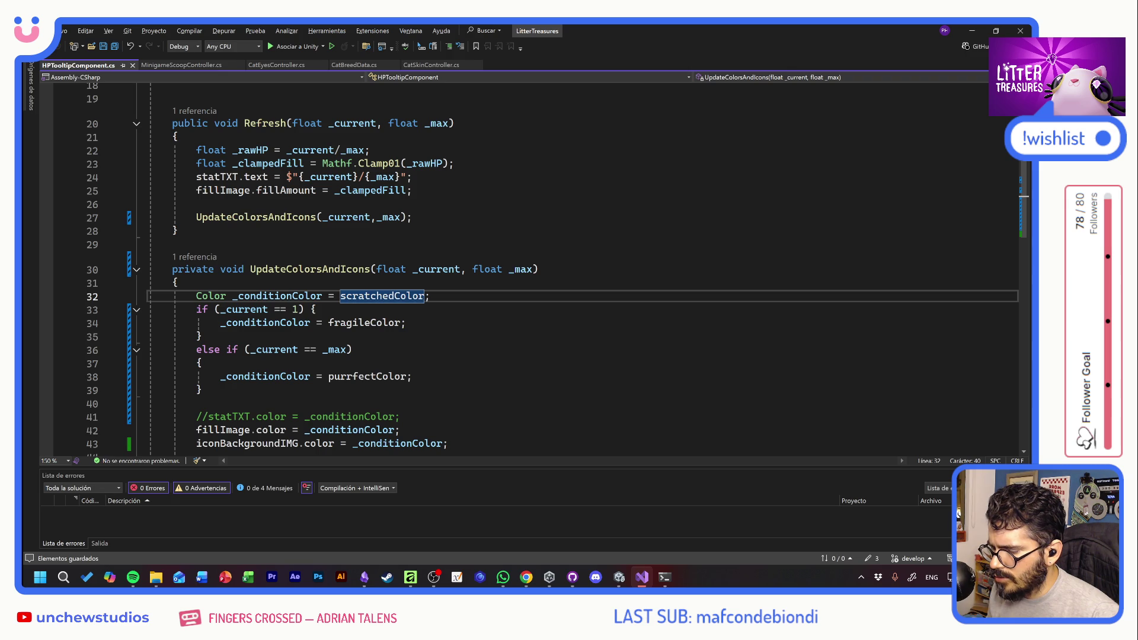
{"action": "key", "text": "End"}
{"action": "key", "text": "Return"}
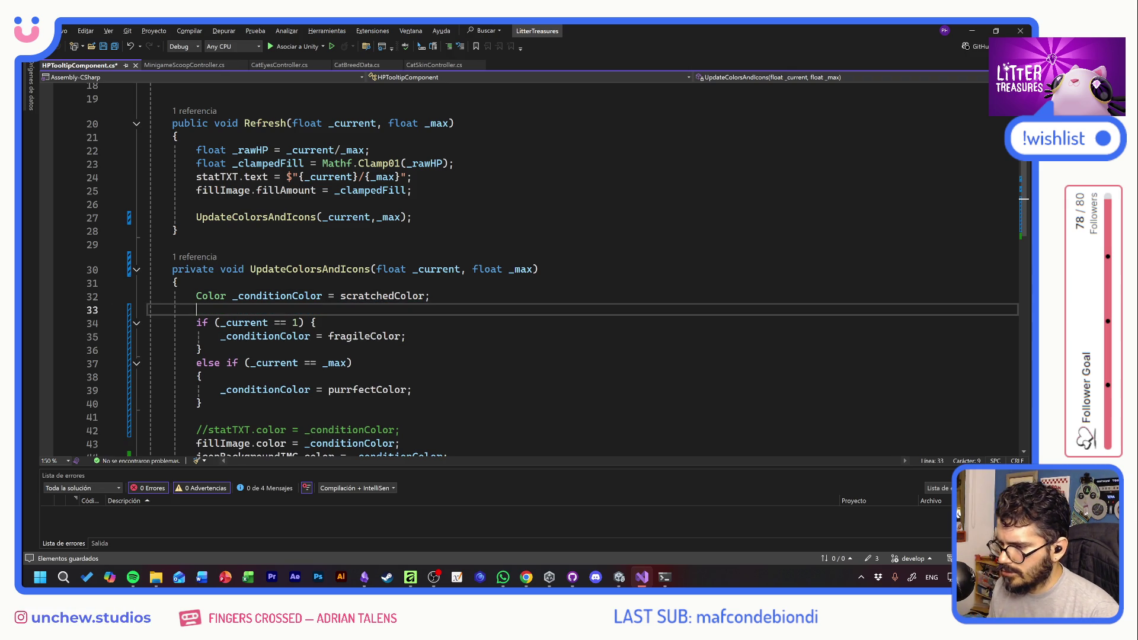
Add a default line 'Sprite _conditionIcon = damagedIcon;' and save the script
{"action": "type", "text": "Sprite "}
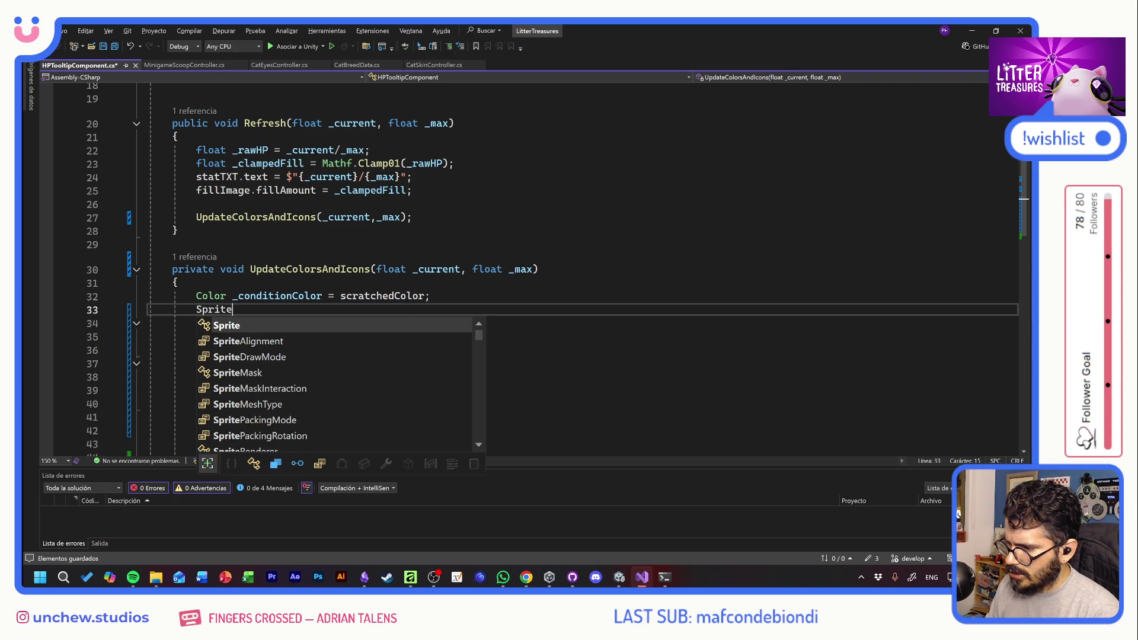
{"action": "type", "text": "_condit"}
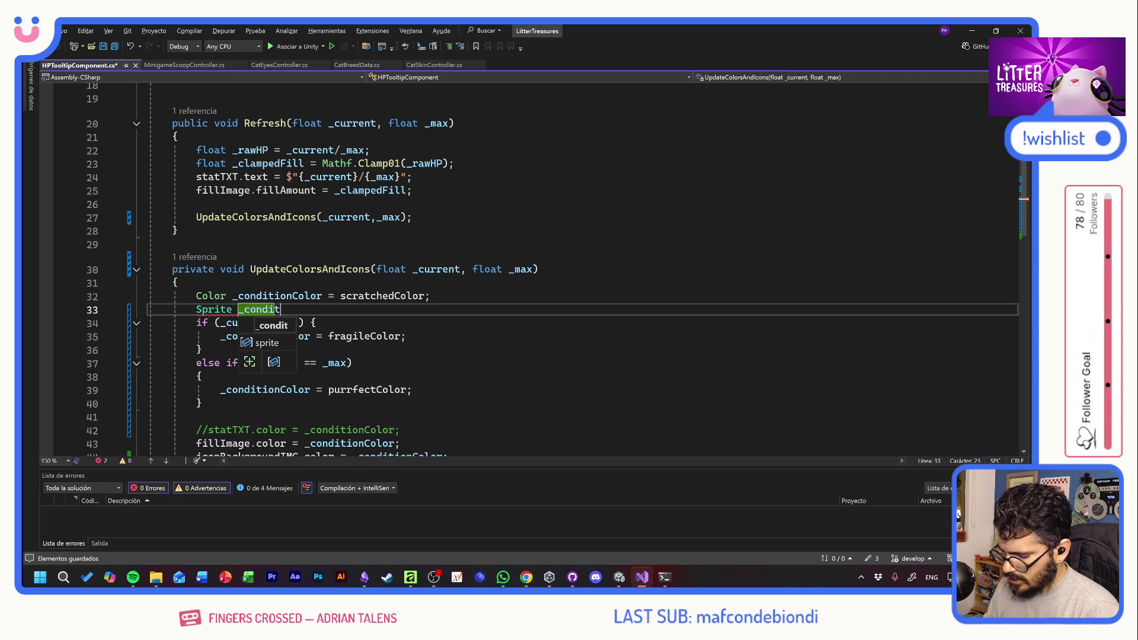
{"action": "type", "text": "ionIcon = "}
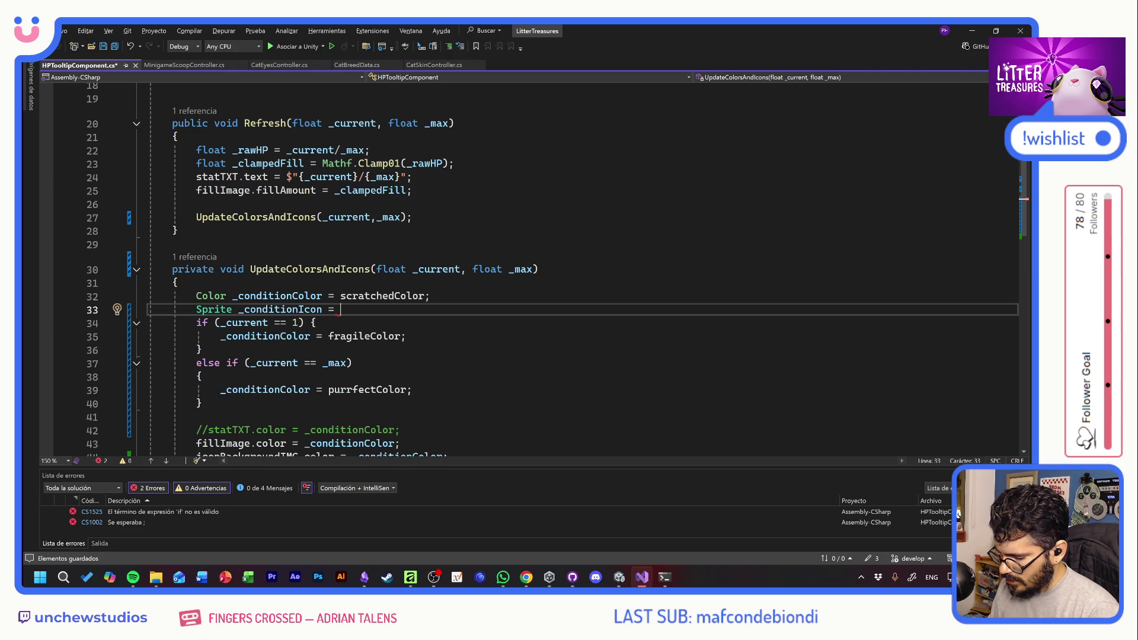
{"action": "type", "text": "s"}
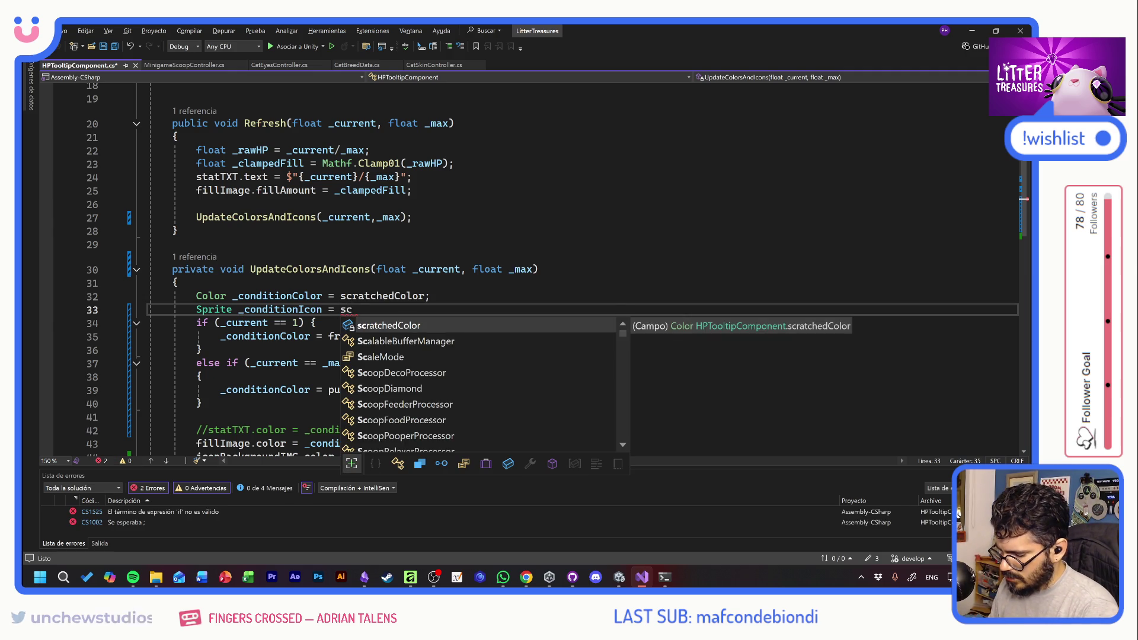
{"action": "key", "text": "BackSpace"}
{"action": "type", "text": "damagedI"}
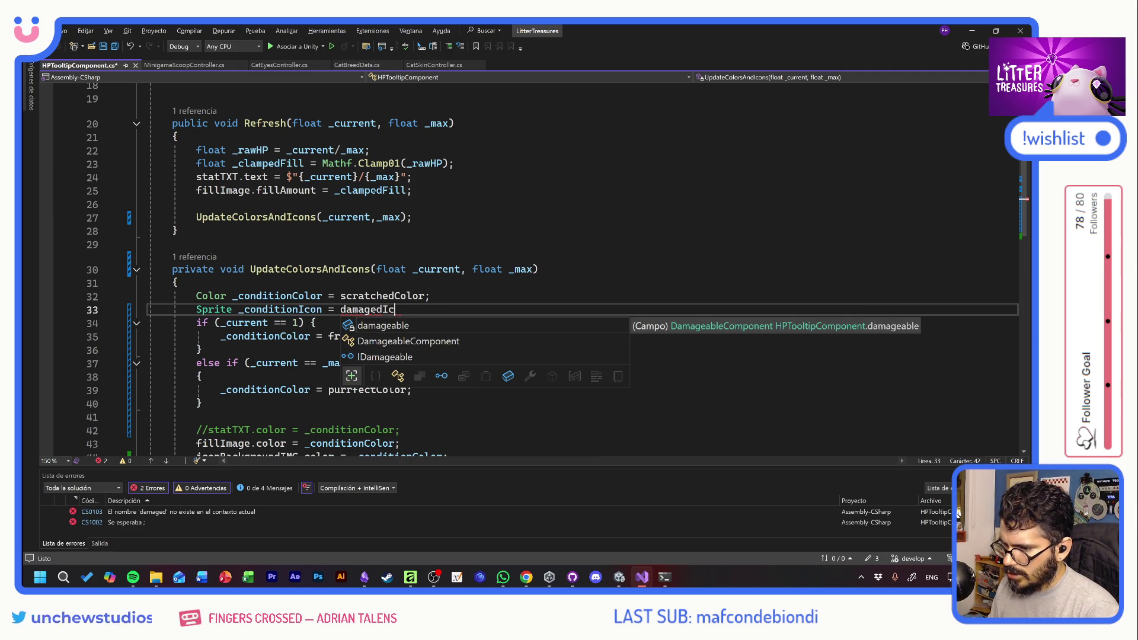
{"action": "type", "text": "con;"}
{"action": "key", "text": "ctrl+s"}
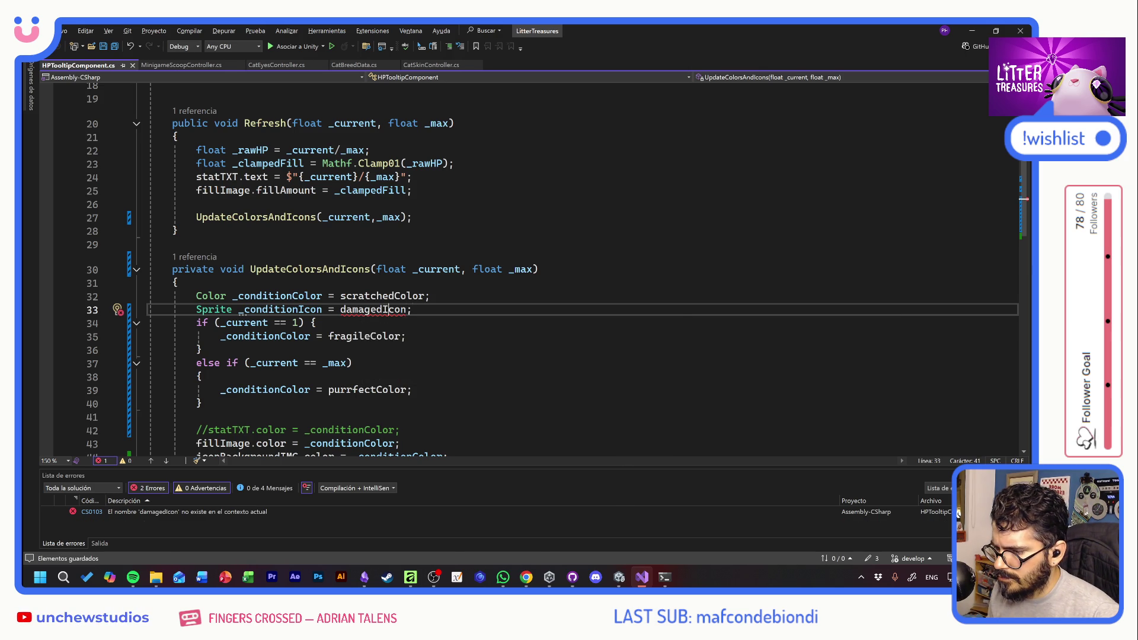
Copy the icon assignment into the 1 HP branch, renaming the sprite to fragileIcon
{"action": "double_click", "coordinate": [393, 311]}
{"action": "mouse_move", "coordinate": [412, 309]}
{"action": "left_mouse_down"}
{"action": "mouse_move", "coordinate": [197, 309]}
{"action": "mouse_move", "coordinate": [239, 309]}
{"action": "left_mouse_up"}
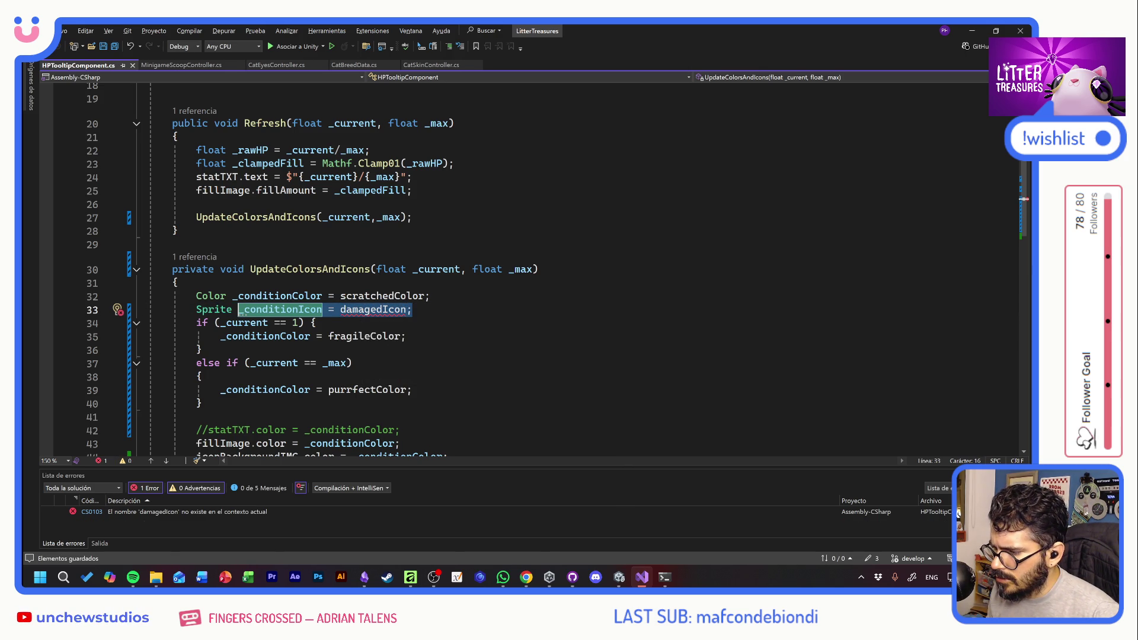
{"action": "key", "text": "ctrl+c"}
{"action": "left_click", "coordinate": [406, 336]}
{"action": "key", "text": "Return"}
{"action": "key", "text": "ctrl+v"}
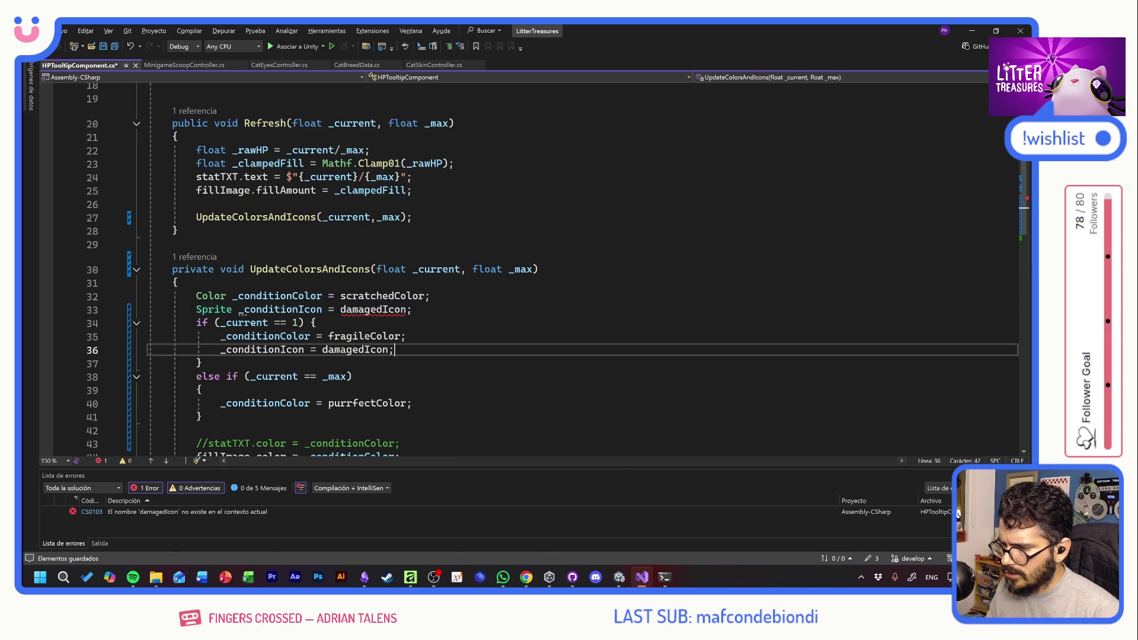
{"action": "left_click_drag", "start_coordinate": [353, 349], "coordinate": [322, 350]}
{"action": "type", "text": "fragil"}
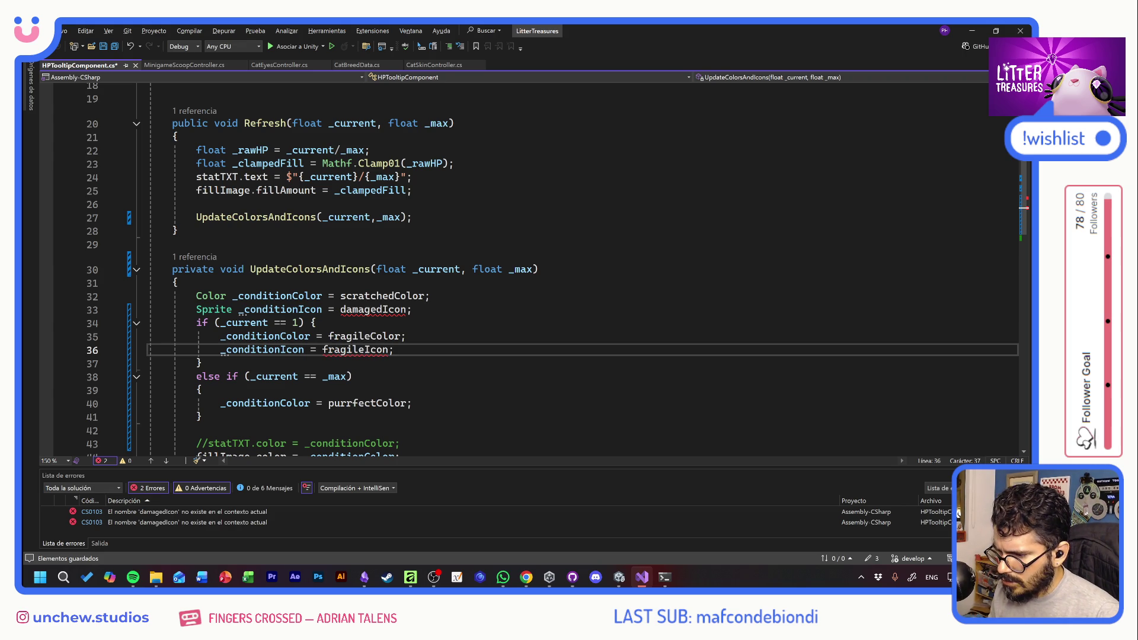
Add the same icon assignment to the full-HP branch, using purrrfectIcon
{"action": "key", "text": "shift+Home"}
{"action": "key", "text": "ctrl+c"}
{"action": "left_click", "coordinate": [412, 403]}
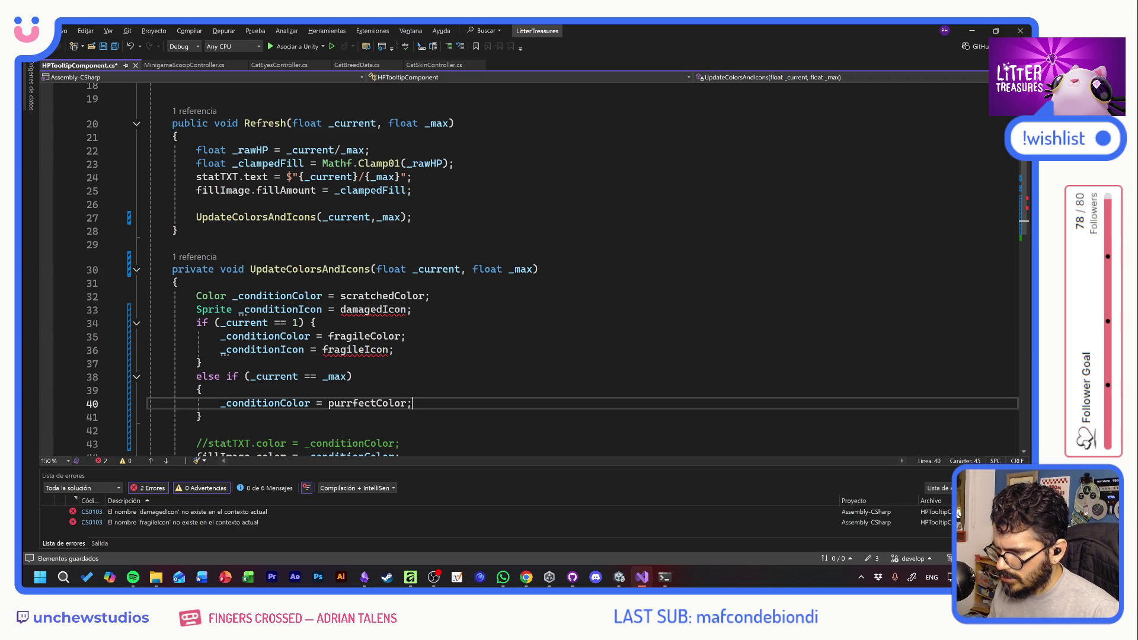
{"action": "key", "text": "Return"}
{"action": "key", "text": "ctrl+v"}
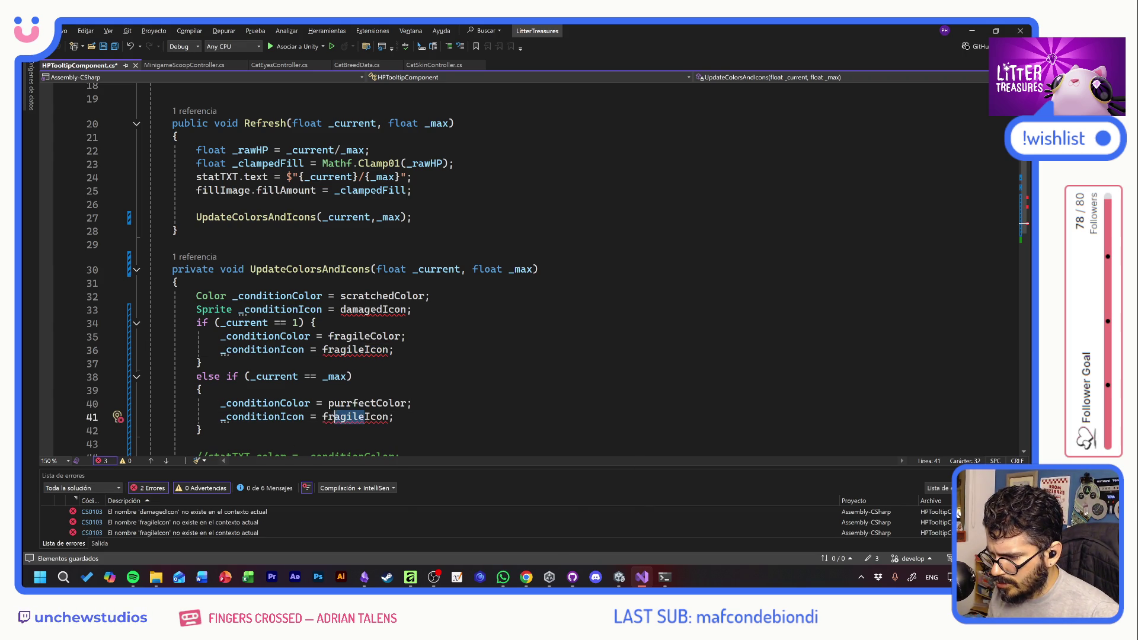
{"action": "left_click_drag", "start_coordinate": [364, 417], "coordinate": [323, 417]}
{"action": "type", "text": "purr"}
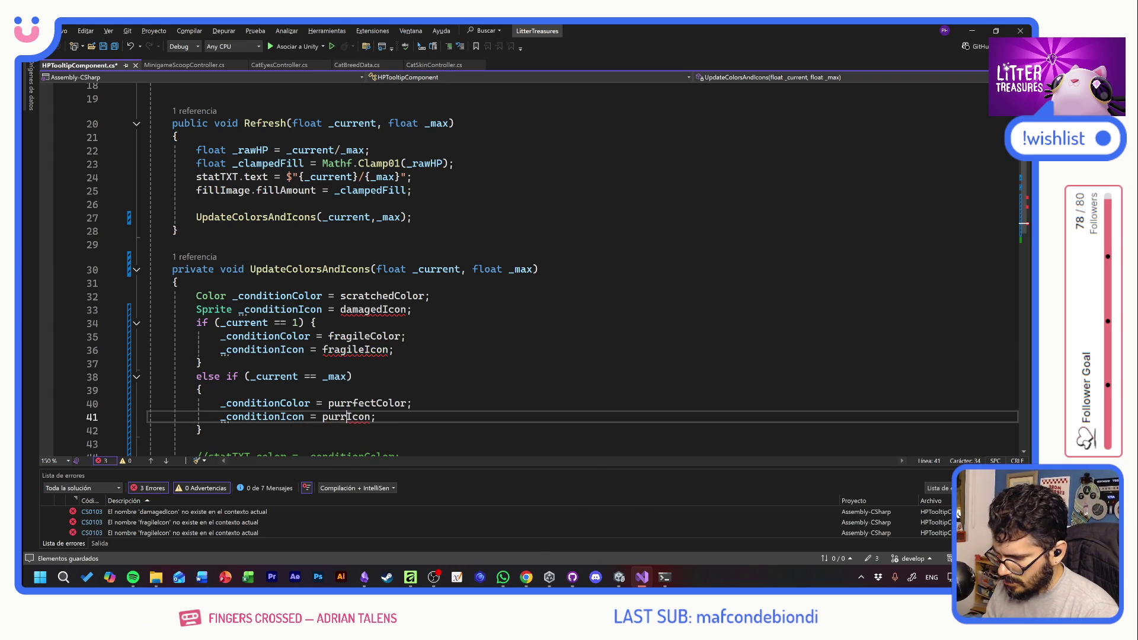
{"action": "type", "text": "rfect"}
{"action": "left_click", "coordinate": [395, 349]}
{"action": "scroll", "coordinate": [534, 267], "scroll_direction": "up", "scroll_amount": 6}
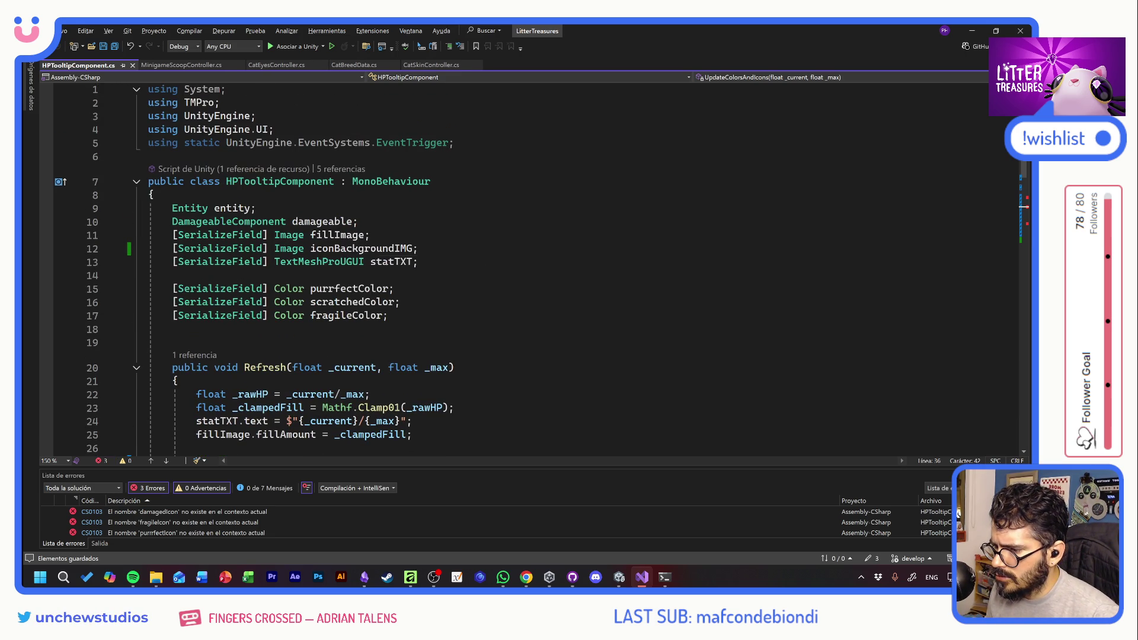
Below the colour fields, declare a serialized Sprite field named damagedIcon
{"action": "left_click", "coordinate": [419, 261]}
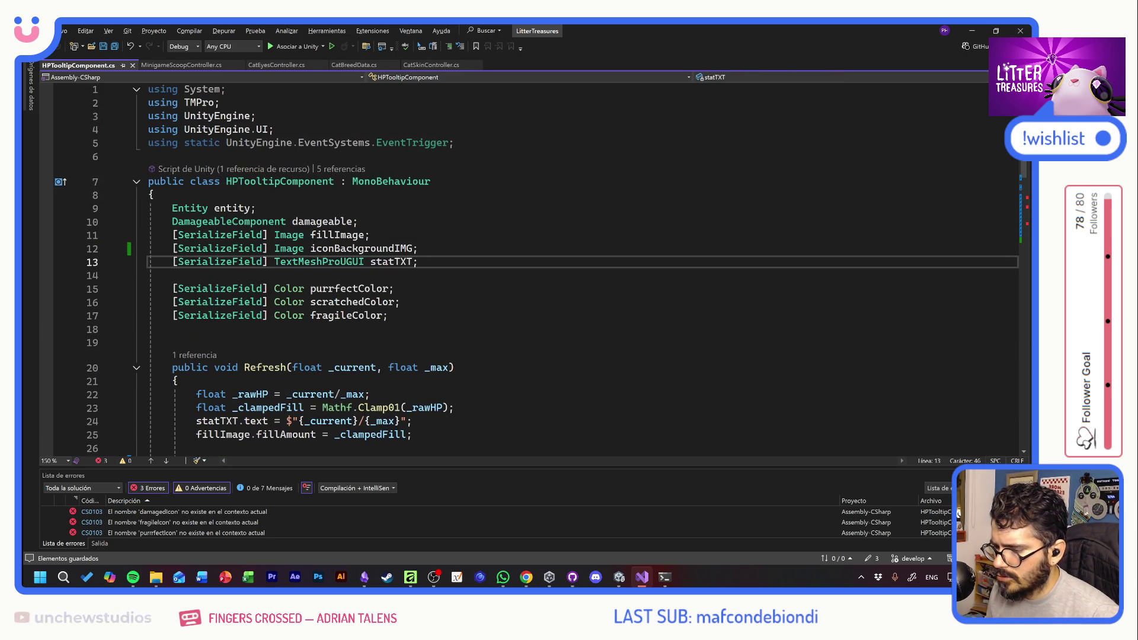
{"action": "left_click", "coordinate": [388, 316]}
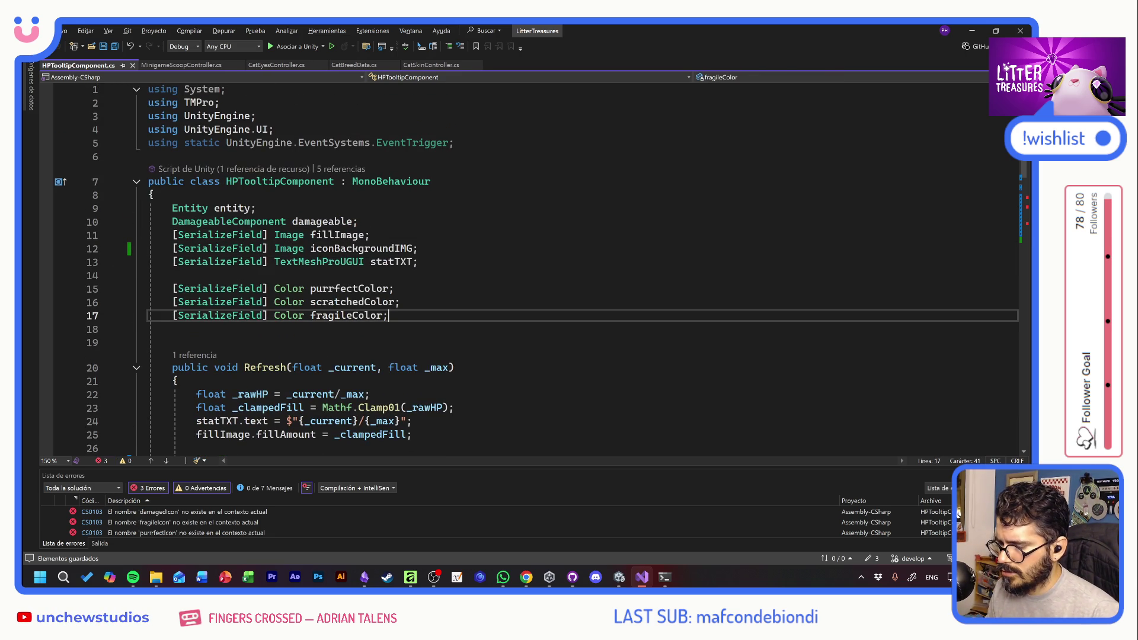
{"action": "key", "text": "Return"}
{"action": "key", "text": "Return"}
{"action": "key", "text": "Tab"}
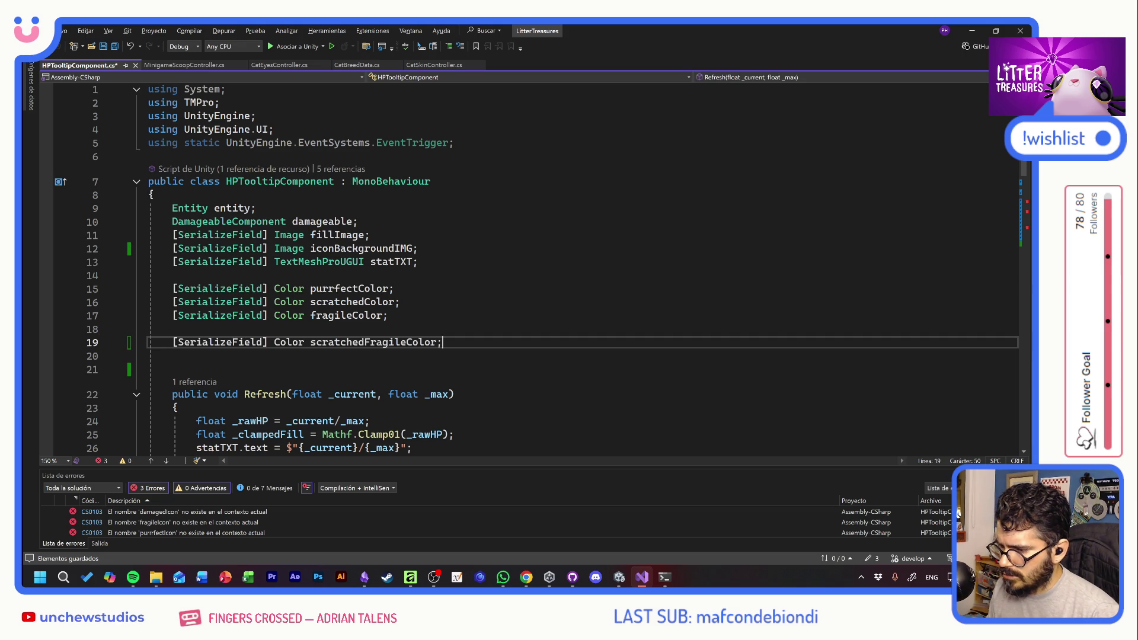
{"action": "double_click", "coordinate": [289, 342]}
{"action": "type", "text": "S"}
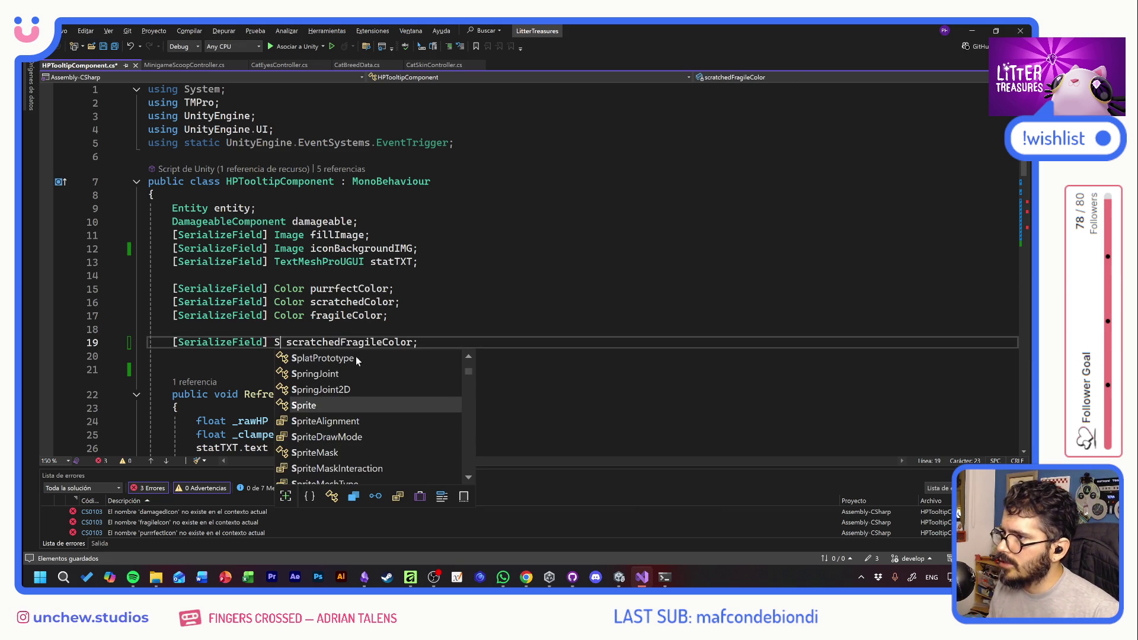
{"action": "type", "text": "prite"}
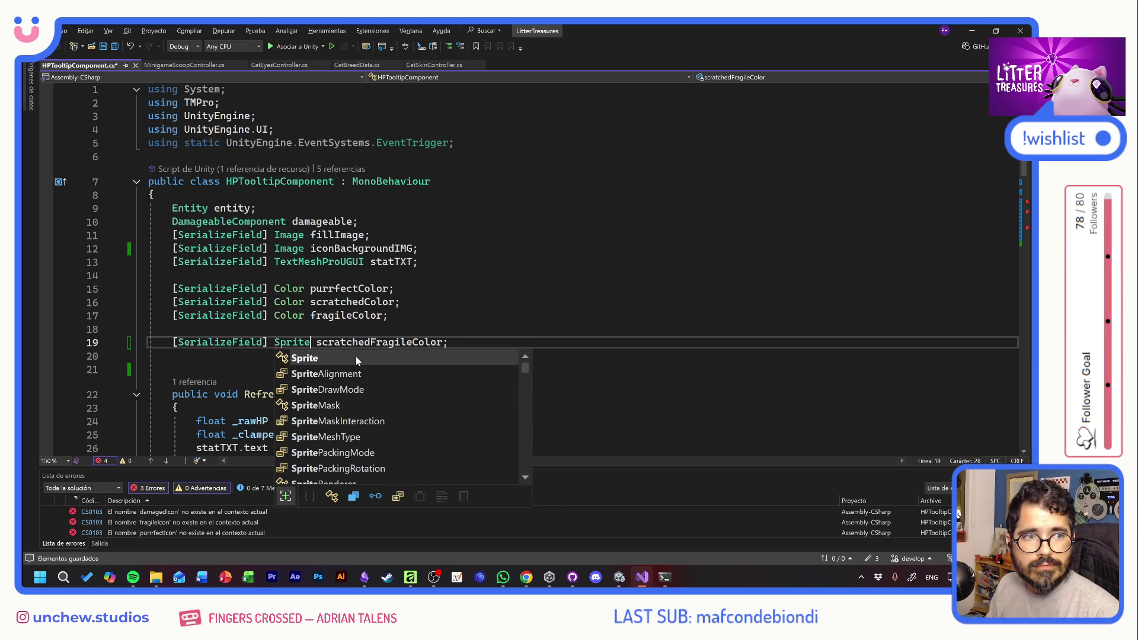
{"action": "left_click", "coordinate": [370, 342]}
{"action": "double_click", "coordinate": [355, 342]}
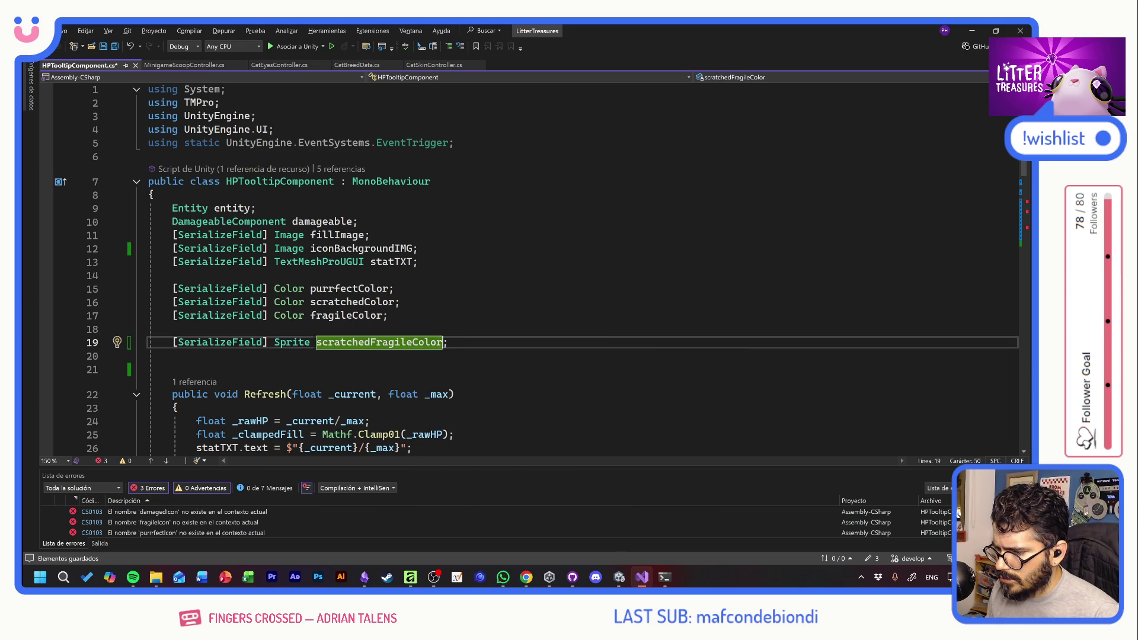
{"action": "type", "text": "damaged"}
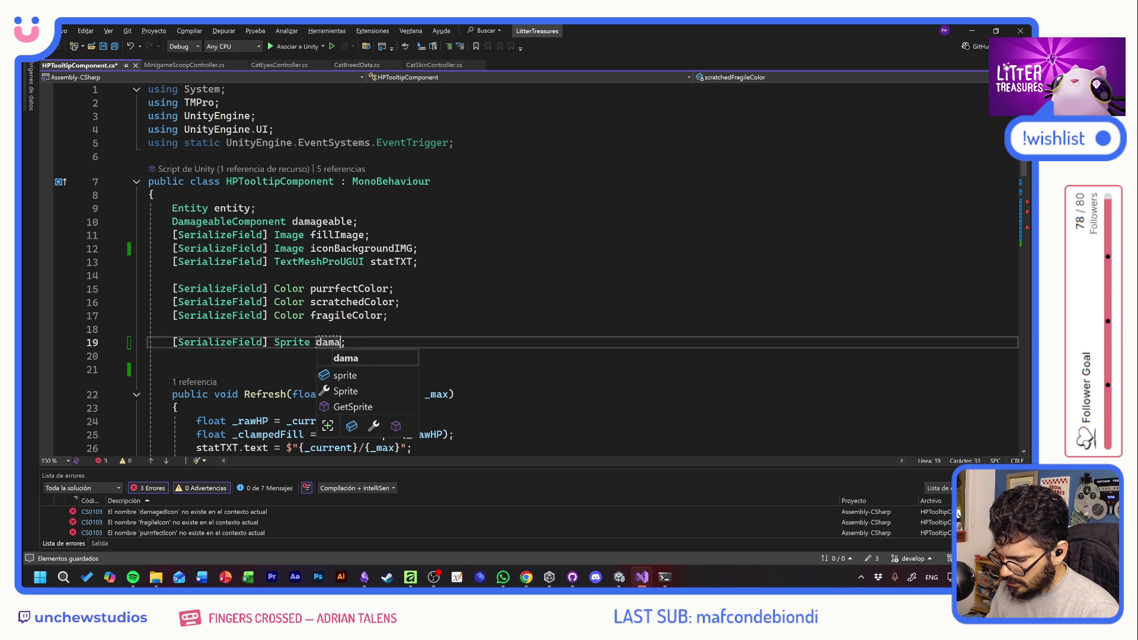
{"action": "type", "text": "Icon"}
{"action": "key", "text": "ctrl+s"}
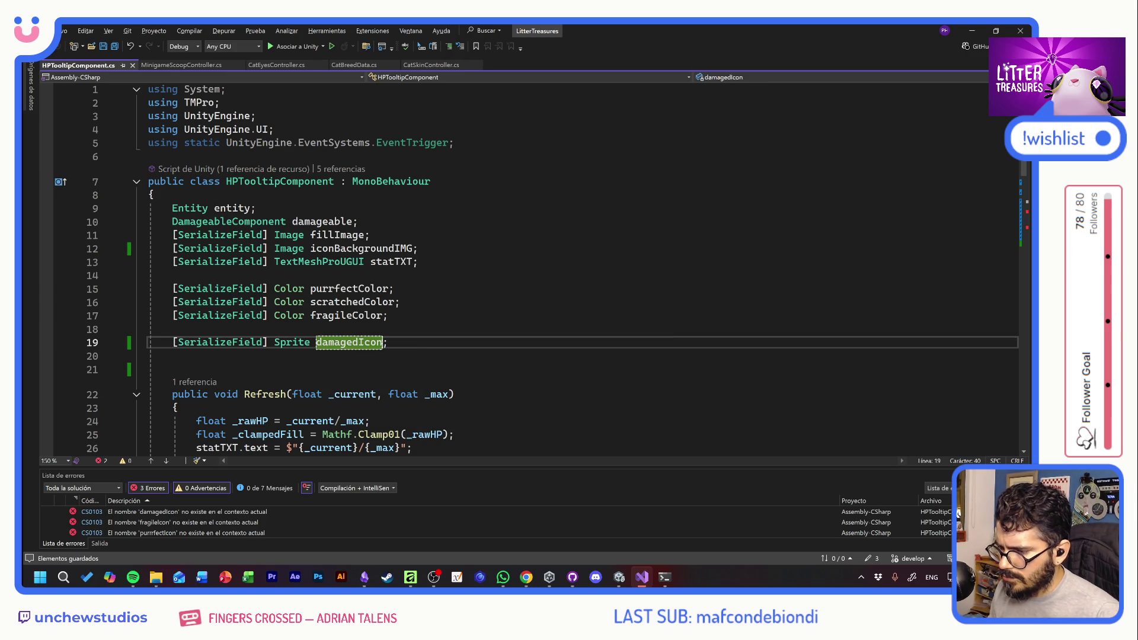
Duplicate it into purrrfectIcon and fragileIcon fields, save, and return to Unity to recompile
{"action": "key", "text": "End"}
{"action": "key", "text": "Return"}
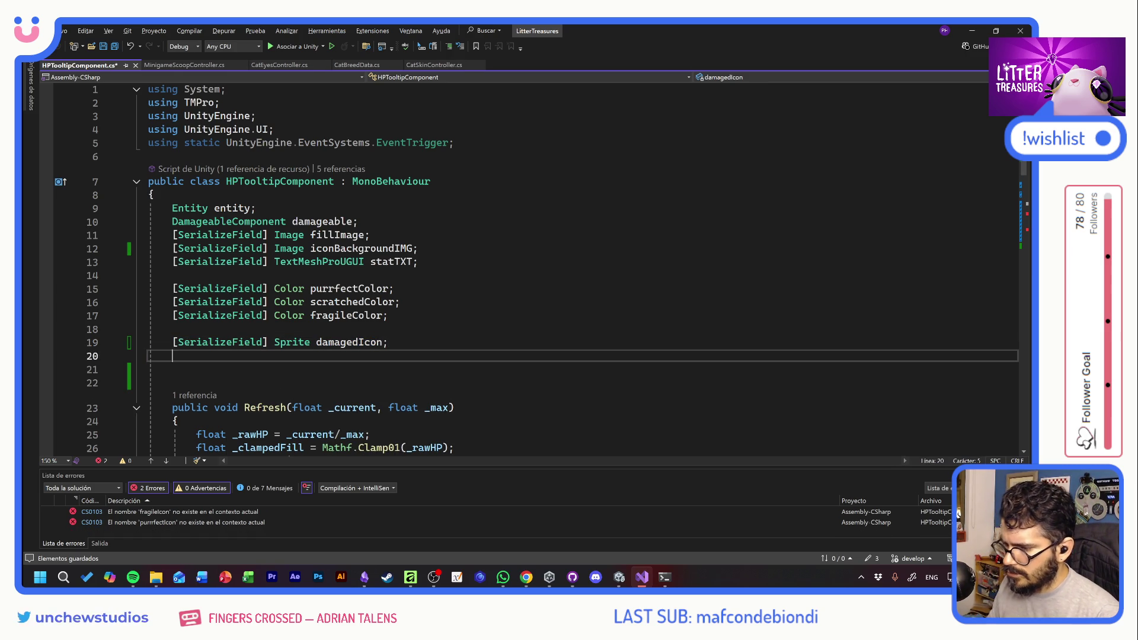
{"action": "key", "text": "ctrl+z"}
{"action": "key", "text": "ctrl+d"}
{"action": "key", "text": "ctrl+d"}
{"action": "left_click_drag", "start_coordinate": [322, 342], "coordinate": [357, 342]}
{"action": "key", "text": "shift+Left"}
{"action": "type", "text": "pu"}
{"action": "type", "text": "rrrfect"}
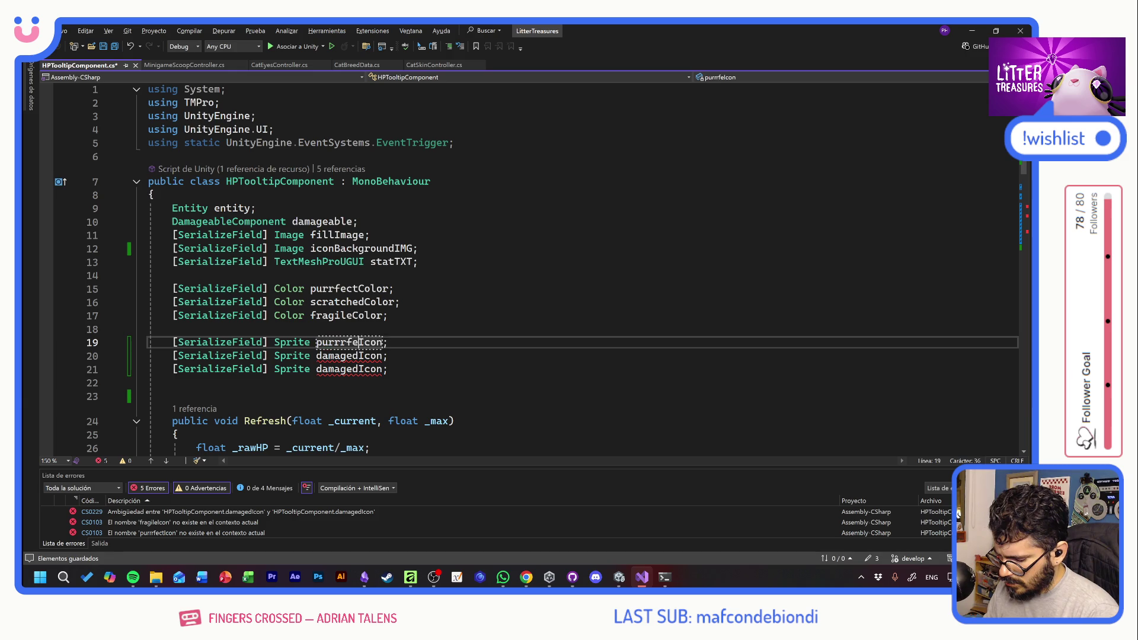
{"action": "left_click_drag", "start_coordinate": [382, 369], "coordinate": [316, 369]}
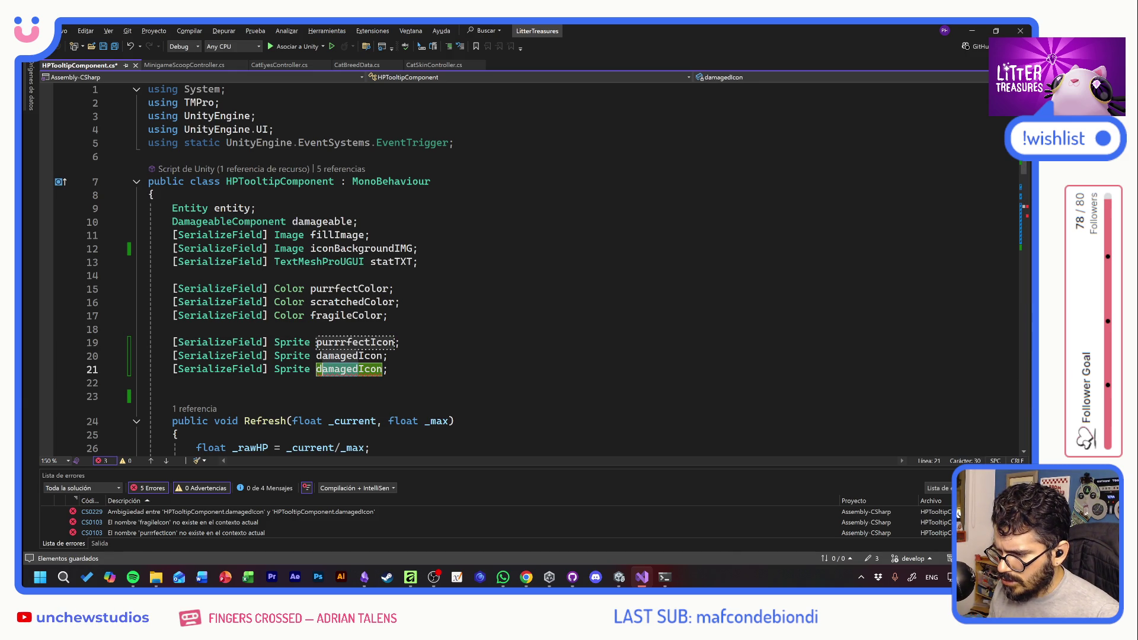
{"action": "type", "text": "fra"}
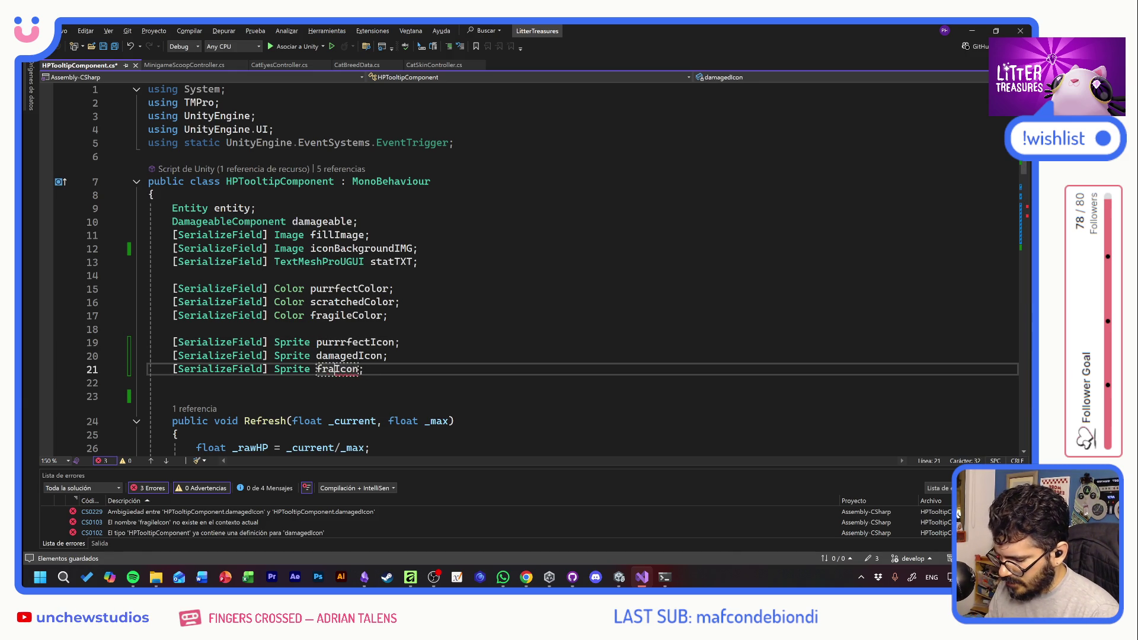
{"action": "key", "text": "Down"}
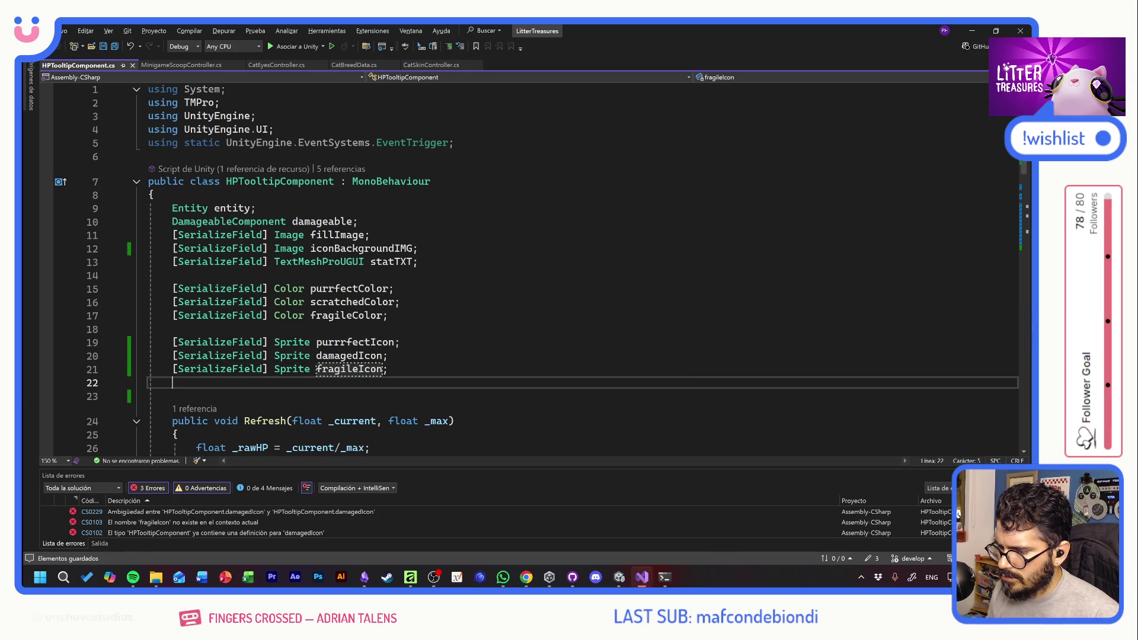
{"action": "key", "text": "ctrl+s"}
{"action": "key", "text": "super+Tab"}
{"action": "key", "text": "Return"}
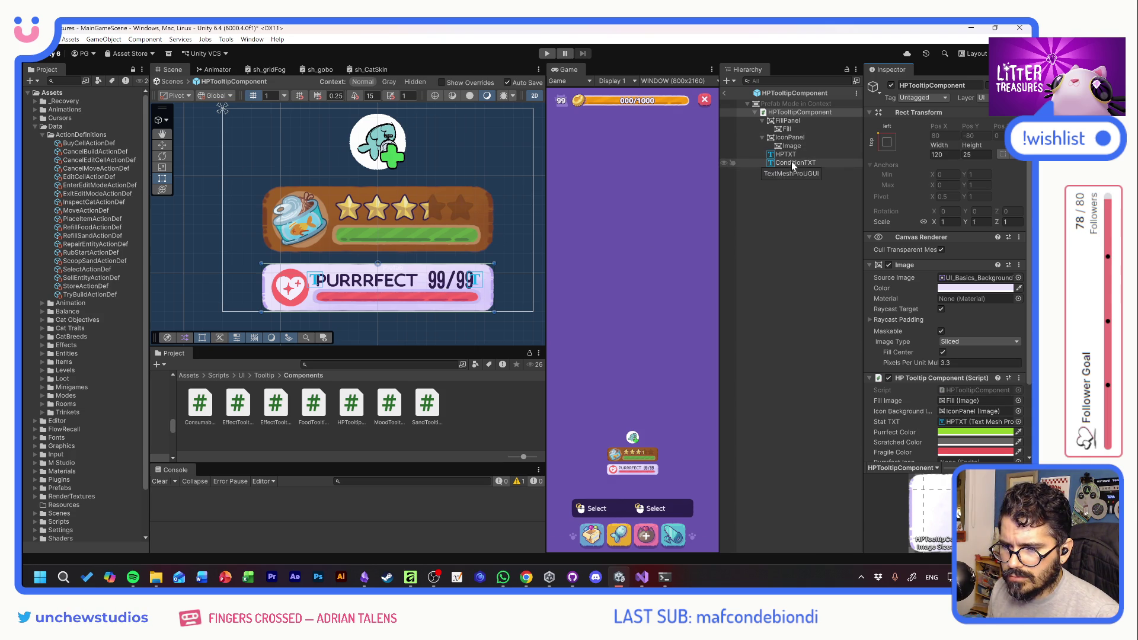
Fill the Purrrfect, Damaged and Fragile Icon slots with the matching condition heart sprites, then start adjusting Purrfect Color
{"action": "scroll", "coordinate": [905, 335], "scroll_direction": "down", "scroll_amount": 3}
{"action": "scroll", "coordinate": [905, 330], "scroll_direction": "down", "scroll_amount": 1}
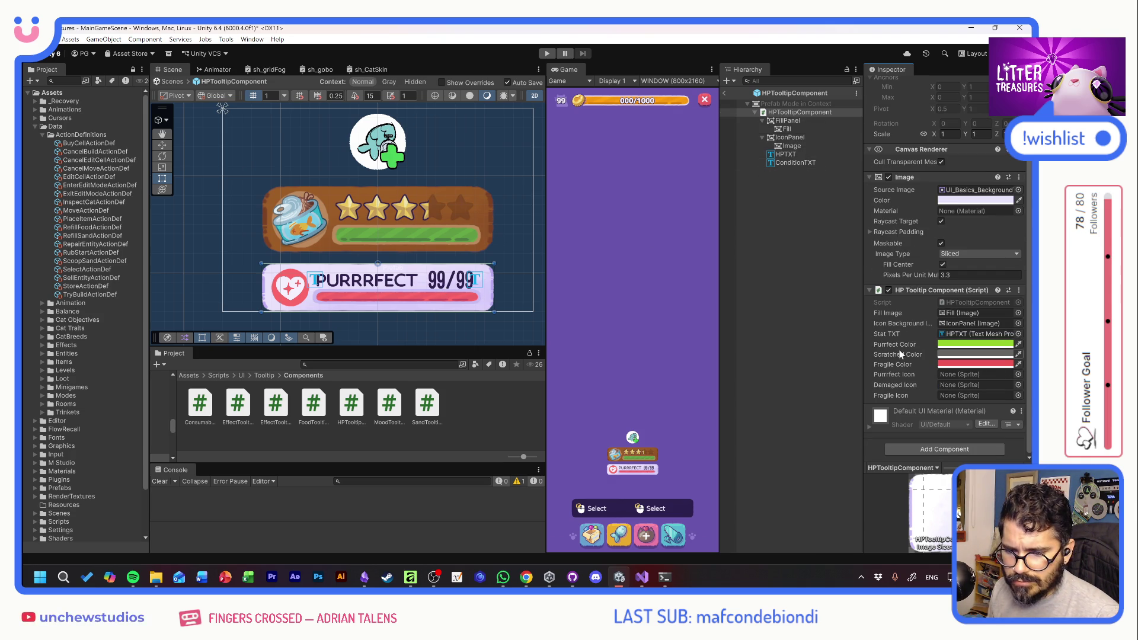
{"action": "left_click", "coordinate": [1020, 375]}
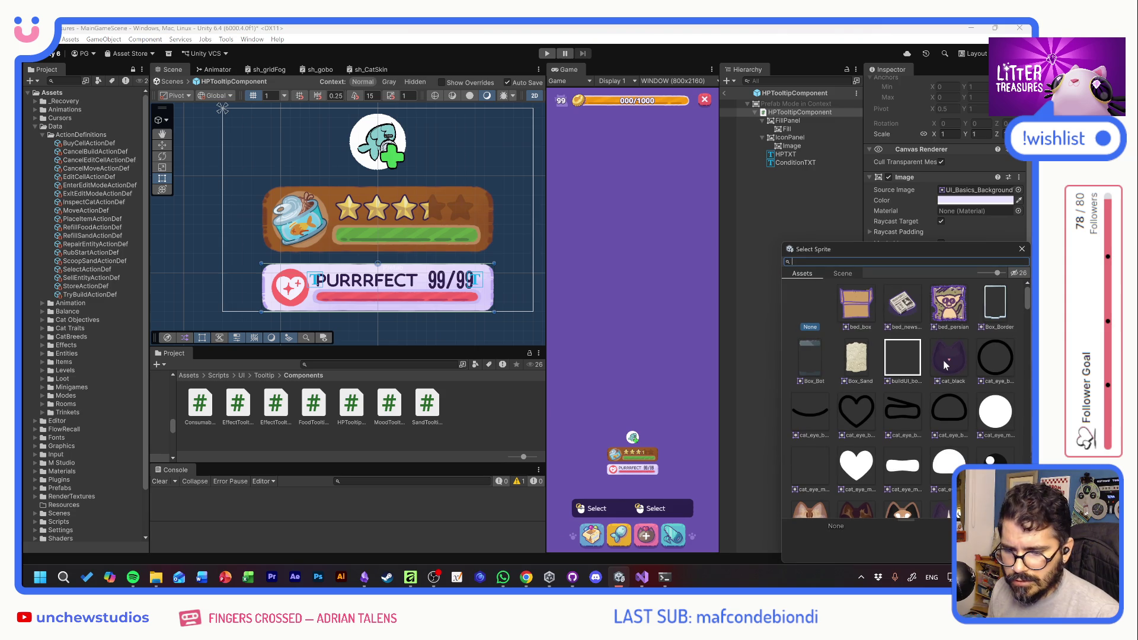
{"action": "type", "text": "purr"}
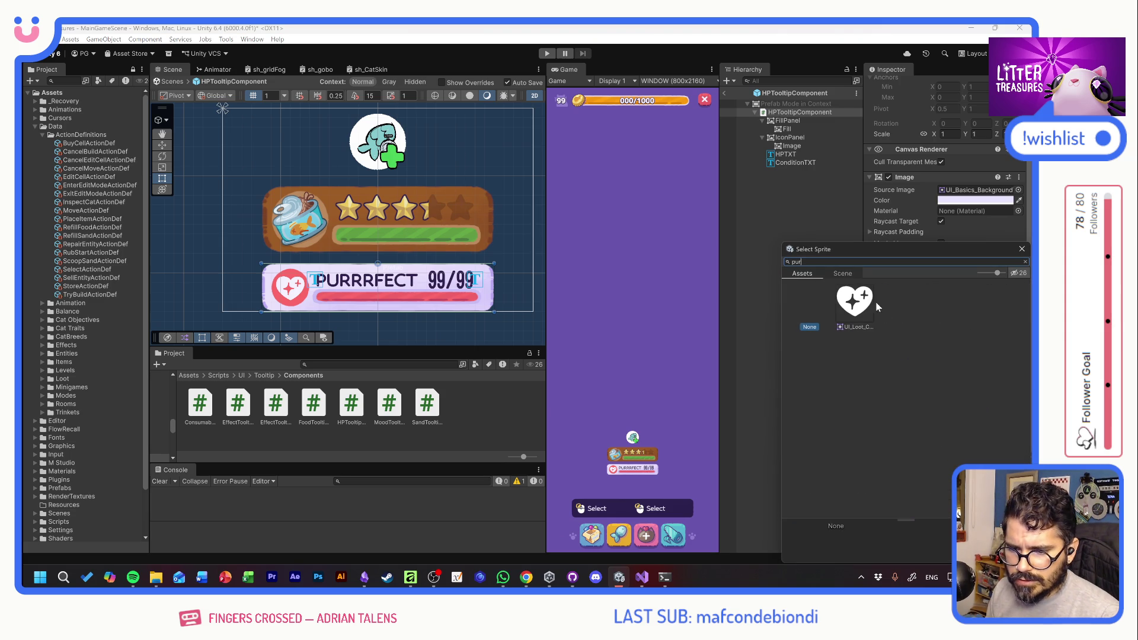
{"action": "double_click", "coordinate": [876, 303]}
{"action": "left_click", "coordinate": [1018, 384]}
{"action": "type", "text": "dama"}
{"action": "double_click", "coordinate": [858, 409]}
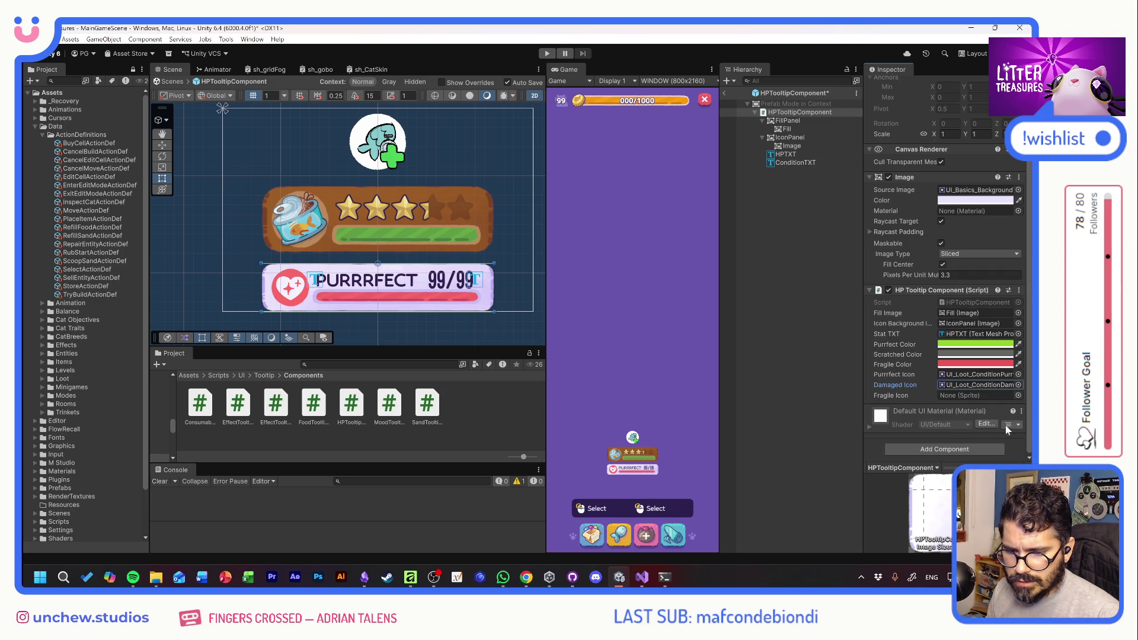
{"action": "left_click", "coordinate": [1018, 395]}
{"action": "type", "text": "frag"}
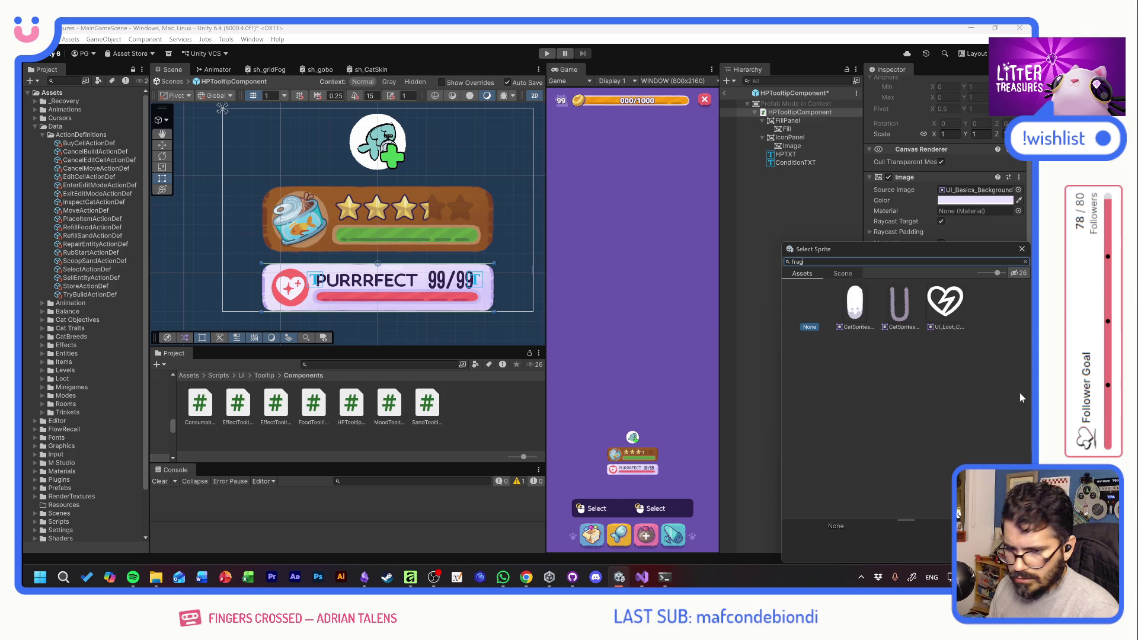
{"action": "double_click", "coordinate": [858, 303]}
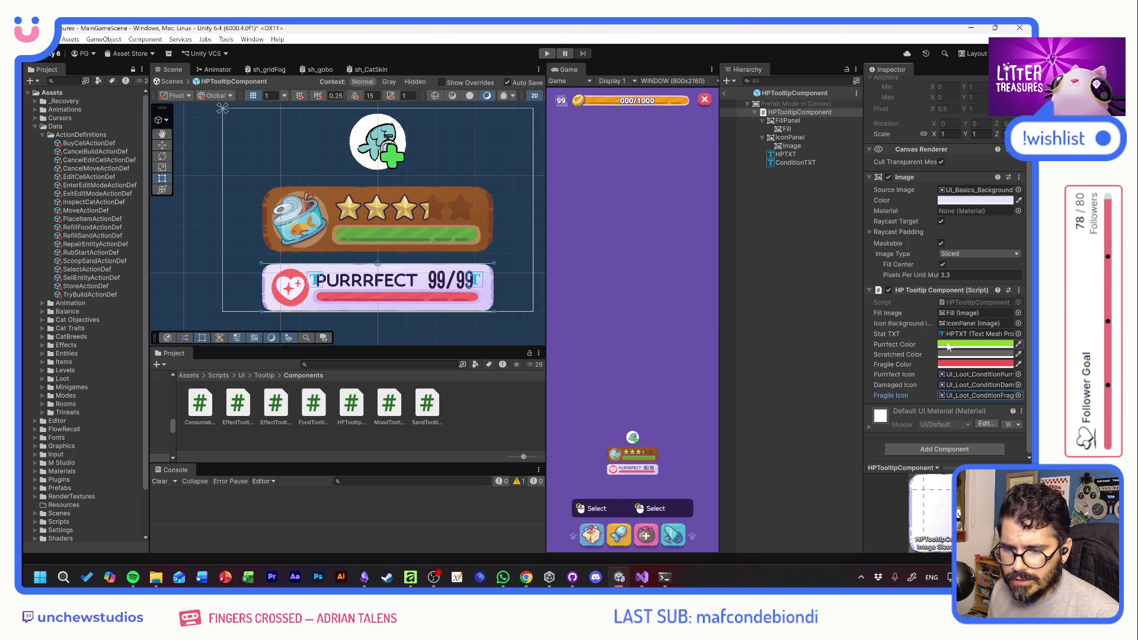
{"action": "left_click", "coordinate": [977, 344]}
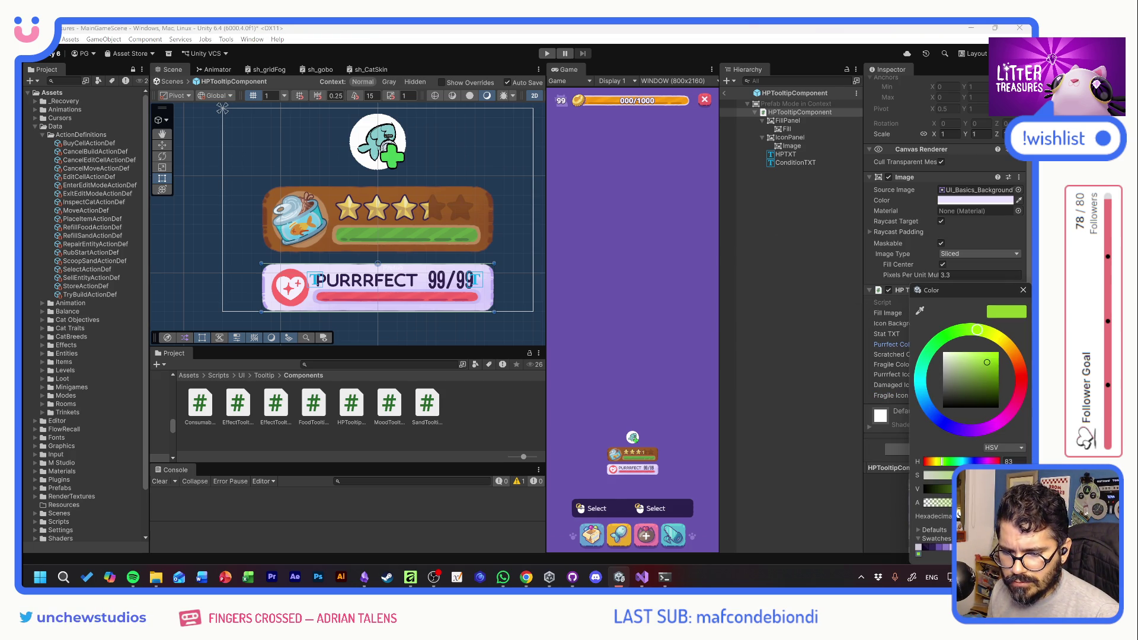
{"action": "left_click", "coordinate": [986, 365]}
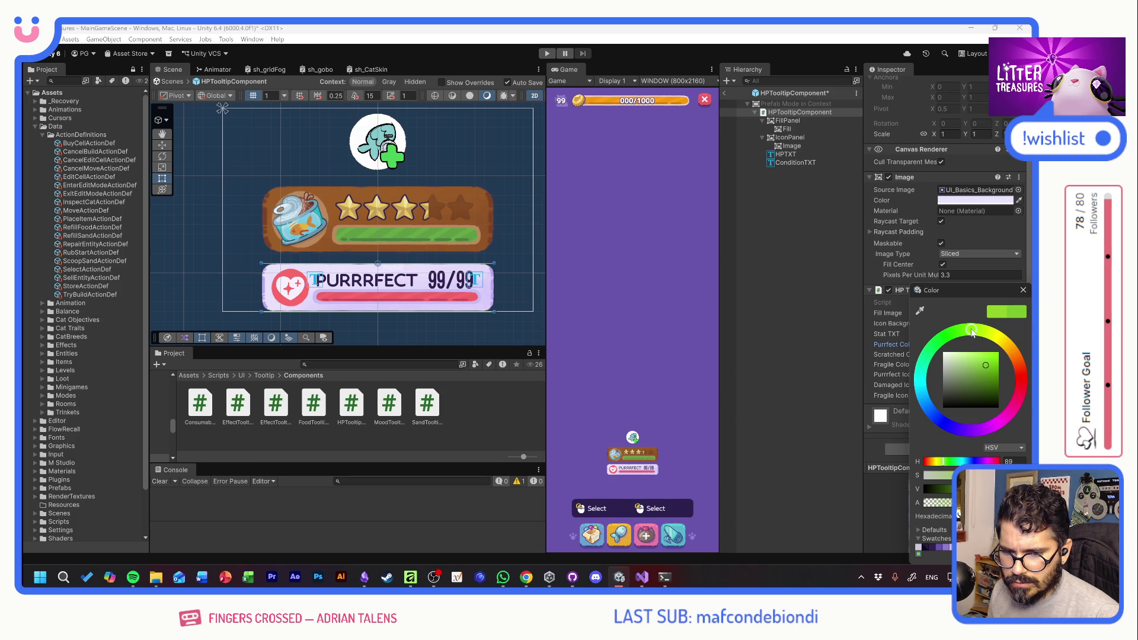
Settle the Purrfect Color on a lighter green and select the 99/99 HP text object
{"action": "left_click", "coordinate": [1023, 290]}
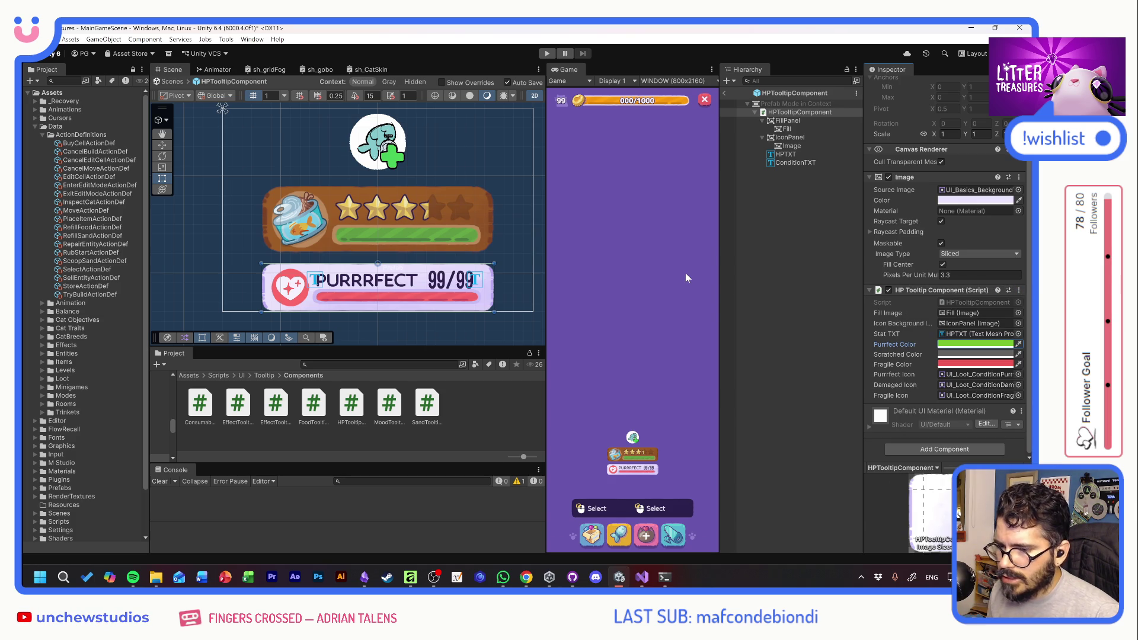
{"action": "left_click", "coordinate": [467, 284]}
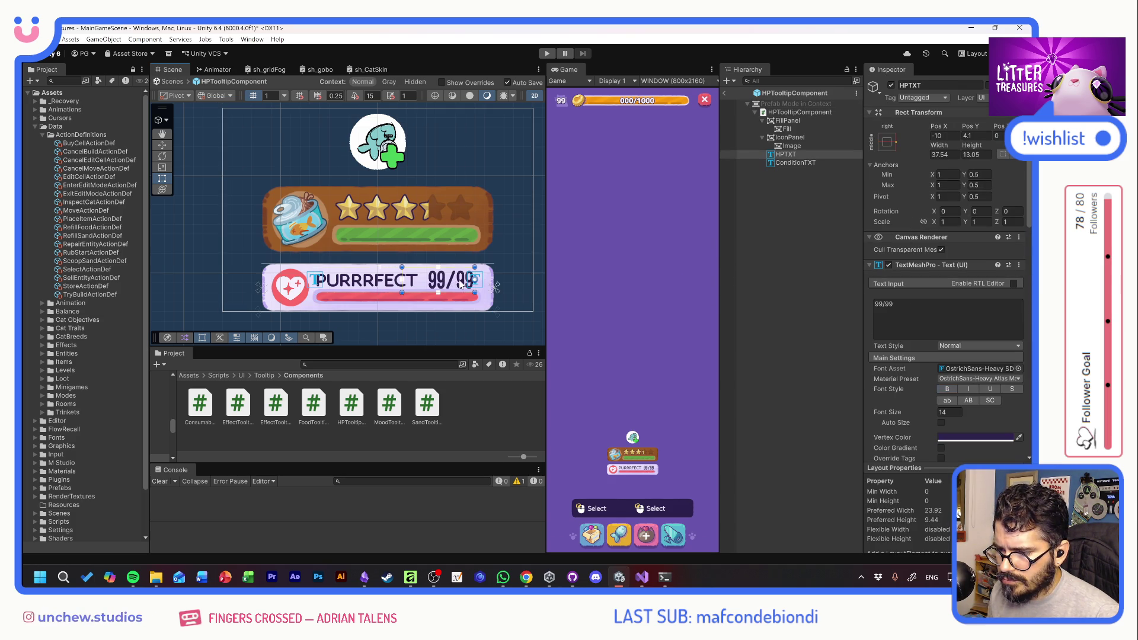
Set the HP text font asset to Hubballi-Regular and make it bold
{"action": "left_click", "coordinate": [1019, 369]}
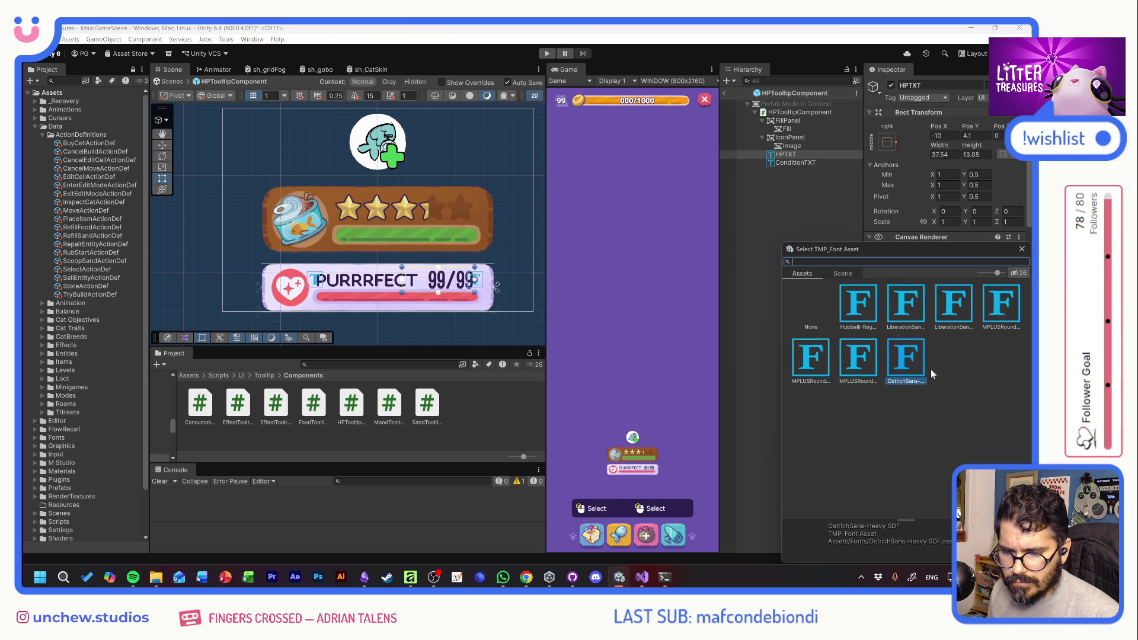
{"action": "left_click", "coordinate": [859, 313]}
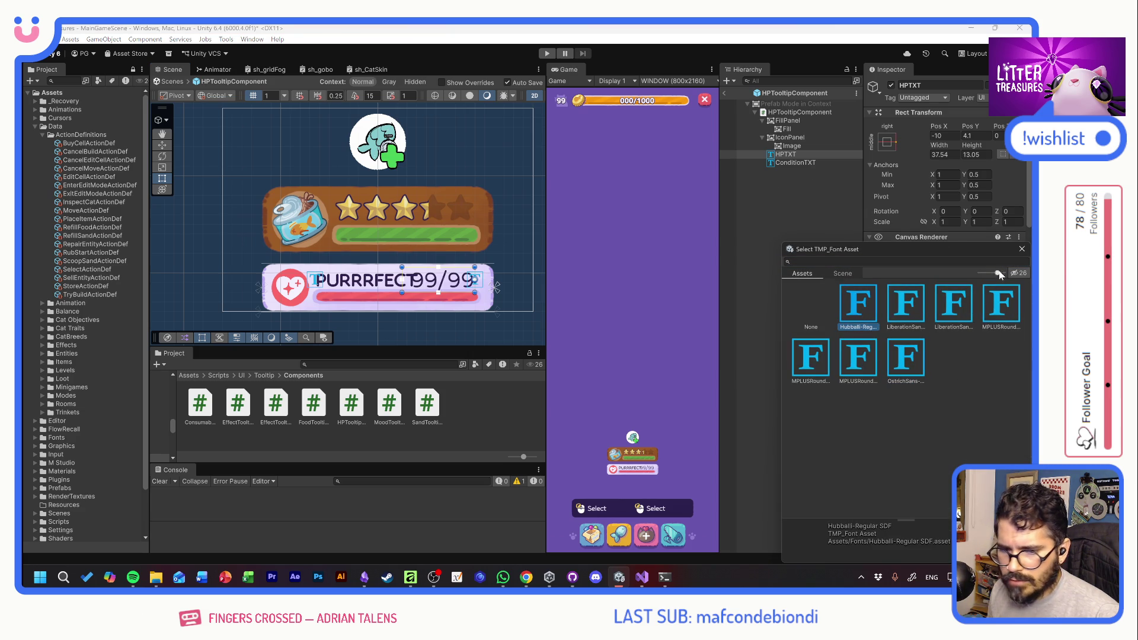
{"action": "left_click", "coordinate": [1022, 248]}
{"action": "left_click", "coordinate": [952, 391]}
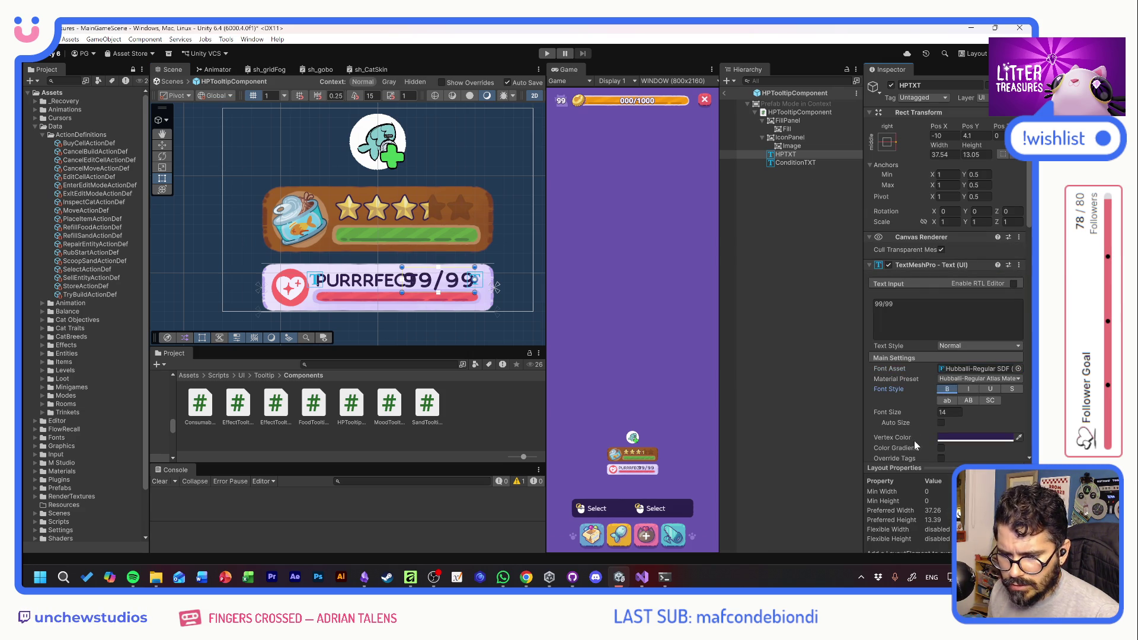
Tighten the HP text's character spacing, shift it right to Pos X -7.24, and make it read 8/10
{"action": "scroll", "coordinate": [914, 440], "scroll_direction": "down", "scroll_amount": 1}
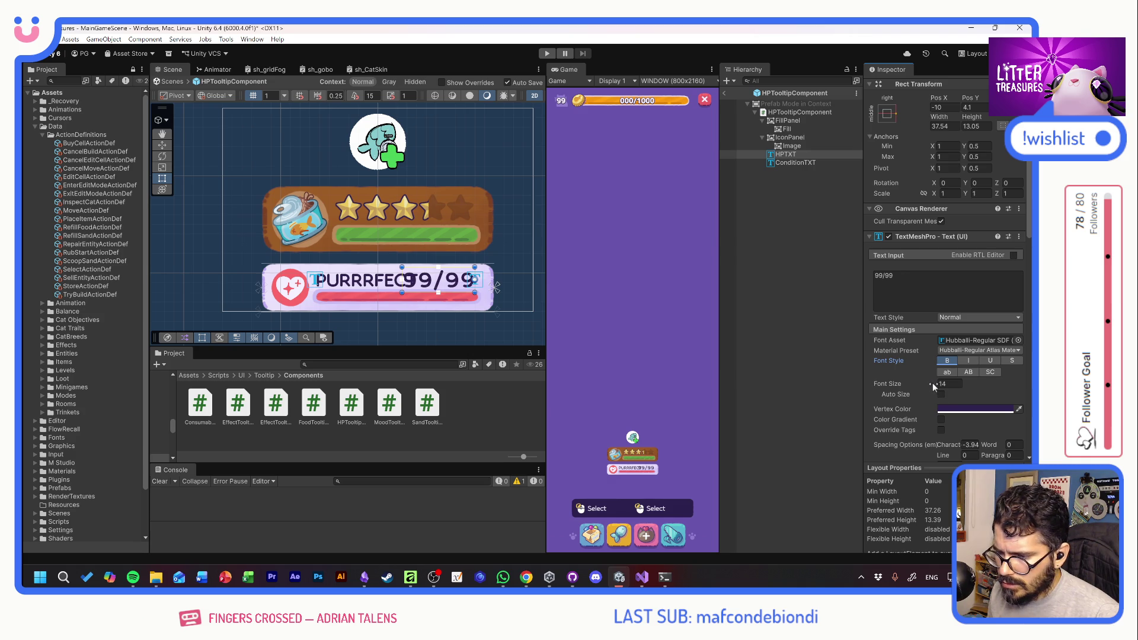
{"action": "left_click_drag", "start_coordinate": [948, 443], "coordinate": [790, 422]}
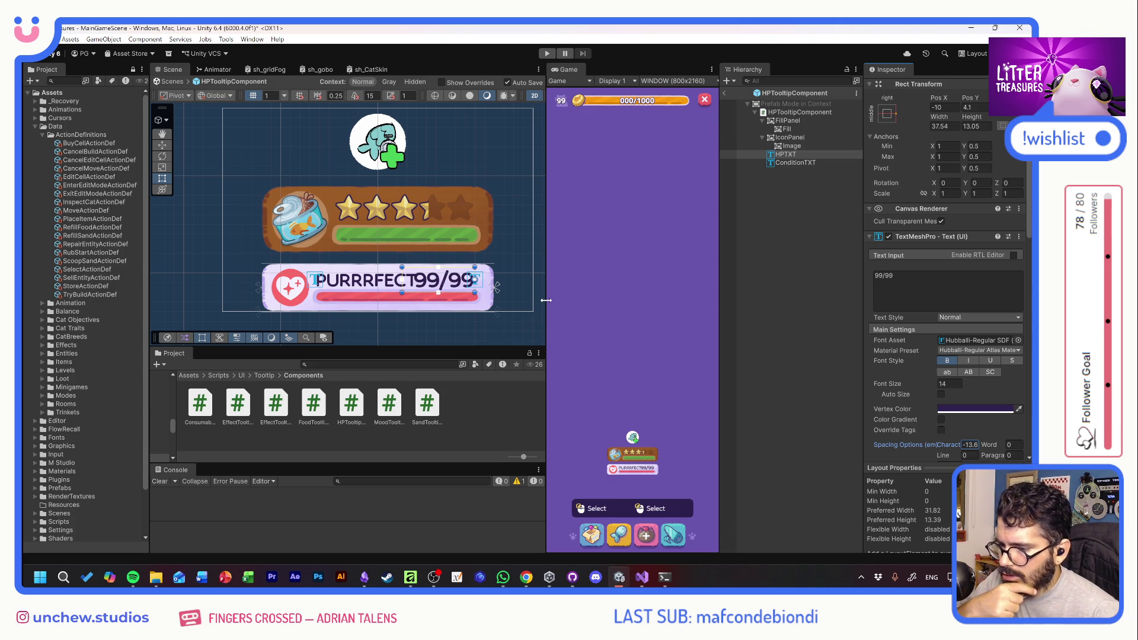
{"action": "scroll", "coordinate": [938, 129], "scroll_direction": "up", "scroll_amount": 2}
{"action": "left_click_drag", "start_coordinate": [939, 129], "coordinate": [964, 125]}
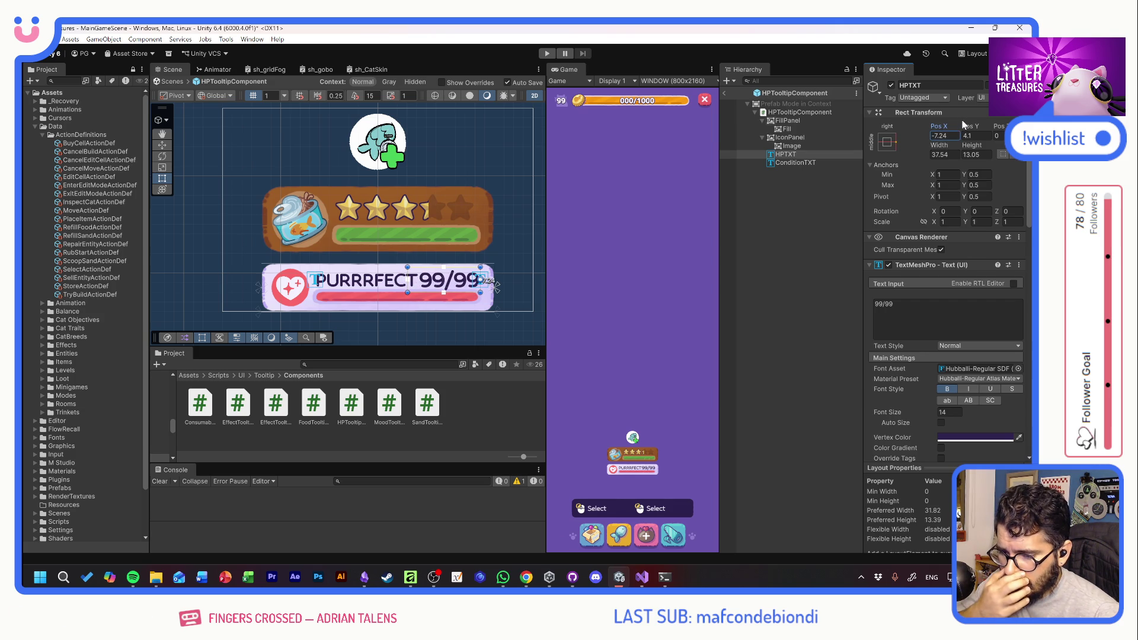
{"action": "left_click", "coordinate": [943, 305]}
{"action": "key", "text": "ctrl+a"}
{"action": "type", "text": "8/"}
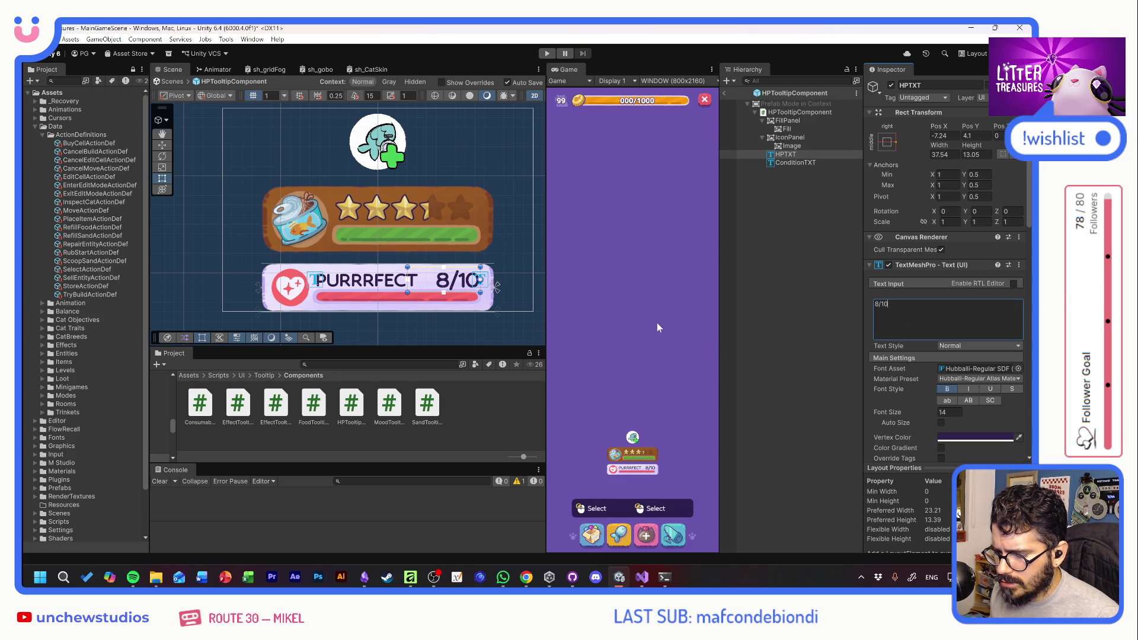
{"action": "left_click", "coordinate": [345, 285]}
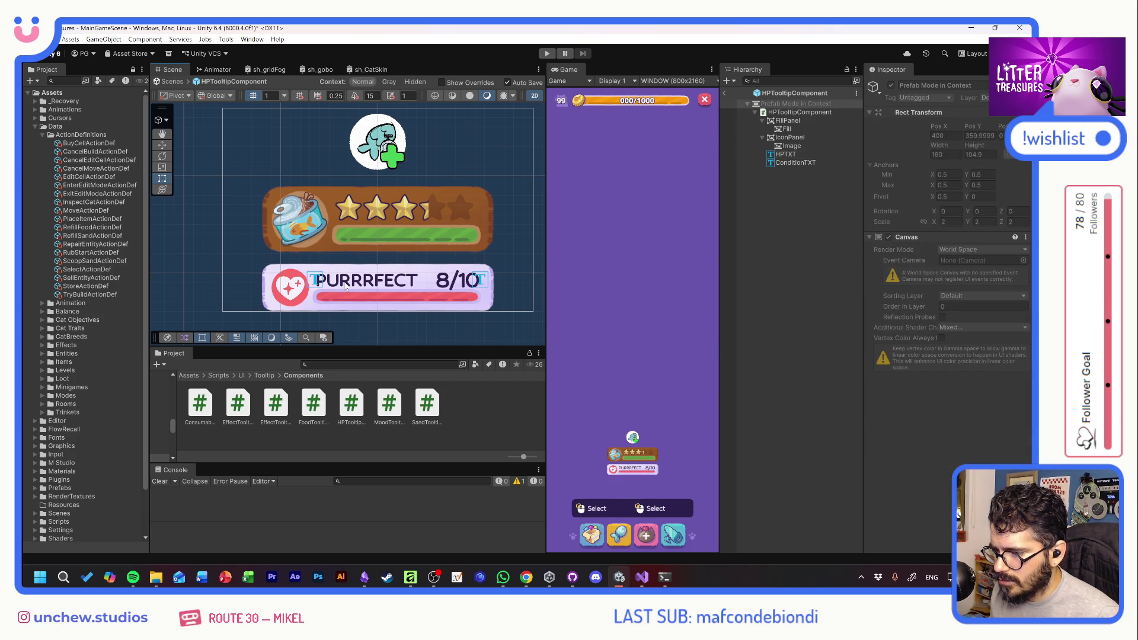
Lower the ConditionTXT character spacing so PURRRFECT sits tighter, then reselect HPTXT
{"action": "scroll", "coordinate": [930, 410], "scroll_direction": "down", "scroll_amount": 3}
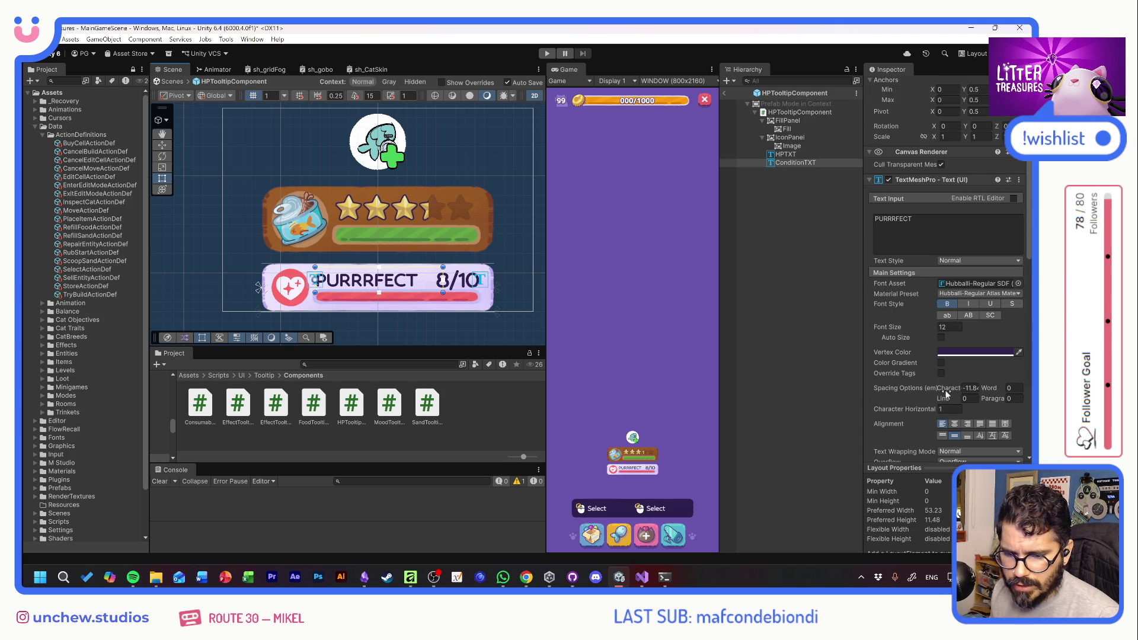
{"action": "left_click_drag", "start_coordinate": [947, 386], "coordinate": [932, 387]}
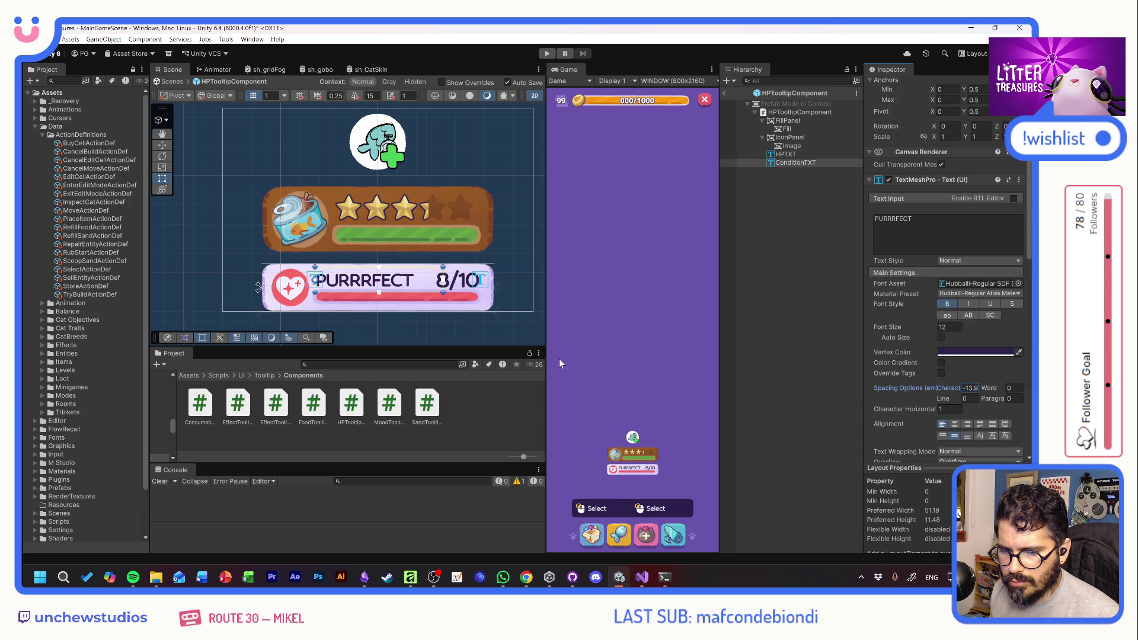
{"action": "left_click", "coordinate": [471, 281]}
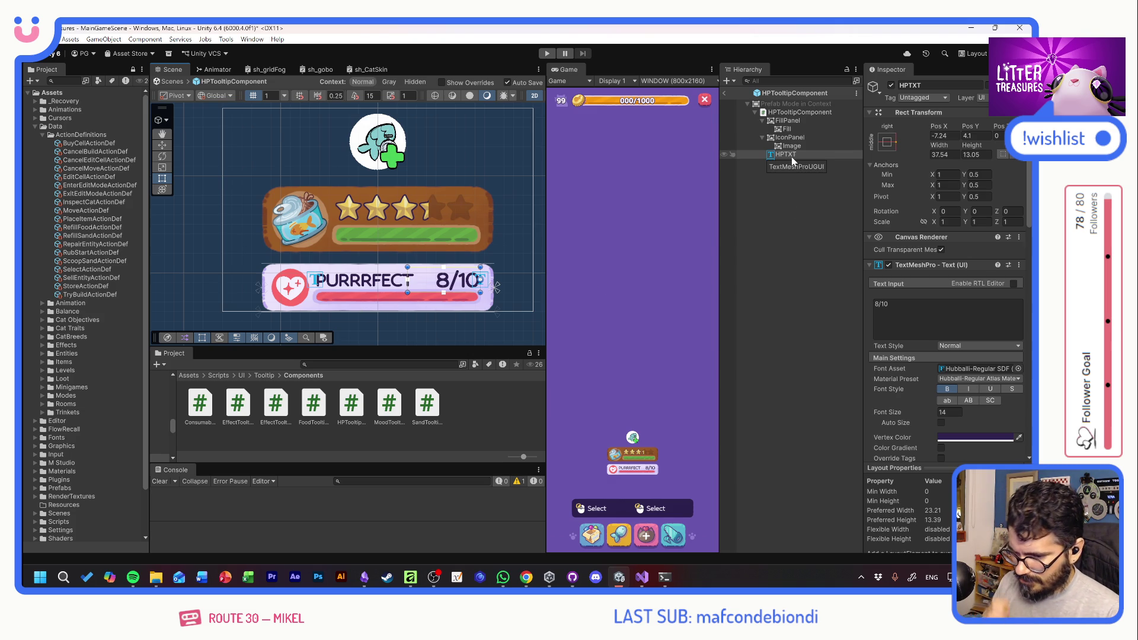
Enter Play mode, place the plant pot from the inventory, and check its PURRRFECT tooltip
{"action": "left_click", "coordinate": [546, 54]}
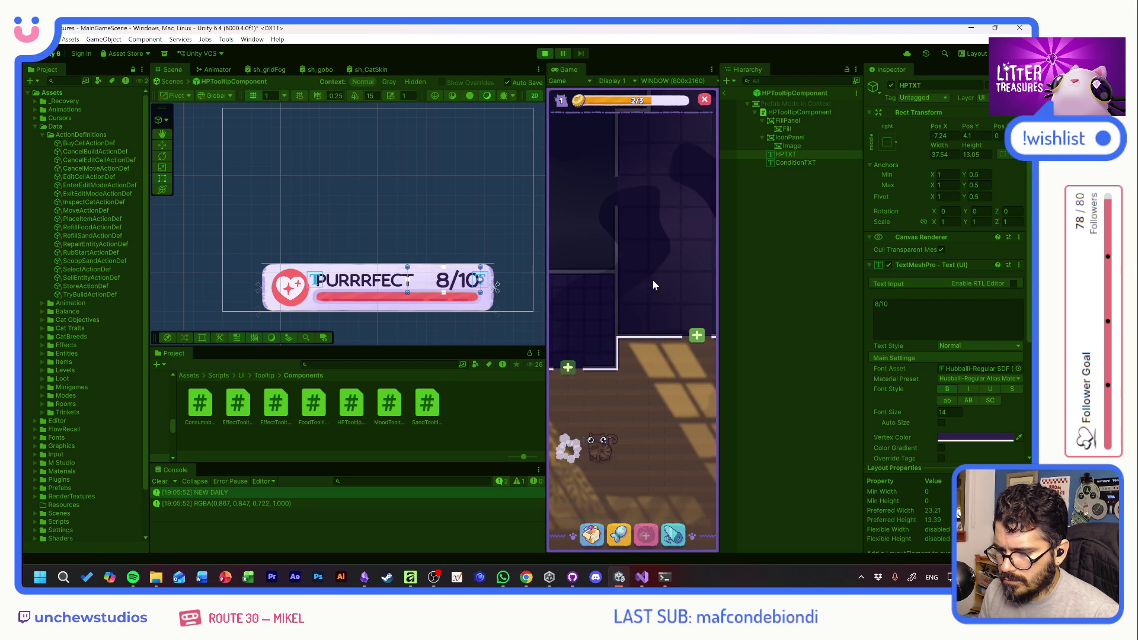
{"action": "left_click", "coordinate": [601, 323]}
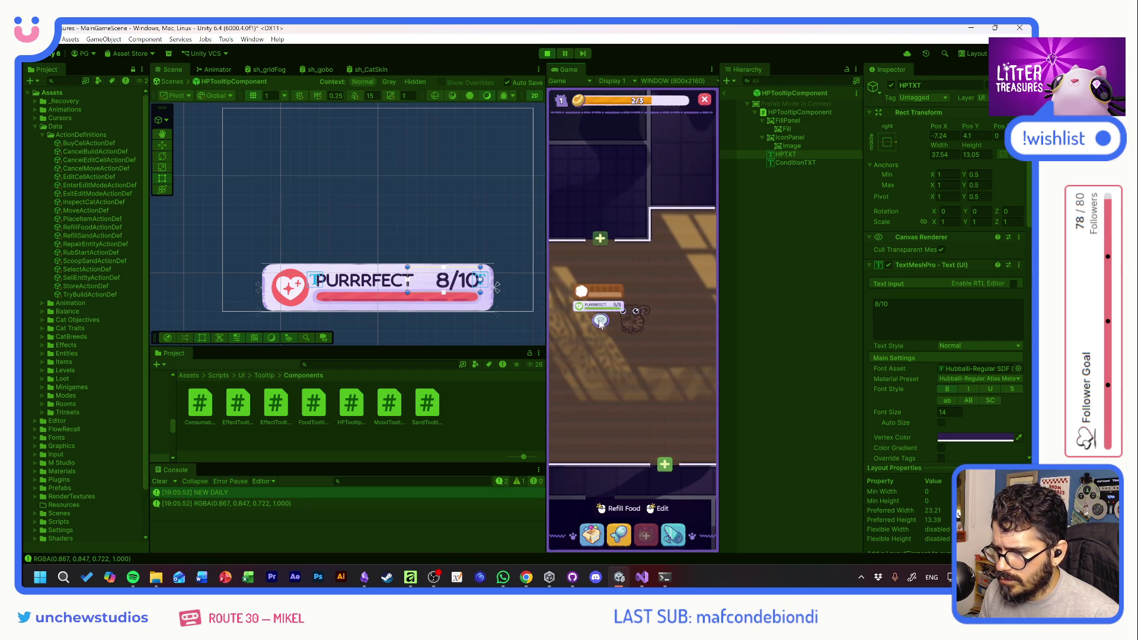
{"action": "left_click", "coordinate": [598, 323]}
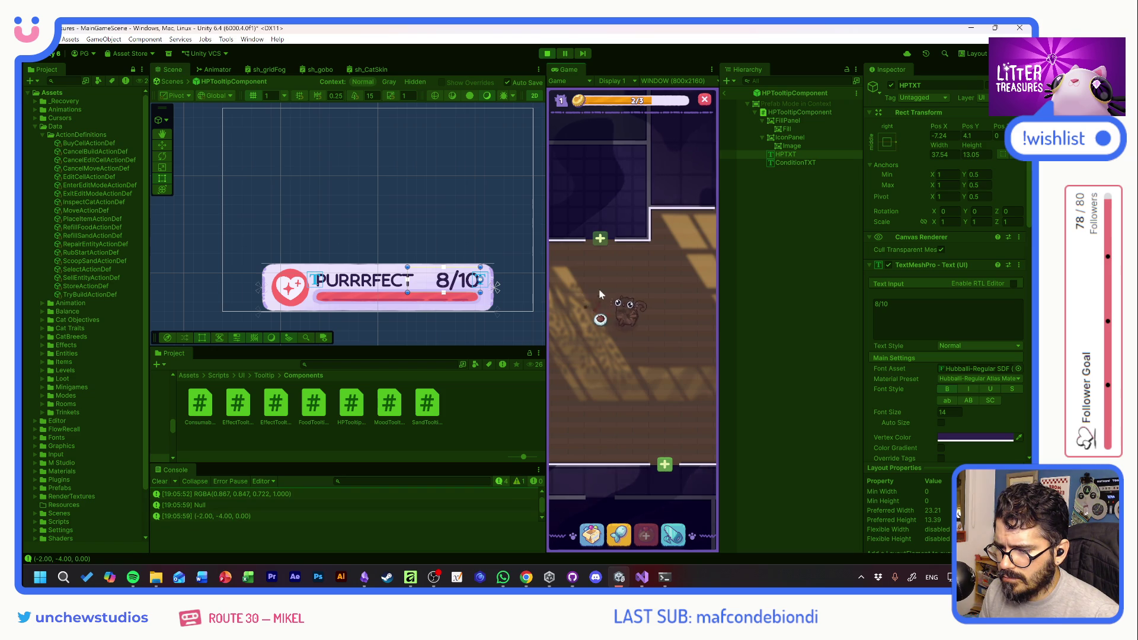
{"action": "left_click", "coordinate": [598, 389]}
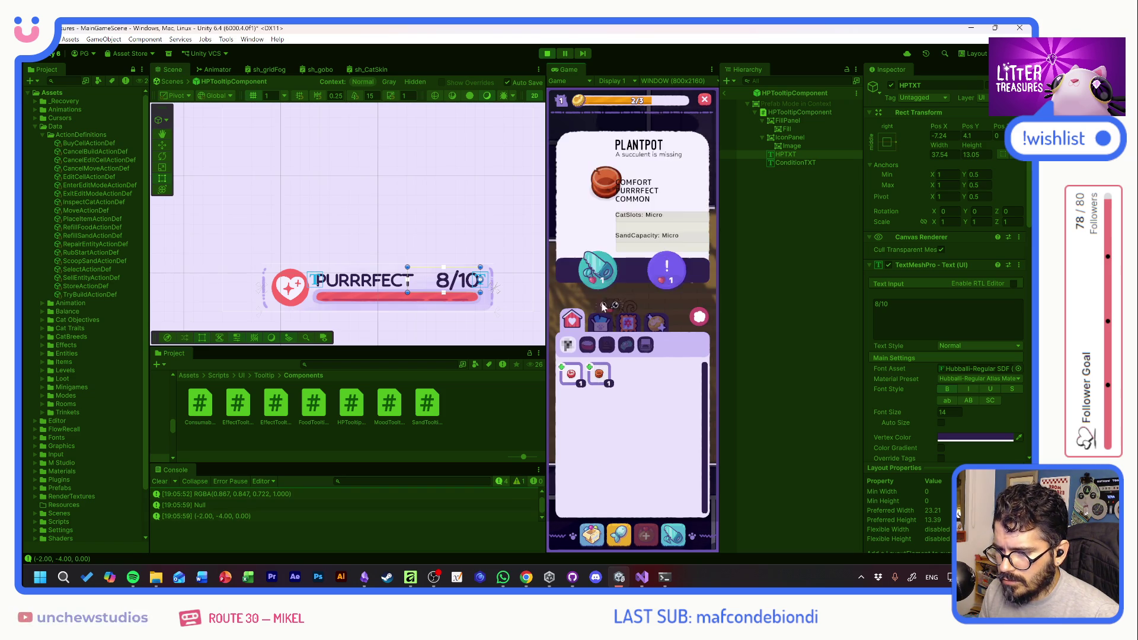
{"action": "left_click", "coordinate": [637, 386]}
{"action": "left_click", "coordinate": [633, 385]}
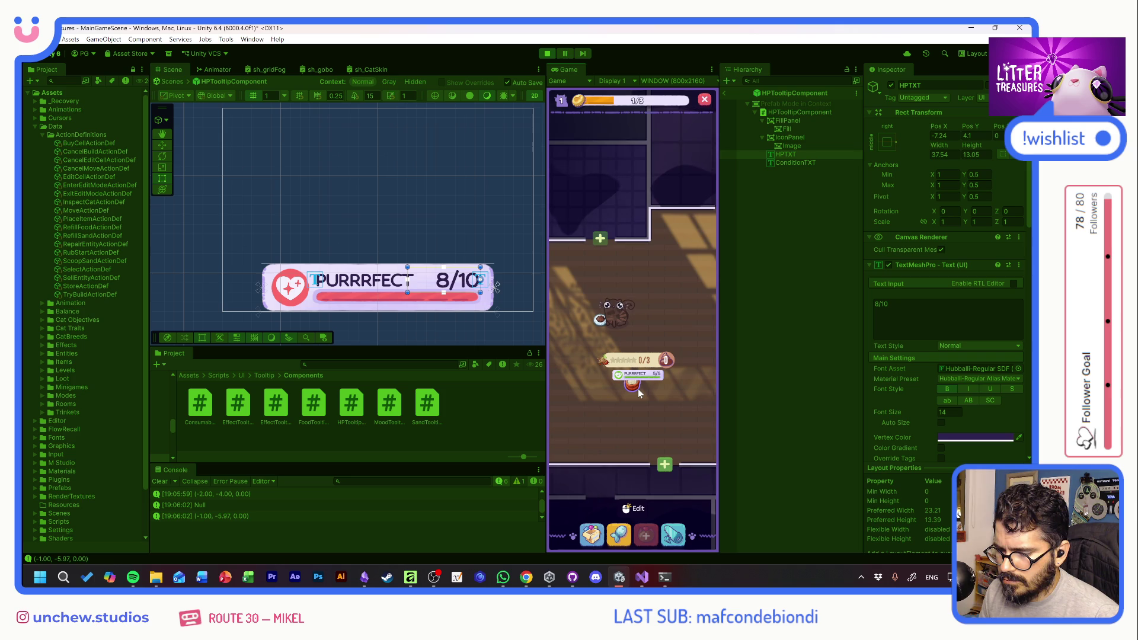
{"action": "scroll", "coordinate": [637, 389], "scroll_direction": "up", "scroll_amount": 2}
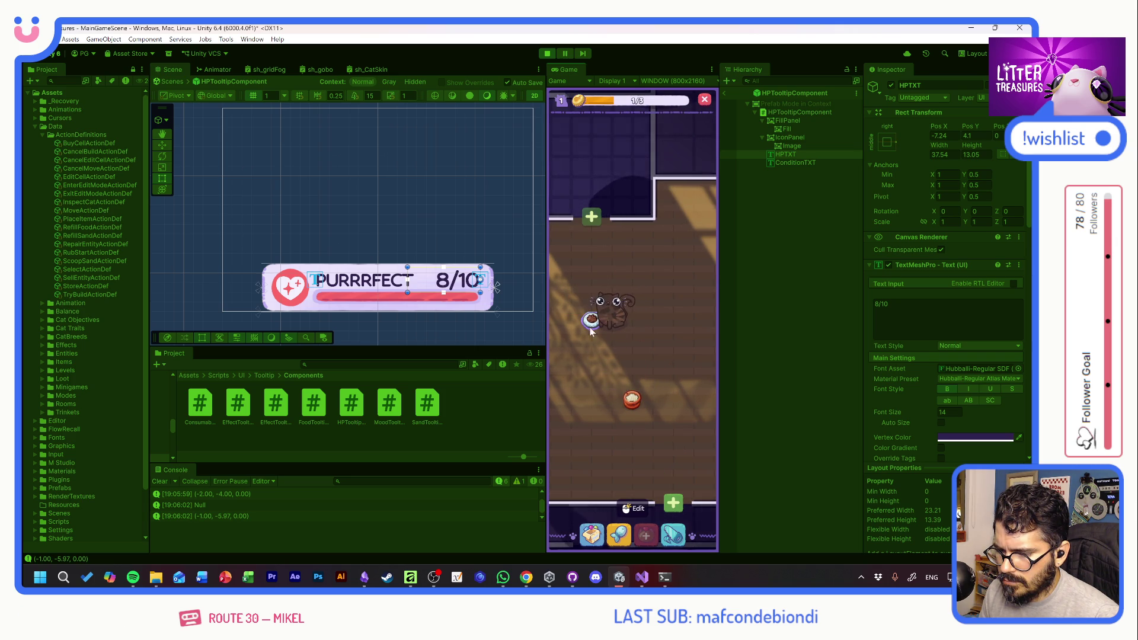
{"action": "mouse_move", "coordinate": [637, 407]}
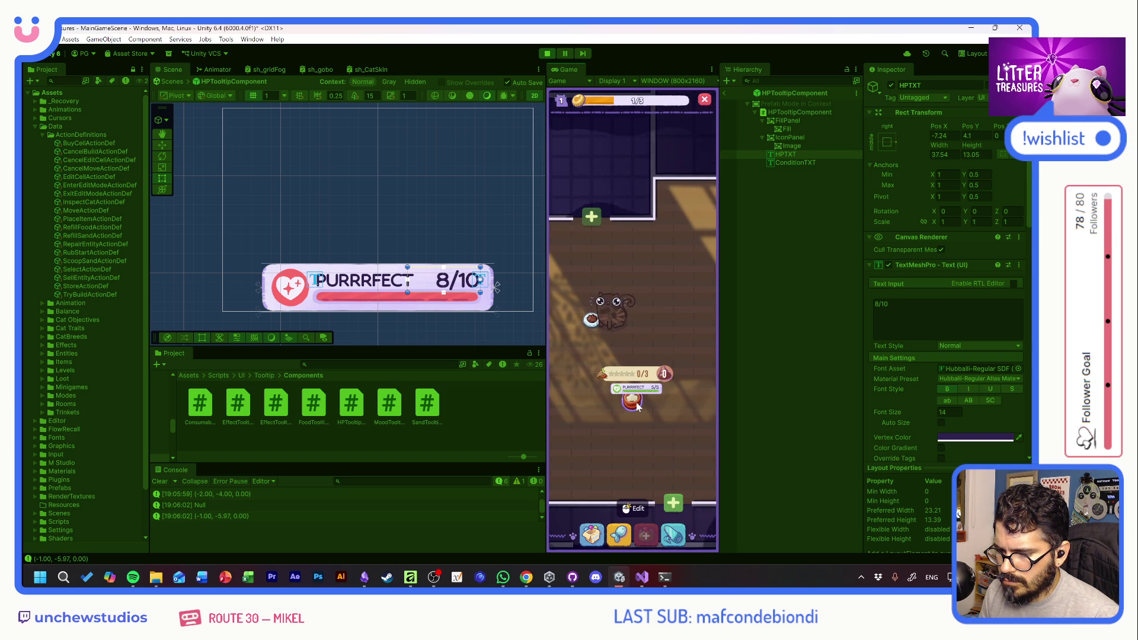
{"action": "mouse_move", "coordinate": [600, 327]}
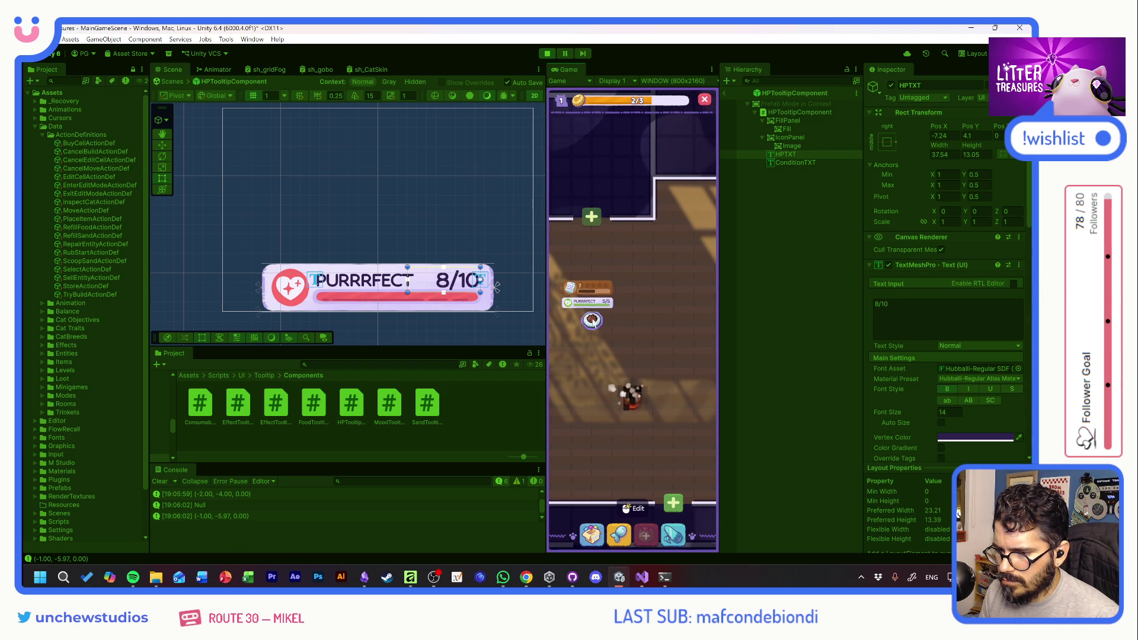
Place the soda cap, check its tooltip, and scoop the purple diamond in the sand minigame
{"action": "left_click", "coordinate": [591, 321]}
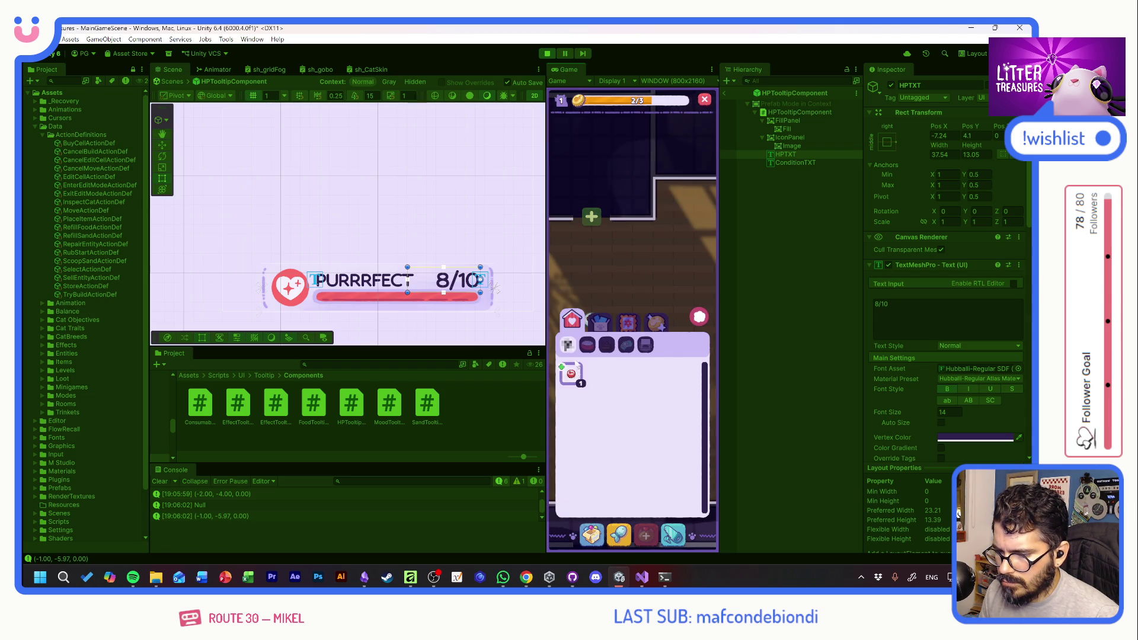
{"action": "left_click", "coordinate": [572, 373]}
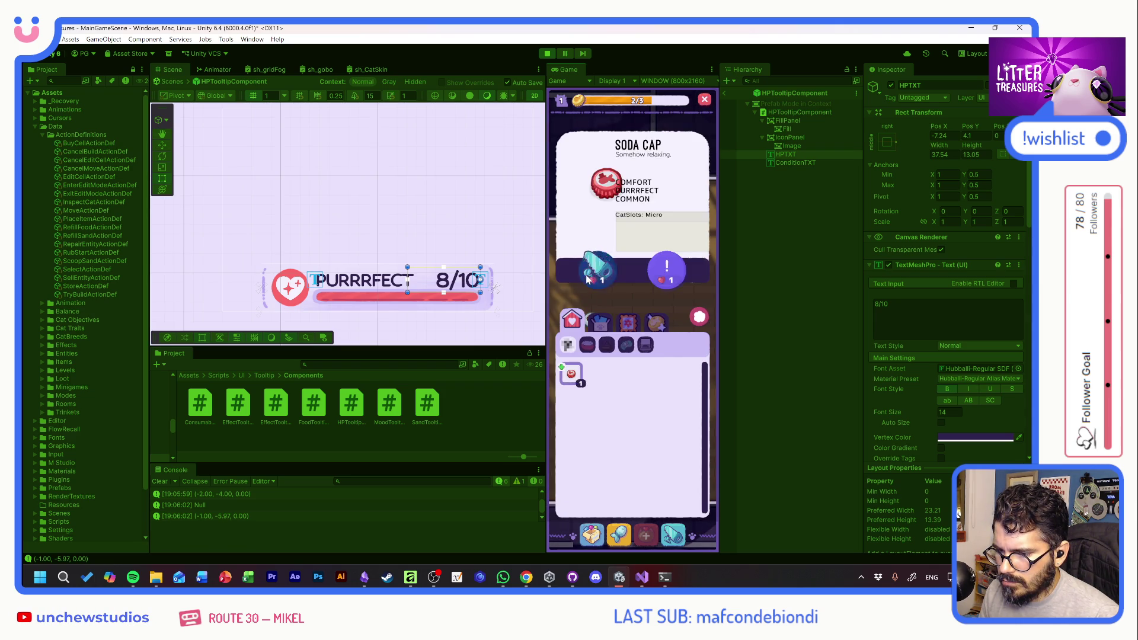
{"action": "left_click", "coordinate": [666, 267]}
{"action": "mouse_move", "coordinate": [673, 325]}
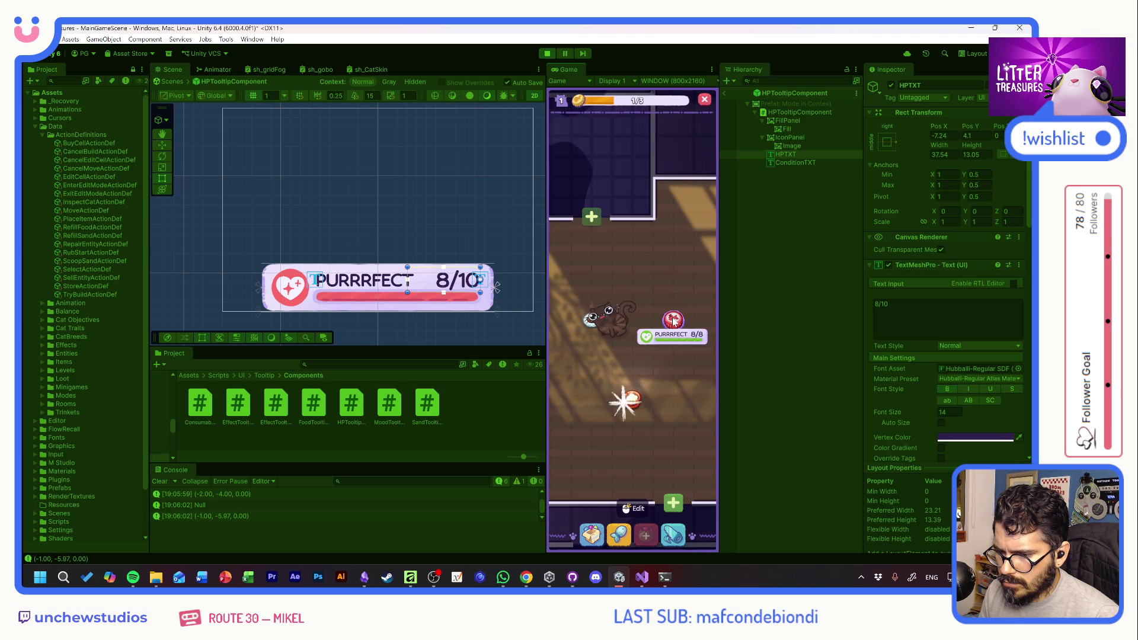
{"action": "mouse_move", "coordinate": [600, 323]}
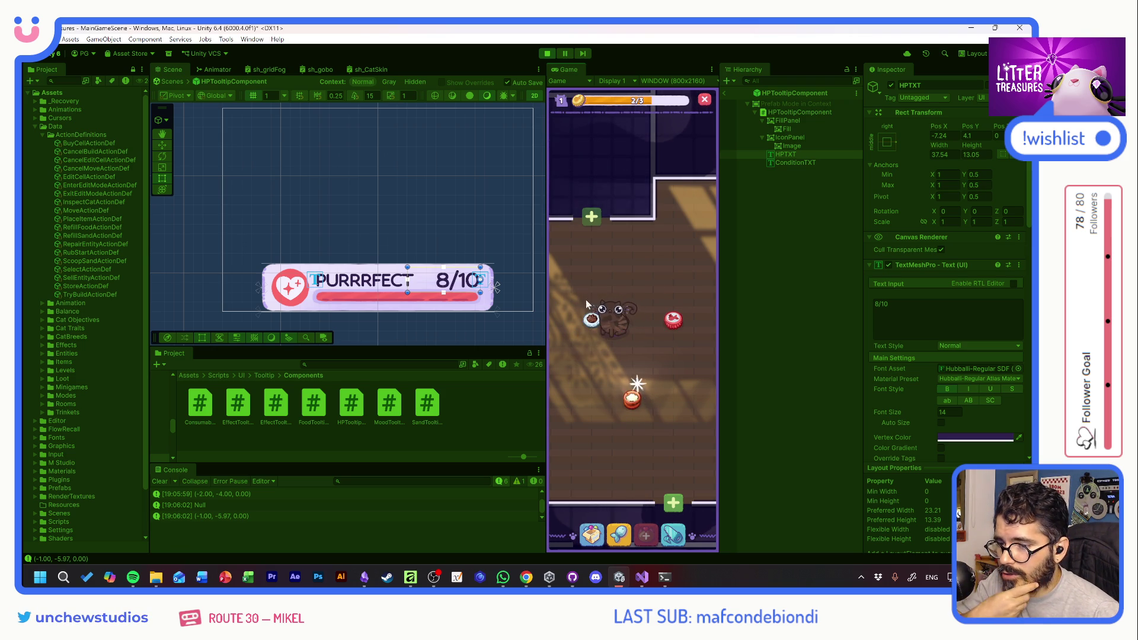
{"action": "left_click", "coordinate": [633, 402]}
{"action": "mouse_move", "coordinate": [633, 406]}
{"action": "left_mouse_down"}
{"action": "mouse_move", "coordinate": [584, 355]}
{"action": "mouse_move", "coordinate": [574, 364]}
{"action": "left_mouse_up"}
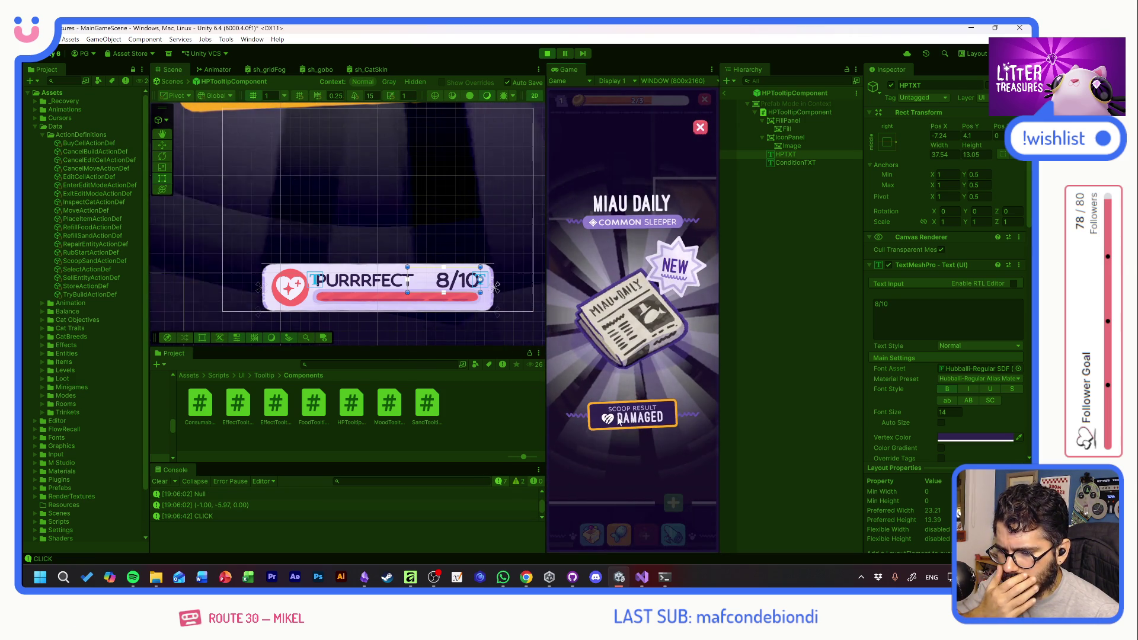
Place the newspaper and food item, confirm the PURRRFECT 7/8 tooltip, then stop Play mode
{"action": "left_click", "coordinate": [614, 413]}
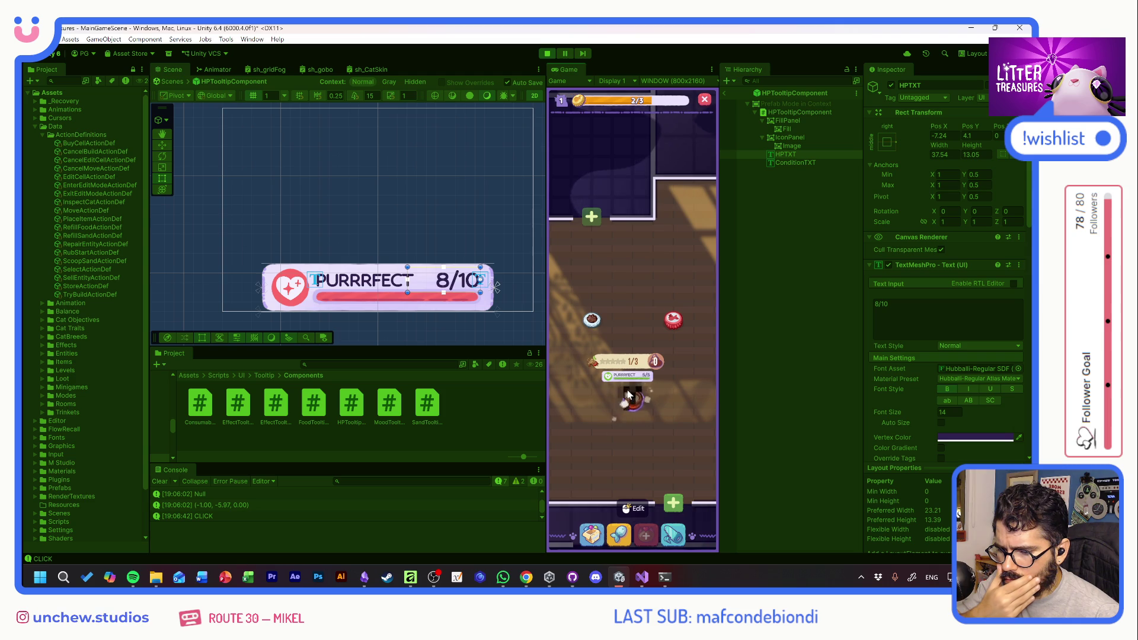
{"action": "left_click", "coordinate": [595, 513]}
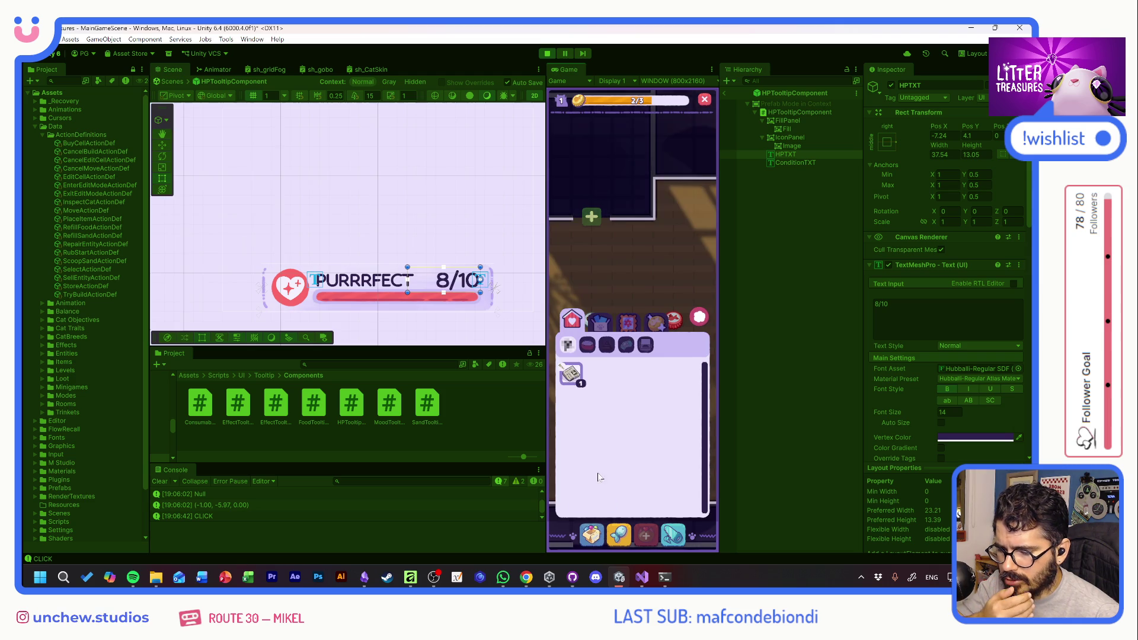
{"action": "mouse_move", "coordinate": [571, 373]}
{"action": "left_mouse_down"}
{"action": "mouse_move", "coordinate": [592, 274]}
{"action": "mouse_move", "coordinate": [632, 278]}
{"action": "left_mouse_up"}
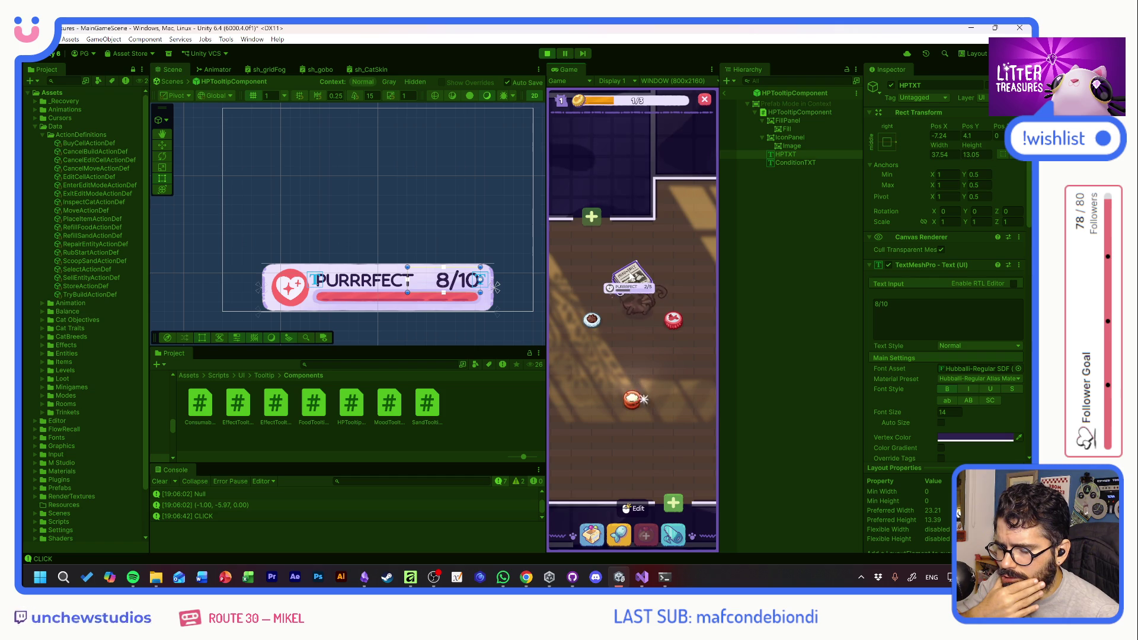
{"action": "left_click", "coordinate": [629, 397]}
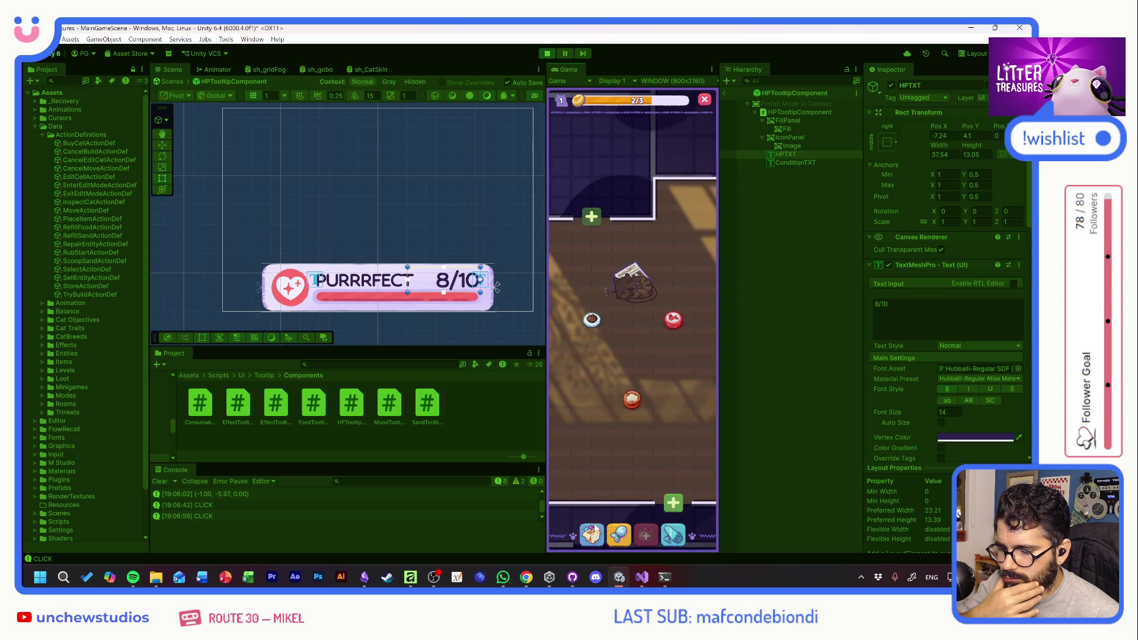
{"action": "left_click", "coordinate": [572, 373]}
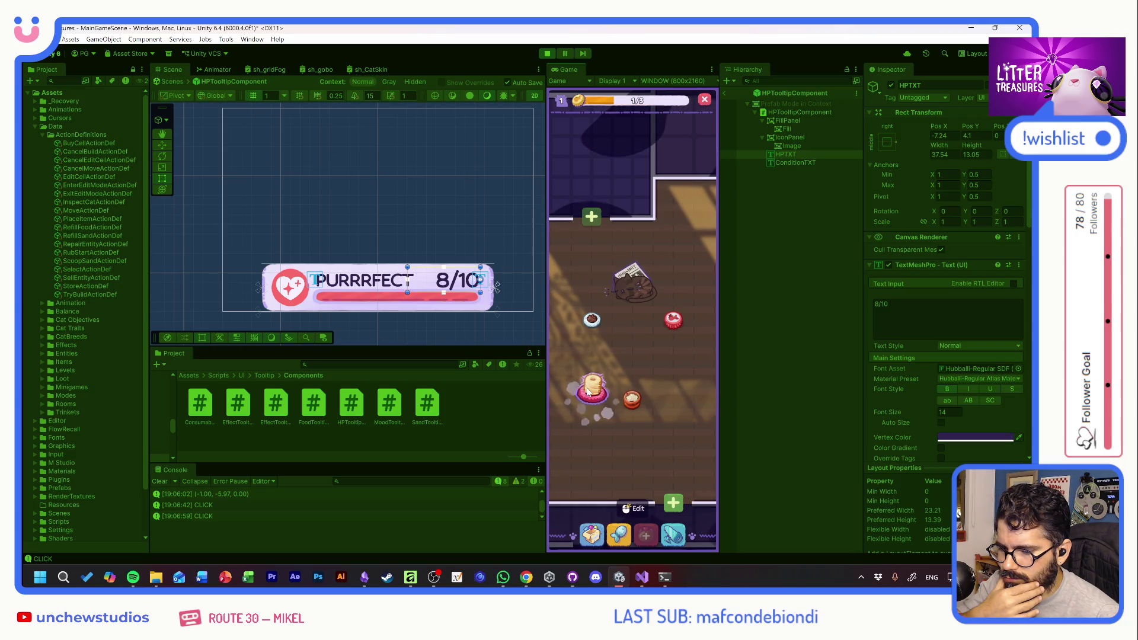
{"action": "mouse_move", "coordinate": [591, 410]}
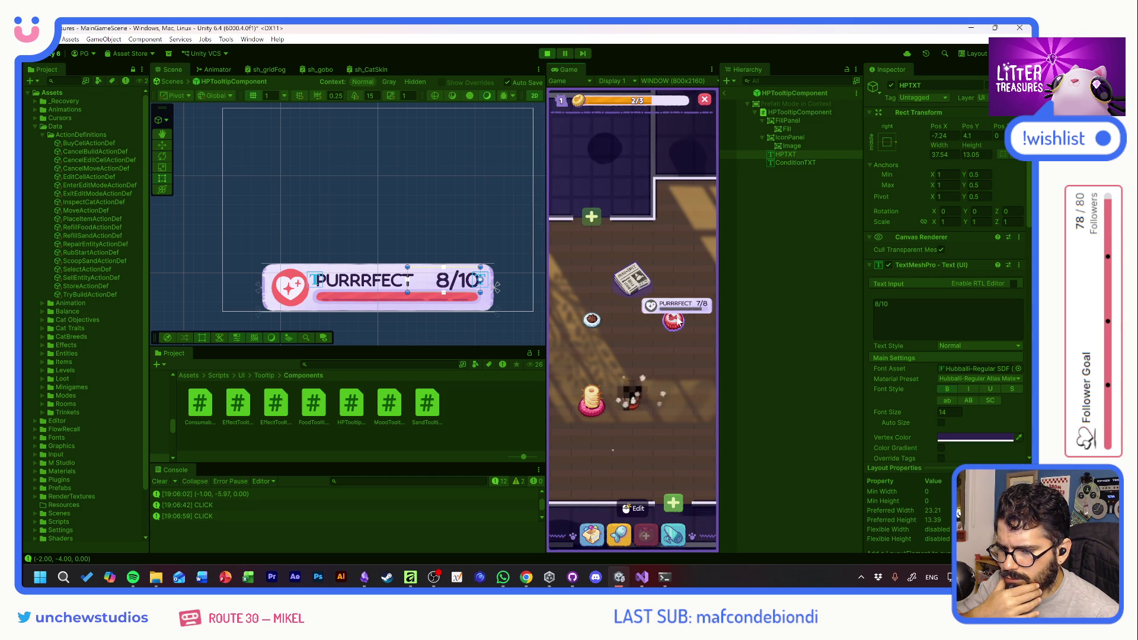
{"action": "mouse_move", "coordinate": [599, 323]}
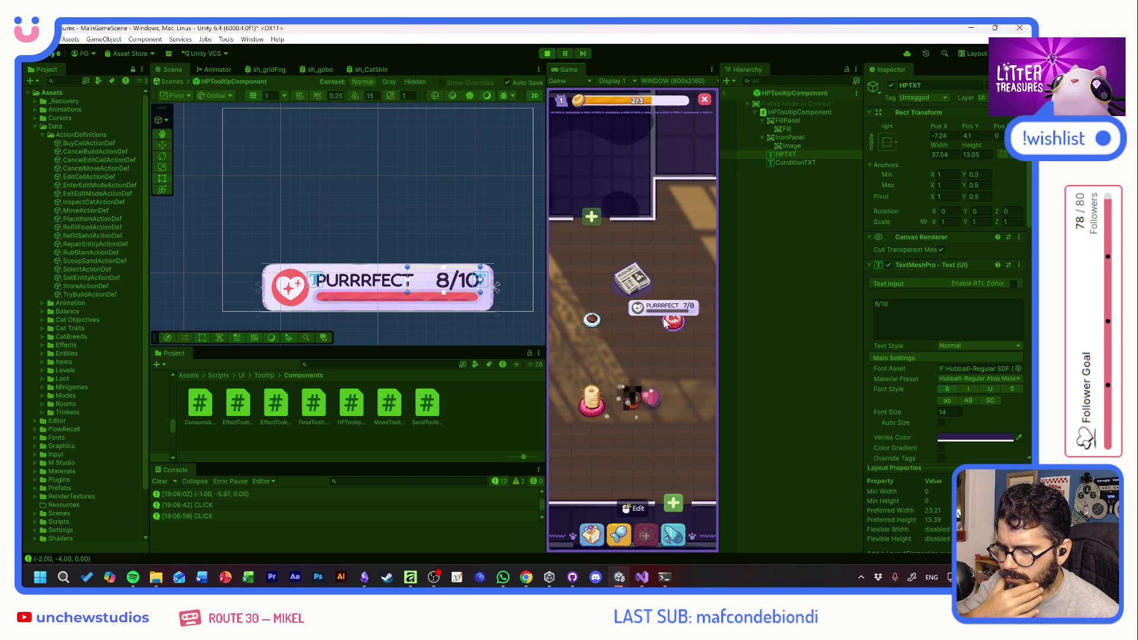
{"action": "left_click", "coordinate": [547, 54]}
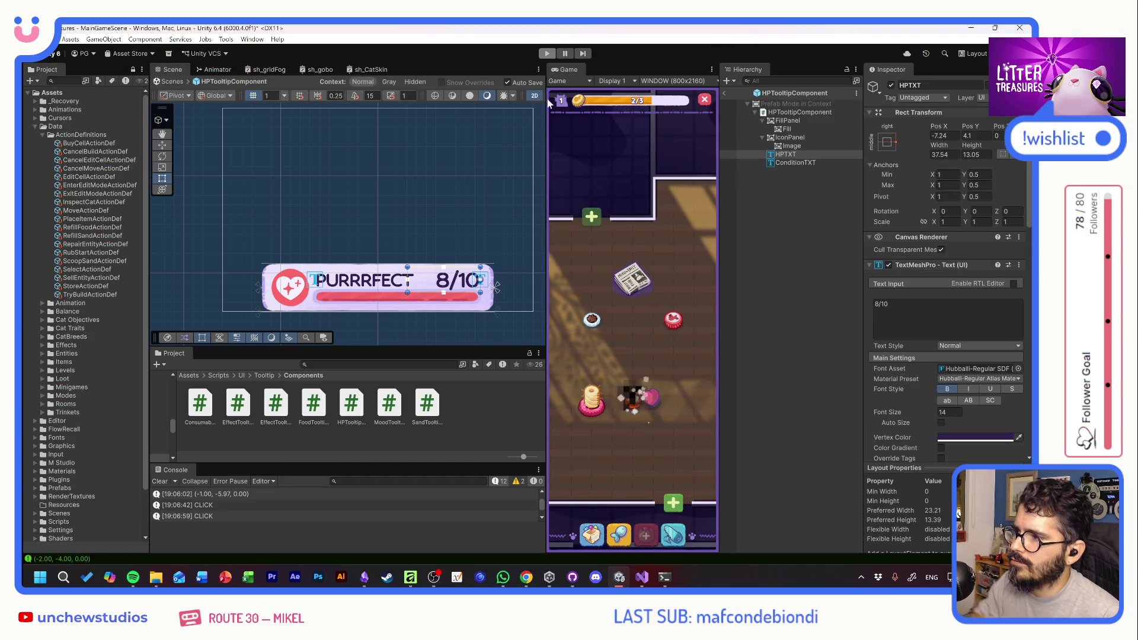
{"action": "key", "text": "alt+Tab"}
Go to DamageableComponent's definition and review its itemInstance field and GetCurrentHP/GetMaxHP getters
{"action": "left_click", "coordinate": [401, 302]}
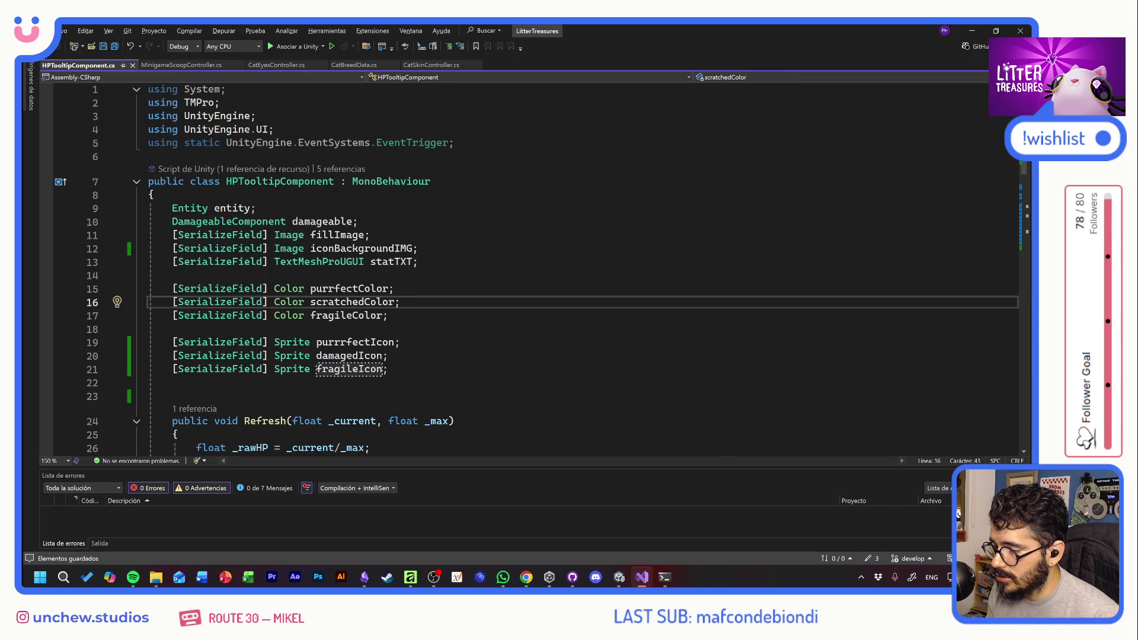
{"action": "mouse_move", "coordinate": [331, 223]}
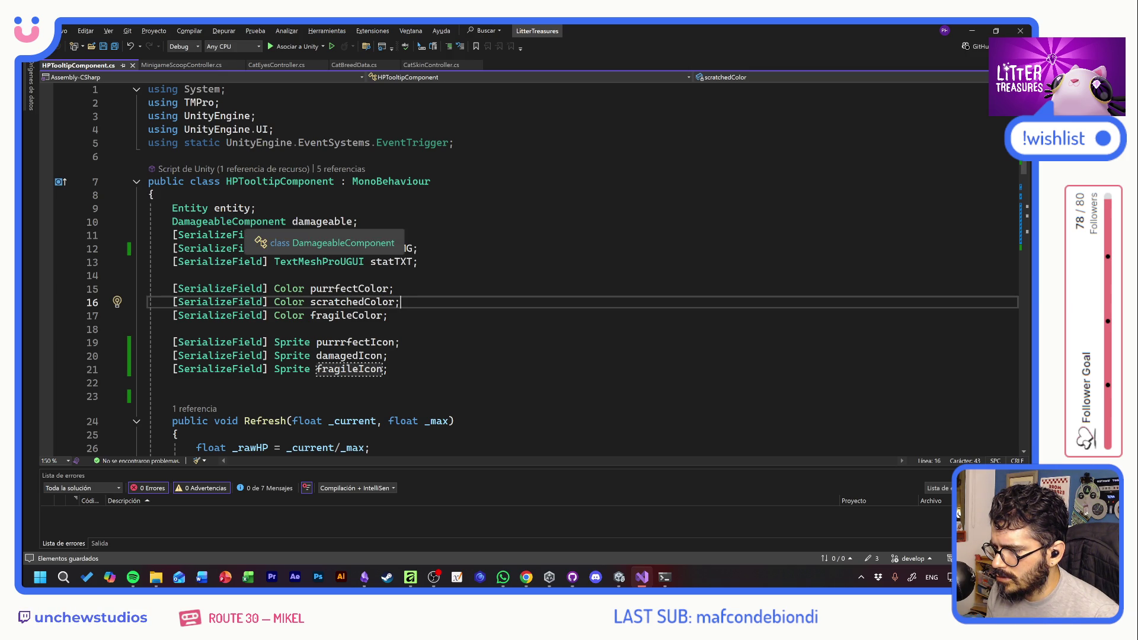
{"action": "left_click", "coordinate": [237, 221], "text": "ctrl"}
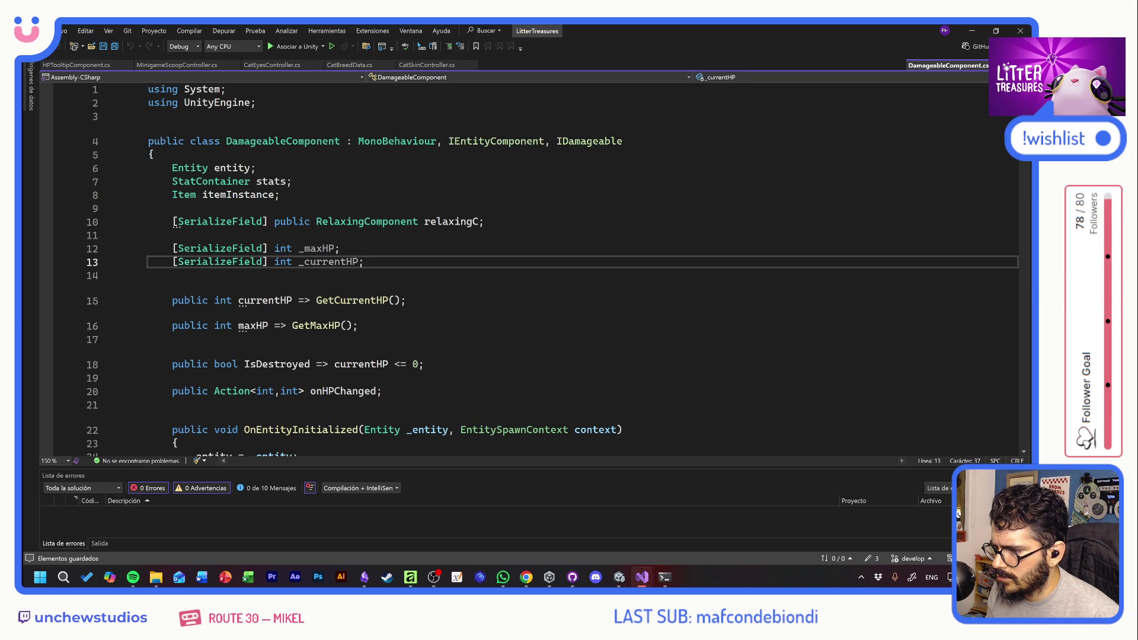
{"action": "mouse_move", "coordinate": [256, 168]}
{"action": "left_mouse_down"}
{"action": "mouse_move", "coordinate": [154, 276]}
{"action": "mouse_move", "coordinate": [406, 300]}
{"action": "left_mouse_up"}
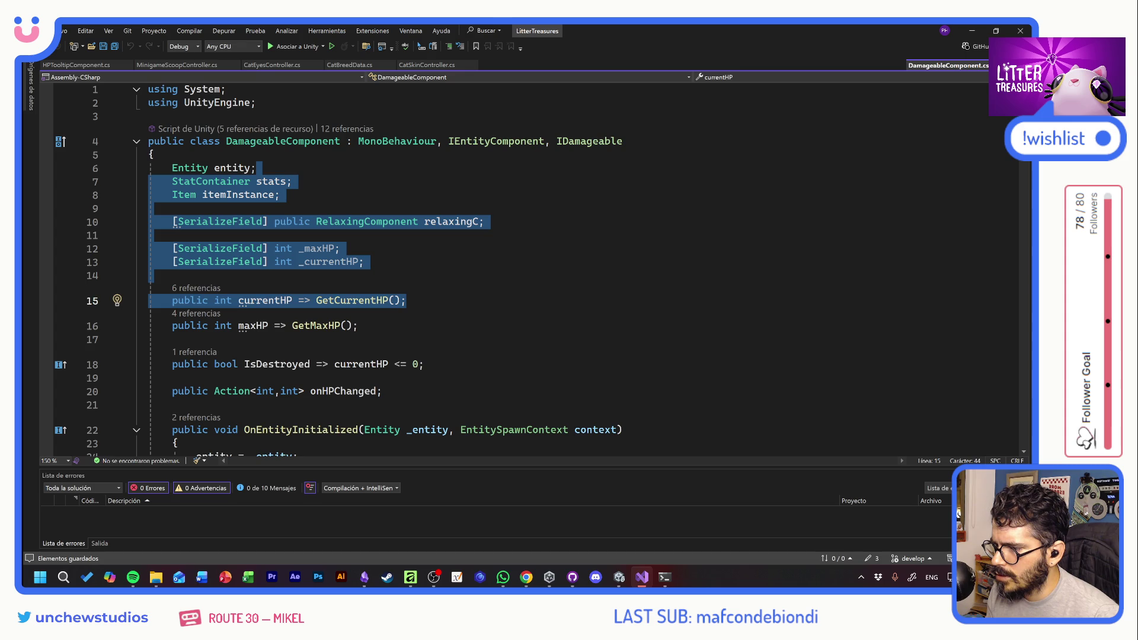
{"action": "left_click", "coordinate": [232, 195]}
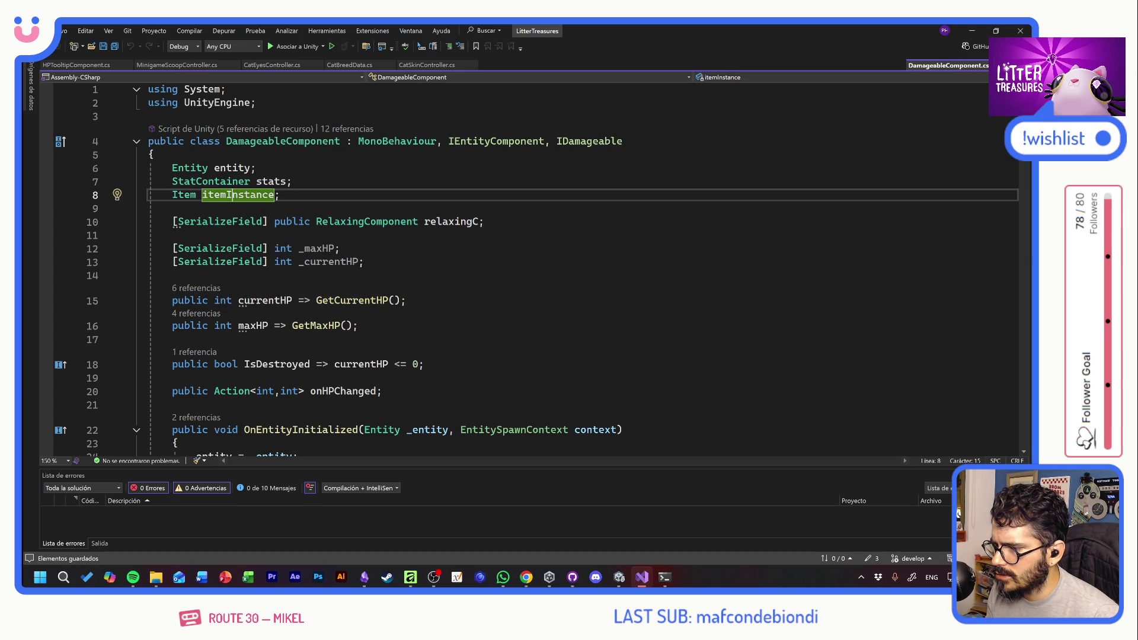
{"action": "key", "text": "Home"}
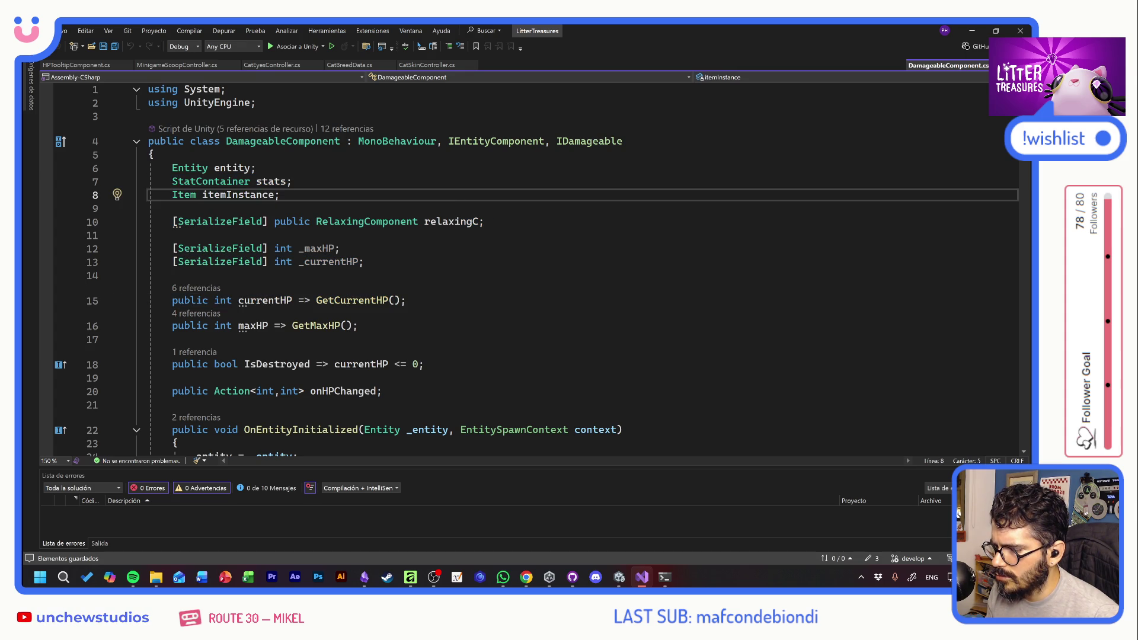
{"action": "scroll", "coordinate": [533, 266], "scroll_direction": "down", "scroll_amount": 9}
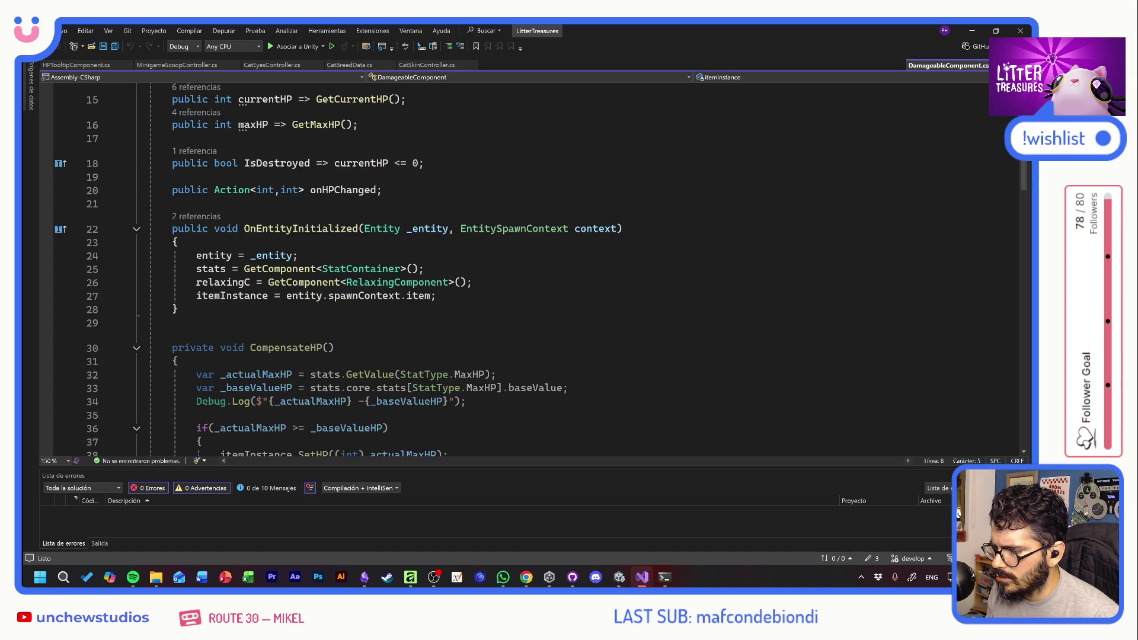
{"action": "scroll", "coordinate": [533, 267], "scroll_direction": "up", "scroll_amount": 1}
{"action": "scroll", "coordinate": [533, 267], "scroll_direction": "down", "scroll_amount": 7}
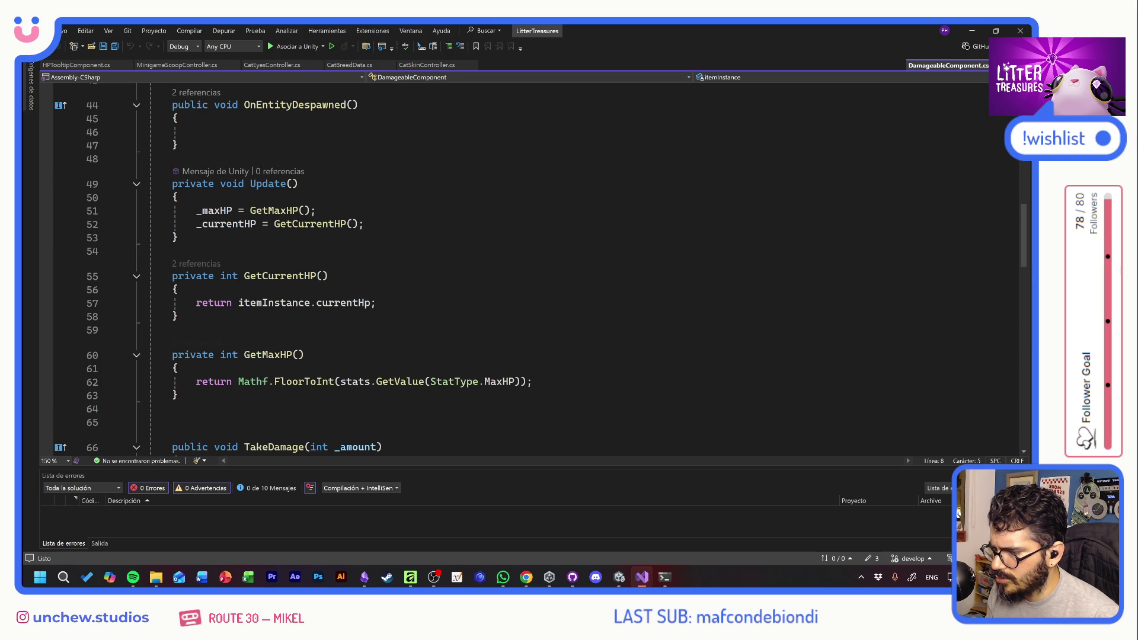
{"action": "scroll", "coordinate": [533, 266], "scroll_direction": "down", "scroll_amount": 3}
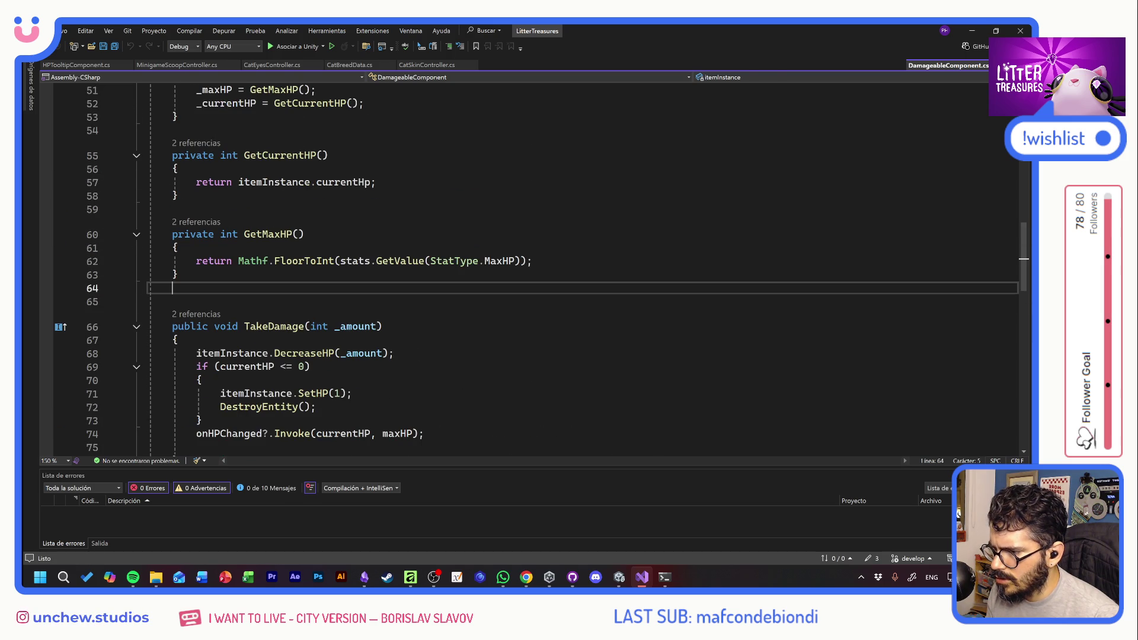
Try a public string declaration after GetMaxHP, remove it again, and save DamageableComponent
{"action": "left_click", "coordinate": [172, 288]}
{"action": "key", "text": "Return"}
{"action": "type", "text": "public "}
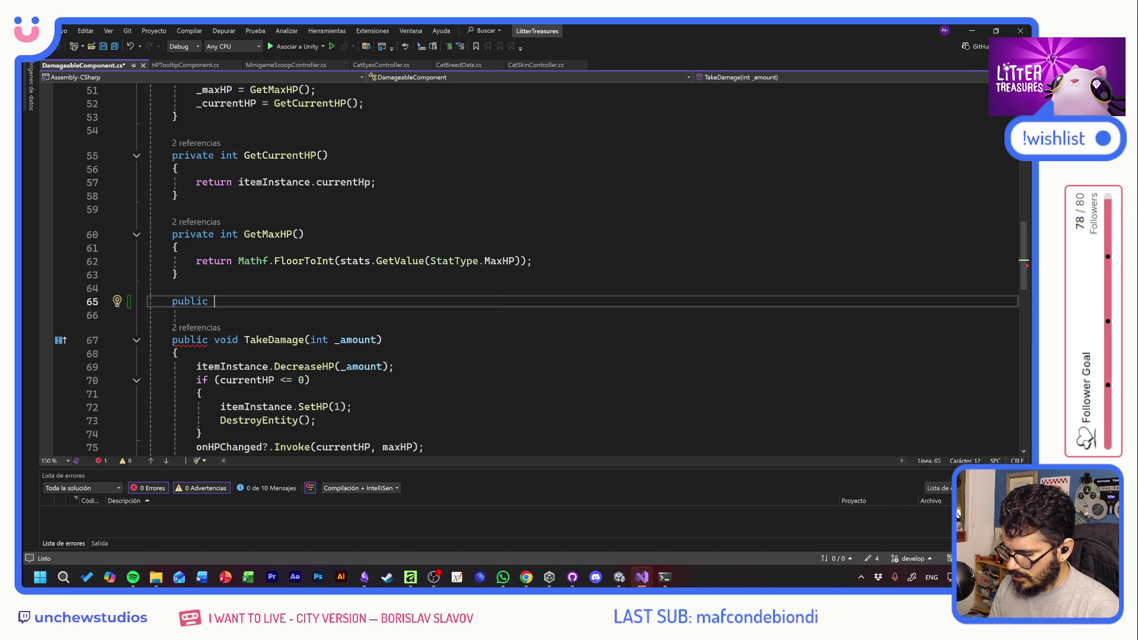
{"action": "type", "text": "string"}
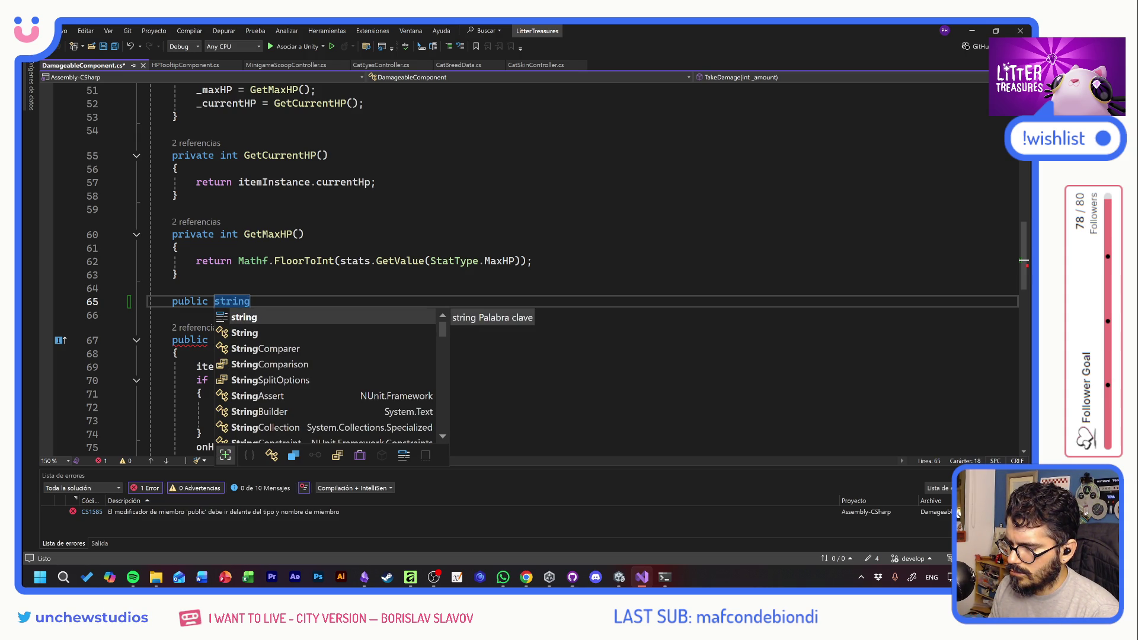
{"action": "key", "text": "ctrl+BackSpace"}
{"action": "key", "text": "ctrl+BackSpace"}
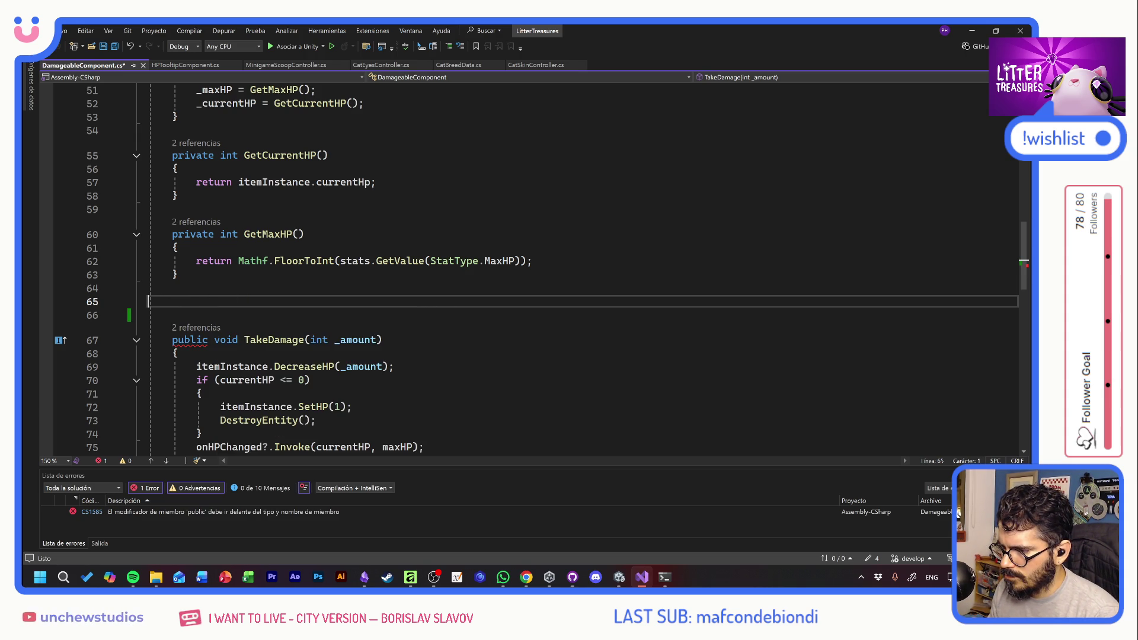
{"action": "key", "text": "BackSpace"}
{"action": "key", "text": "ctrl+s"}
Make the itemInstance field public and return to HPTooltipComponent's Refresh method
{"action": "scroll", "coordinate": [581, 269], "scroll_direction": "up", "scroll_amount": 17}
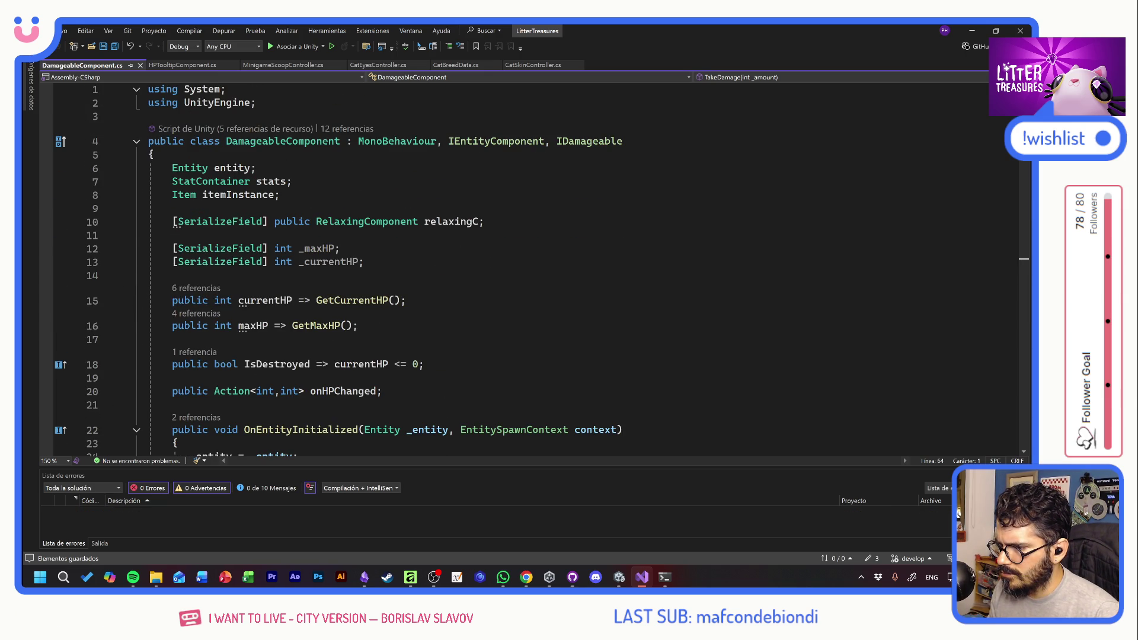
{"action": "left_click", "coordinate": [172, 194]}
{"action": "type", "text": "public"}
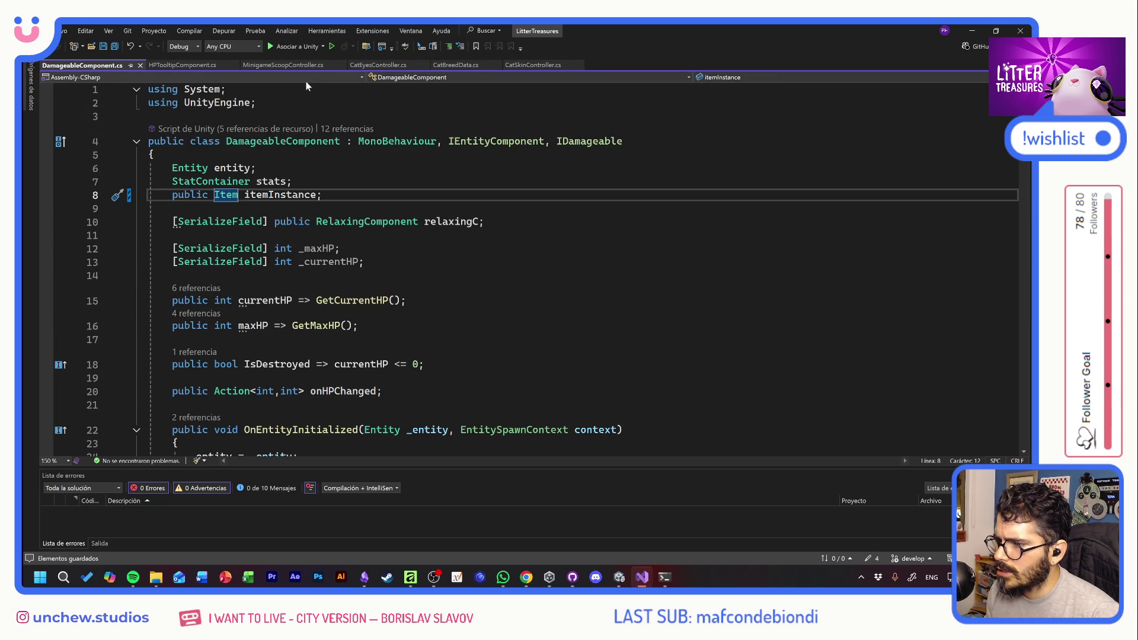
{"action": "left_click", "coordinate": [184, 65]}
{"action": "left_click", "coordinate": [409, 262]}
{"action": "scroll", "coordinate": [409, 262], "scroll_direction": "down", "scroll_amount": 8}
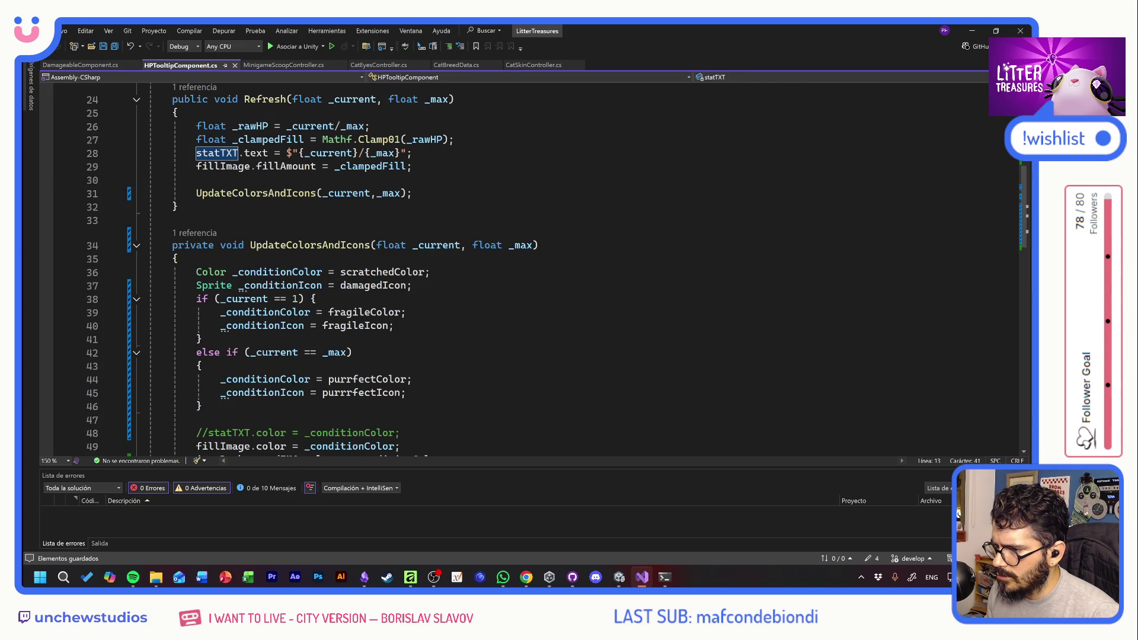
Add a conditionTXT text field by duplicating the statTXT field declaration
{"action": "left_click", "coordinate": [196, 179]}
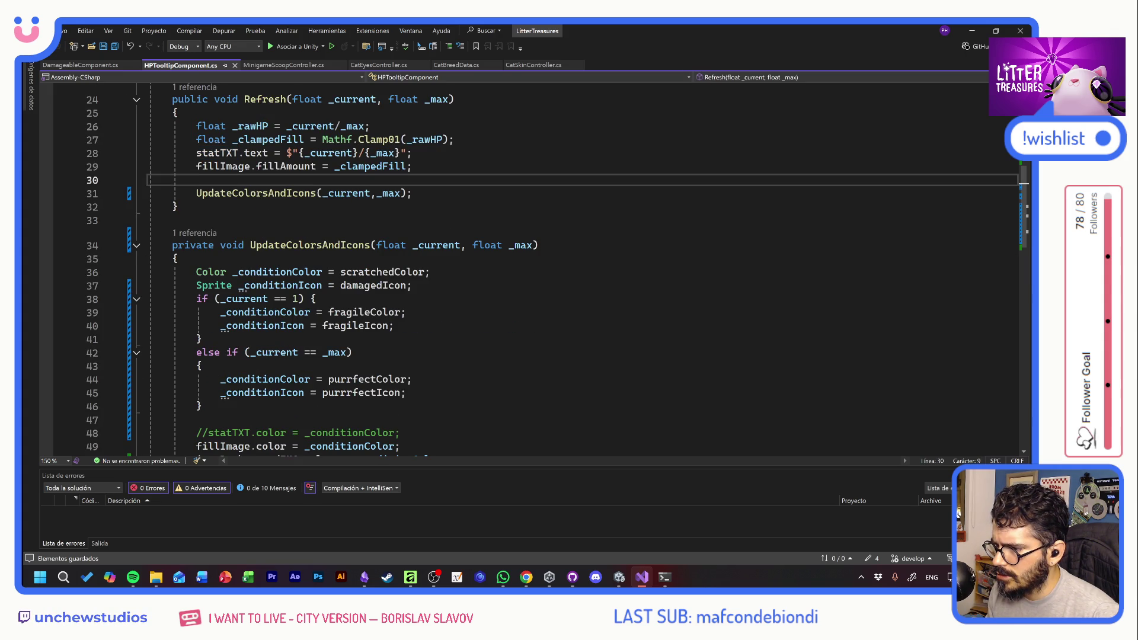
{"action": "scroll", "coordinate": [533, 266], "scroll_direction": "up", "scroll_amount": 4}
{"action": "scroll", "coordinate": [533, 267], "scroll_direction": "up", "scroll_amount": 3}
{"action": "left_click", "coordinate": [419, 221]}
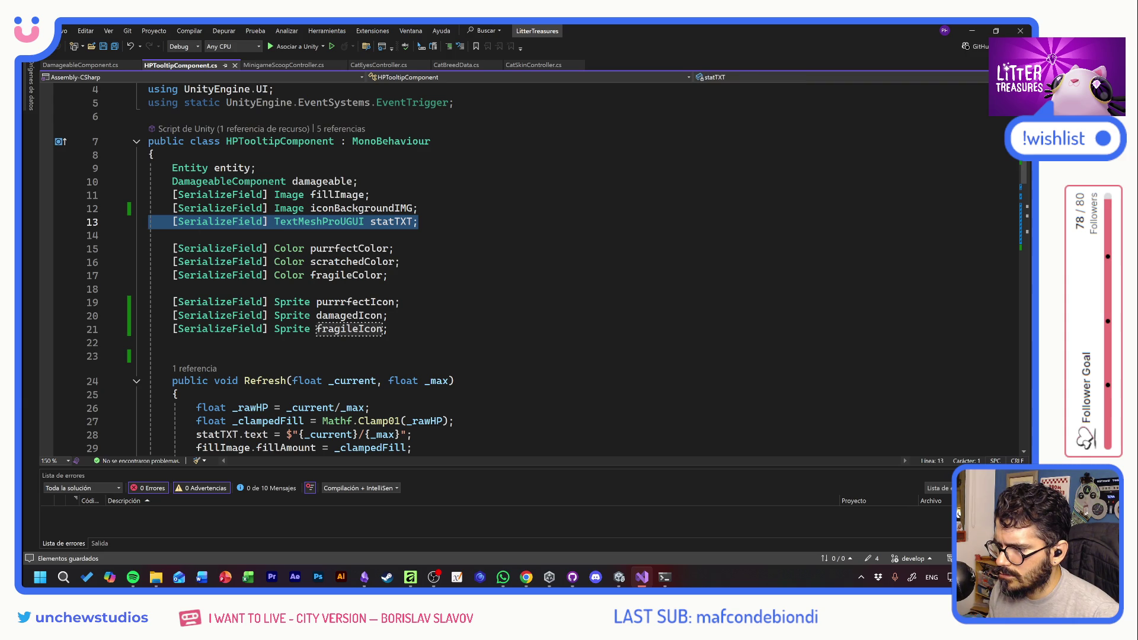
{"action": "key", "text": "Return"}
{"action": "type", "text": "[SerializeField] TextMeshProUGUI statTXT;"}
{"action": "left_click", "coordinate": [371, 235]}
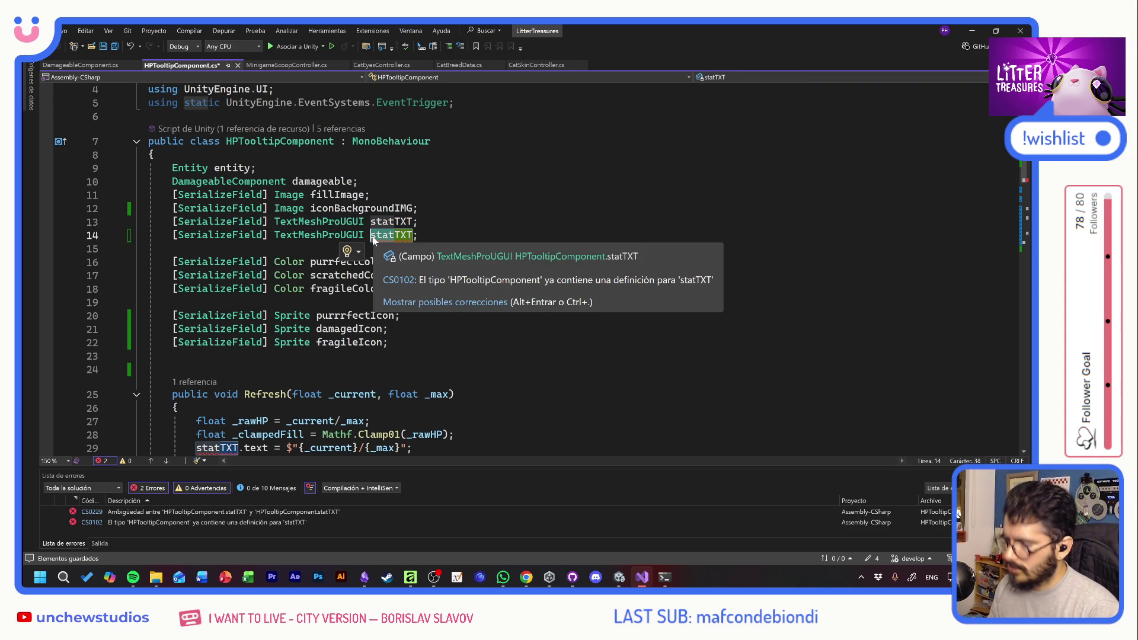
{"action": "type", "text": "c"}
{"action": "key", "text": "Return"}
In Refresh, type 'conditionTXT.text = damageable.itemInstance.condition.'
{"action": "scroll", "coordinate": [373, 241], "scroll_direction": "down", "scroll_amount": 3}
{"action": "left_click", "coordinate": [196, 354]}
{"action": "type", "text": "conditionTXT"}
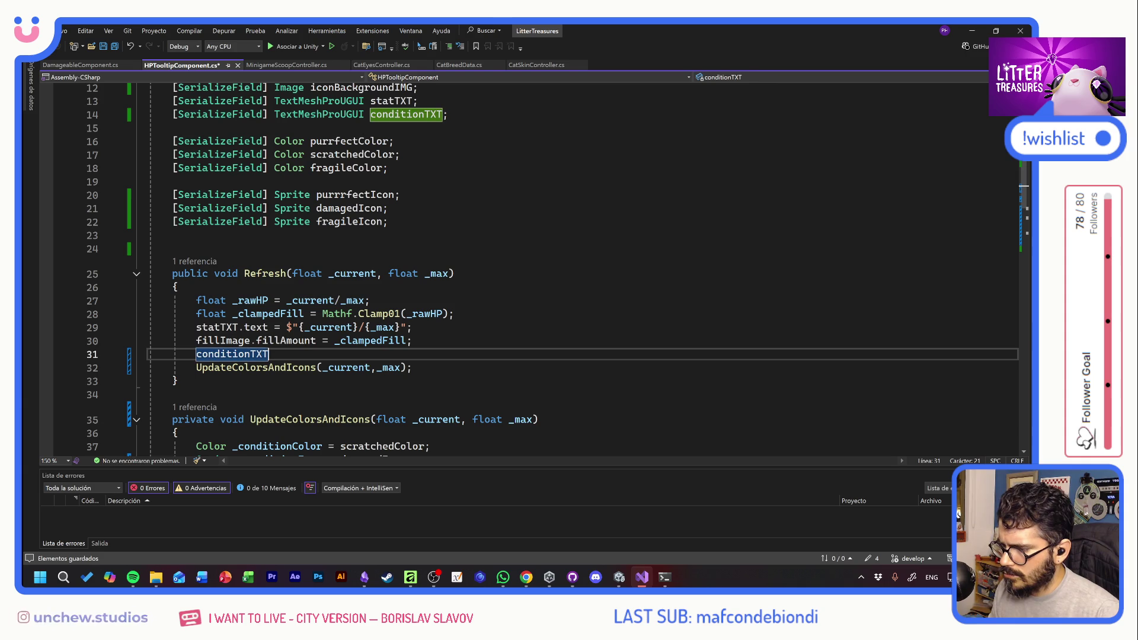
{"action": "type", "text": ".text ="}
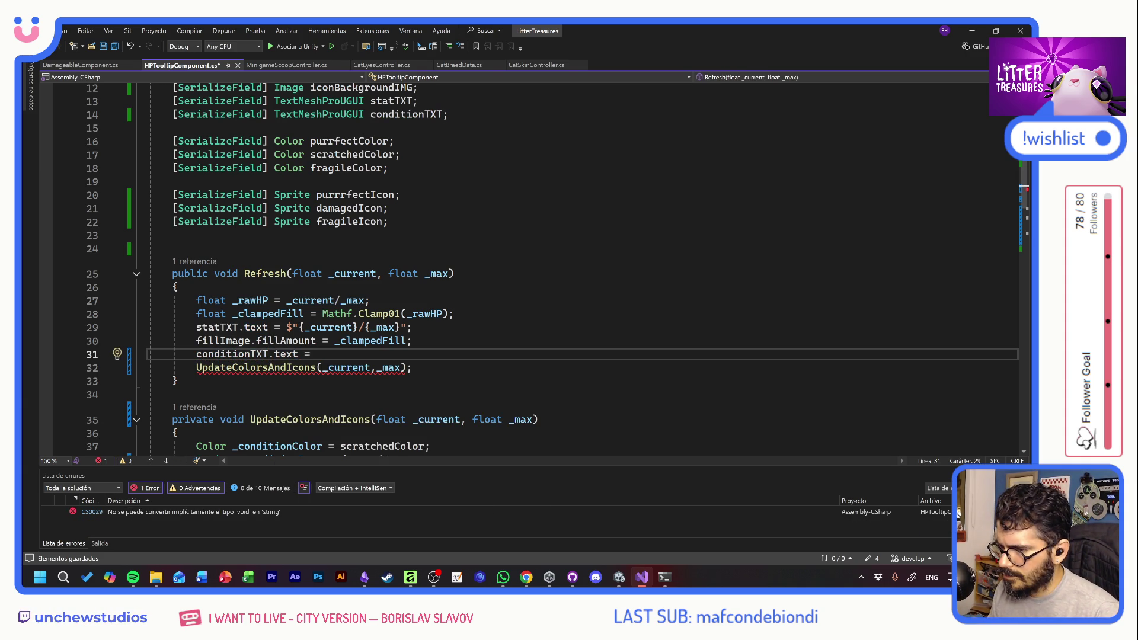
{"action": "scroll", "coordinate": [534, 267], "scroll_direction": "up", "scroll_amount": 3}
{"action": "scroll", "coordinate": [533, 266], "scroll_direction": "down", "scroll_amount": 3}
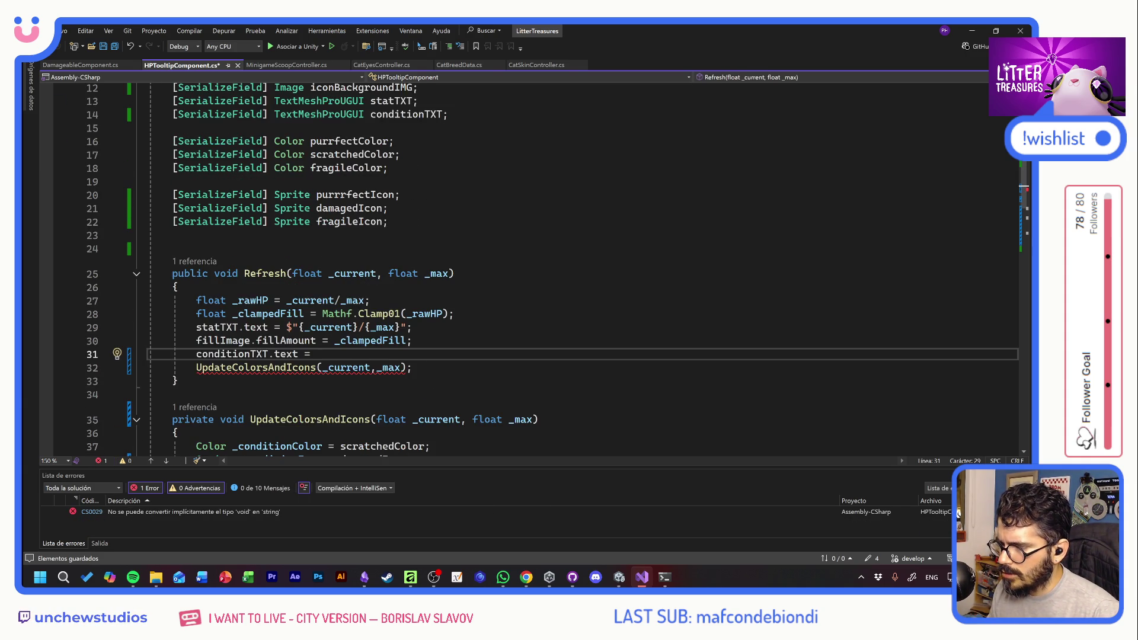
{"action": "scroll", "coordinate": [533, 267], "scroll_direction": "up", "scroll_amount": 2}
{"action": "type", "text": "damageable."}
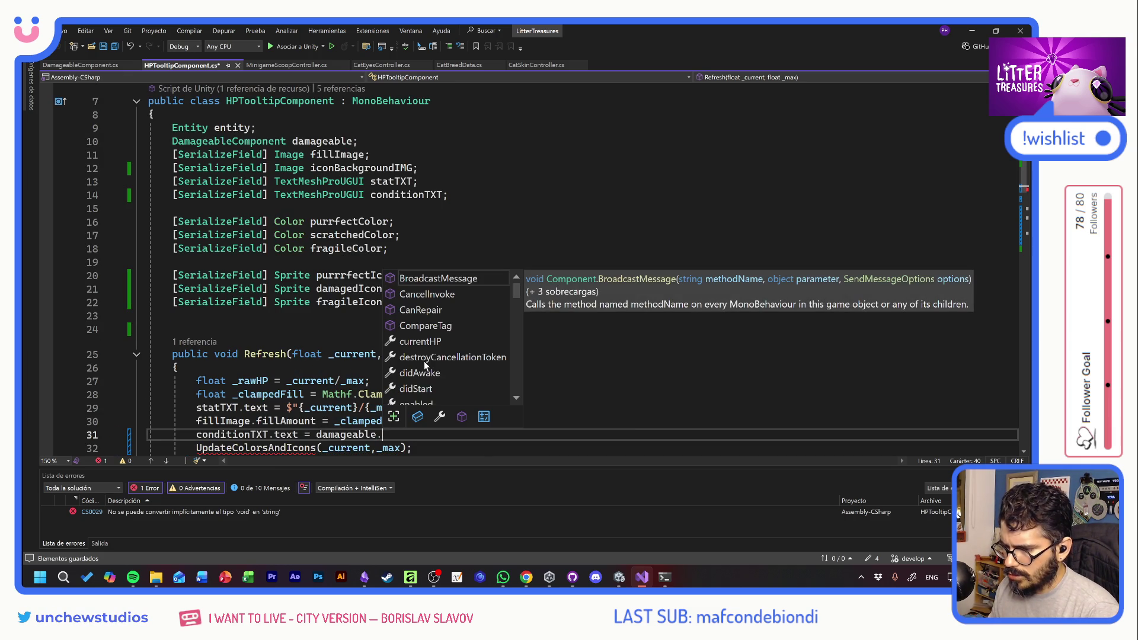
{"action": "type", "text": "itemInstance."}
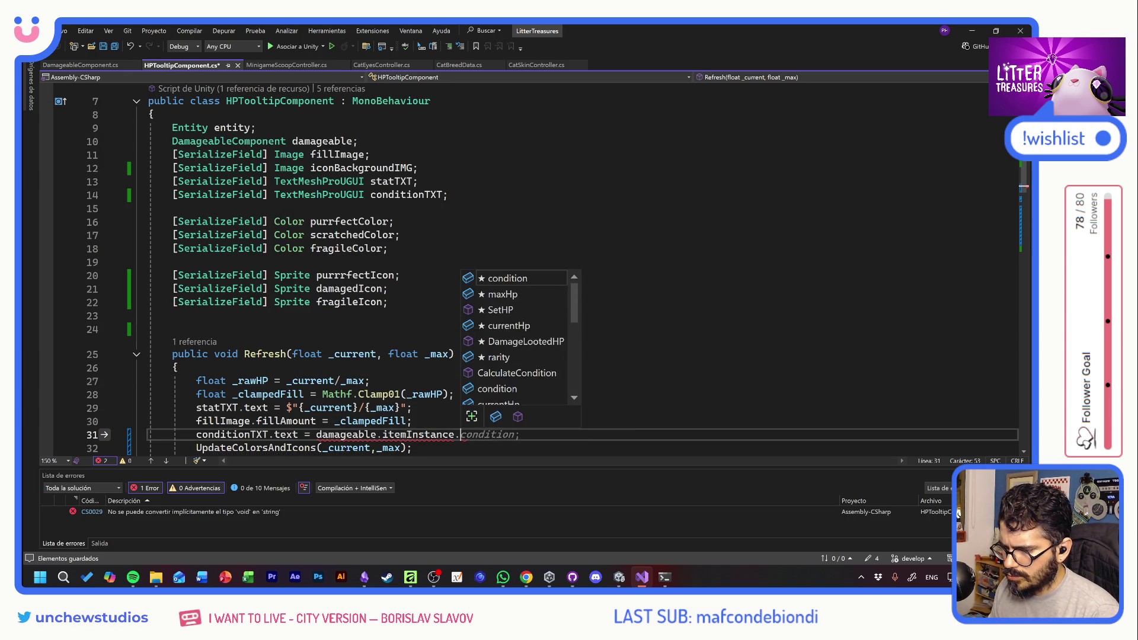
{"action": "key", "text": "Tab"}
{"action": "type", "text": "."}
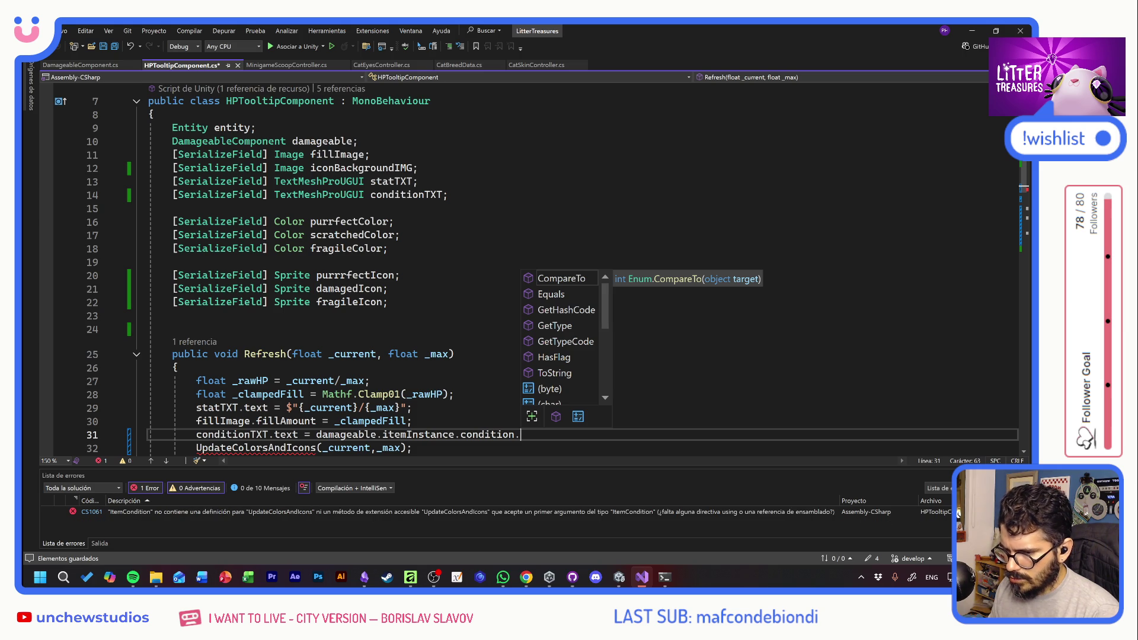
{"action": "scroll", "coordinate": [584, 340], "scroll_direction": "down", "scroll_amount": 4}
{"action": "scroll", "coordinate": [584, 340], "scroll_direction": "up", "scroll_amount": 4}
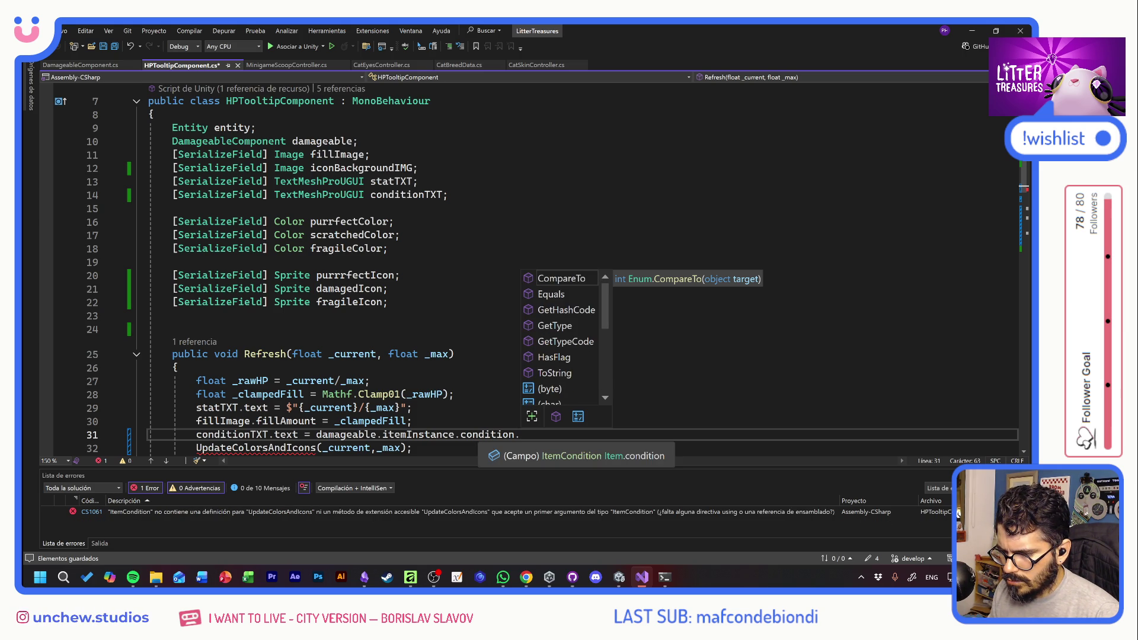
Review the members available after condition and open the condition field's definition
{"action": "left_click", "coordinate": [478, 434]}
{"action": "left_click", "coordinate": [519, 434]}
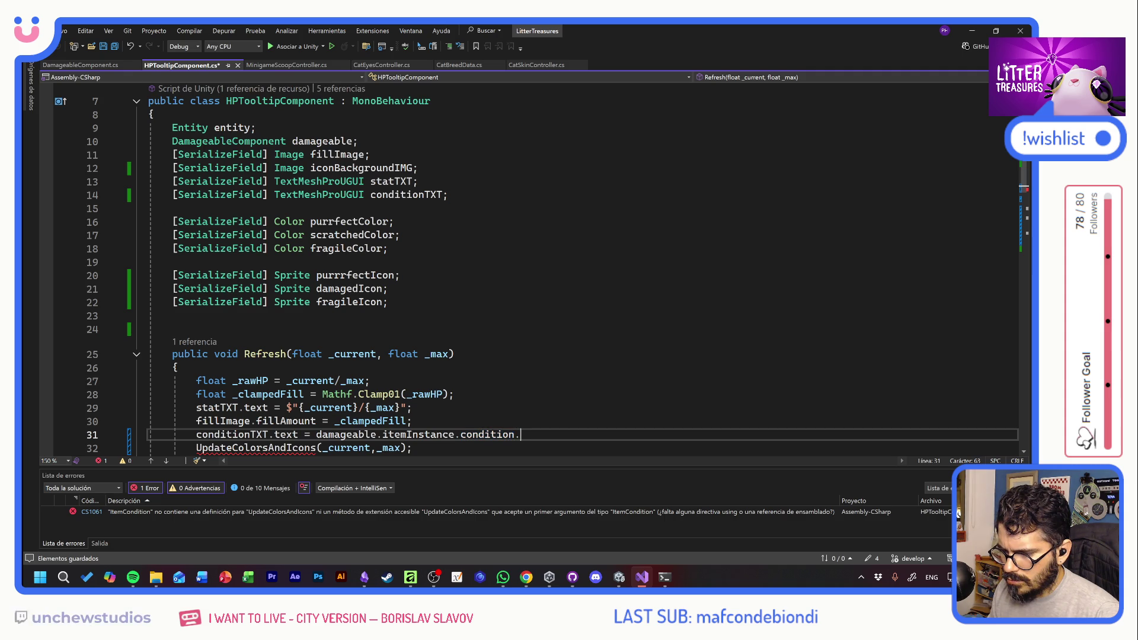
{"action": "key", "text": "Up"}
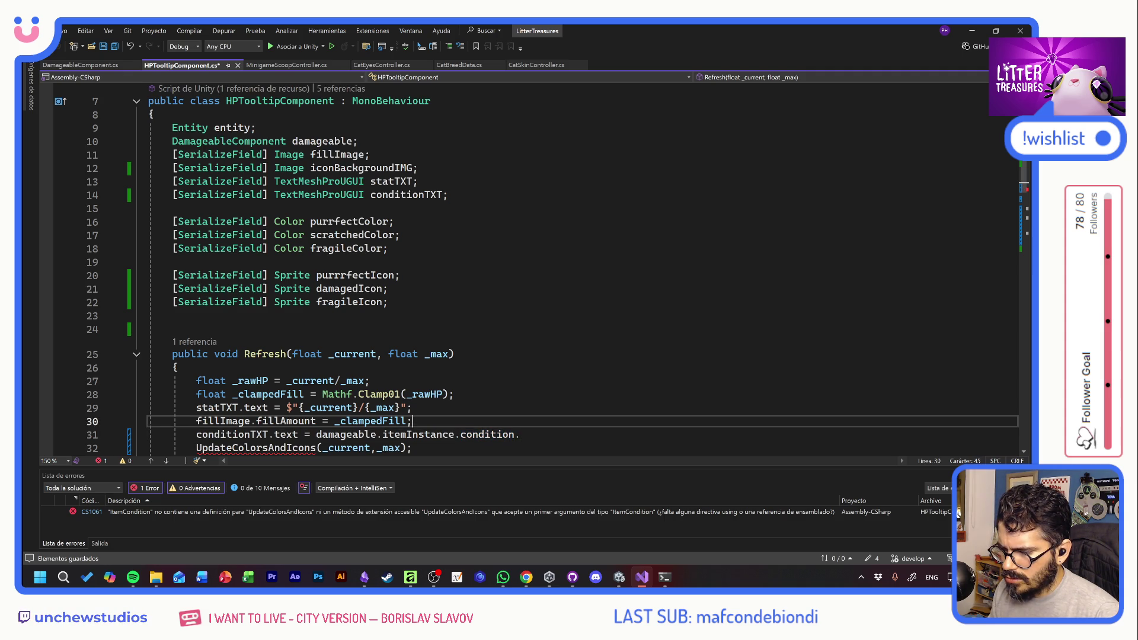
{"action": "scroll", "coordinate": [540, 269], "scroll_direction": "down", "scroll_amount": 2}
{"action": "key", "text": "Down"}
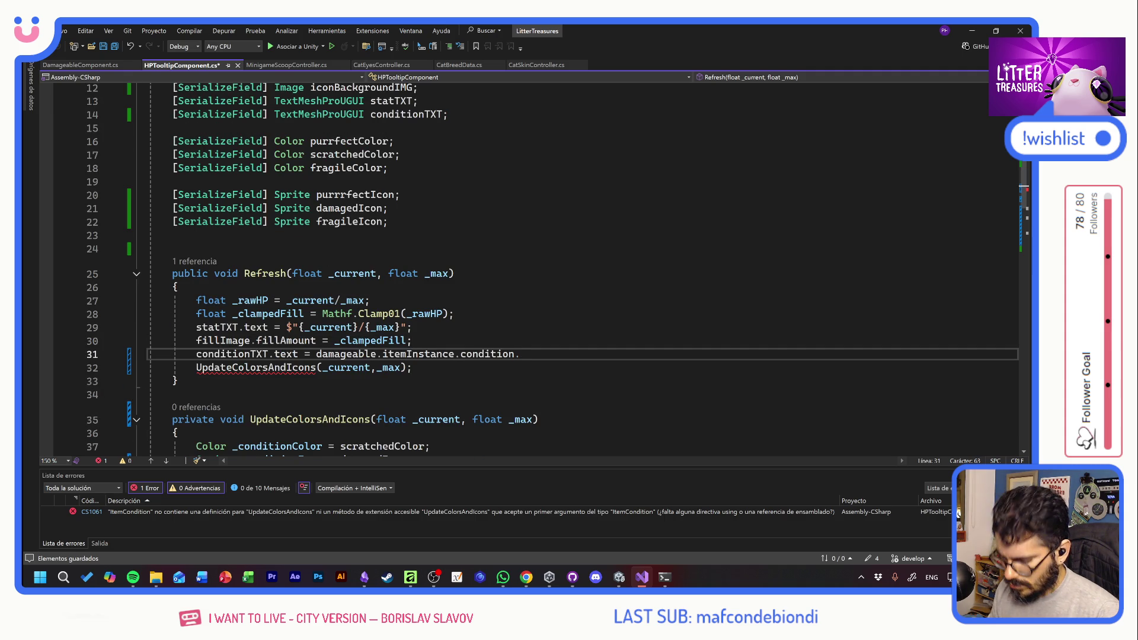
{"action": "key", "text": "ctrl+space"}
{"action": "key", "text": "Escape"}
{"action": "key", "text": "Left"}
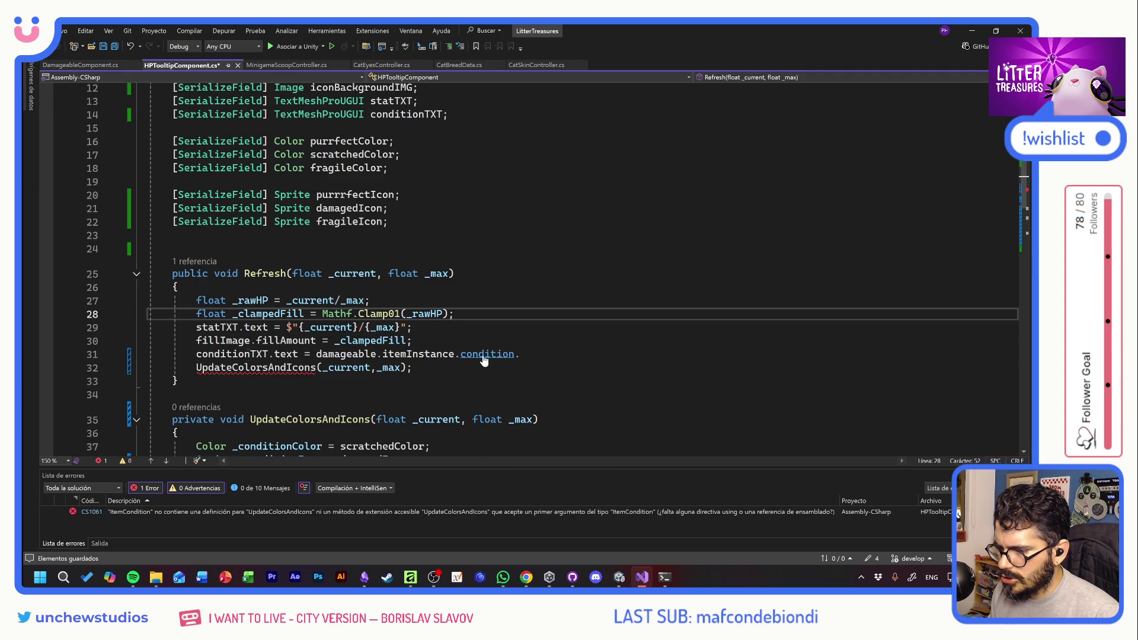
{"action": "key", "text": "F12"}
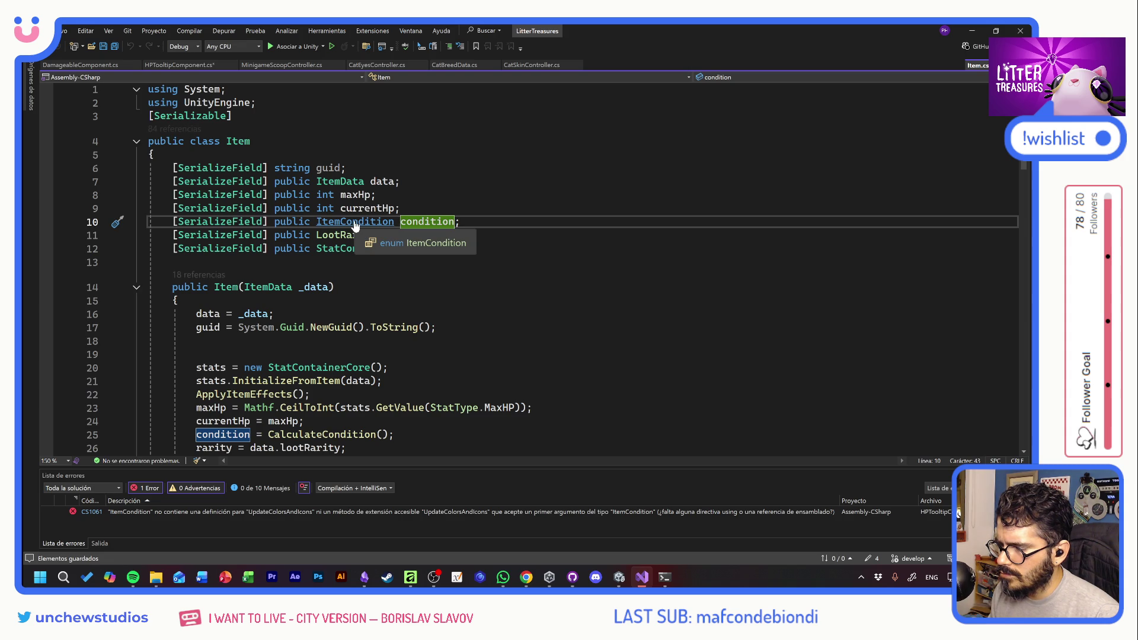
Check the ItemCondition enum, then finish line 31 with condition.ToString() and save the script
{"action": "left_click", "coordinate": [354, 222], "text": "ctrl"}
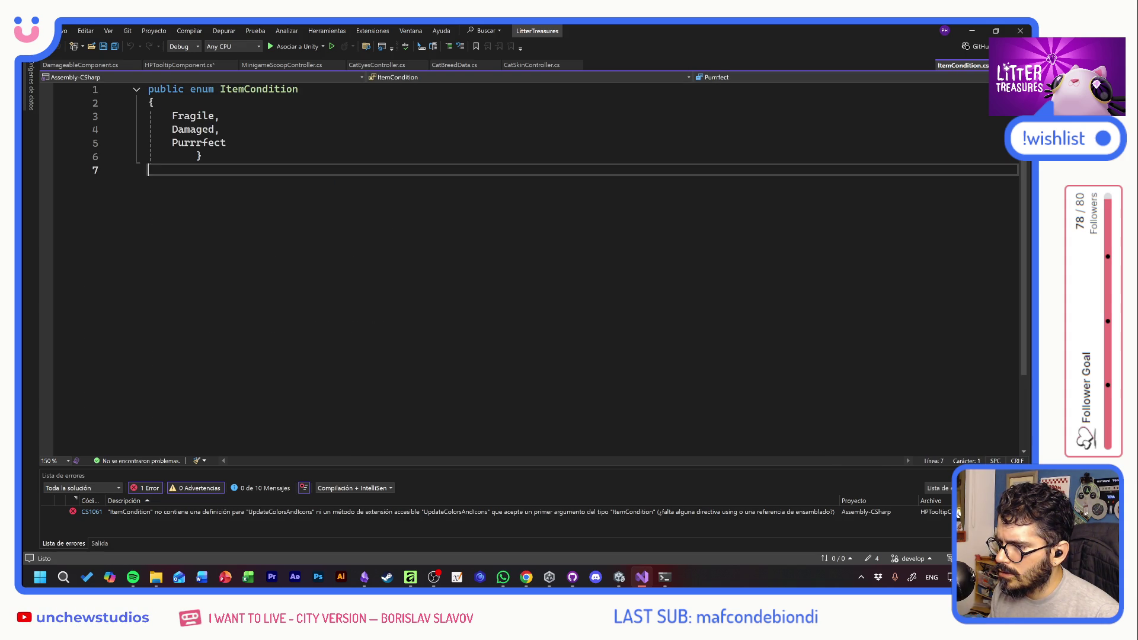
{"action": "left_click", "coordinate": [179, 64]}
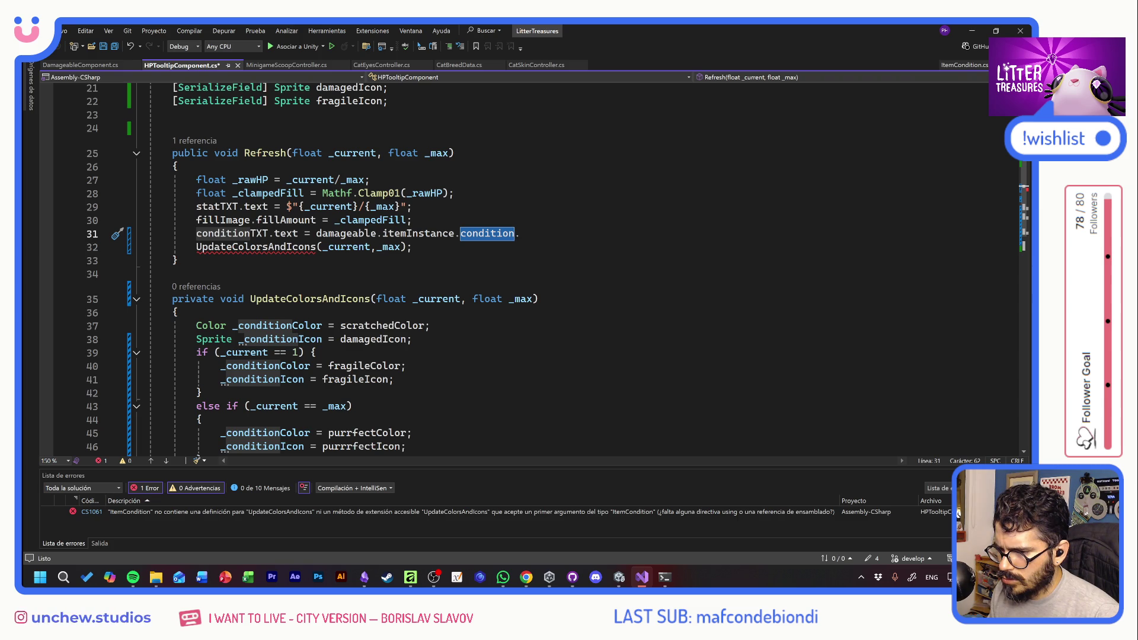
{"action": "left_click", "coordinate": [520, 233]}
{"action": "type", "text": "To"}
{"action": "key", "text": "Tab"}
{"action": "key", "text": "ctrl+s"}
Switch back to the Unity editor
{"action": "left_click", "coordinate": [177, 261]}
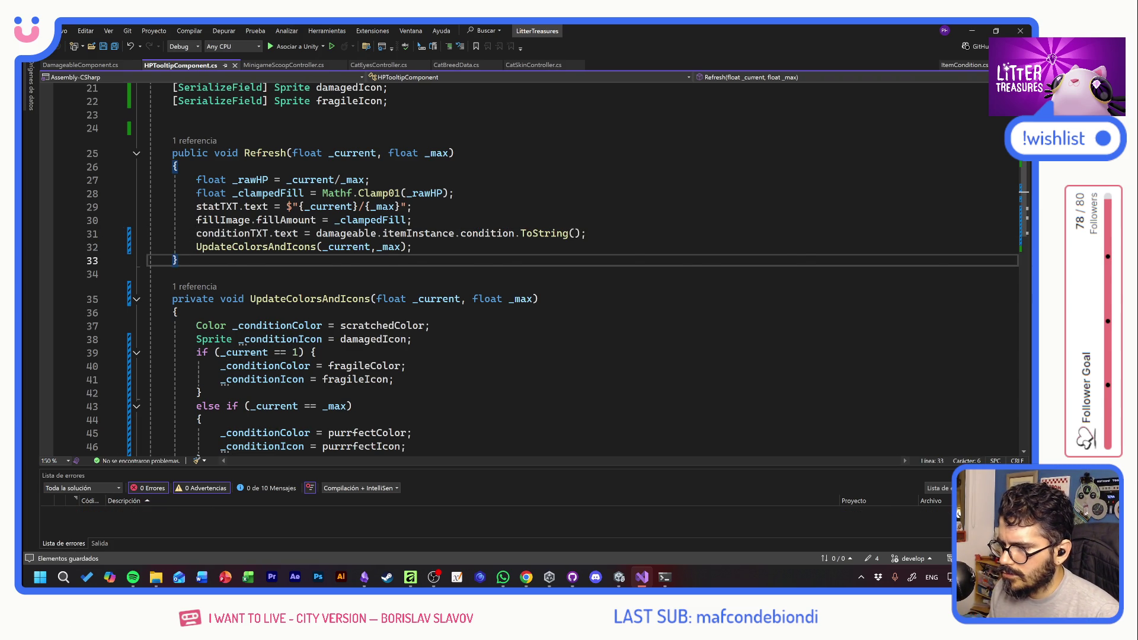
{"action": "key", "text": "alt+Tab"}
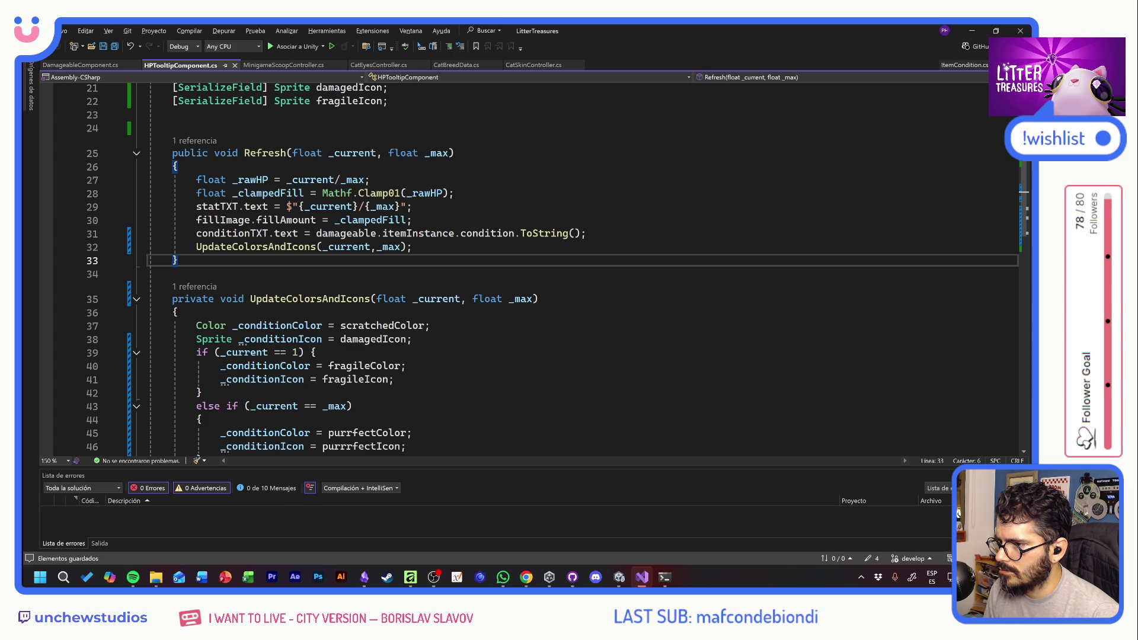
{"action": "key", "text": "alt+Tab"}
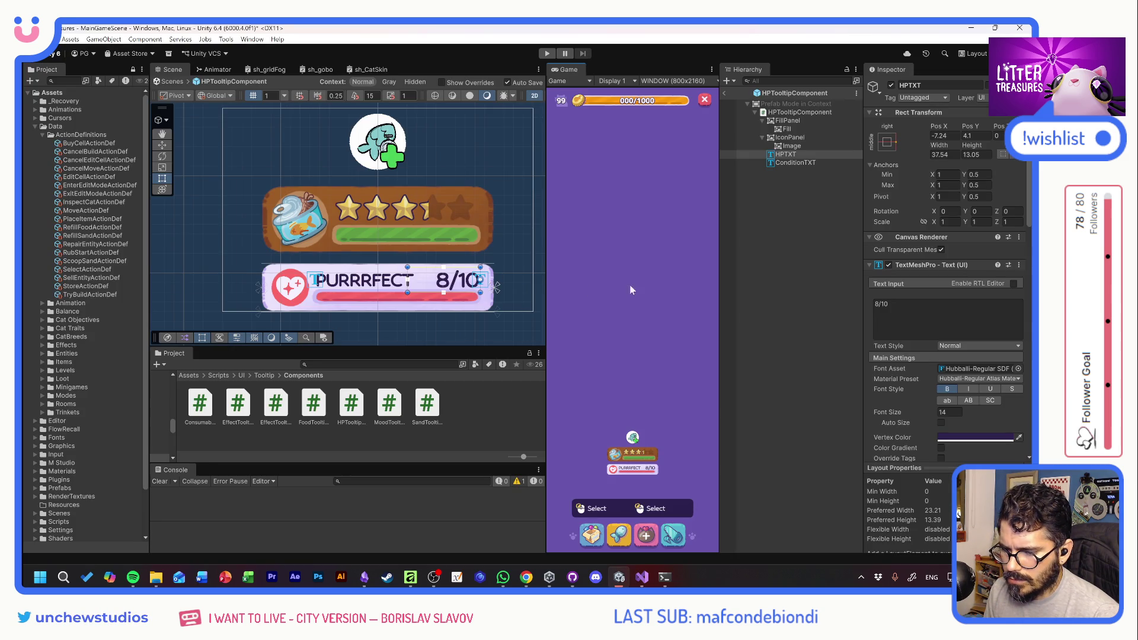
Drag ConditionTXT into the HPTooltipComponent's Condition TXT slot, enter Play mode, and select the food bowl
{"action": "left_click", "coordinate": [800, 112]}
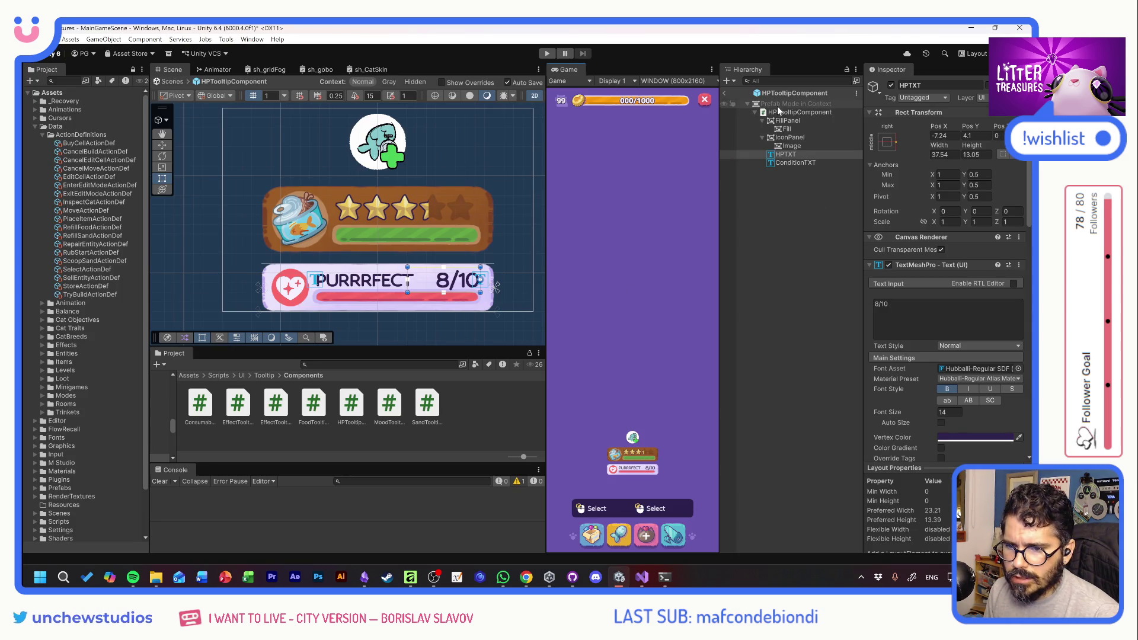
{"action": "scroll", "coordinate": [912, 375], "scroll_direction": "down", "scroll_amount": 3}
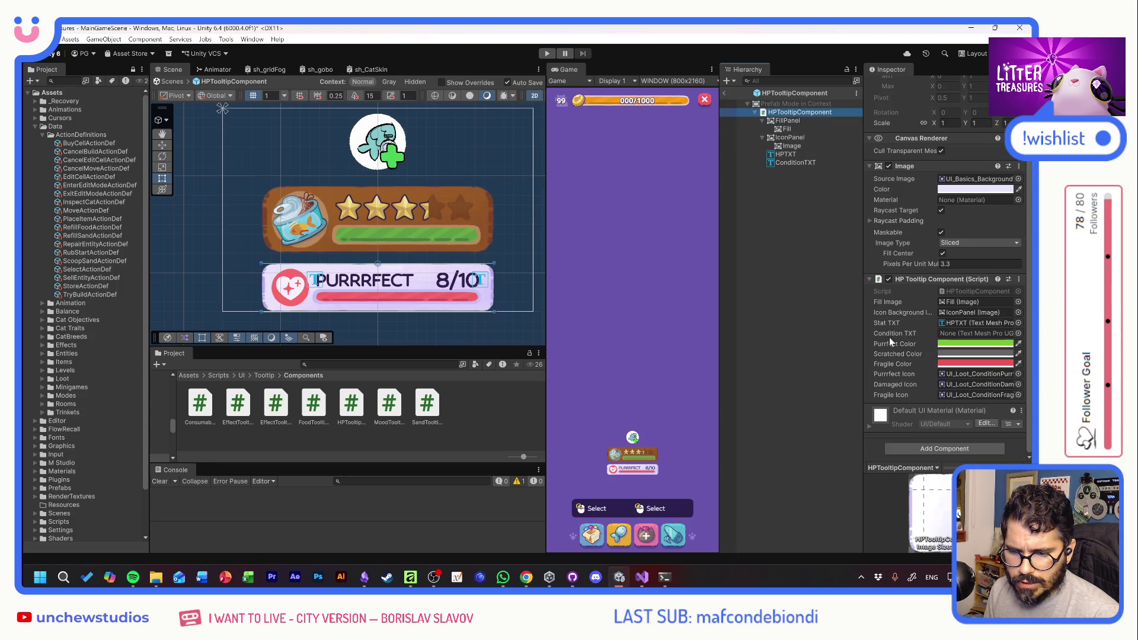
{"action": "left_click", "coordinate": [782, 165]}
{"action": "left_click_drag", "start_coordinate": [782, 167], "coordinate": [951, 291]}
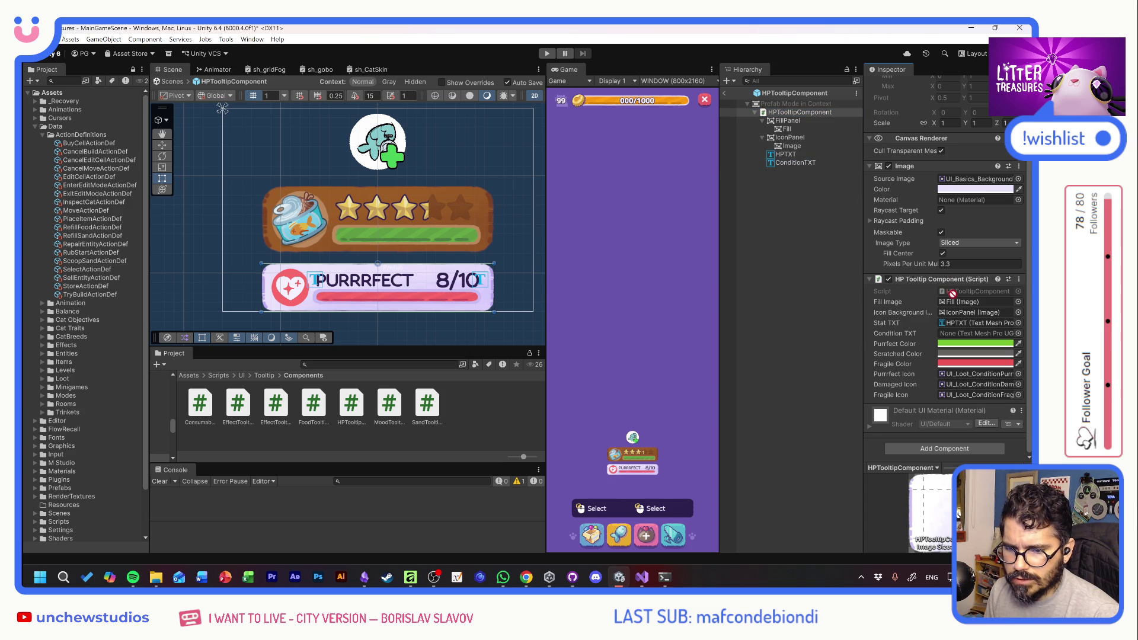
{"action": "key", "text": "ctrl+p"}
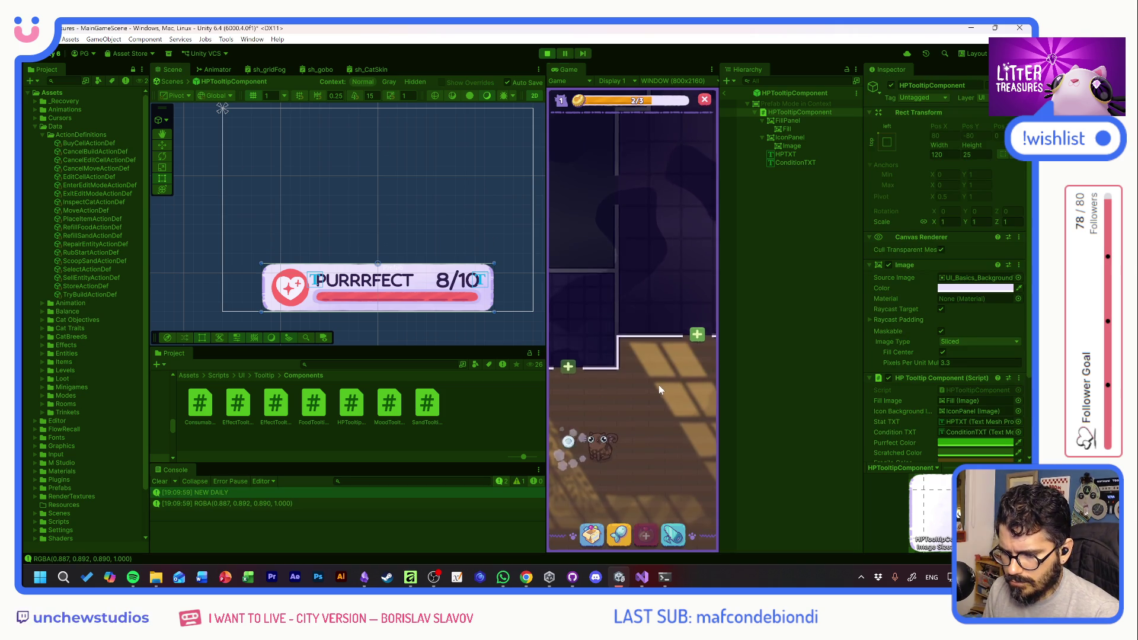
{"action": "left_click", "coordinate": [600, 320]}
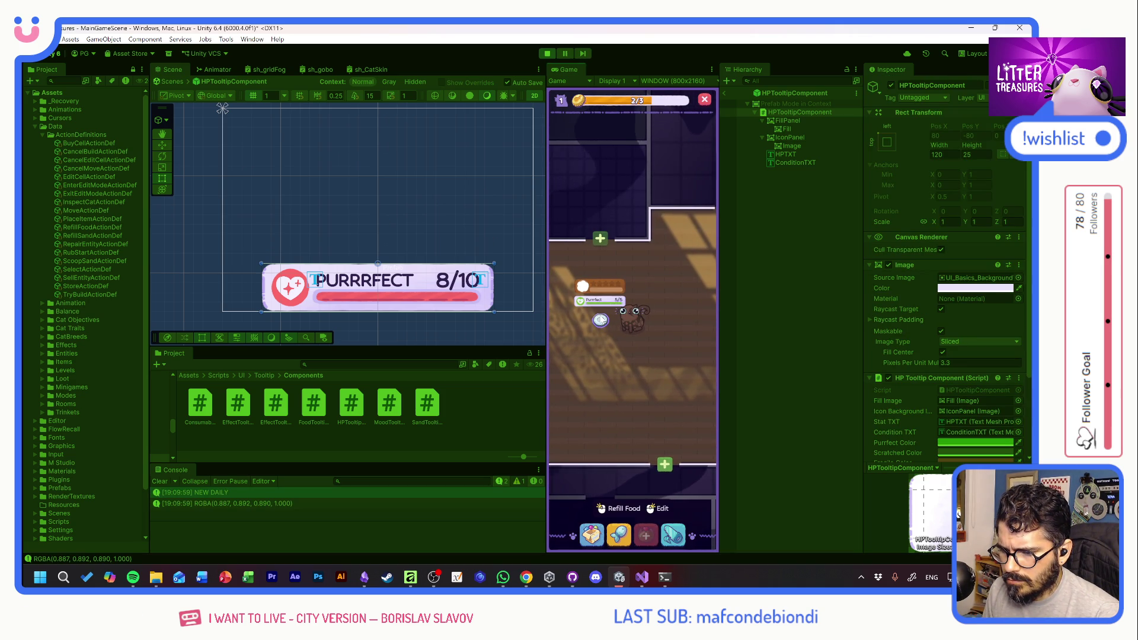
Stop the game, inspect the ConditionTXT object, and restart Play mode
{"action": "left_click", "coordinate": [548, 54]}
{"action": "left_click", "coordinate": [795, 163]}
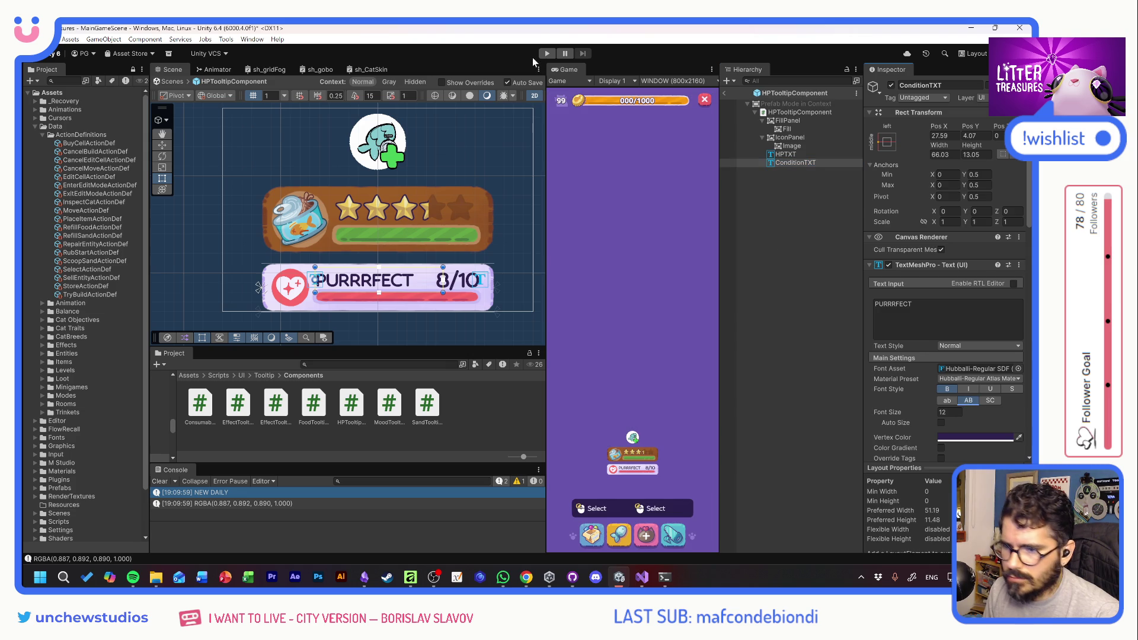
{"action": "key", "text": "ctrl+p"}
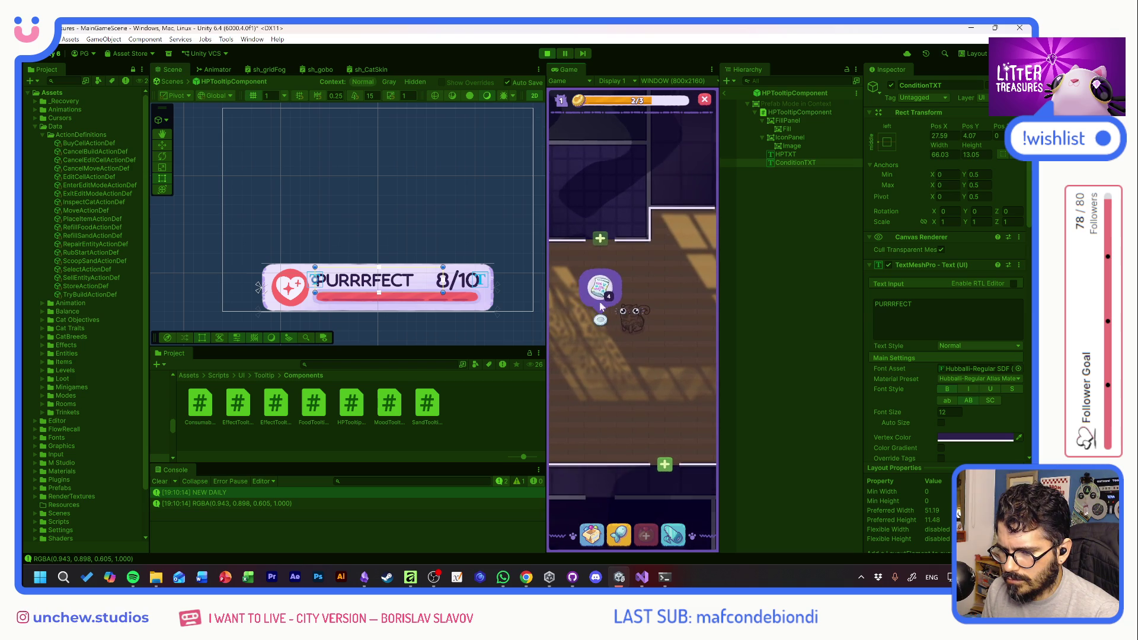
Place the plant pot and the soda cap from the inventory into the room
{"action": "mouse_move", "coordinate": [600, 322]}
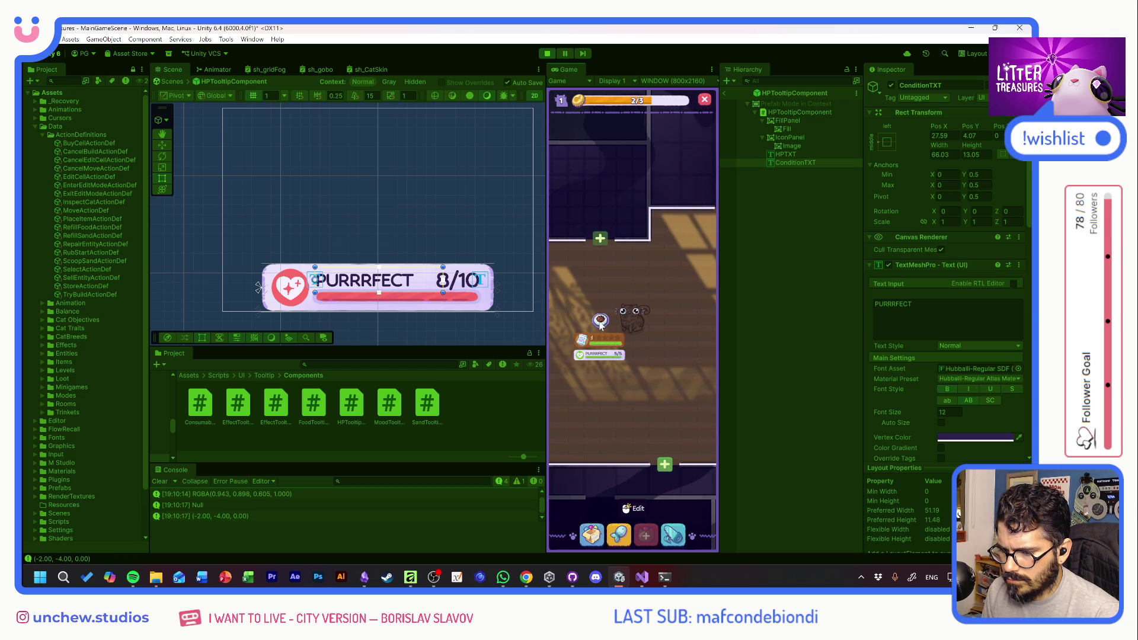
{"action": "left_click", "coordinate": [591, 534]}
{"action": "left_click", "coordinate": [598, 374]}
{"action": "left_click", "coordinate": [598, 276]}
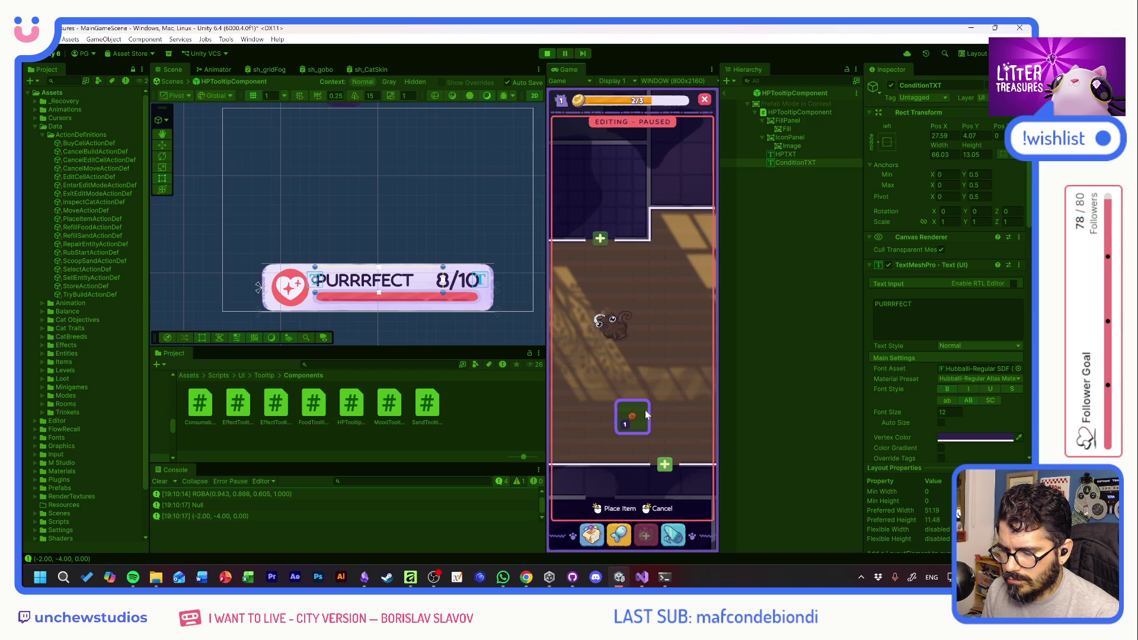
{"action": "left_click", "coordinate": [639, 390]}
{"action": "left_click", "coordinate": [571, 373]}
{"action": "left_click", "coordinate": [599, 270]}
{"action": "left_click", "coordinate": [643, 381]}
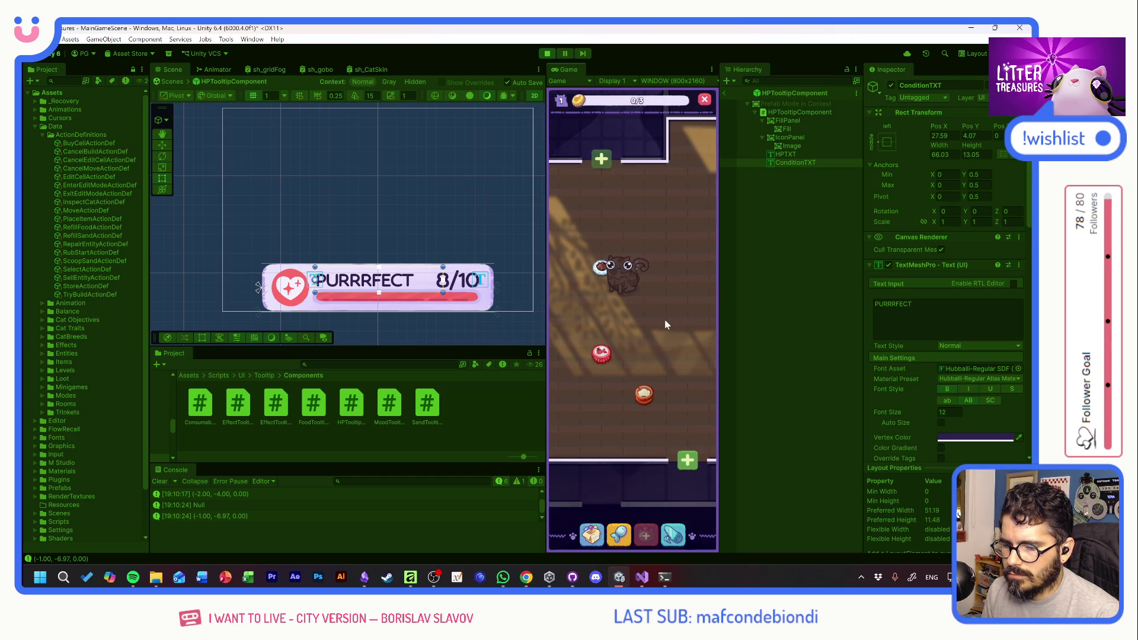
Remove the food bowl from the room and place it back on the floor
{"action": "left_click", "coordinate": [644, 400]}
{"action": "left_click", "coordinate": [652, 364]}
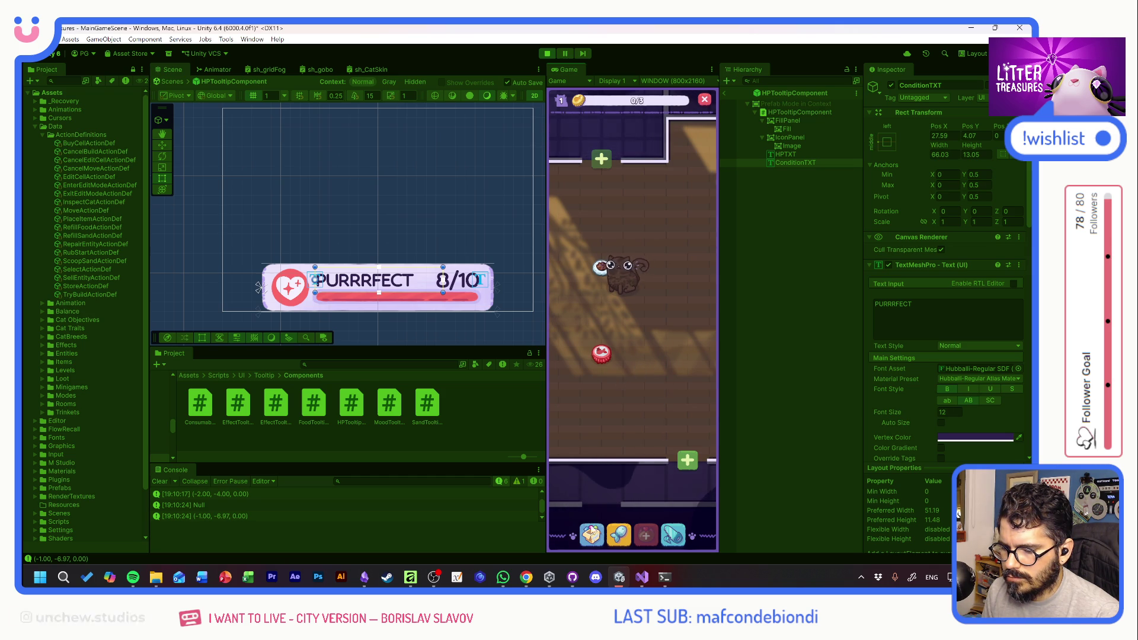
{"action": "left_click", "coordinate": [592, 532]}
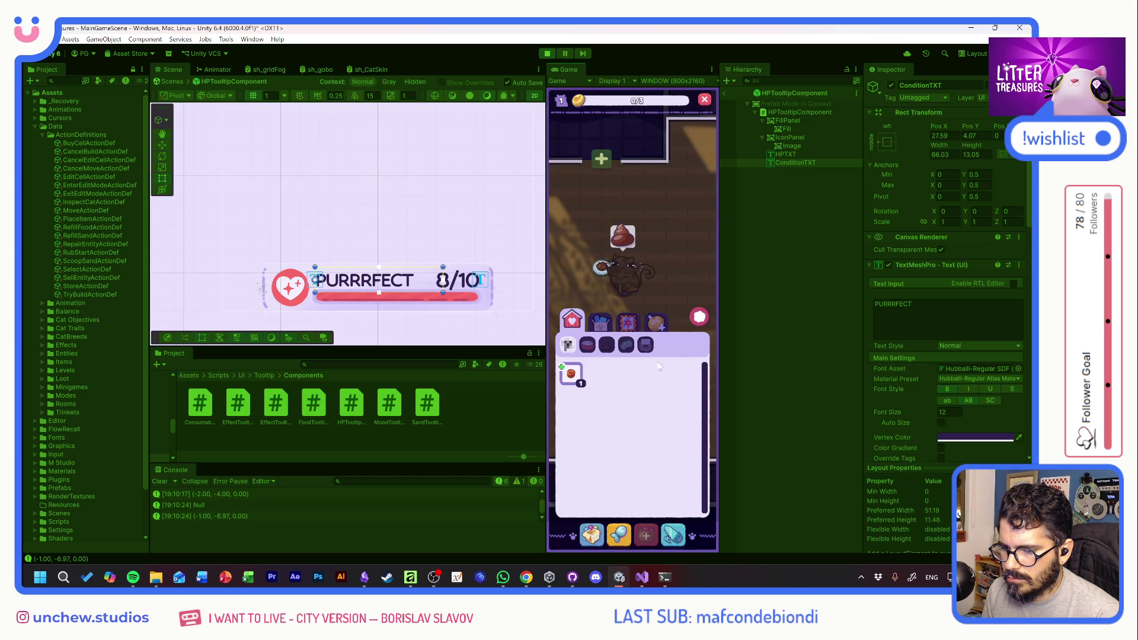
{"action": "left_click", "coordinate": [700, 318]}
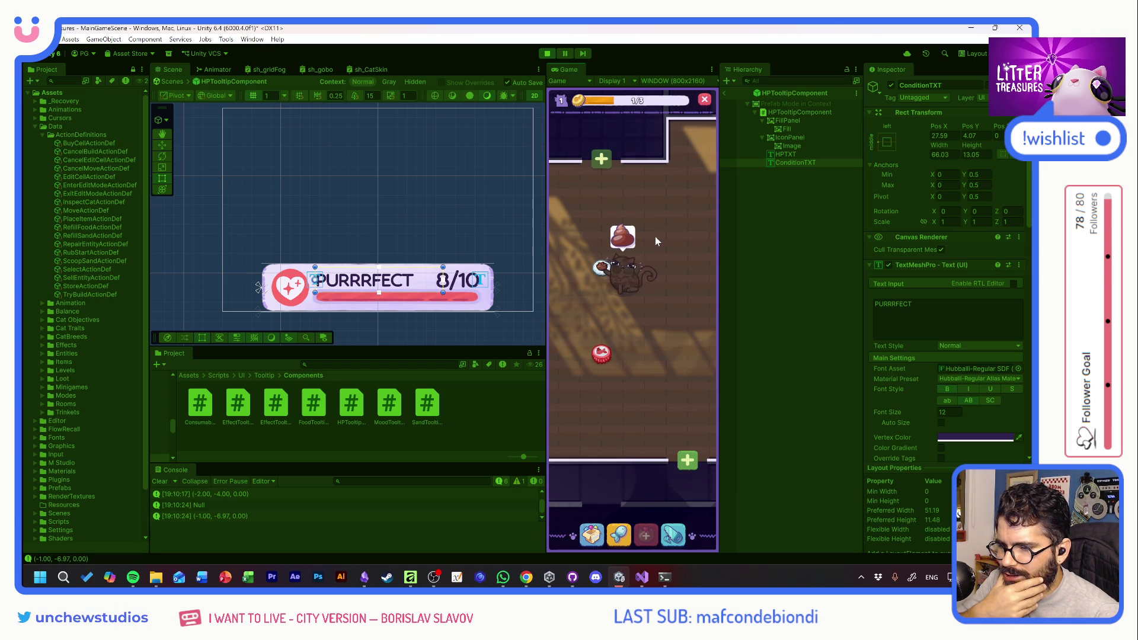
{"action": "left_click", "coordinate": [652, 303]}
{"action": "left_click", "coordinate": [573, 379]}
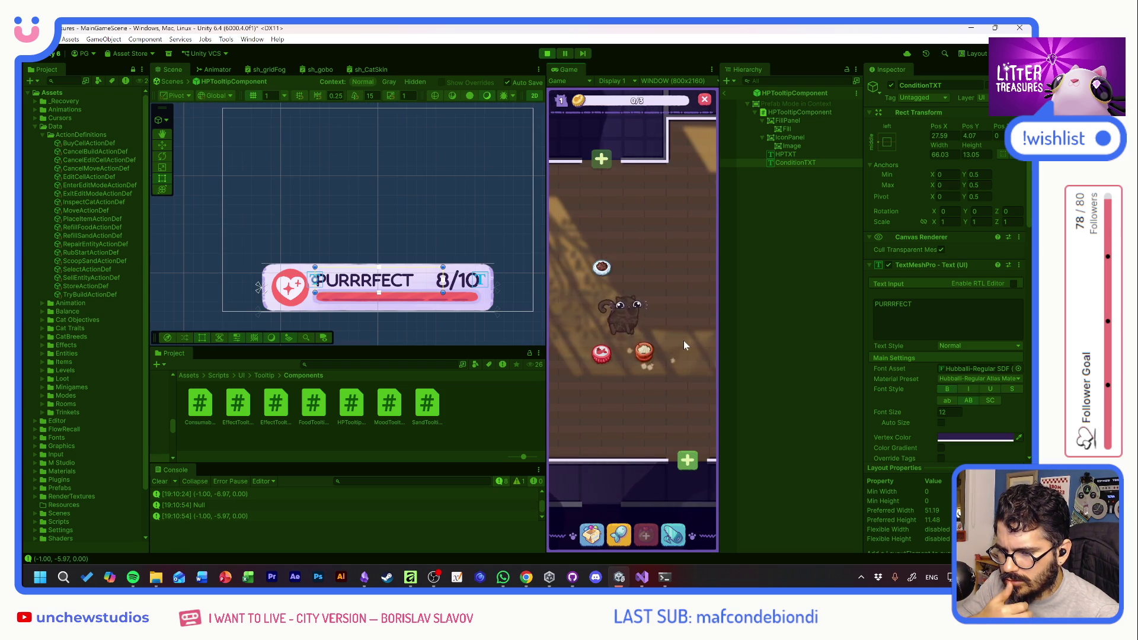
Check the item tooltips, scoop the bowl's PURRRFECT treasure, then stop and save the scene
{"action": "mouse_move", "coordinate": [591, 356]}
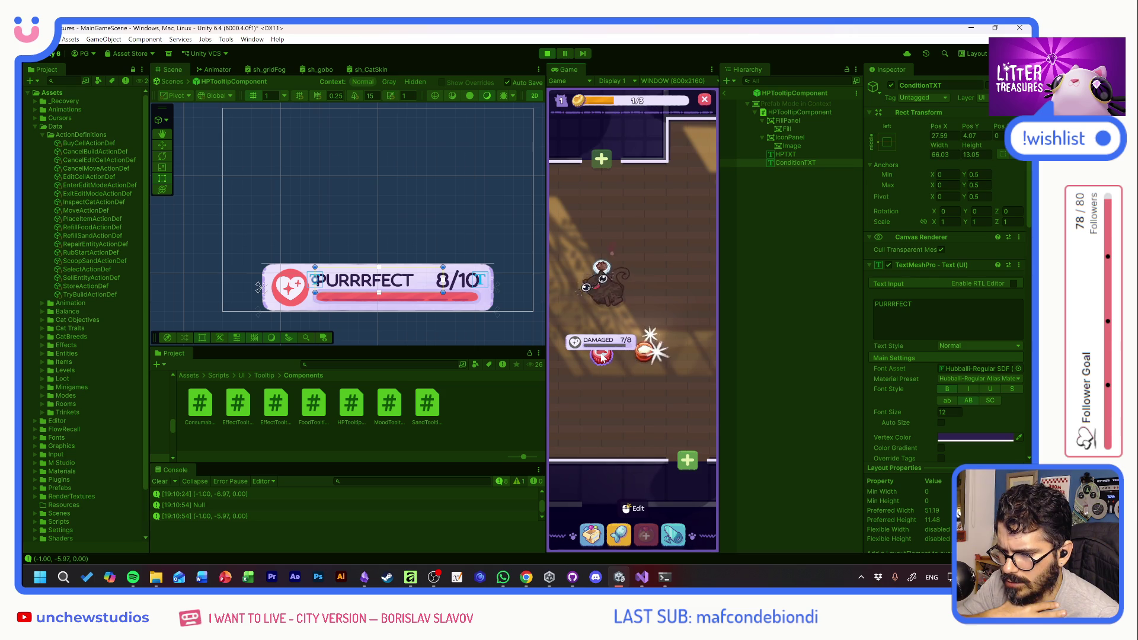
{"action": "mouse_move", "coordinate": [645, 352]}
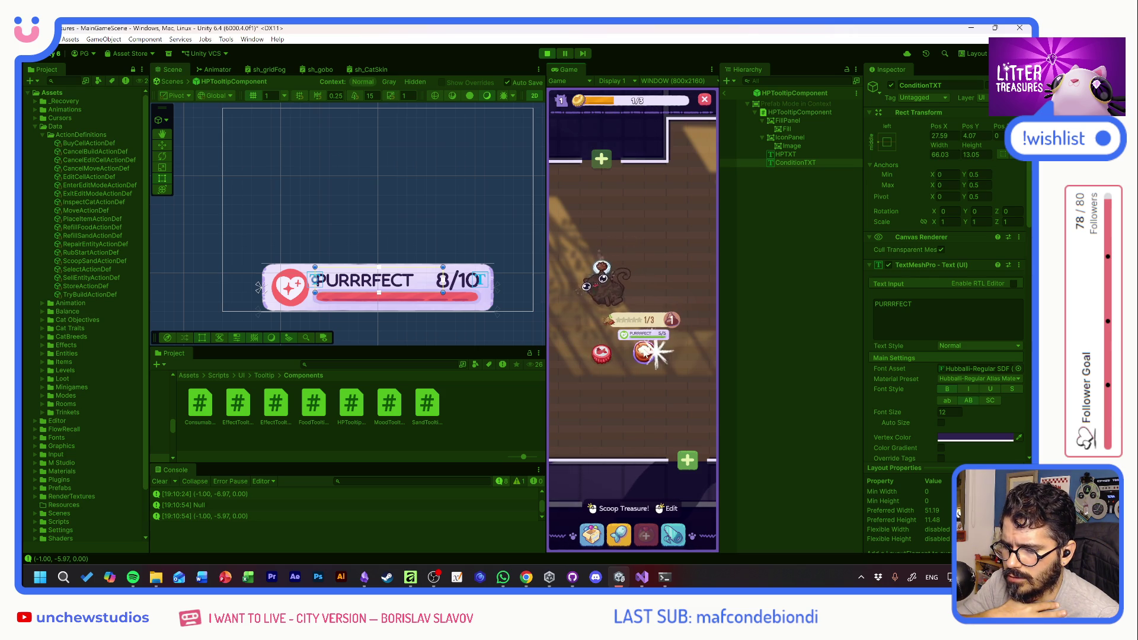
{"action": "mouse_move", "coordinate": [608, 277]}
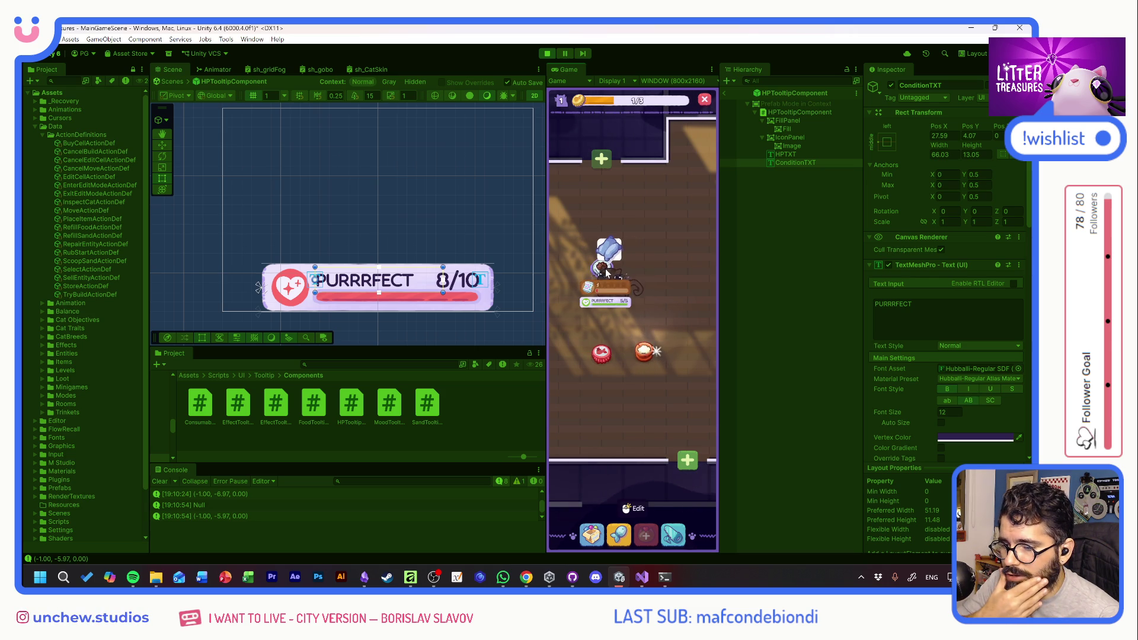
{"action": "left_click", "coordinate": [654, 352]}
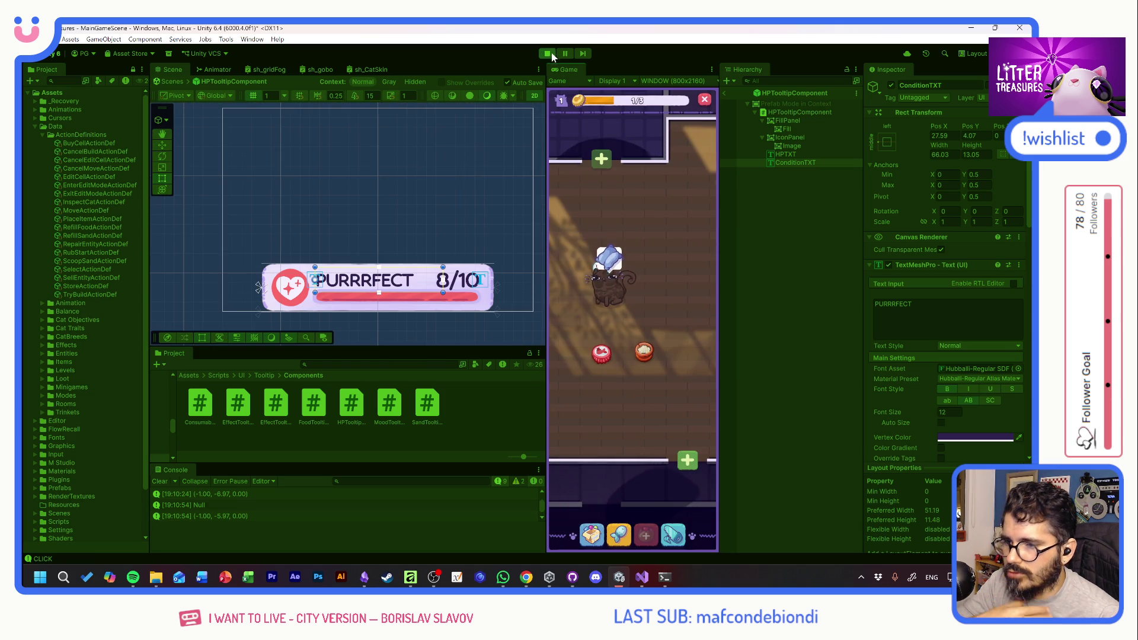
{"action": "left_click", "coordinate": [550, 55]}
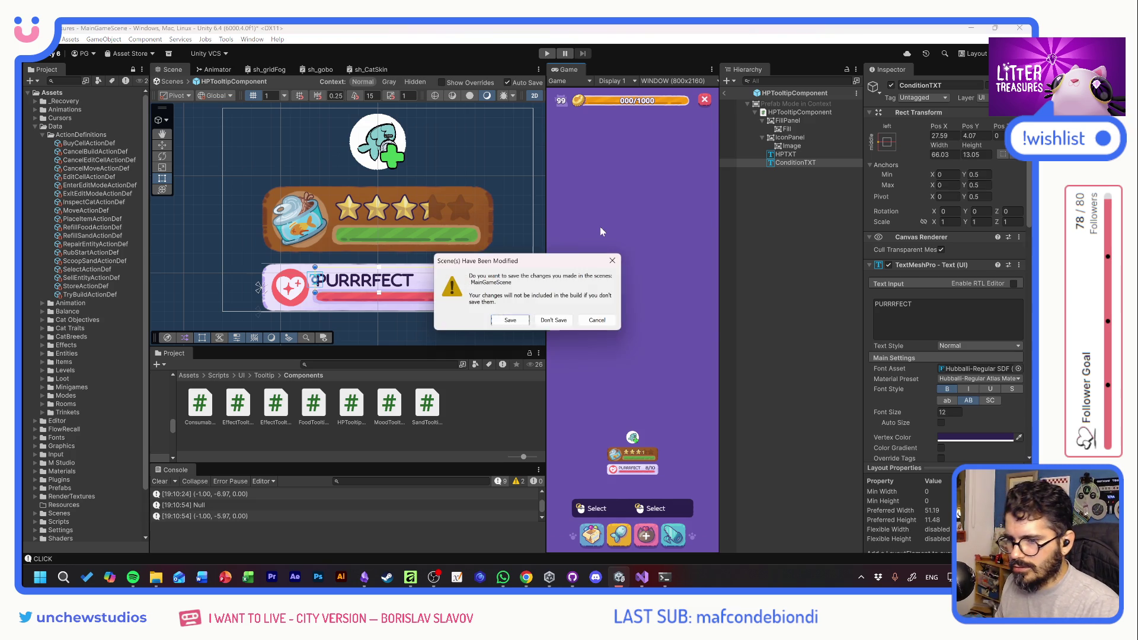
{"action": "left_click", "coordinate": [529, 320]}
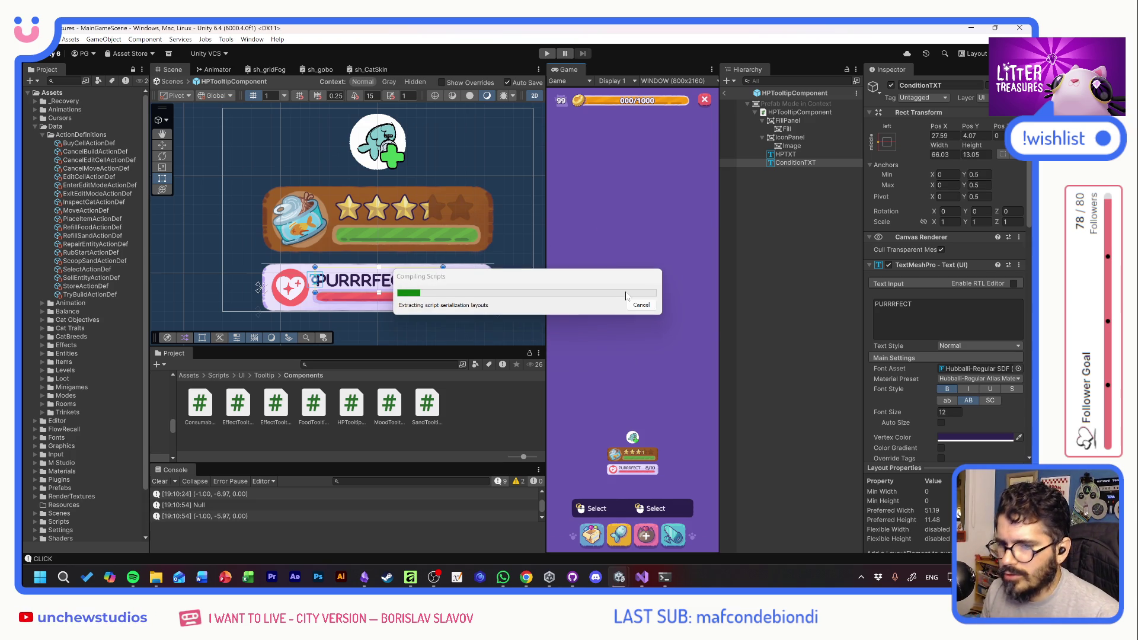
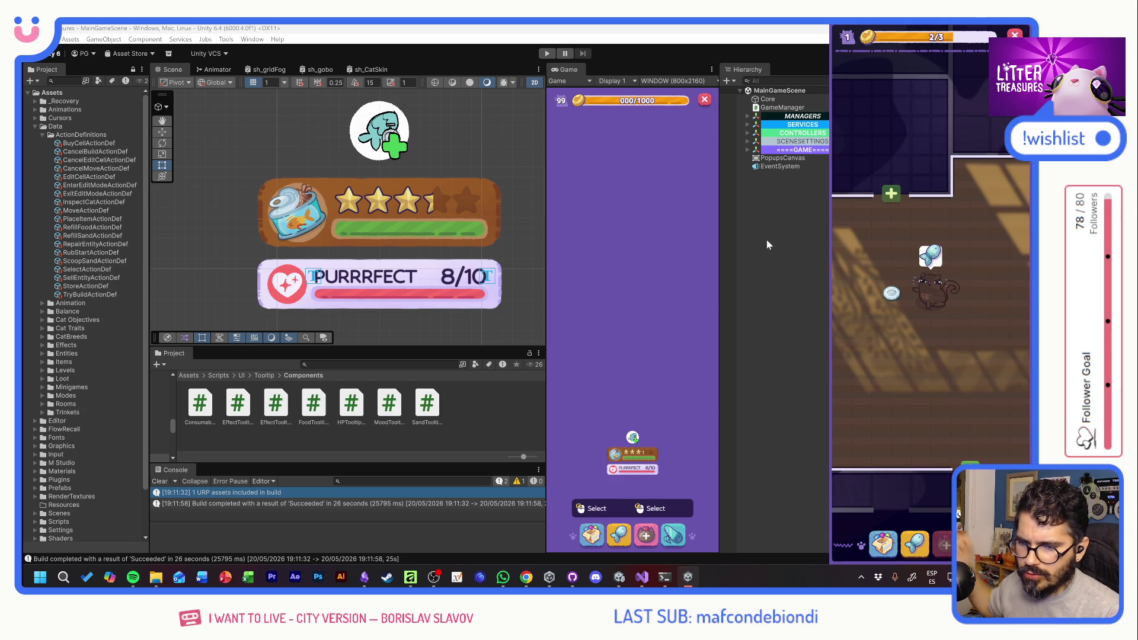
Refill the cat's food bowl and place a plant pot on the floor
{"action": "mouse_move", "coordinate": [889, 301]}
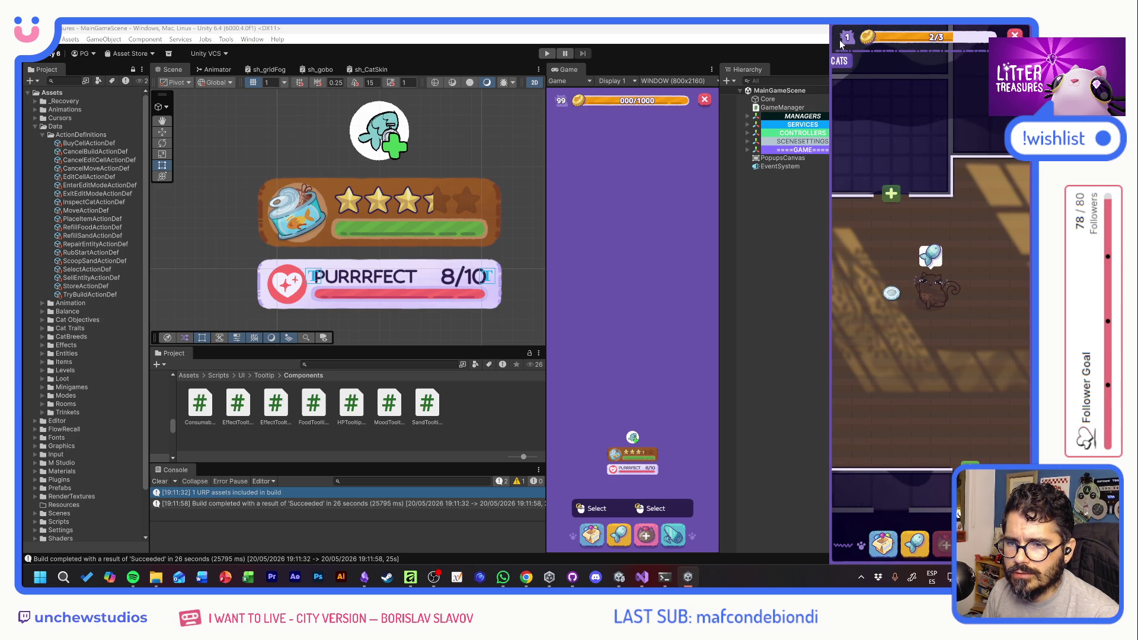
{"action": "left_click", "coordinate": [893, 294]}
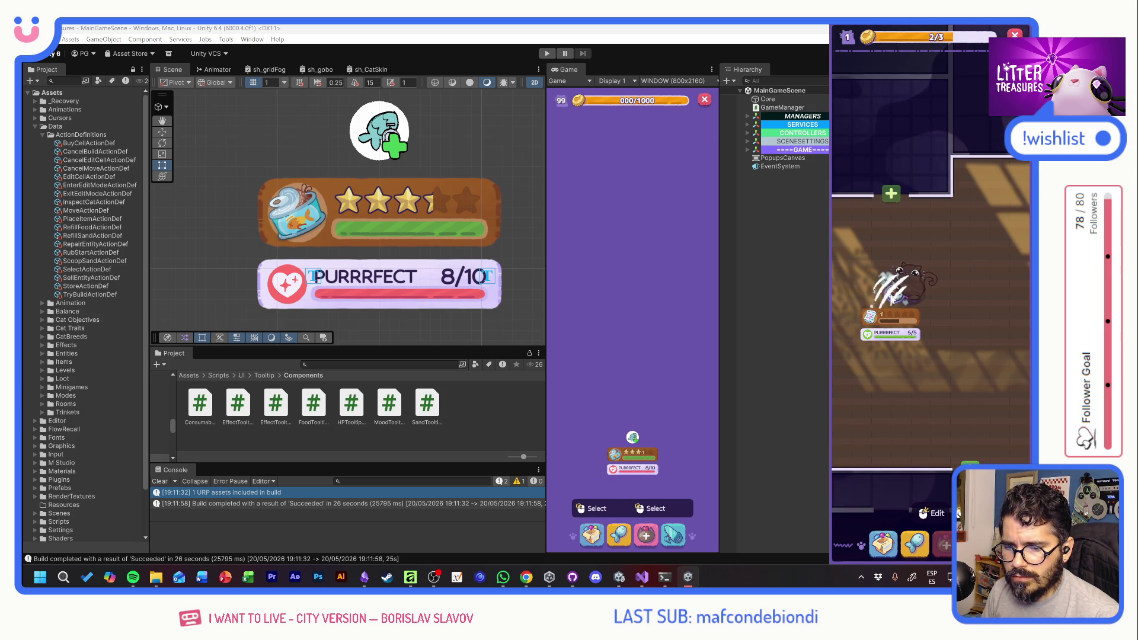
{"action": "left_click", "coordinate": [889, 550]}
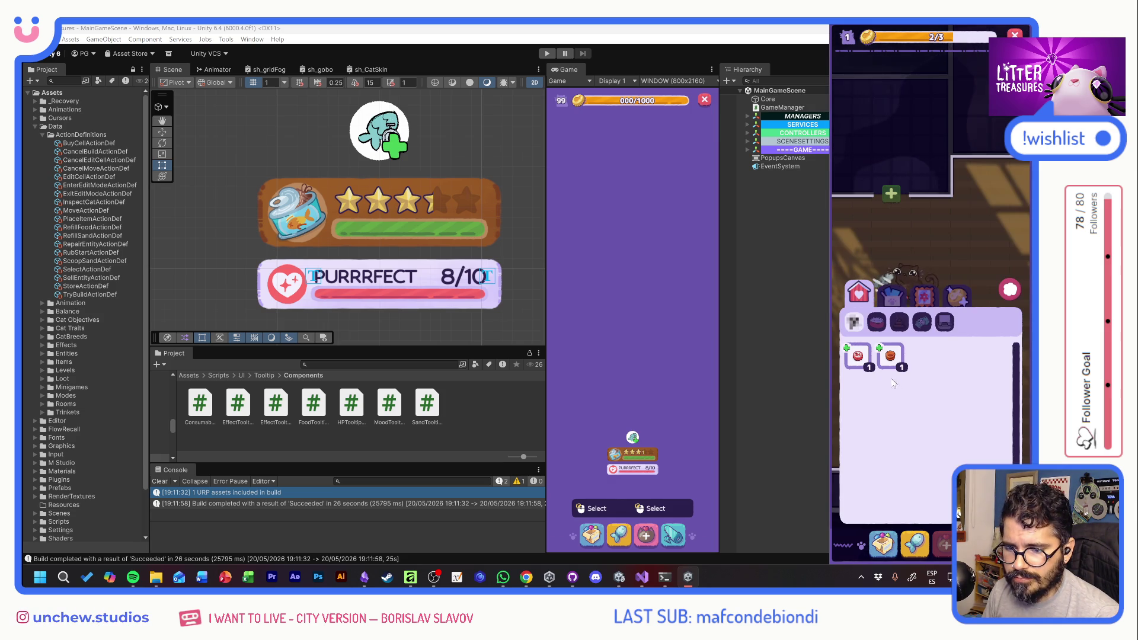
{"action": "left_click", "coordinate": [910, 390]}
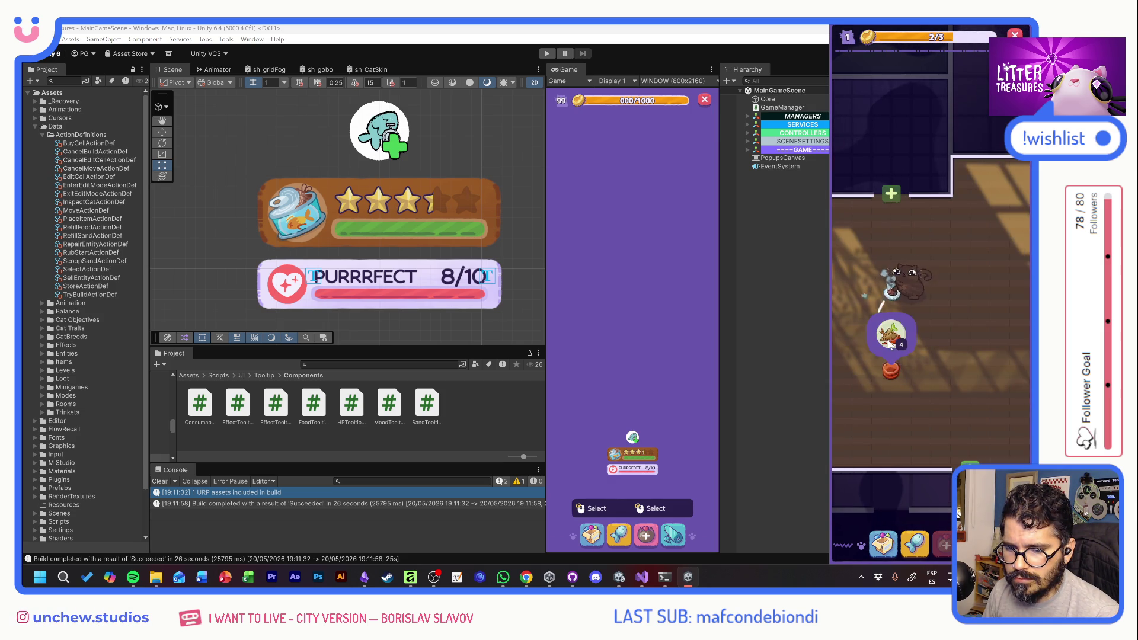
Scoop the damaged item to a PURRRFECT result and close the MIAU DAILY card
{"action": "mouse_move", "coordinate": [895, 373]}
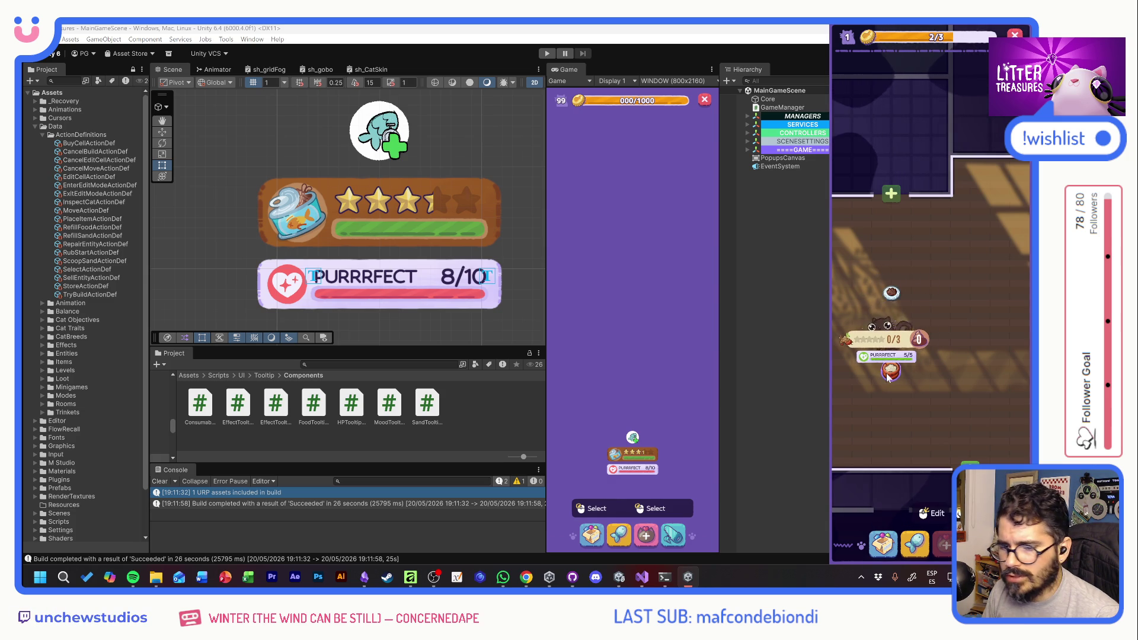
{"action": "mouse_move", "coordinate": [890, 302]}
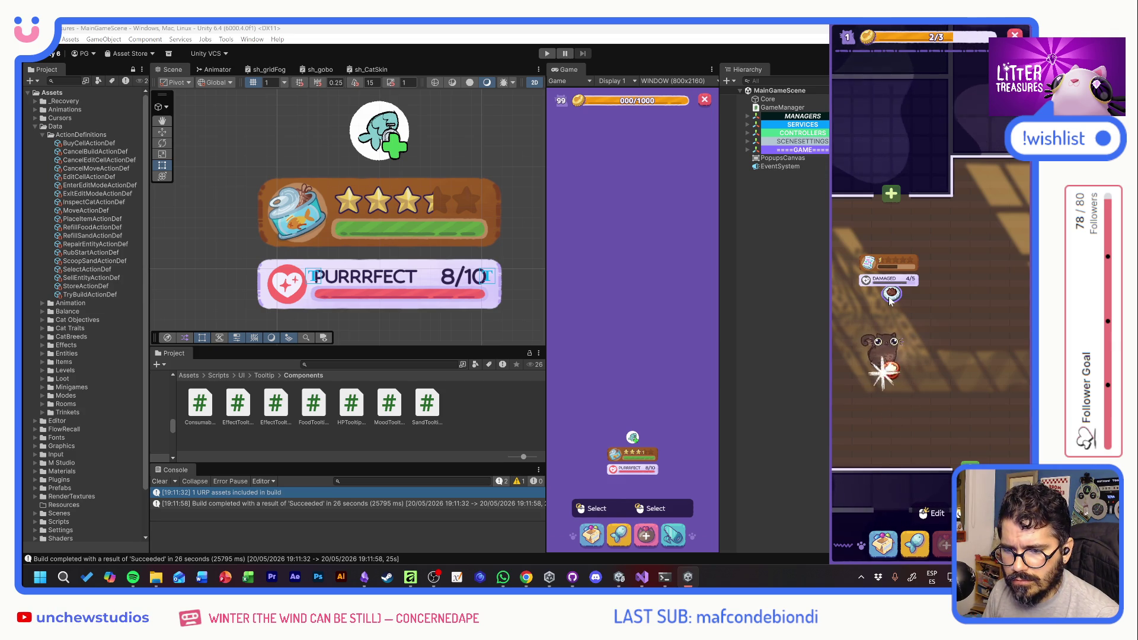
{"action": "left_click", "coordinate": [889, 298]}
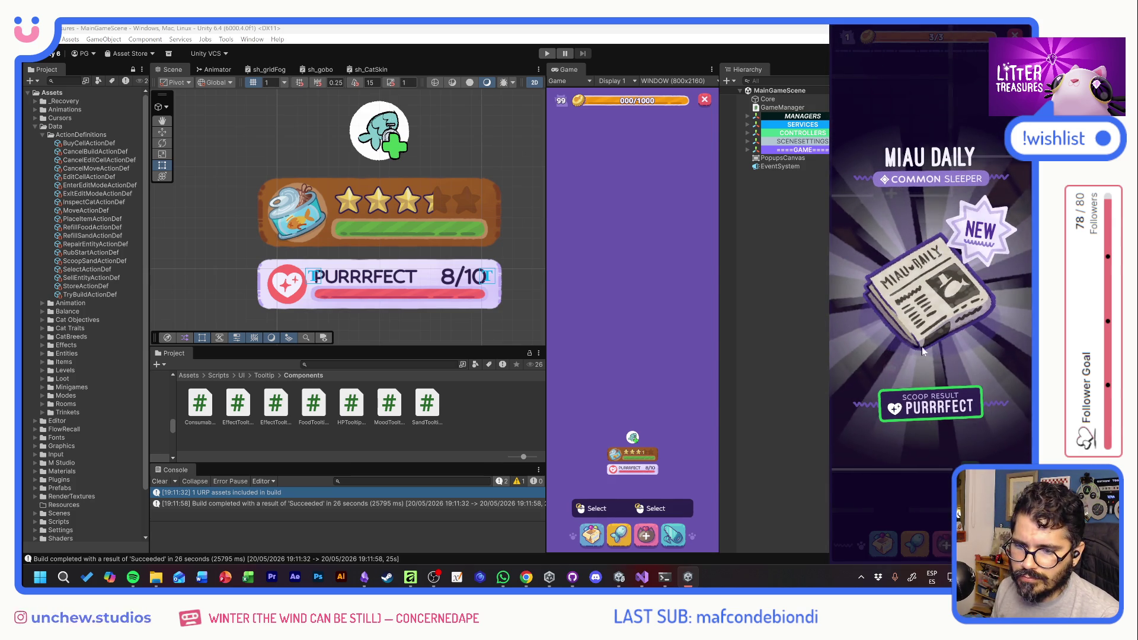
{"action": "left_click", "coordinate": [915, 356]}
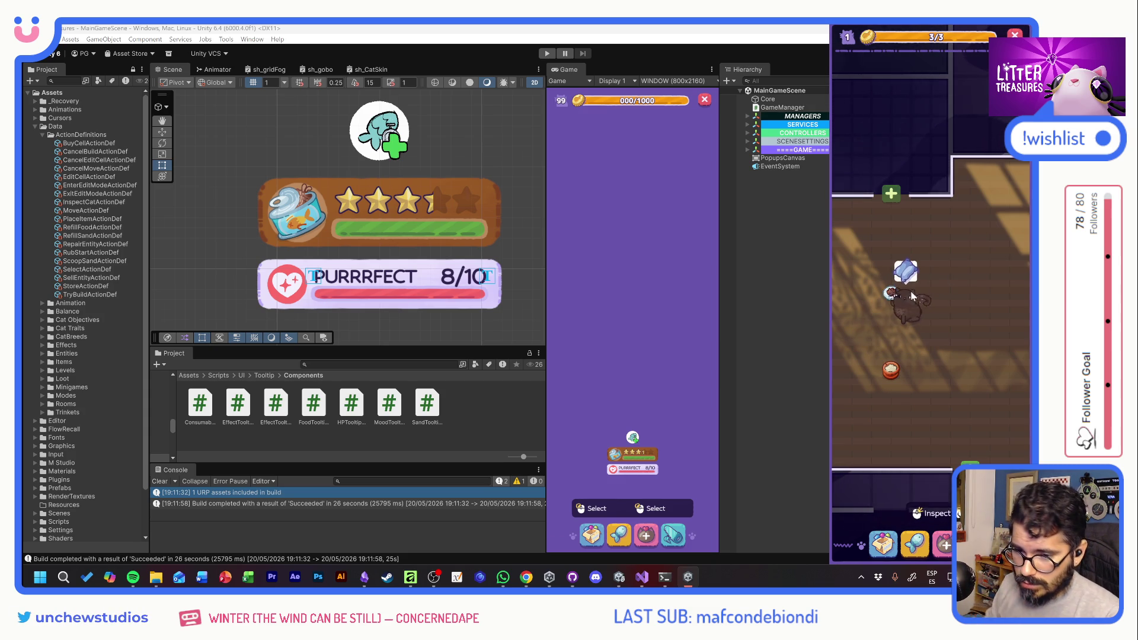
Switch to Visual Studio and review HPTooltipComponent.cs and DamageableComponent.cs
{"action": "left_click", "coordinate": [792, 254]}
{"action": "key", "text": "alt+Tab"}
{"action": "scroll", "coordinate": [534, 267], "scroll_direction": "down", "scroll_amount": 15}
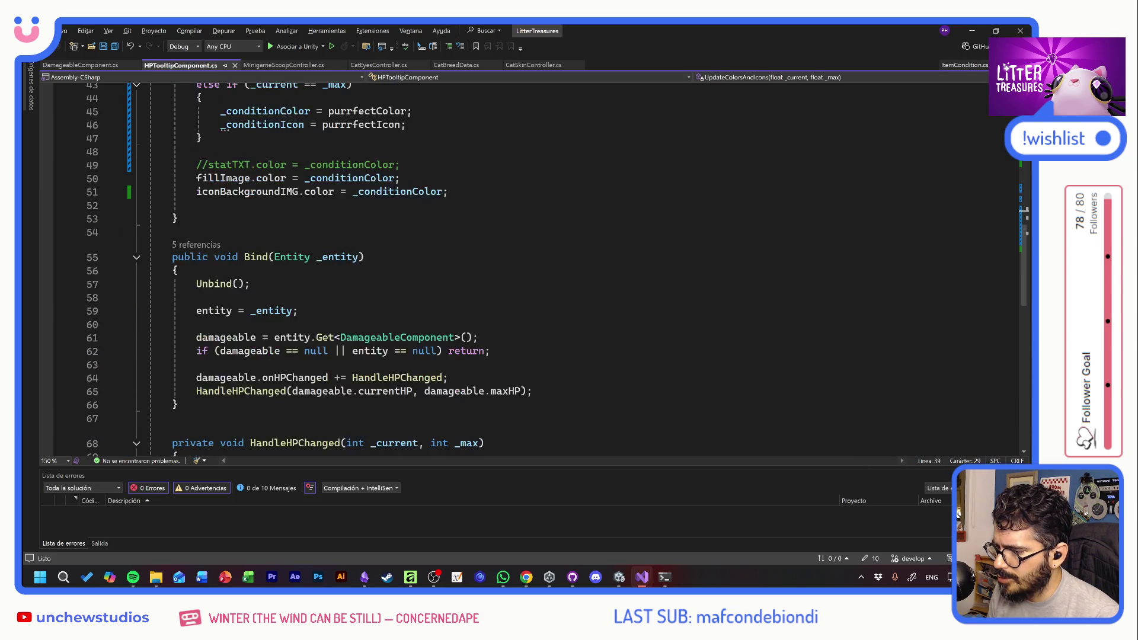
{"action": "scroll", "coordinate": [533, 267], "scroll_direction": "up", "scroll_amount": 6}
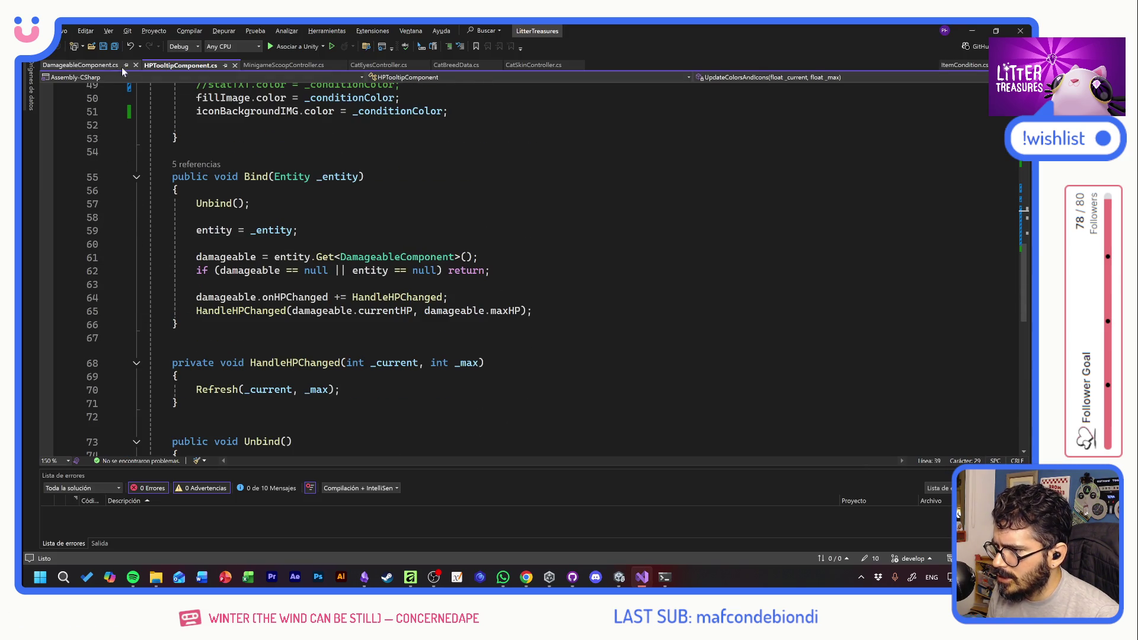
{"action": "left_click", "coordinate": [74, 67]}
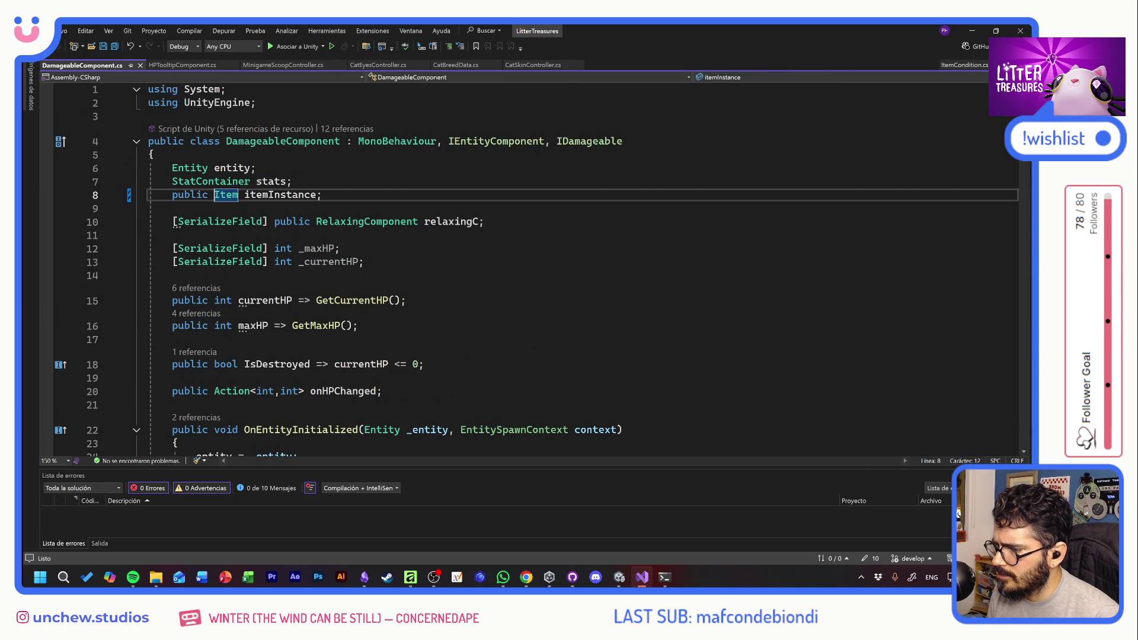
{"action": "left_click", "coordinate": [220, 66]}
{"action": "scroll", "coordinate": [534, 267], "scroll_direction": "down", "scroll_amount": 4}
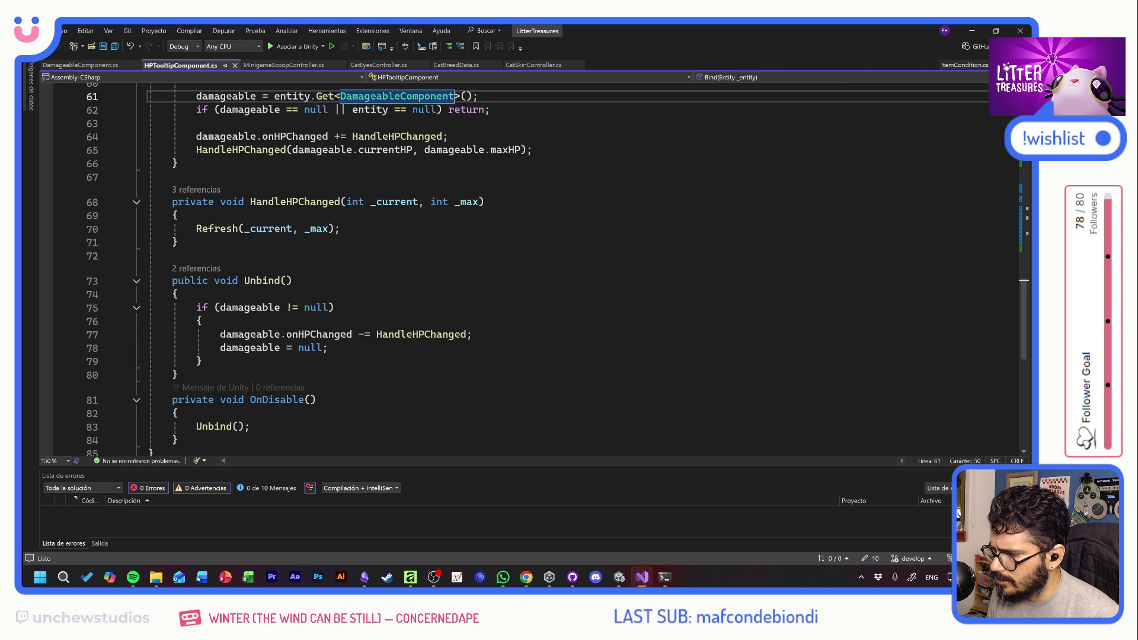
{"action": "scroll", "coordinate": [533, 266], "scroll_direction": "up", "scroll_amount": 12}
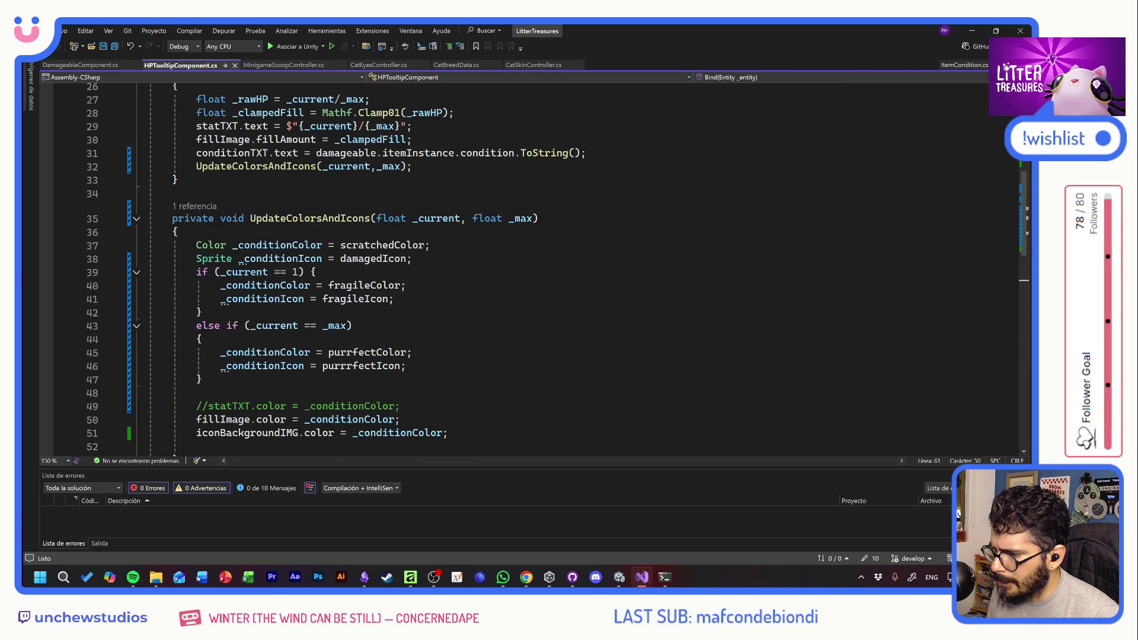
{"action": "scroll", "coordinate": [534, 267], "scroll_direction": "up", "scroll_amount": 7}
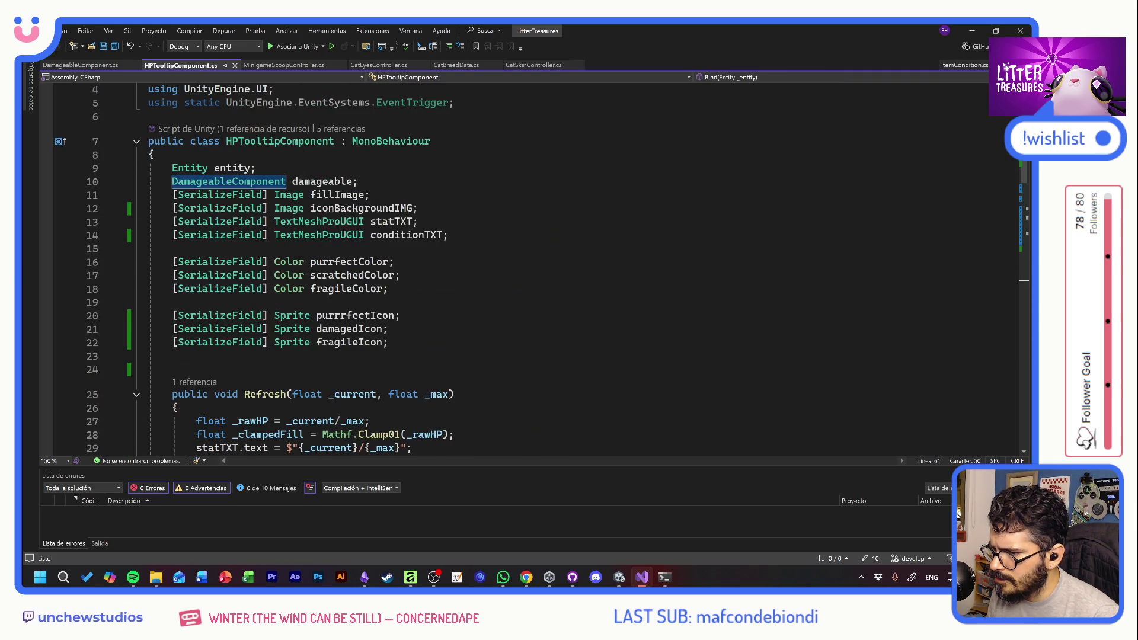
{"action": "scroll", "coordinate": [533, 267], "scroll_direction": "down", "scroll_amount": 3}
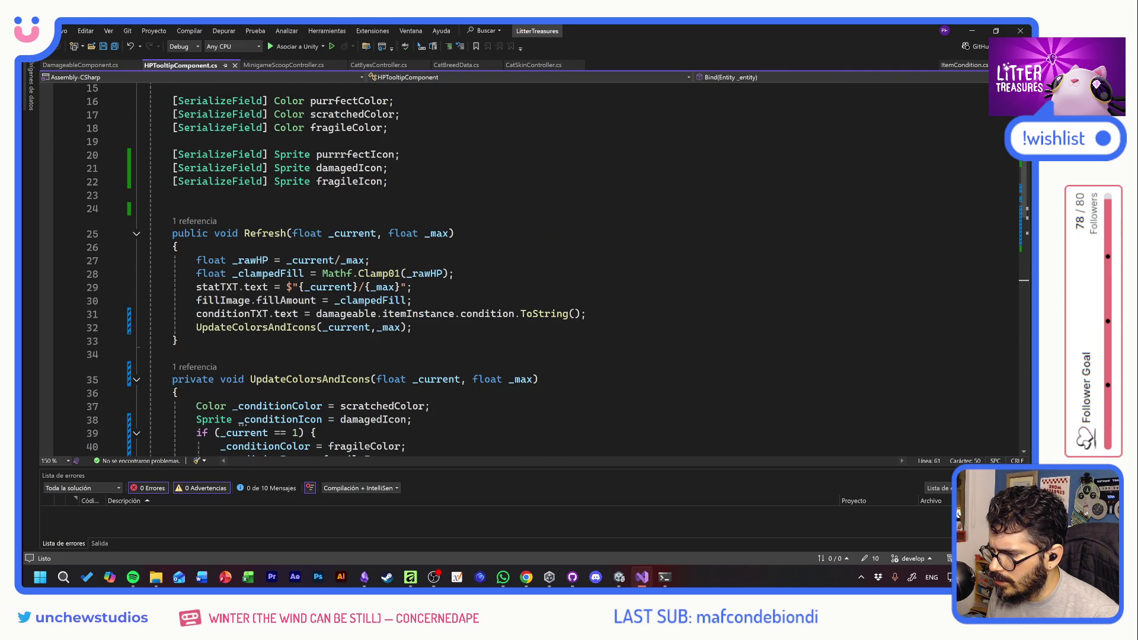
{"action": "scroll", "coordinate": [533, 267], "scroll_direction": "down", "scroll_amount": 3}
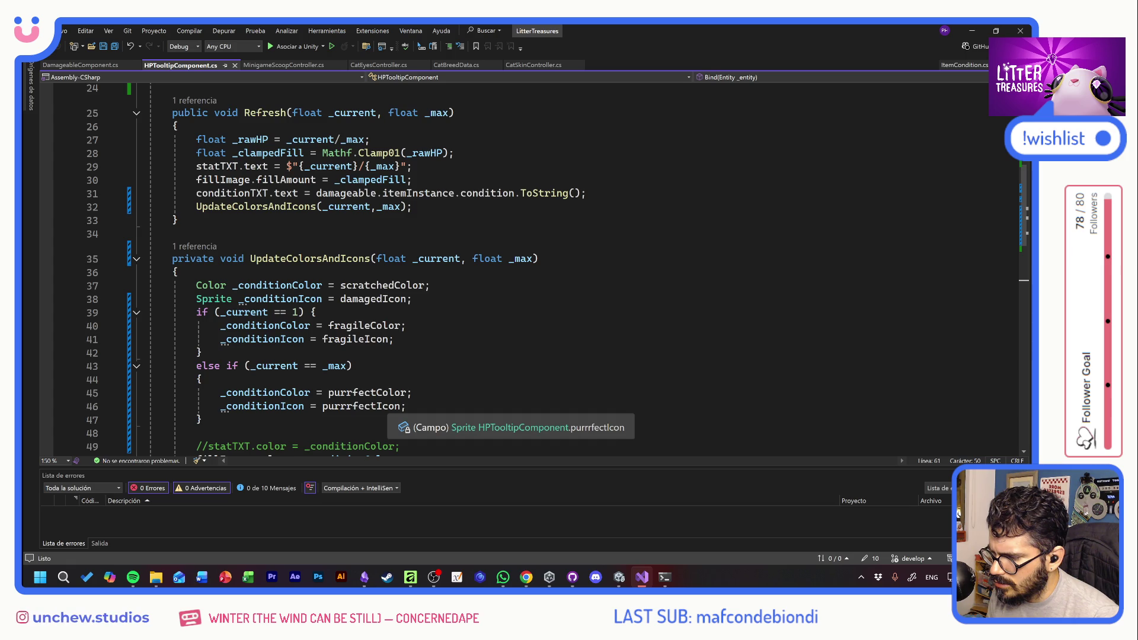
{"action": "scroll", "coordinate": [391, 406], "scroll_direction": "down", "scroll_amount": 2}
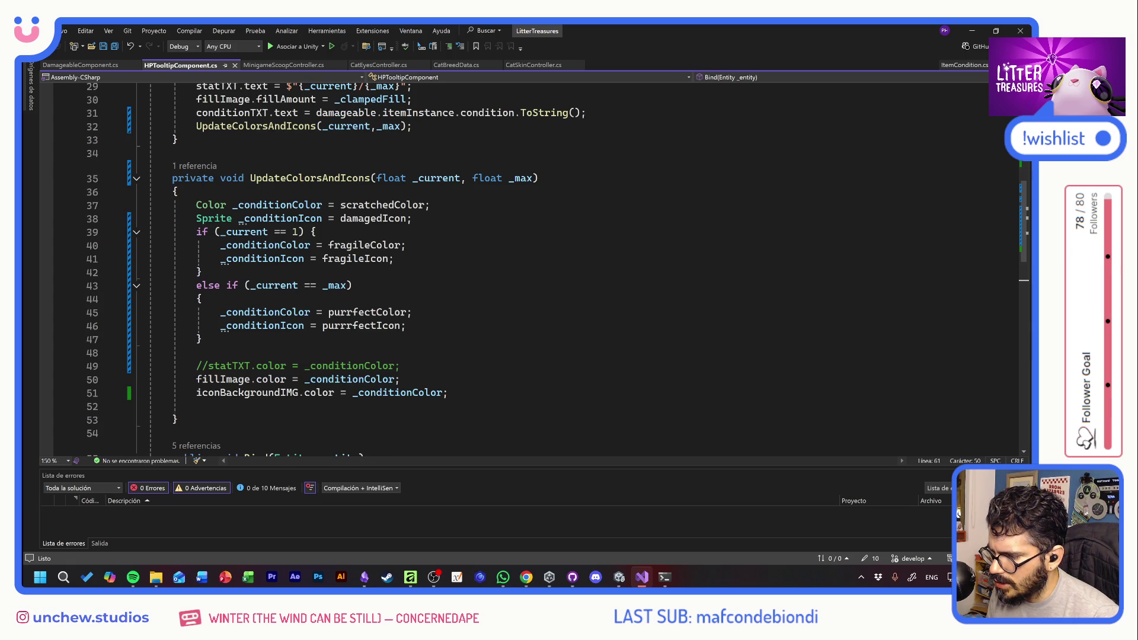
Add a blank line after line 51 and select the iconBackgroundIMG field declaration
{"action": "left_click", "coordinate": [449, 392]}
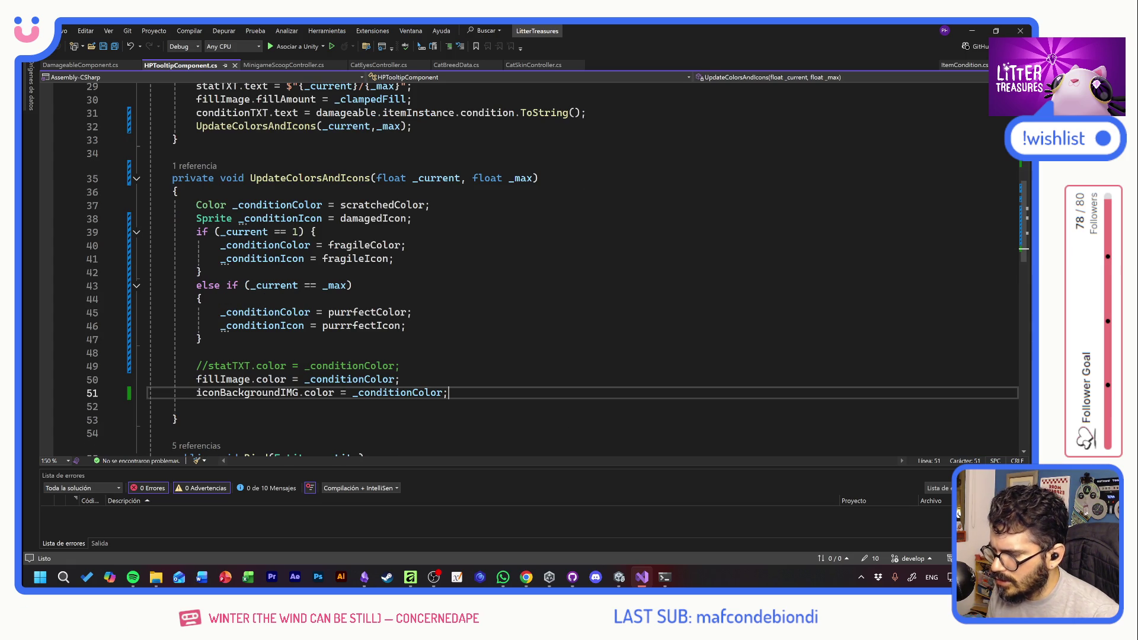
{"action": "key", "text": "Return"}
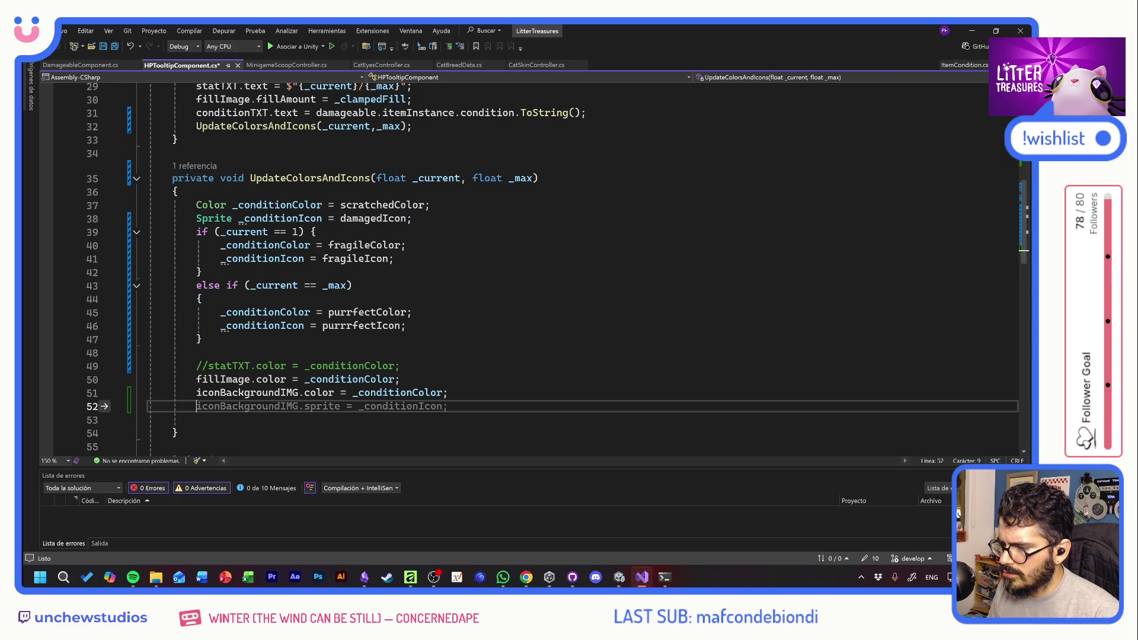
{"action": "scroll", "coordinate": [533, 267], "scroll_direction": "up", "scroll_amount": 8}
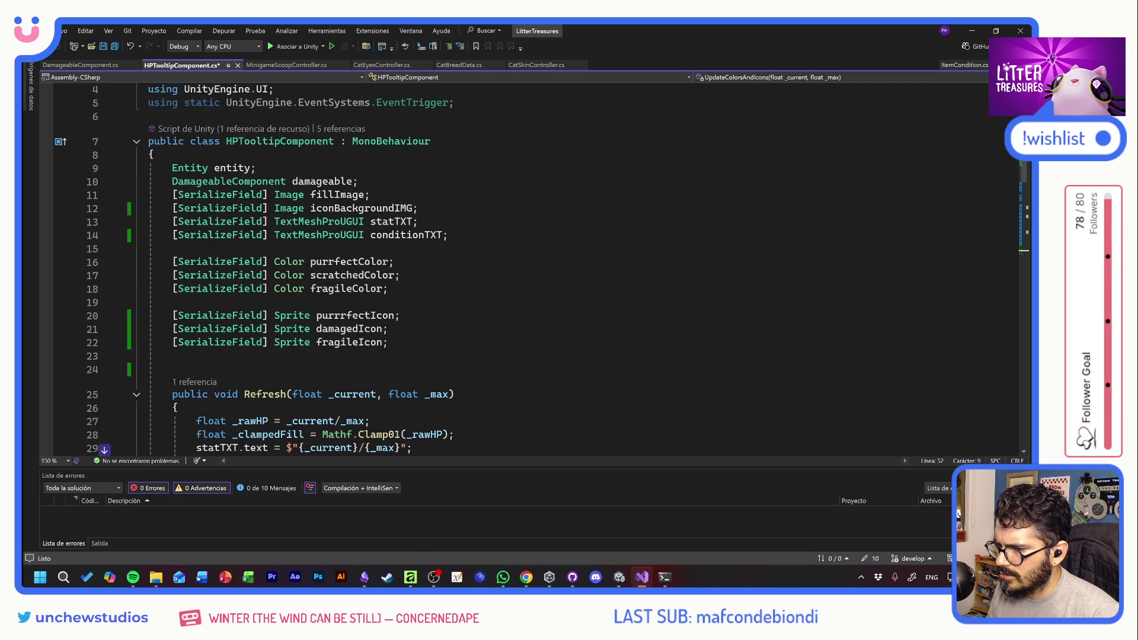
{"action": "left_click_drag", "start_coordinate": [419, 208], "coordinate": [150, 209]}
Duplicate the iconBackgroundIMG declaration as a new conditionIcon image field and save
{"action": "left_click", "coordinate": [418, 208]}
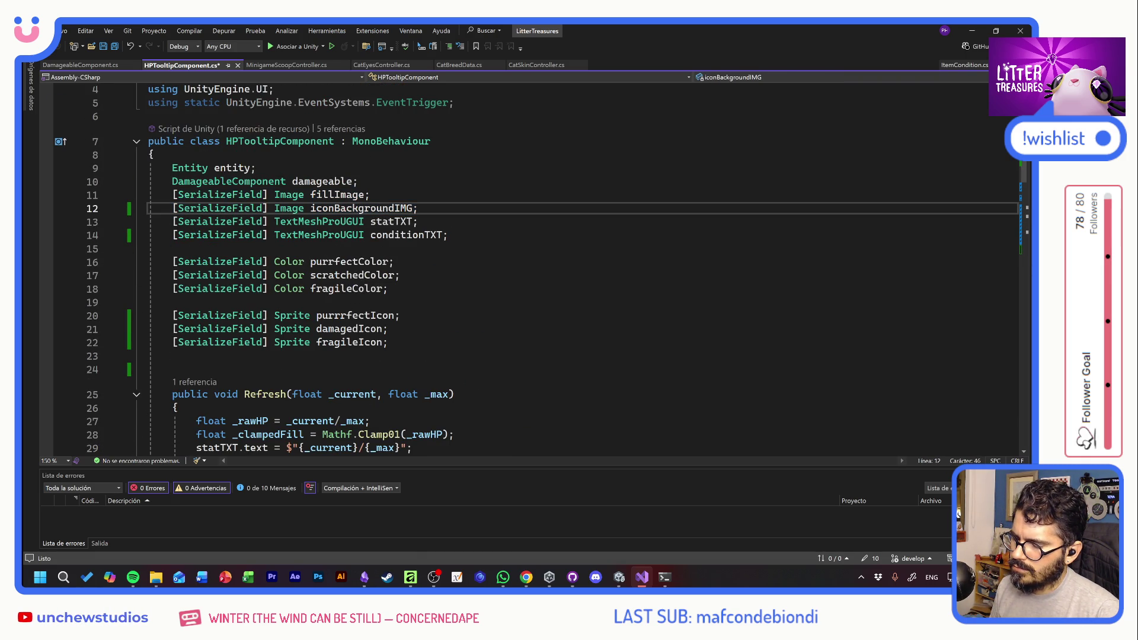
{"action": "key", "text": "ctrl+d"}
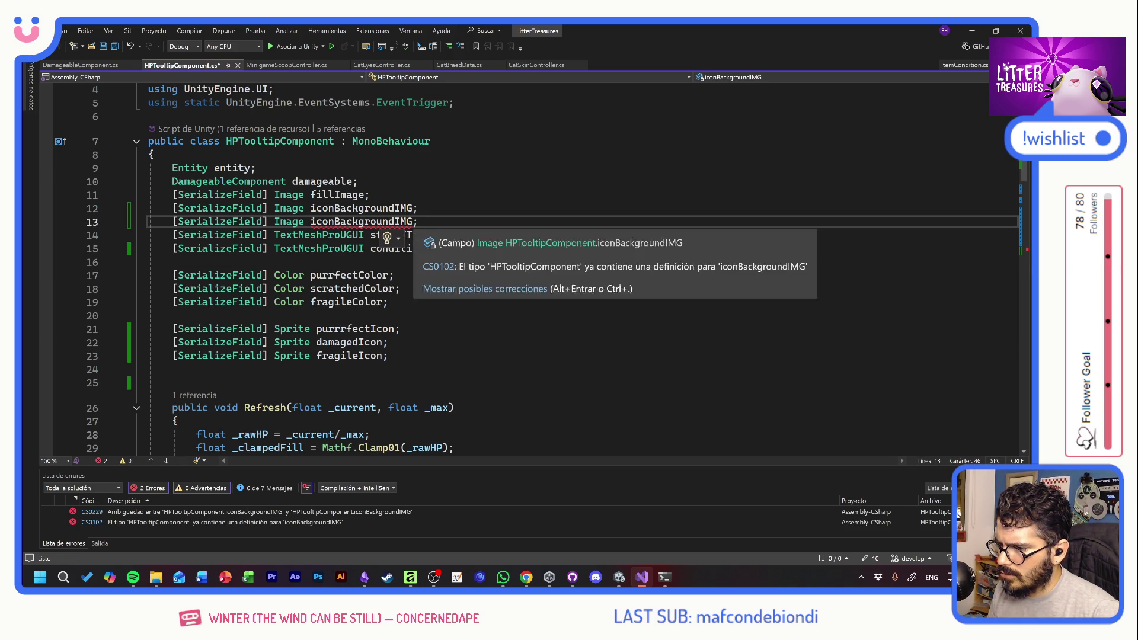
{"action": "left_click_drag", "start_coordinate": [412, 222], "coordinate": [313, 226]}
{"action": "type", "text": "con"}
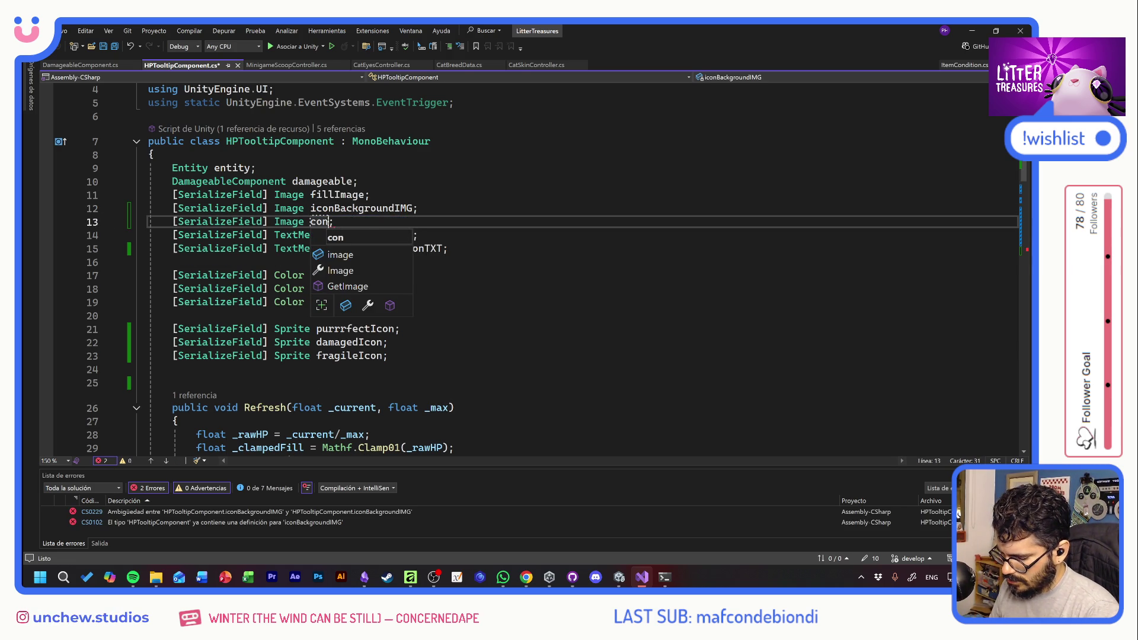
{"action": "type", "text": "ditionIcon"}
{"action": "key", "text": "ctrl+s"}
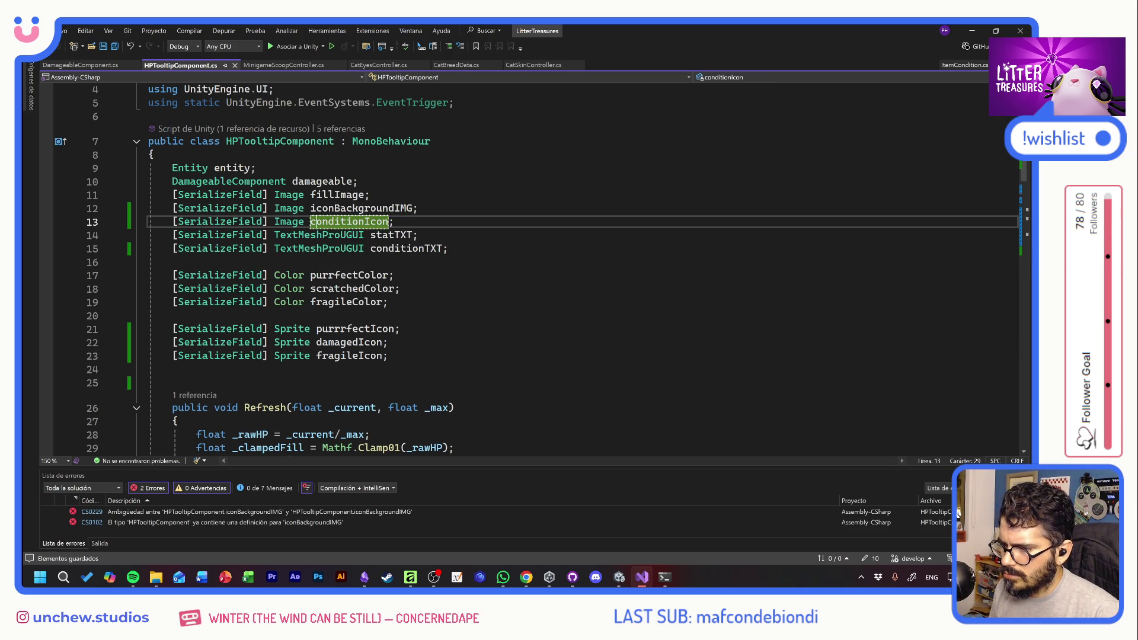
Add 'conditionIcon.sprite = _conditionIcon;' on line 53, save, and return to Unity
{"action": "scroll", "coordinate": [379, 276], "scroll_direction": "down", "scroll_amount": 5}
{"action": "scroll", "coordinate": [415, 285], "scroll_direction": "down", "scroll_amount": 3}
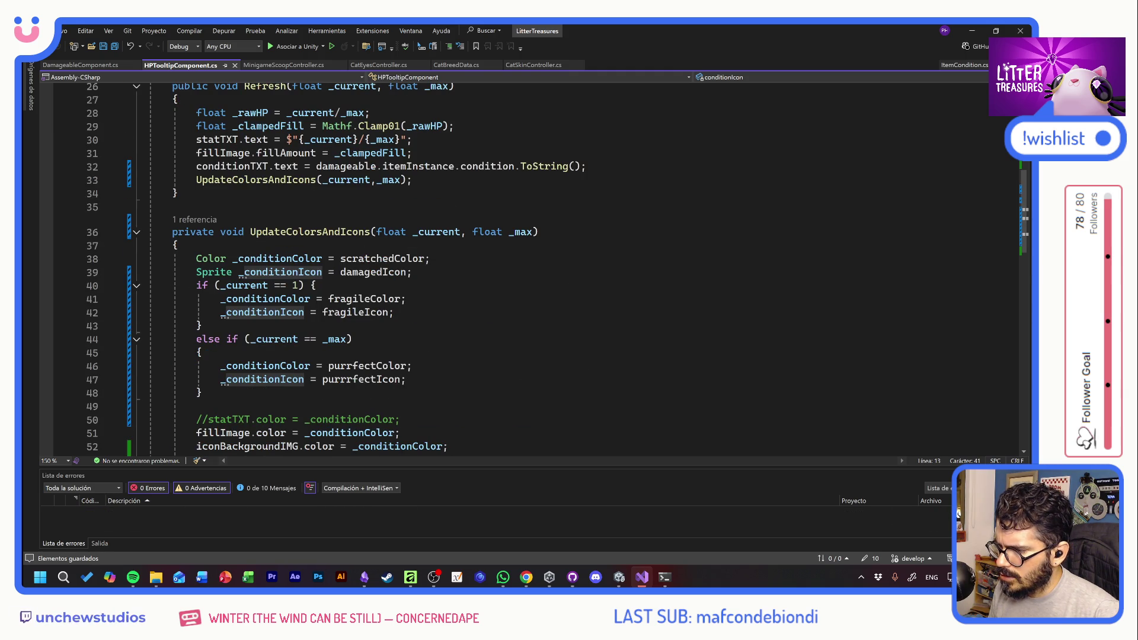
{"action": "scroll", "coordinate": [415, 267], "scroll_direction": "down", "scroll_amount": 3}
{"action": "left_click", "coordinate": [196, 339]}
{"action": "type", "text": "conditionIcon"}
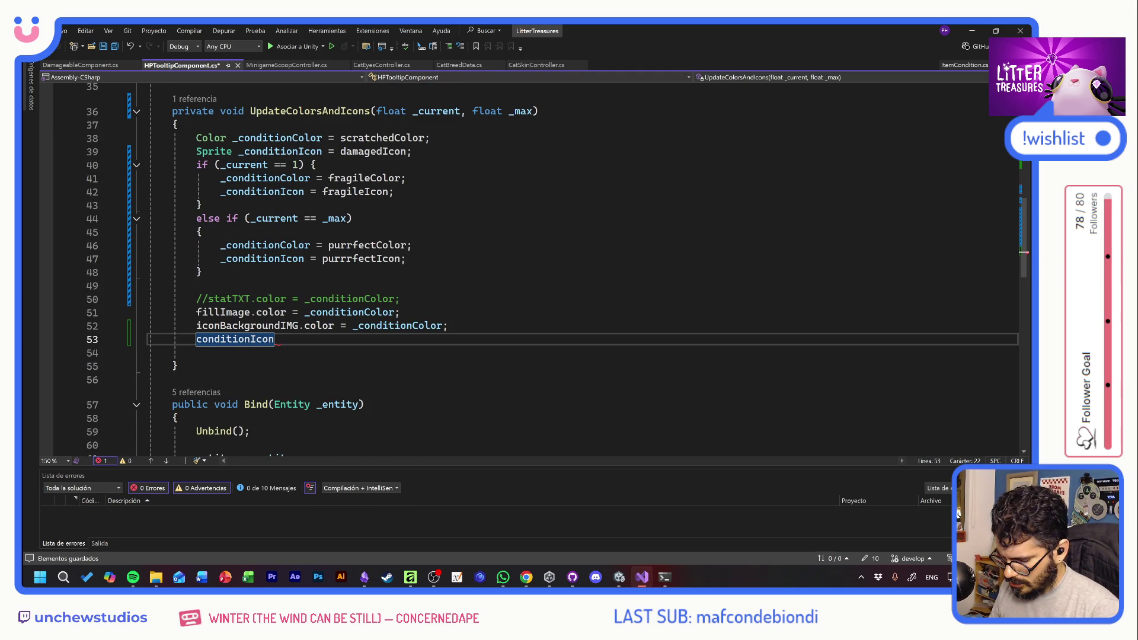
{"action": "type", "text": ".sprite ="}
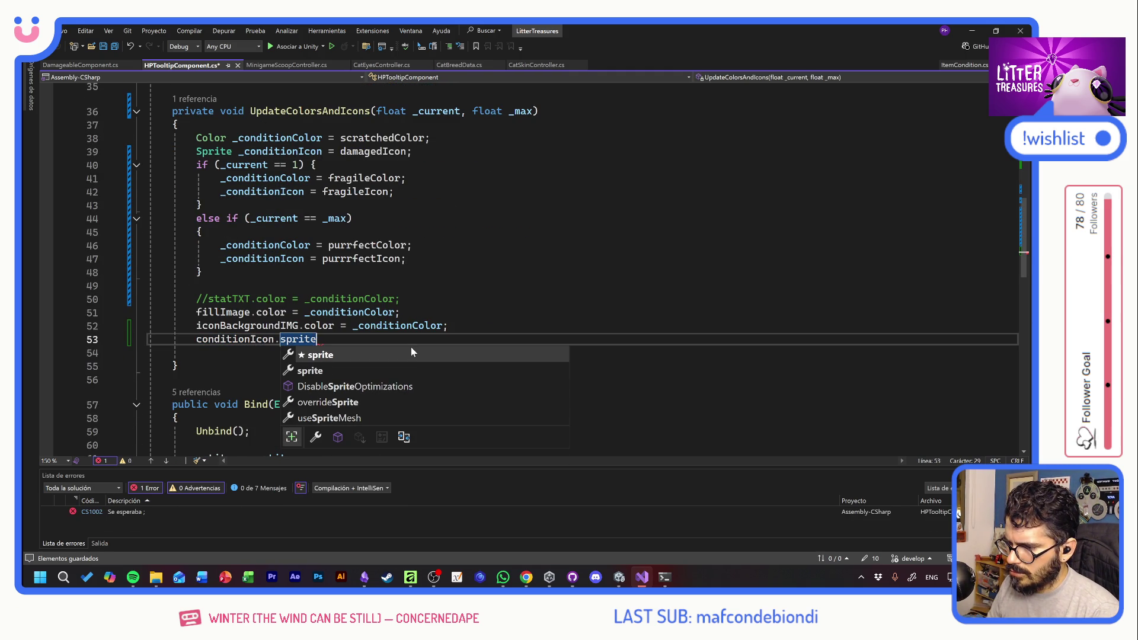
{"action": "key", "text": "Tab"}
{"action": "key", "text": "ctrl+s"}
{"action": "key", "text": "Down"}
{"action": "key", "text": "Down"}
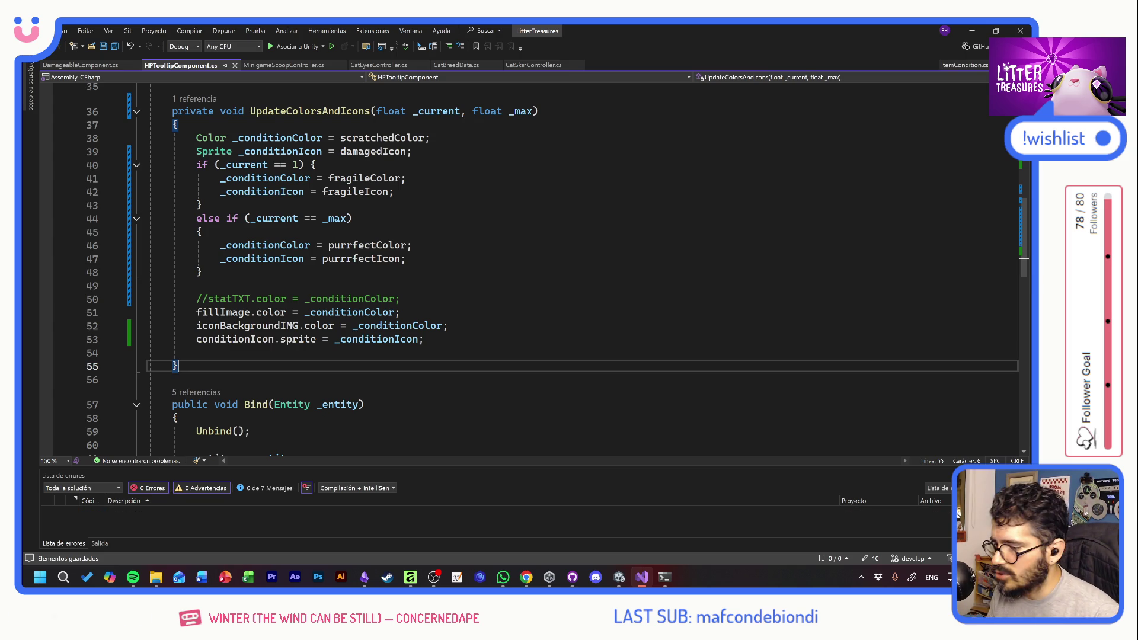
{"action": "key", "text": "alt+Tab"}
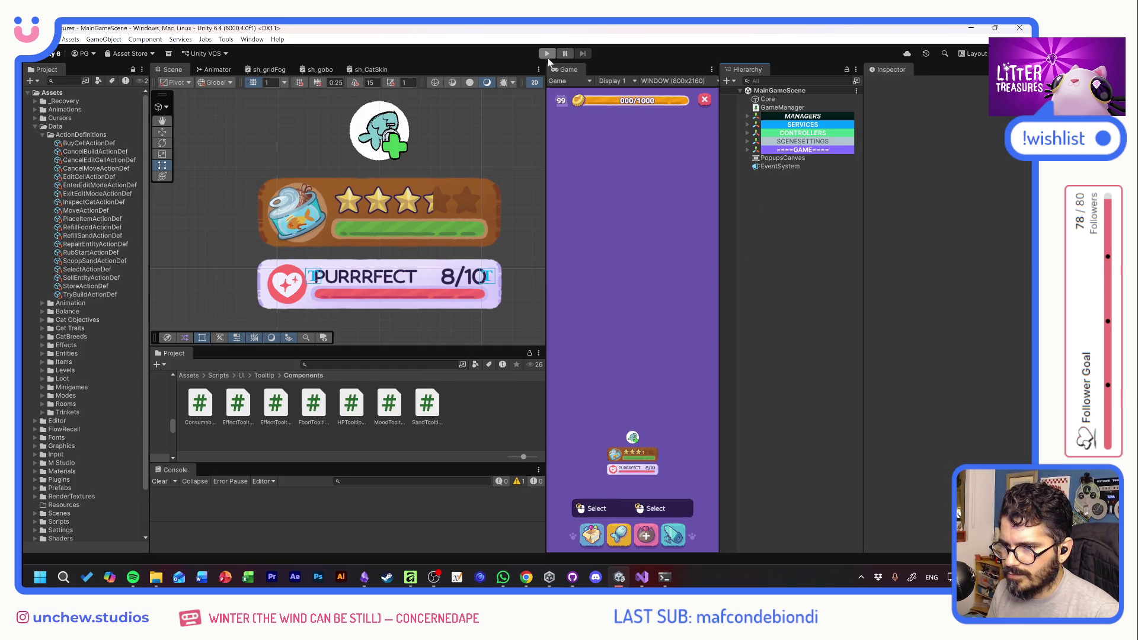
Play the game to check the food bowl's tooltip, then stop Play mode
{"action": "left_click", "coordinate": [547, 55]}
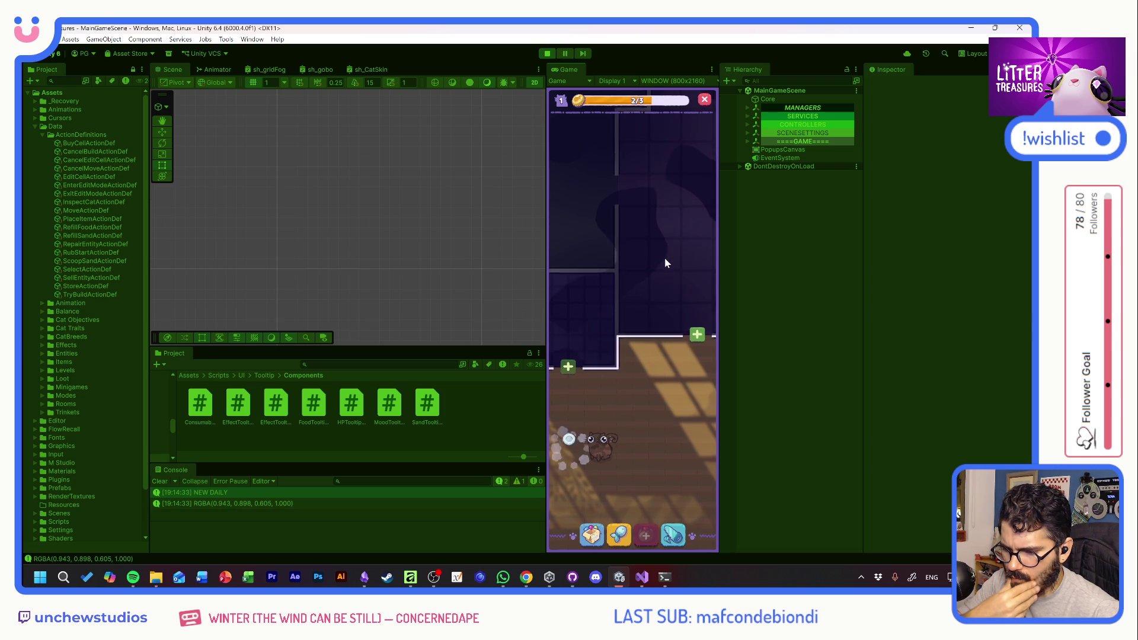
{"action": "left_click", "coordinate": [602, 321]}
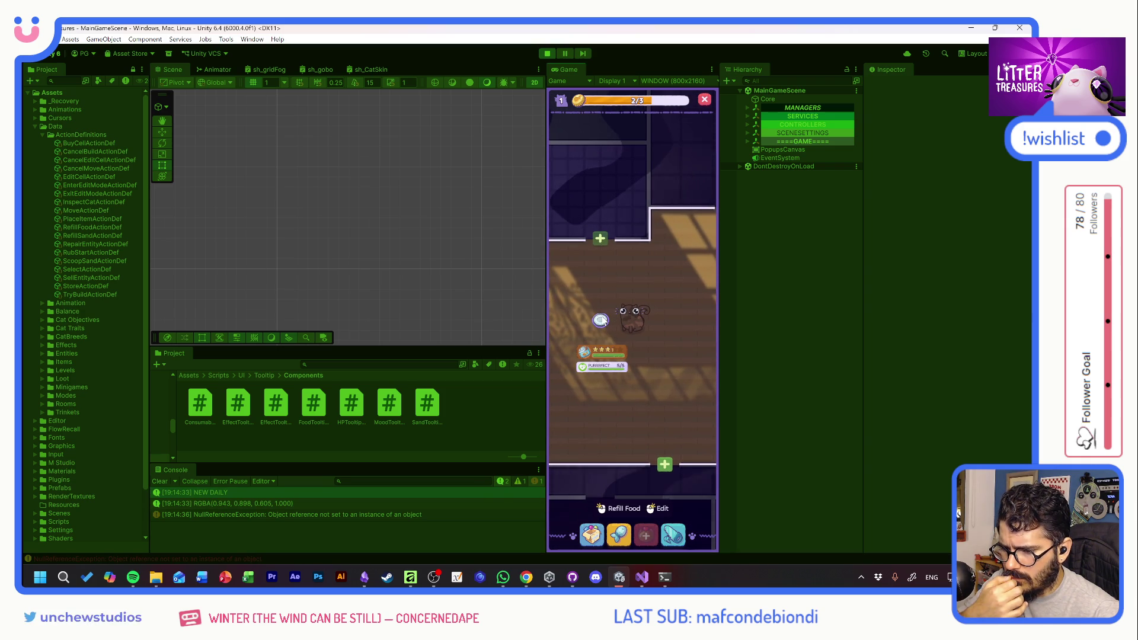
{"action": "left_click", "coordinate": [547, 53]}
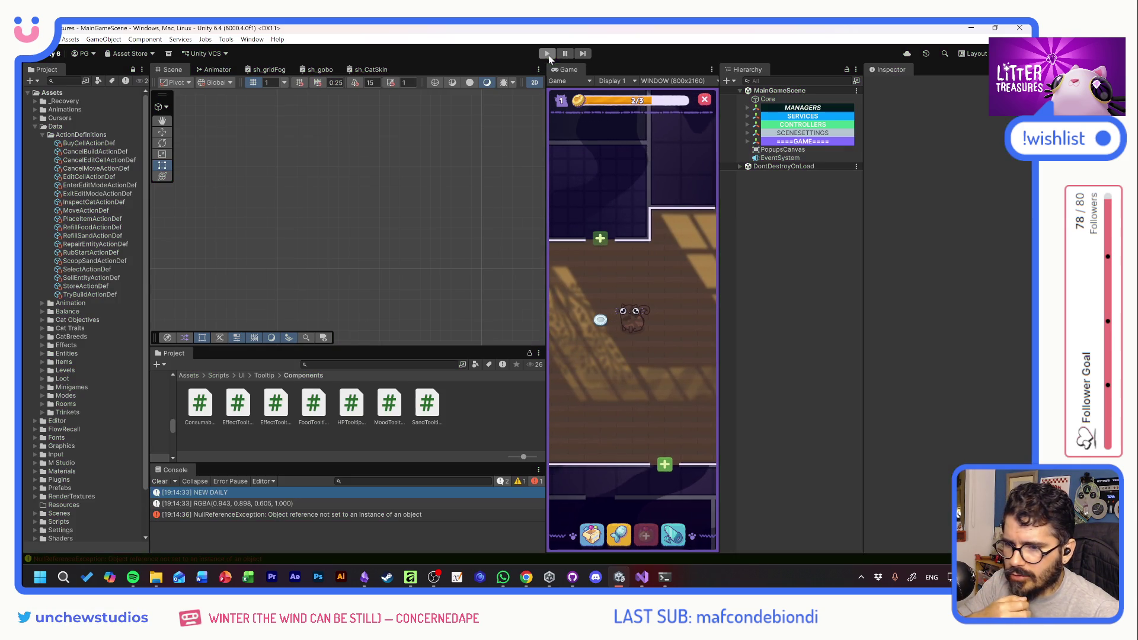
Assign FeederTooltip's Image child to HPTooltipComponent's Condition Icon, then start Play mode
{"action": "left_click", "coordinate": [747, 150]}
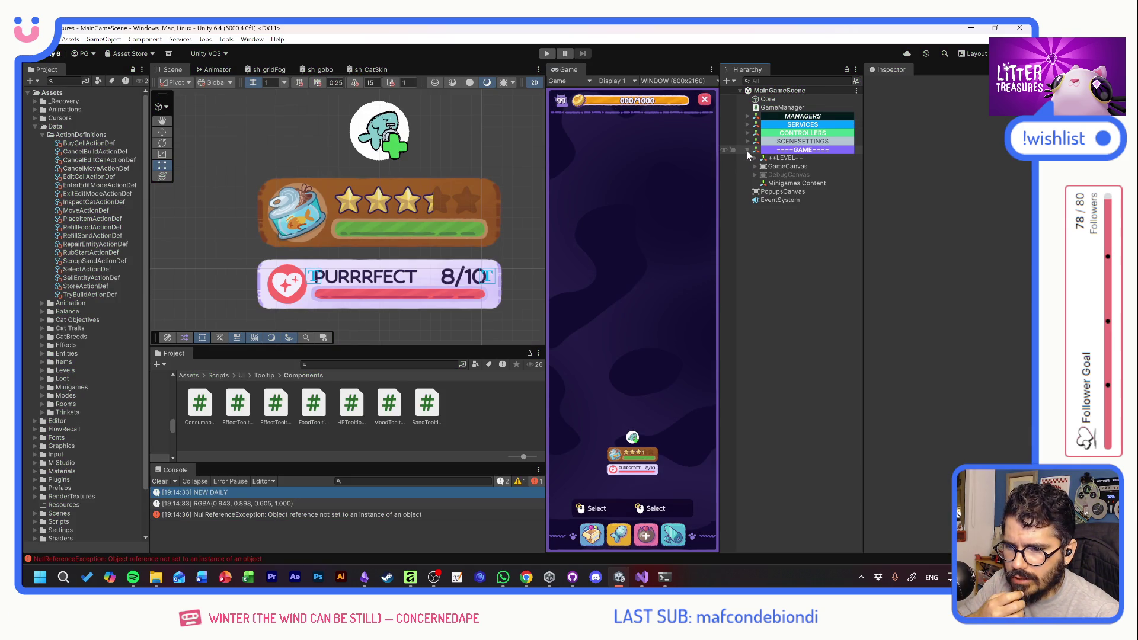
{"action": "left_click", "coordinate": [754, 166]}
{"action": "left_click", "coordinate": [762, 243]}
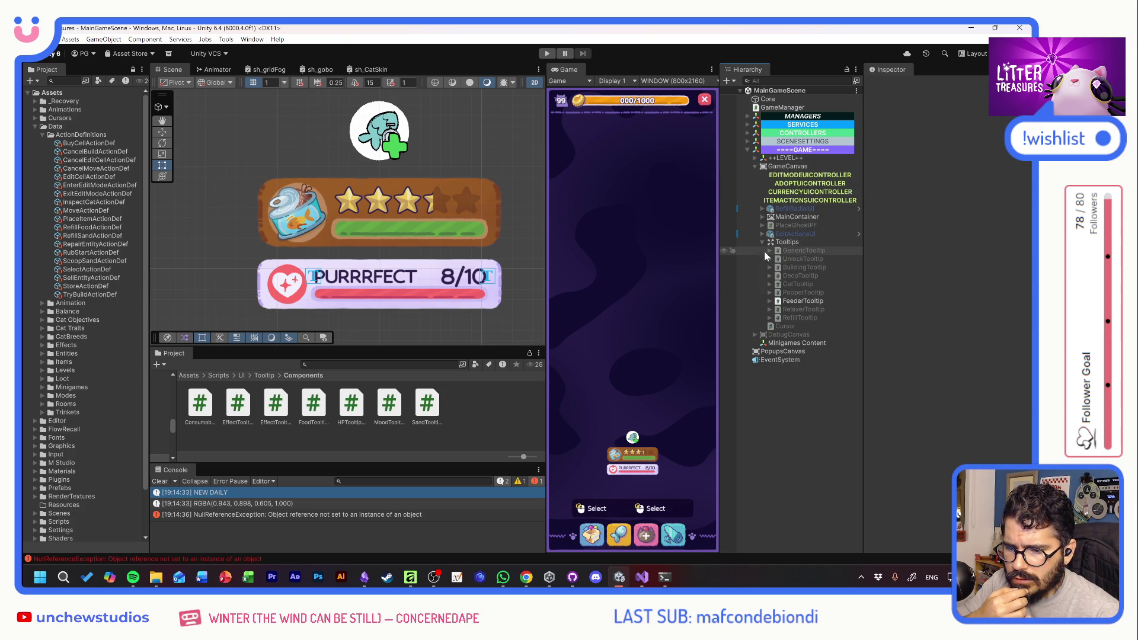
{"action": "left_click", "coordinate": [803, 300]}
{"action": "scroll", "coordinate": [911, 333], "scroll_direction": "down", "scroll_amount": 5}
{"action": "left_click", "coordinate": [768, 300]}
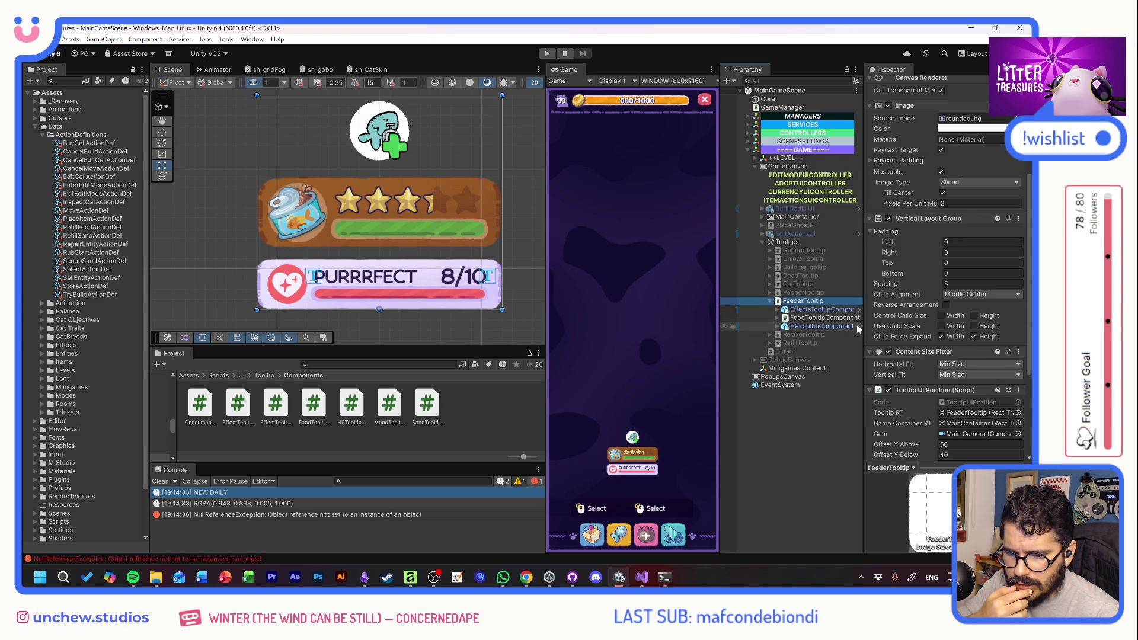
{"action": "left_click", "coordinate": [857, 325]}
{"action": "scroll", "coordinate": [912, 266], "scroll_direction": "down", "scroll_amount": 2}
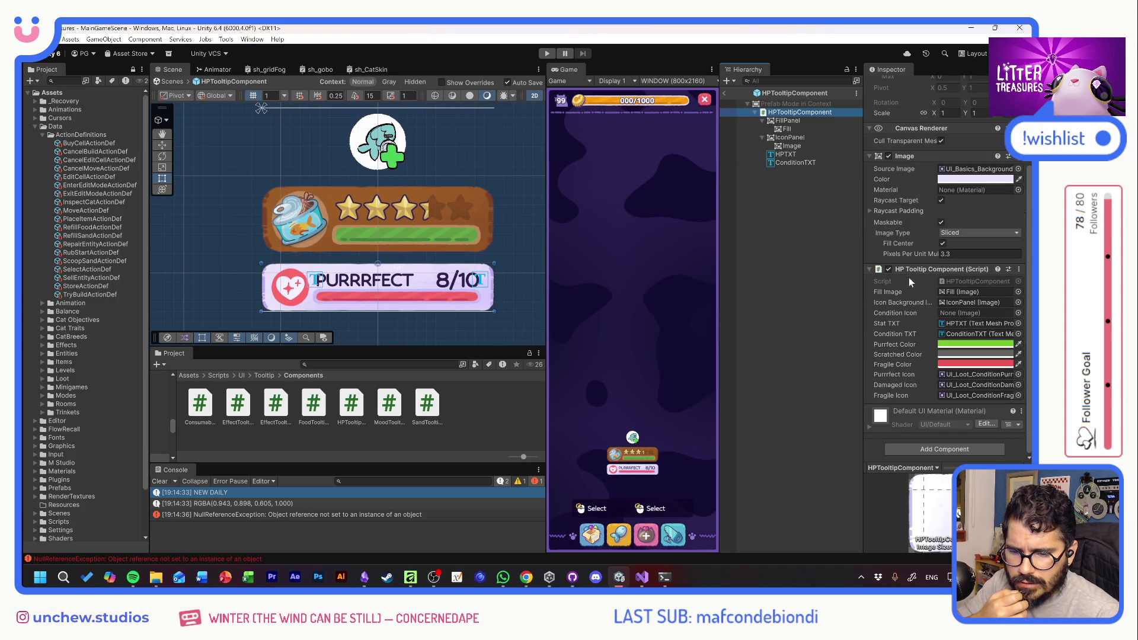
{"action": "left_click_drag", "start_coordinate": [792, 146], "coordinate": [963, 315]}
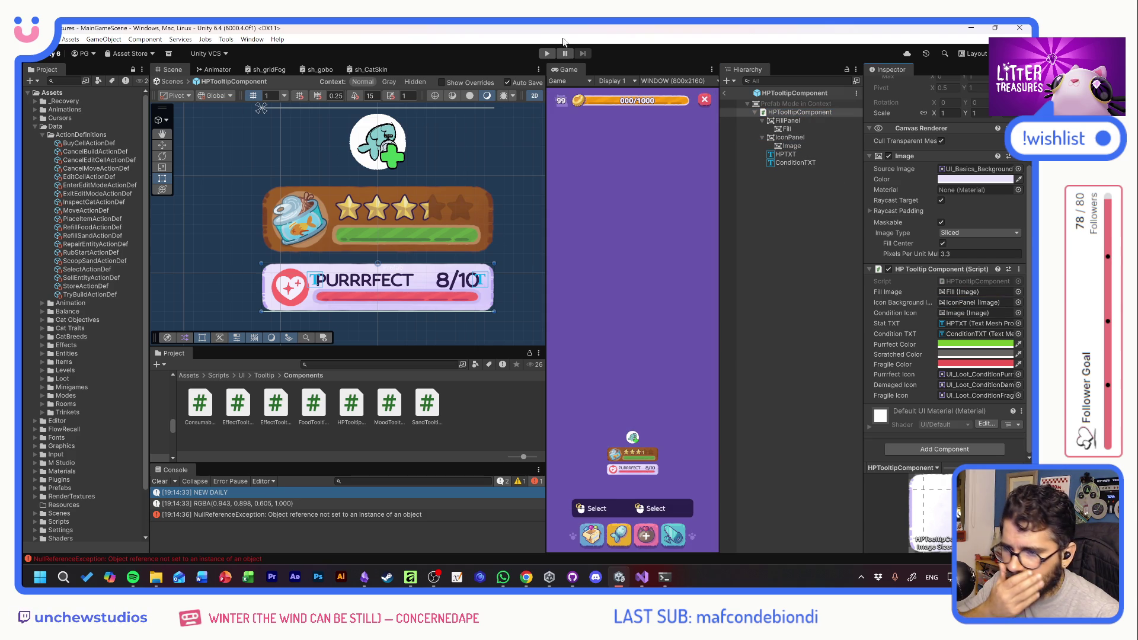
{"action": "left_click", "coordinate": [547, 54]}
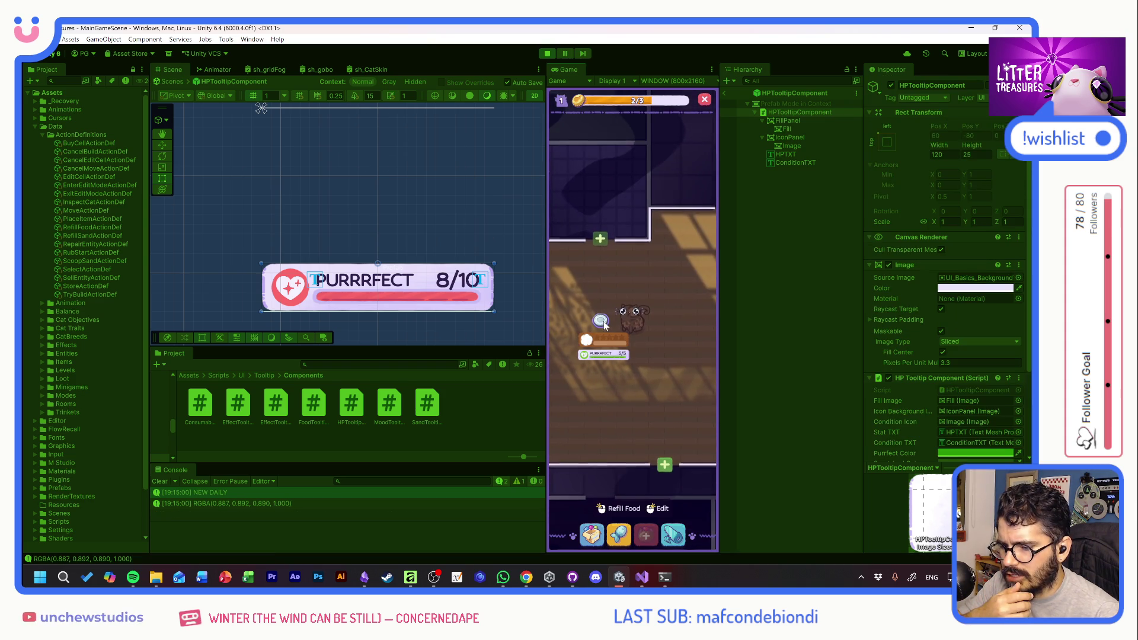
Place a Soda Cap and a plant pot from the inventory on the floor
{"action": "scroll", "coordinate": [601, 323], "scroll_direction": "up", "scroll_amount": 2}
{"action": "left_click_drag", "start_coordinate": [590, 289], "coordinate": [634, 258]}
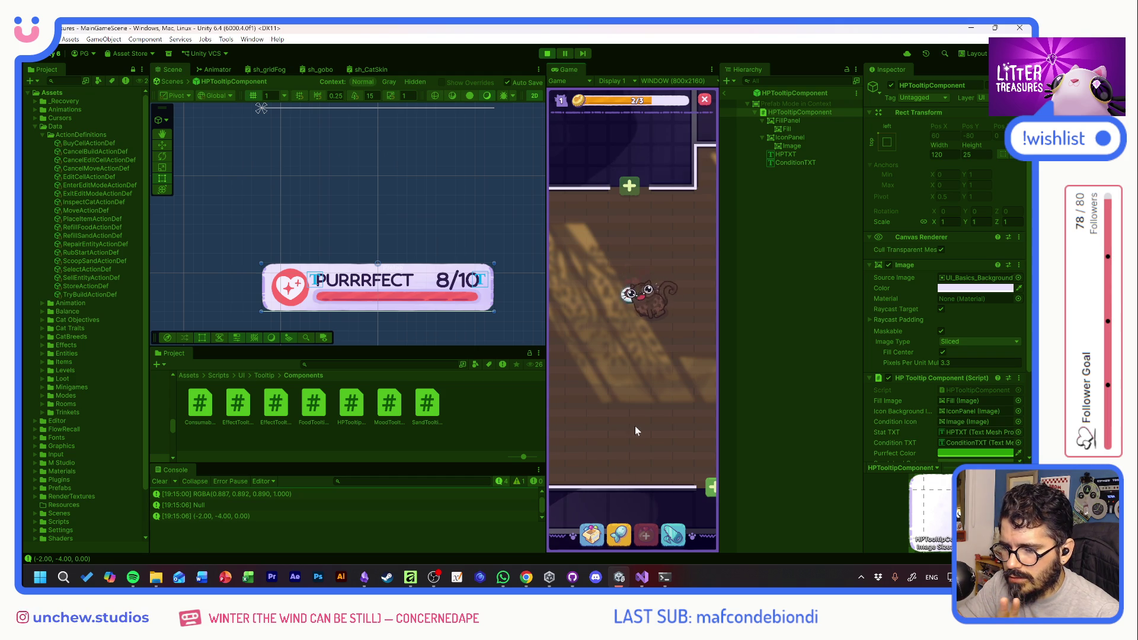
{"action": "left_click_drag", "start_coordinate": [628, 418], "coordinate": [651, 418]}
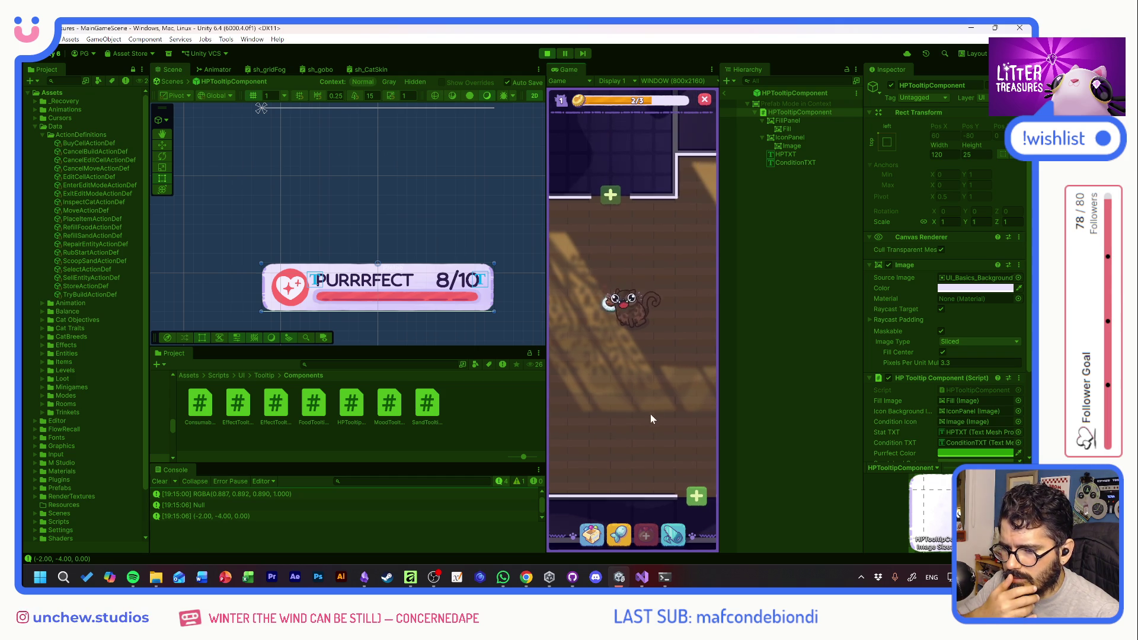
{"action": "left_click", "coordinate": [594, 543]}
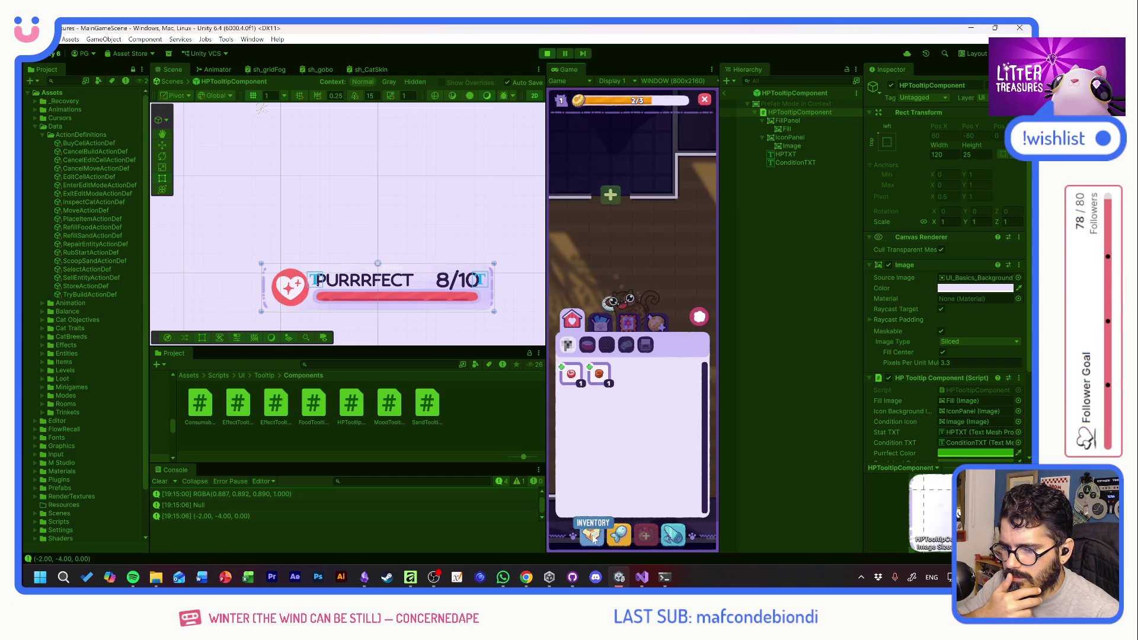
{"action": "left_click", "coordinate": [586, 380]}
{"action": "left_click", "coordinate": [588, 386]}
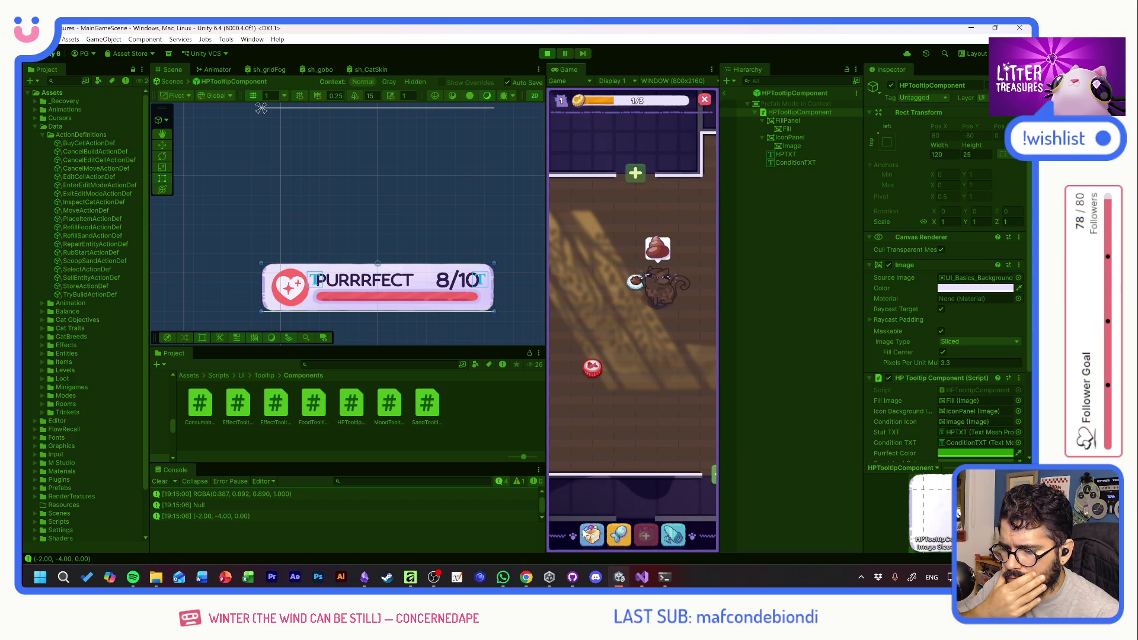
{"action": "left_click", "coordinate": [592, 535]}
{"action": "left_click", "coordinate": [599, 279]}
{"action": "left_click", "coordinate": [675, 397]}
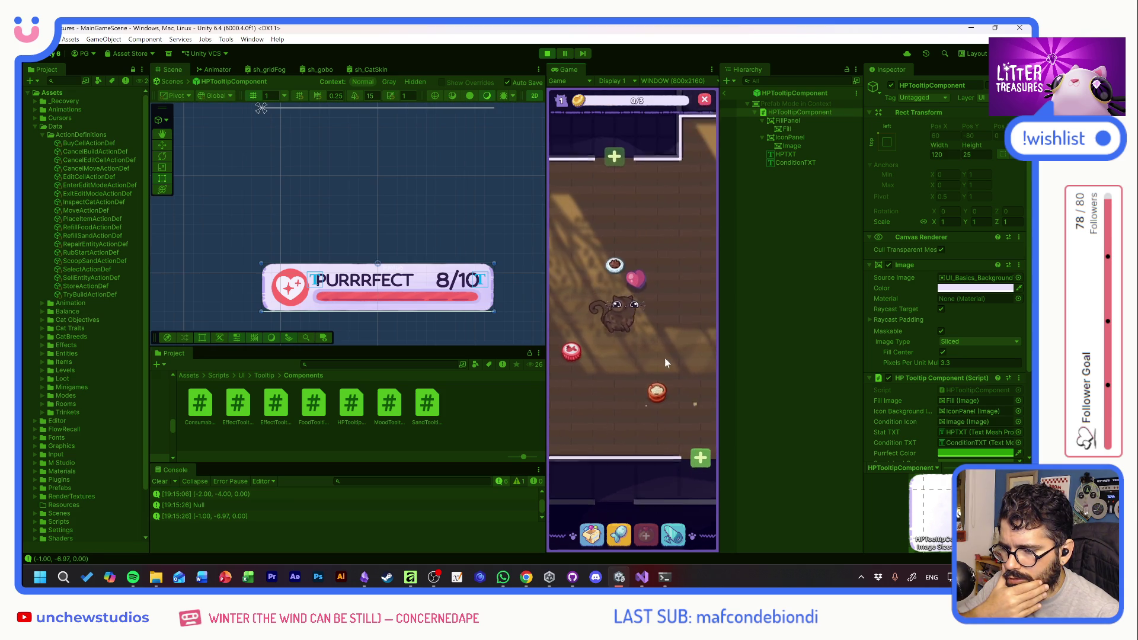
Scoop the treasure to reveal its reward
{"action": "mouse_move", "coordinate": [578, 355]}
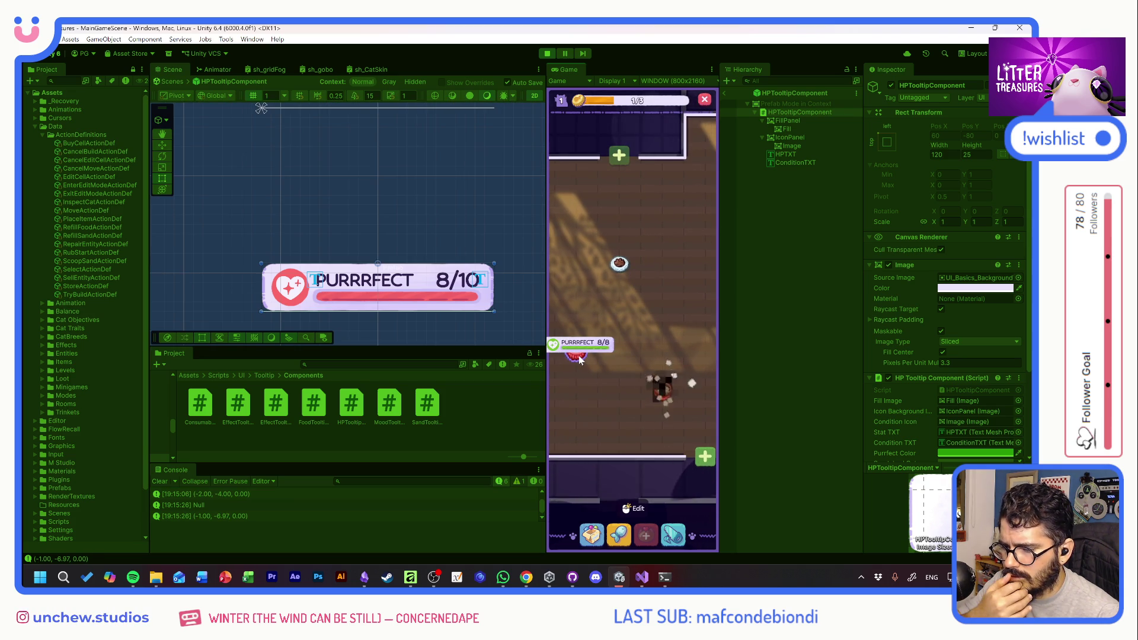
{"action": "left_click_drag", "start_coordinate": [579, 356], "coordinate": [611, 341]}
{"action": "mouse_move", "coordinate": [611, 340]}
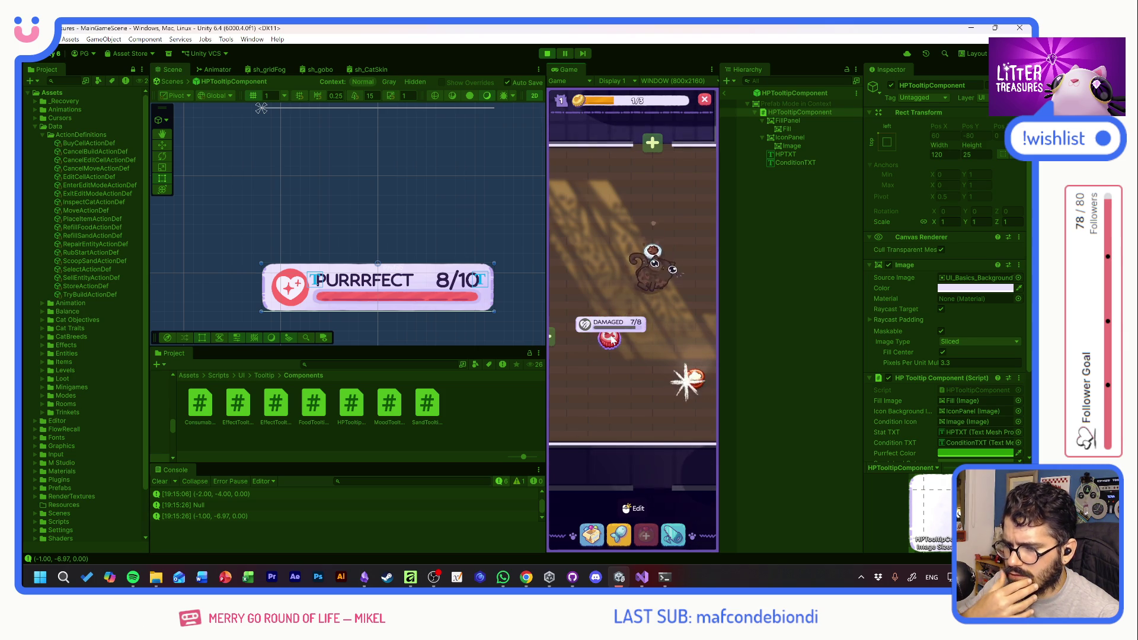
{"action": "left_click", "coordinate": [694, 386]}
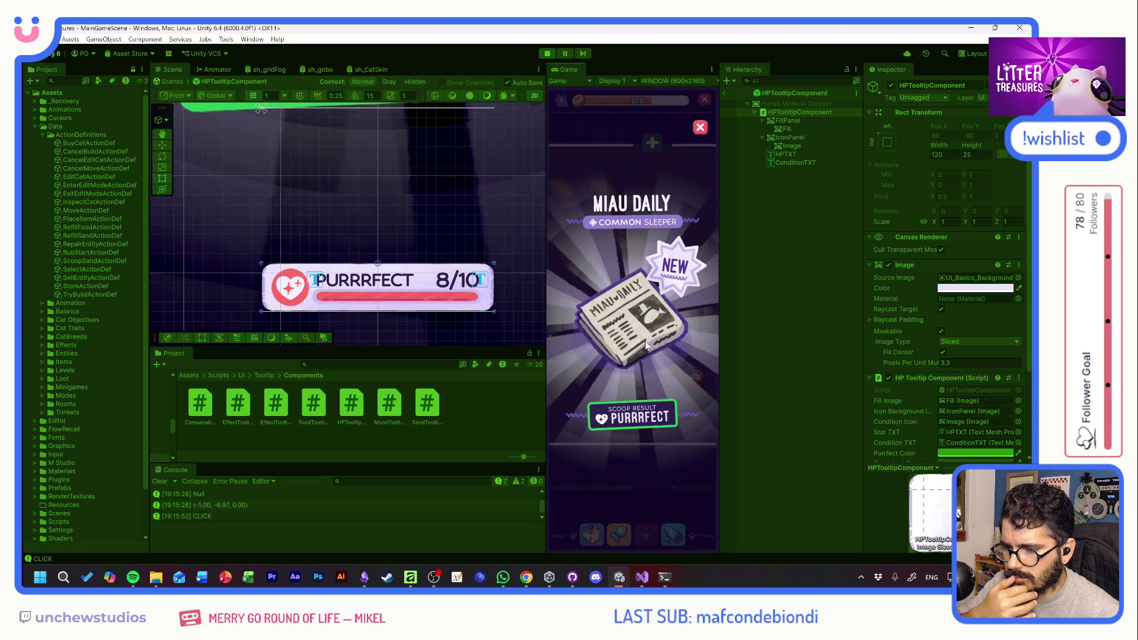
Place the newspaper, then scoop the litter box treasure for a Pot Soil reward
{"action": "left_click", "coordinate": [590, 532]}
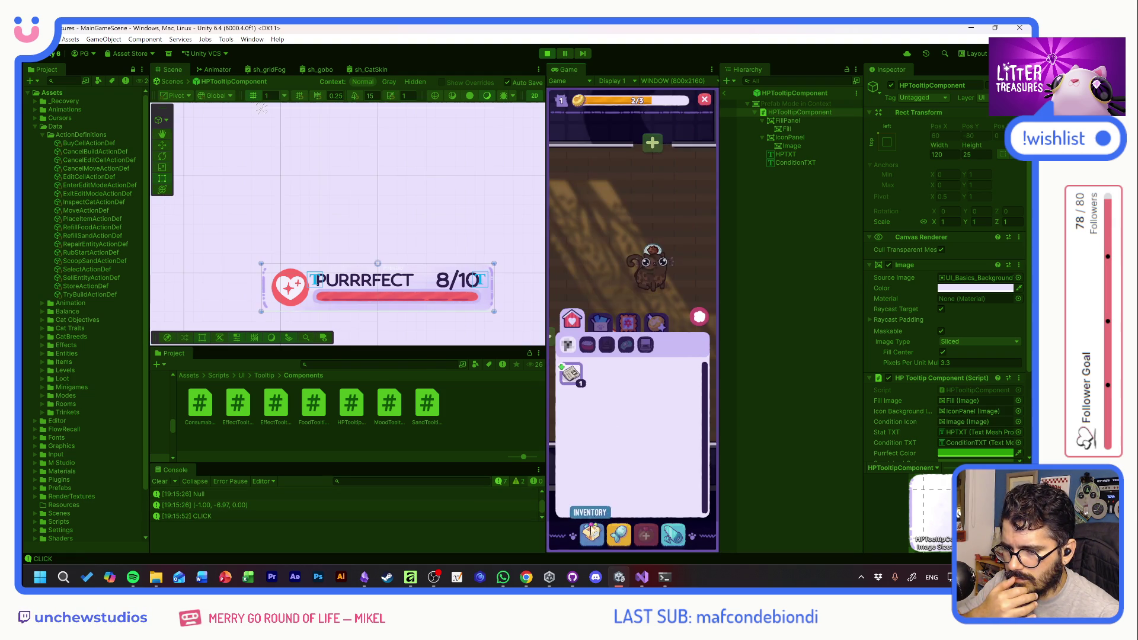
{"action": "mouse_move", "coordinate": [578, 394]}
{"action": "left_mouse_down"}
{"action": "mouse_move", "coordinate": [581, 380]}
{"action": "mouse_move", "coordinate": [658, 362]}
{"action": "mouse_move", "coordinate": [622, 360]}
{"action": "left_mouse_up"}
{"action": "mouse_move", "coordinate": [612, 382]}
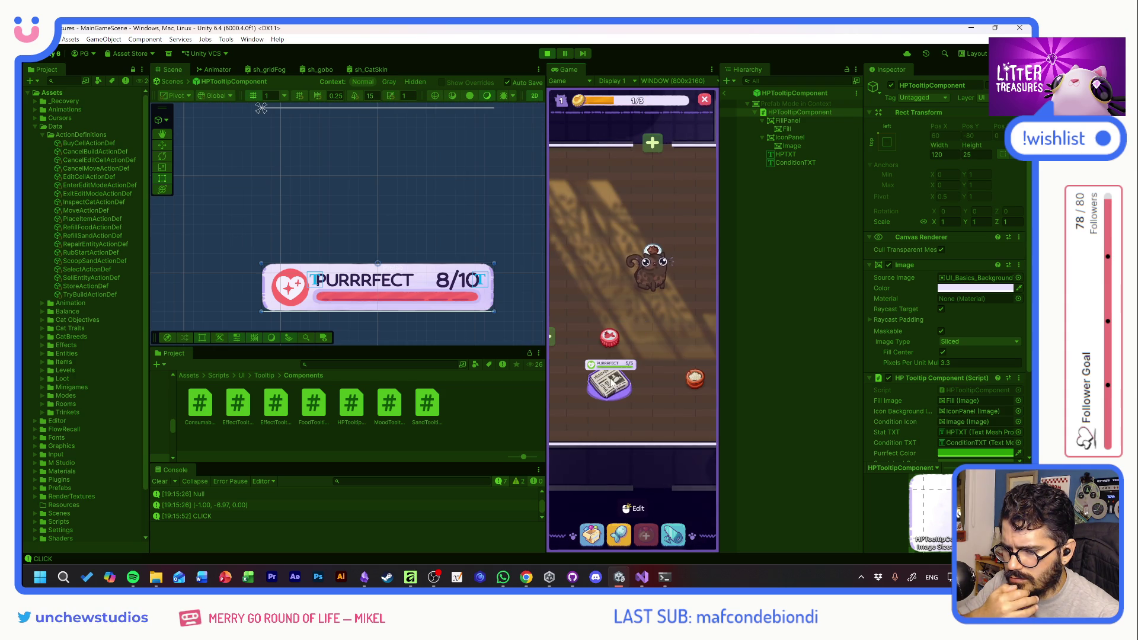
{"action": "mouse_move", "coordinate": [610, 341]}
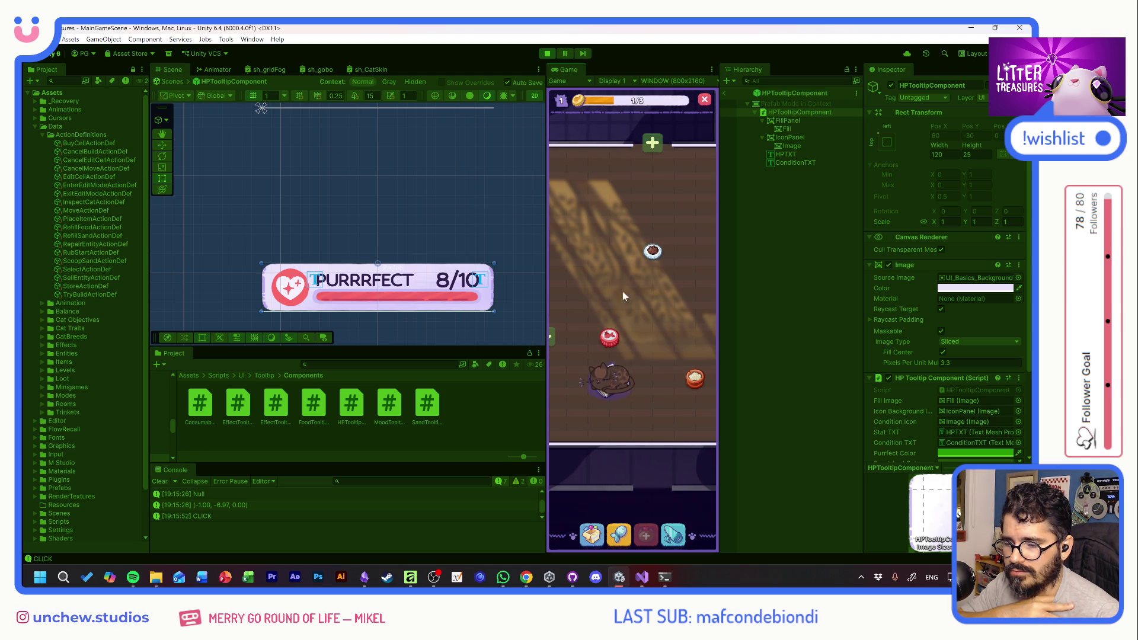
{"action": "mouse_move", "coordinate": [650, 256]}
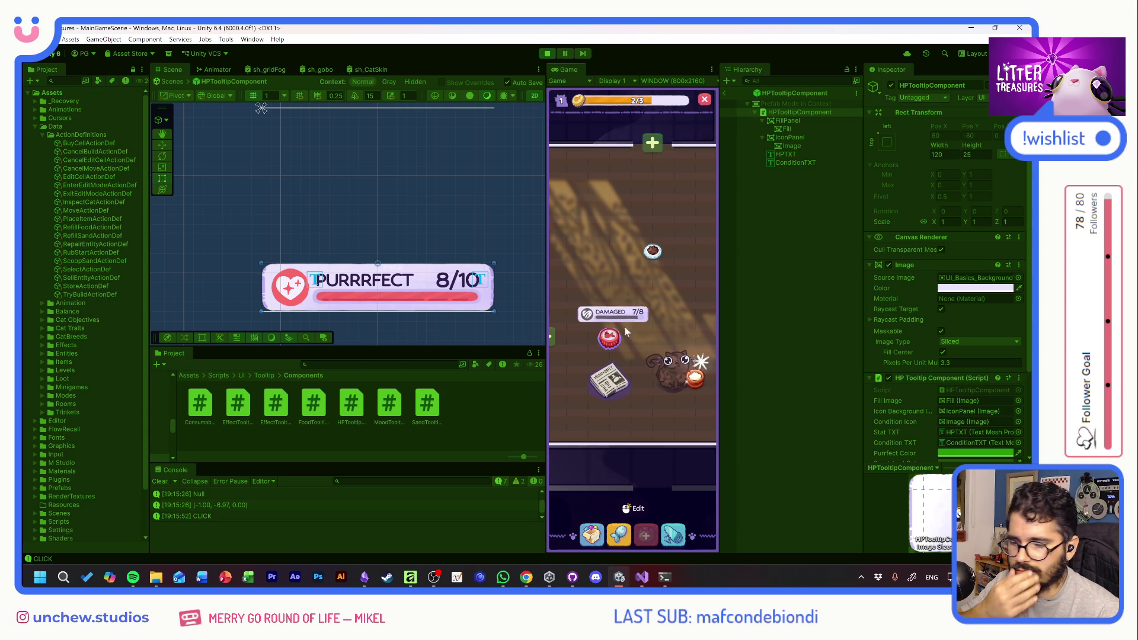
{"action": "left_click", "coordinate": [702, 383]}
{"action": "mouse_move", "coordinate": [599, 345]}
{"action": "left_mouse_down"}
{"action": "mouse_move", "coordinate": [622, 308]}
{"action": "mouse_move", "coordinate": [661, 364]}
{"action": "left_mouse_up"}
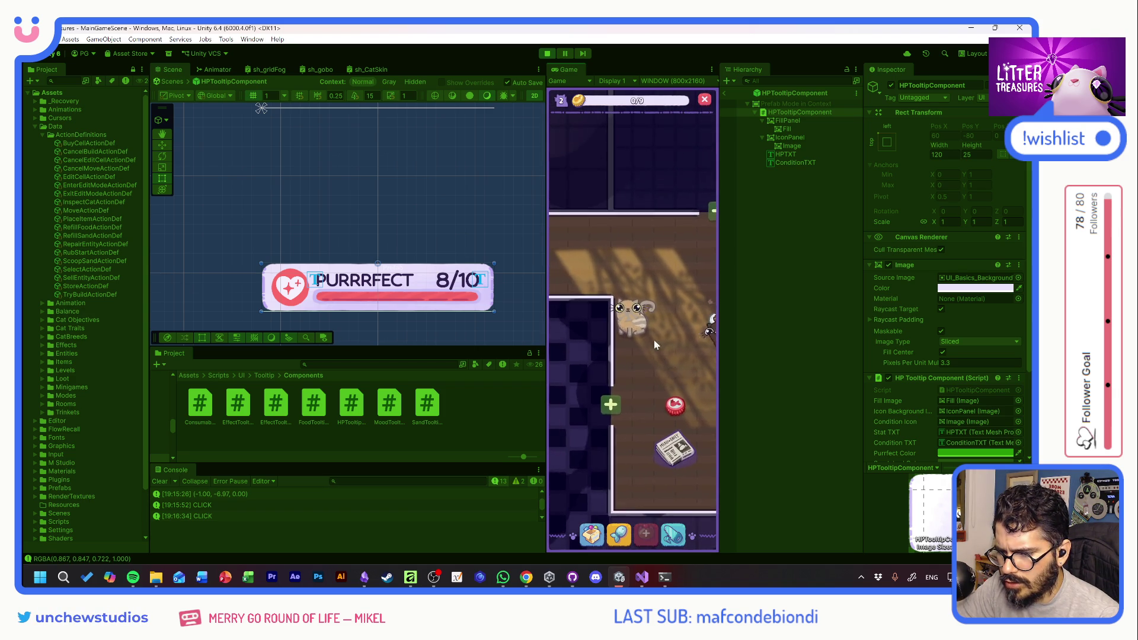
Check the cat CATA's info card, then start scooping another treasure at the litter box
{"action": "left_click", "coordinate": [638, 326]}
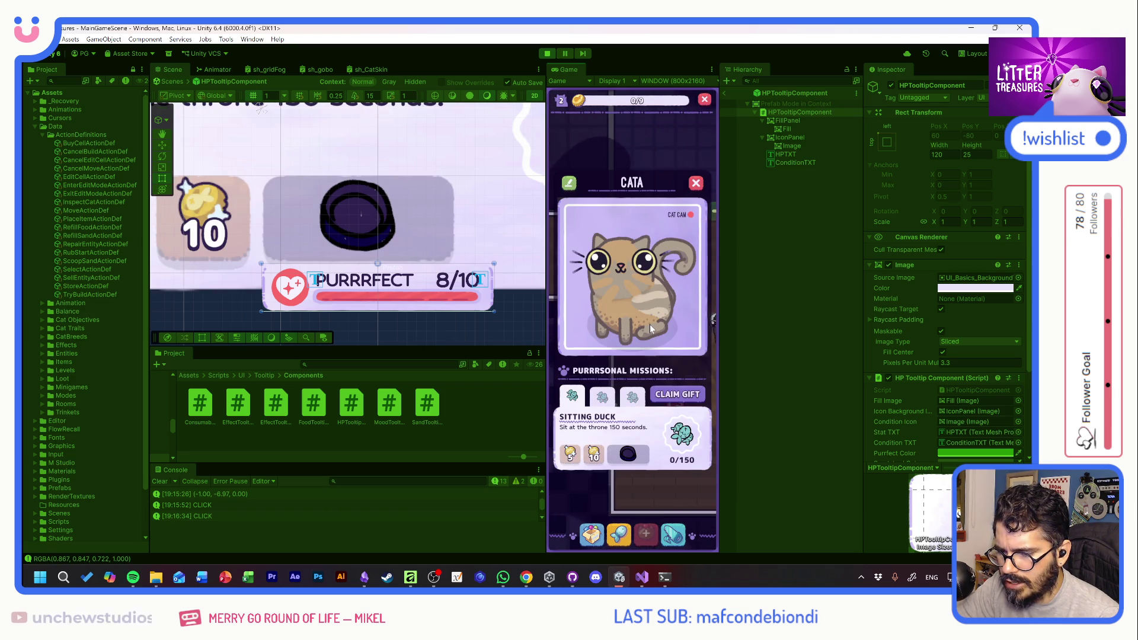
{"action": "left_click", "coordinate": [696, 185]}
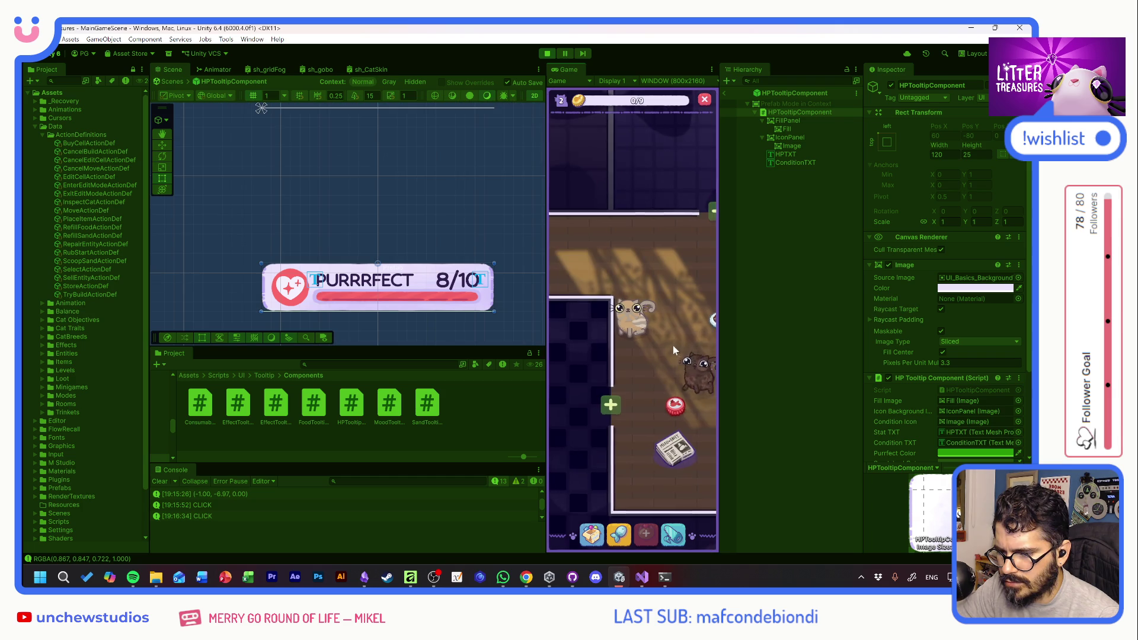
{"action": "left_click_drag", "start_coordinate": [652, 280], "coordinate": [614, 289]}
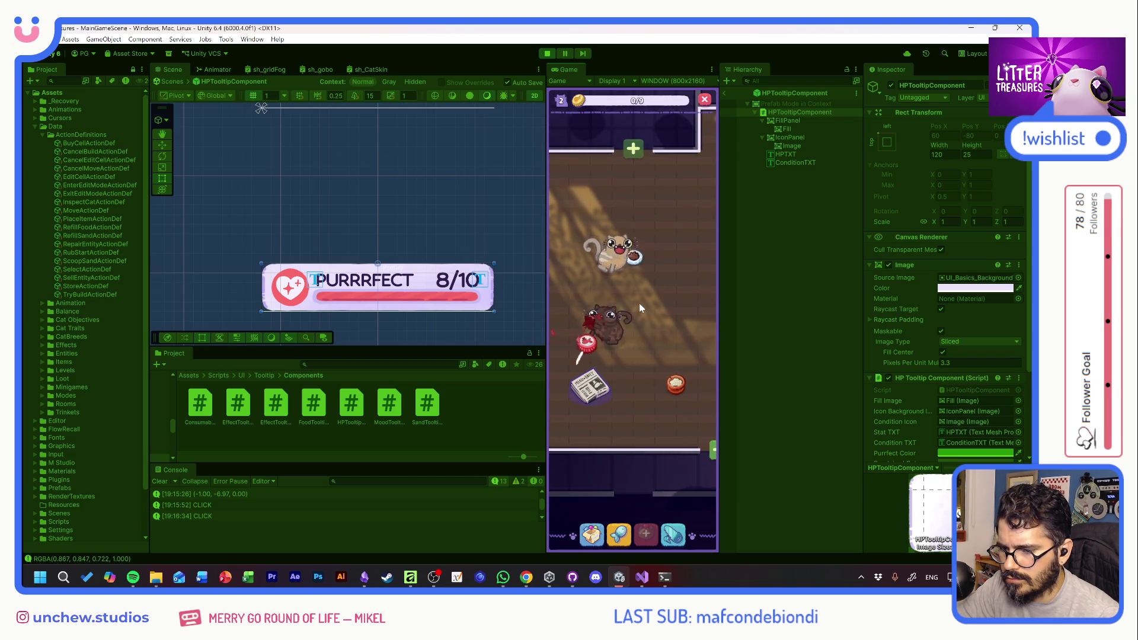
{"action": "left_click", "coordinate": [621, 264]}
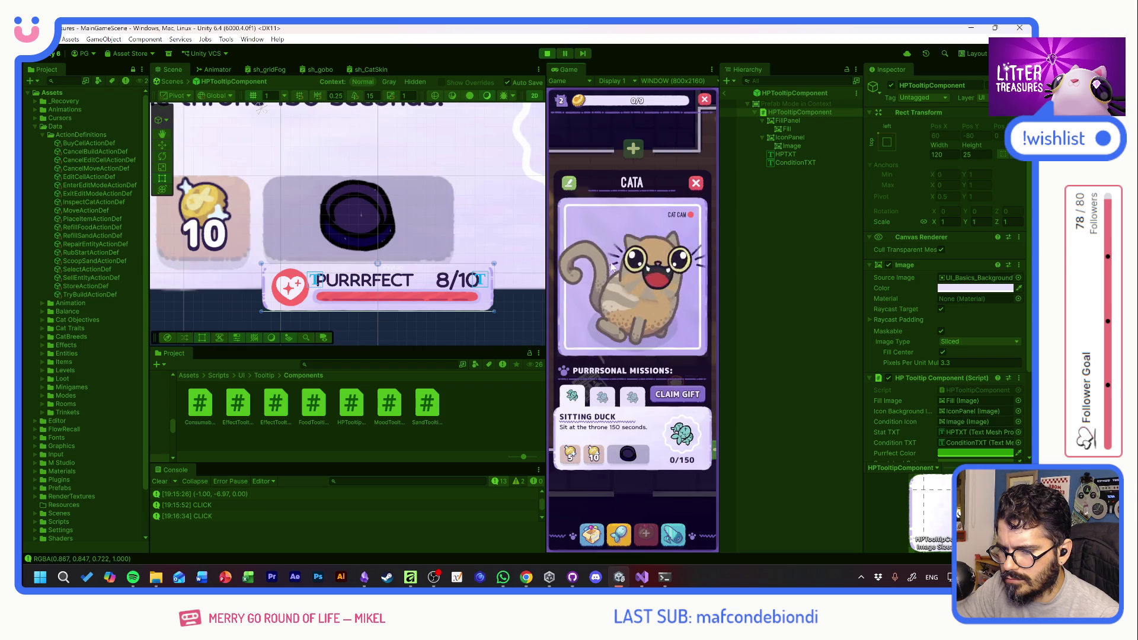
{"action": "left_click", "coordinate": [696, 182]}
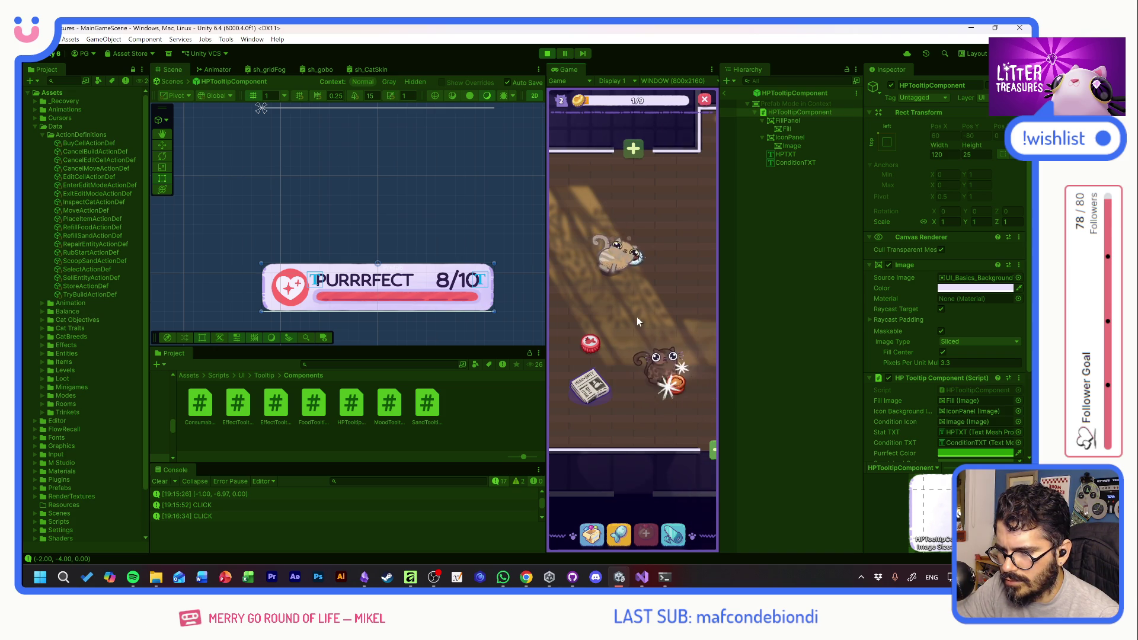
{"action": "left_click", "coordinate": [649, 364]}
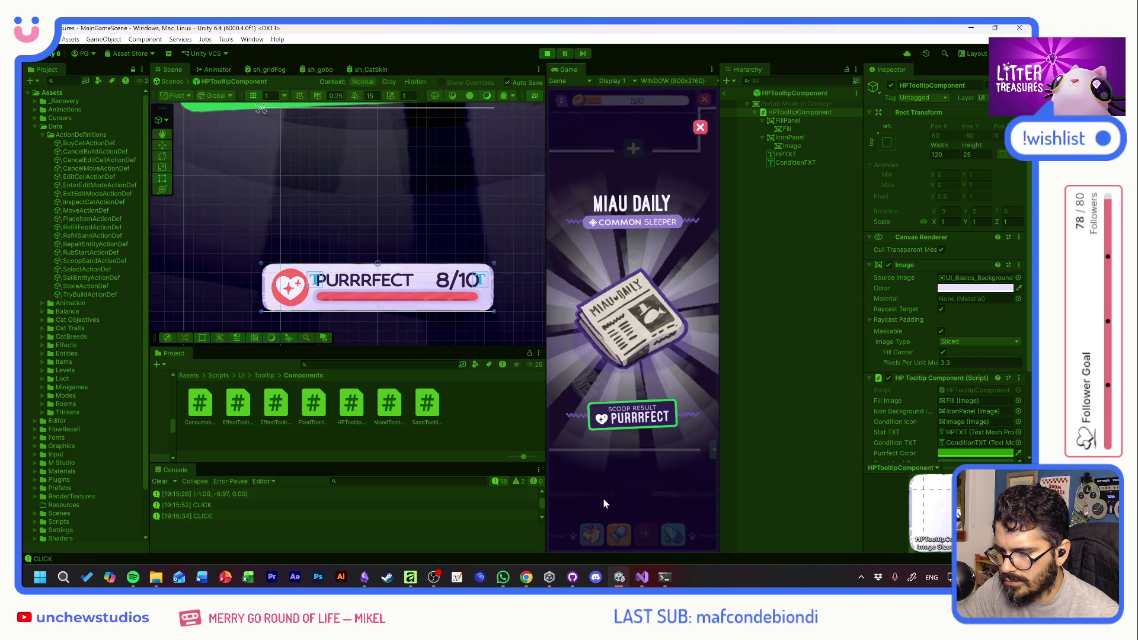
Place the newspaper on the upper-left tile, refill the orange bowl, and check the cat
{"action": "left_click", "coordinate": [602, 503]}
{"action": "left_click", "coordinate": [589, 267]}
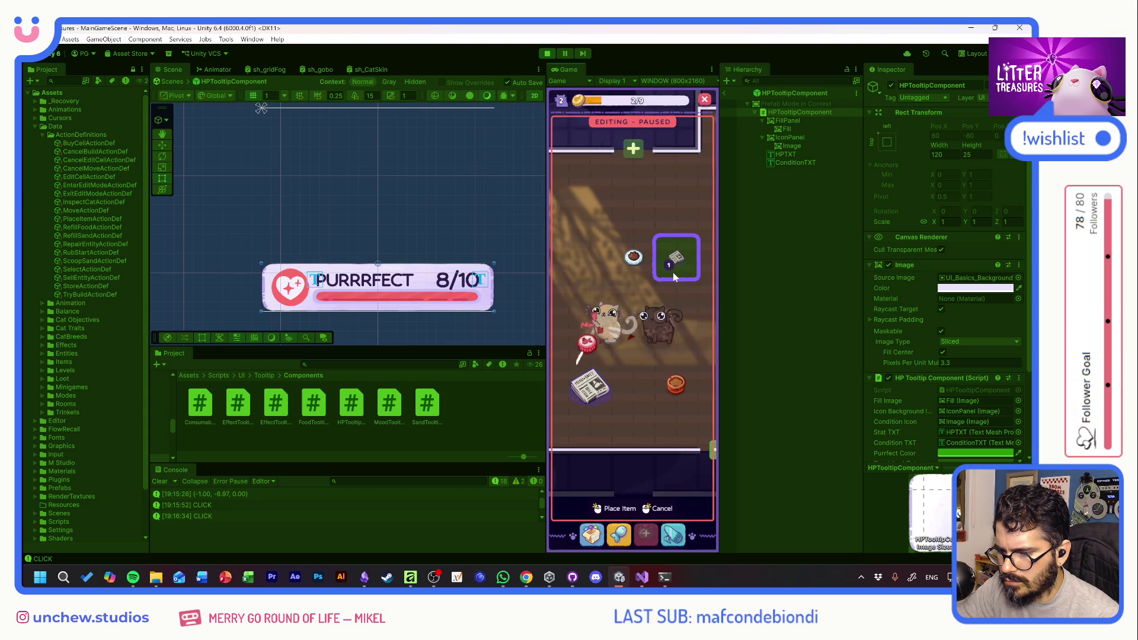
{"action": "left_click", "coordinate": [590, 219]}
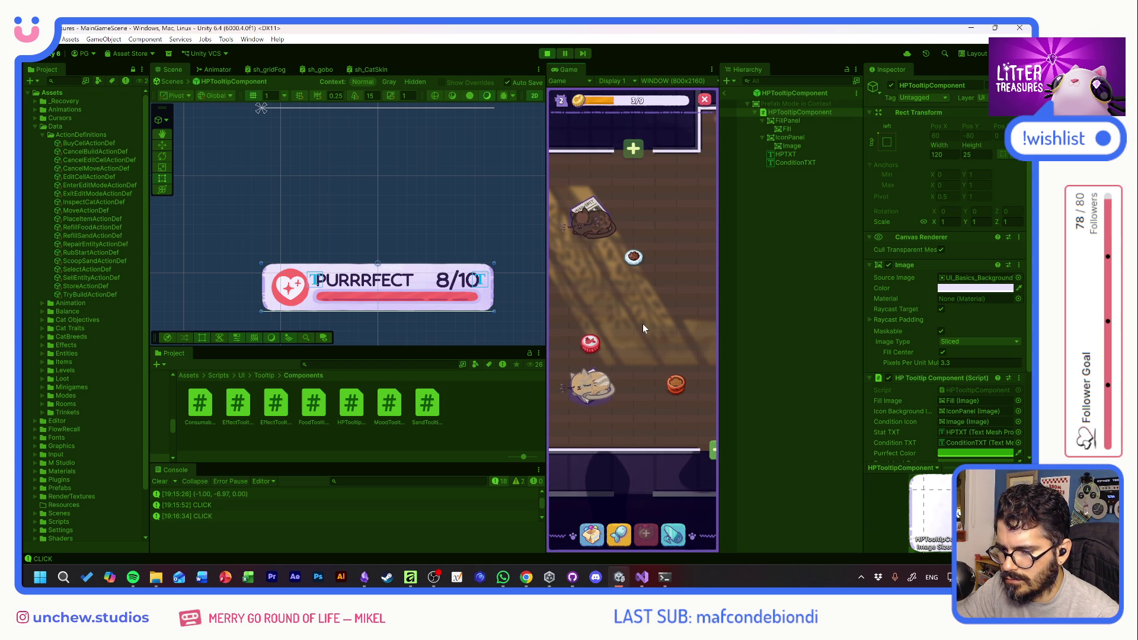
{"action": "left_click", "coordinate": [664, 355]}
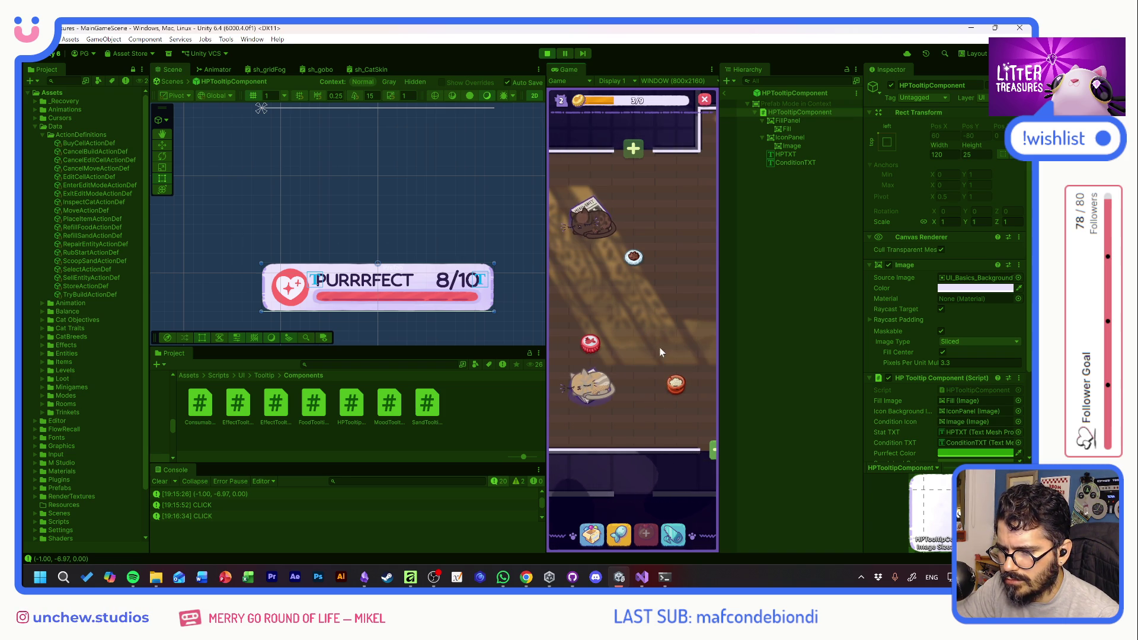
{"action": "left_click", "coordinate": [598, 387]}
{"action": "left_click", "coordinate": [646, 394]}
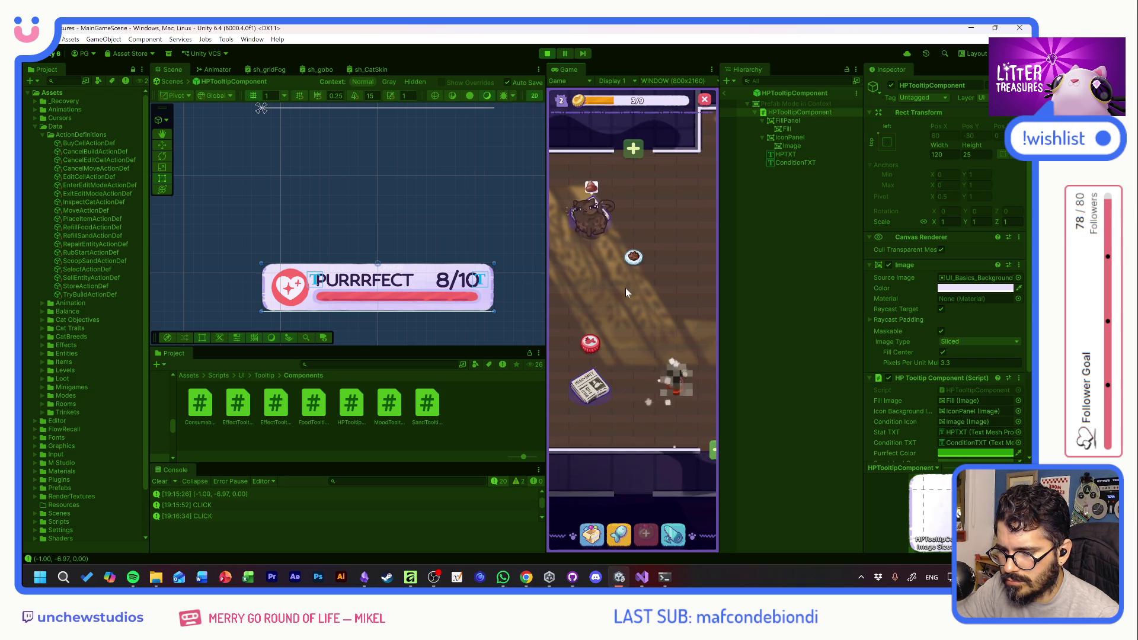
{"action": "left_click", "coordinate": [601, 226]}
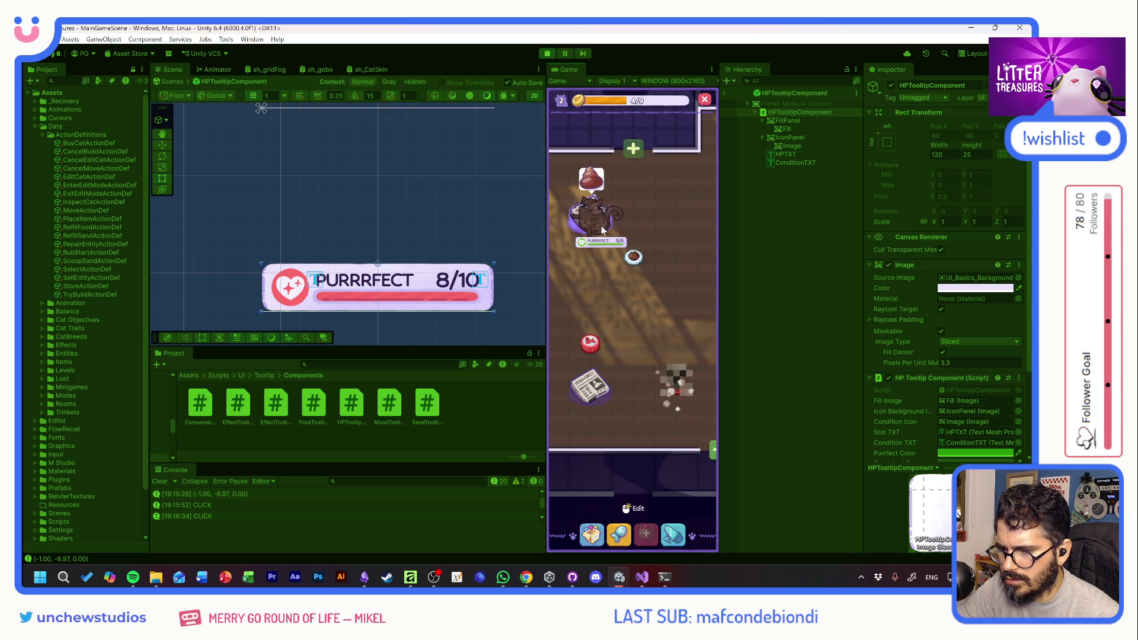
{"action": "left_click", "coordinate": [621, 306]}
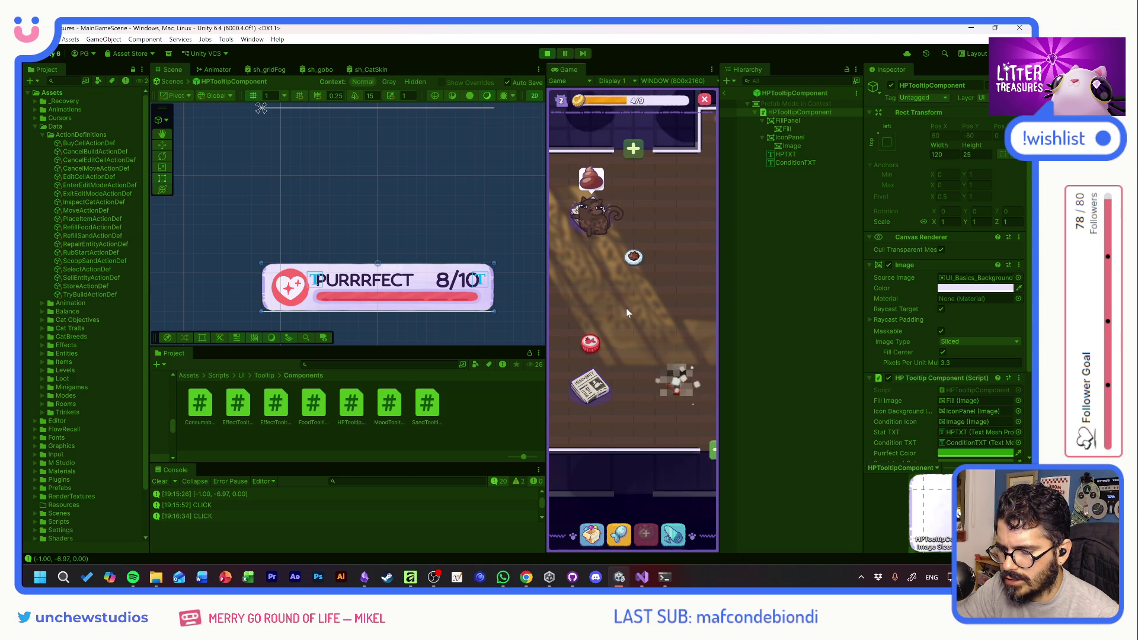
Scoop the sand pile to a PURRRFECT result and close the Beige Tile reward
{"action": "left_click", "coordinate": [664, 380]}
{"action": "left_click", "coordinate": [619, 526]}
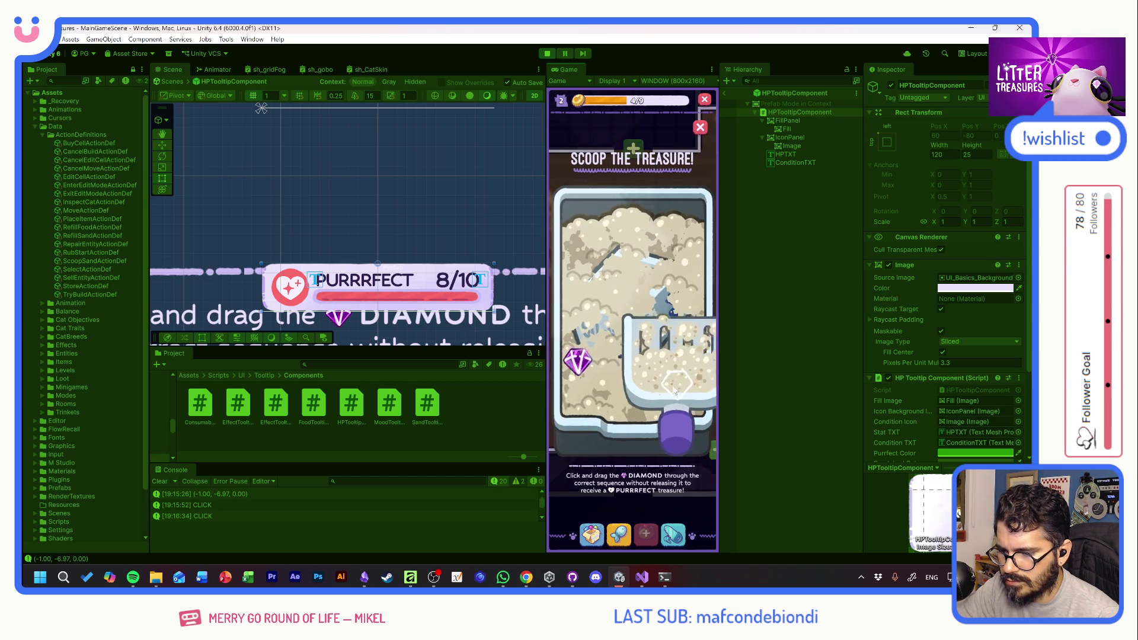
{"action": "left_click_drag", "start_coordinate": [577, 361], "coordinate": [664, 368]}
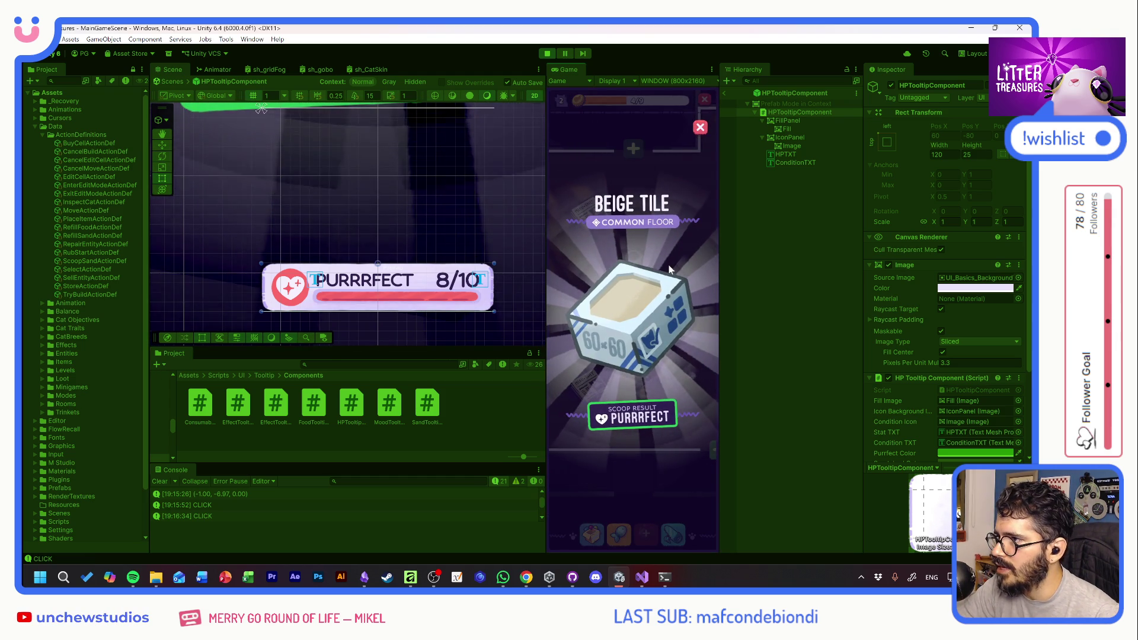
{"action": "left_click", "coordinate": [659, 332]}
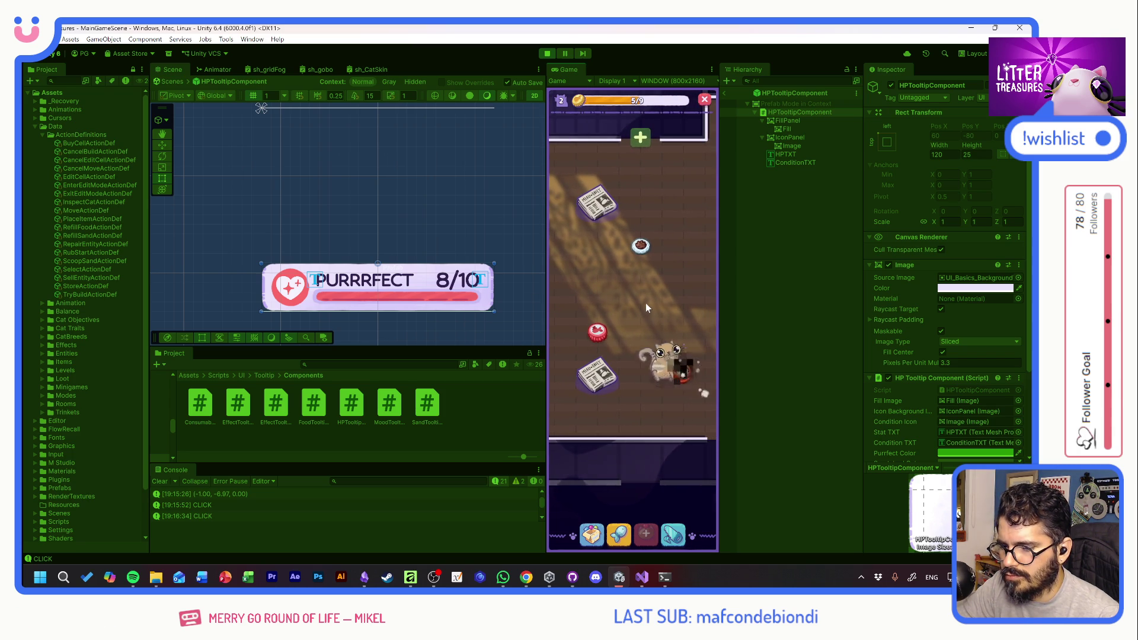
Enter floor build mode and bring up the Floor Tiles choices
{"action": "left_click_drag", "start_coordinate": [694, 281], "coordinate": [689, 304]}
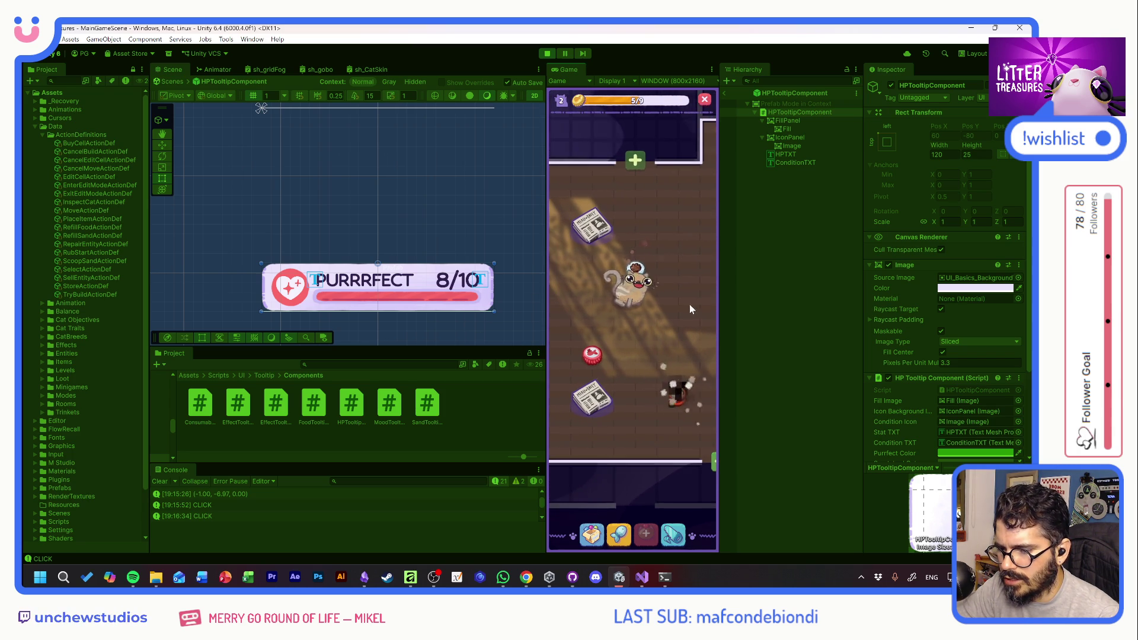
{"action": "left_click", "coordinate": [691, 532]}
{"action": "left_click", "coordinate": [593, 262]}
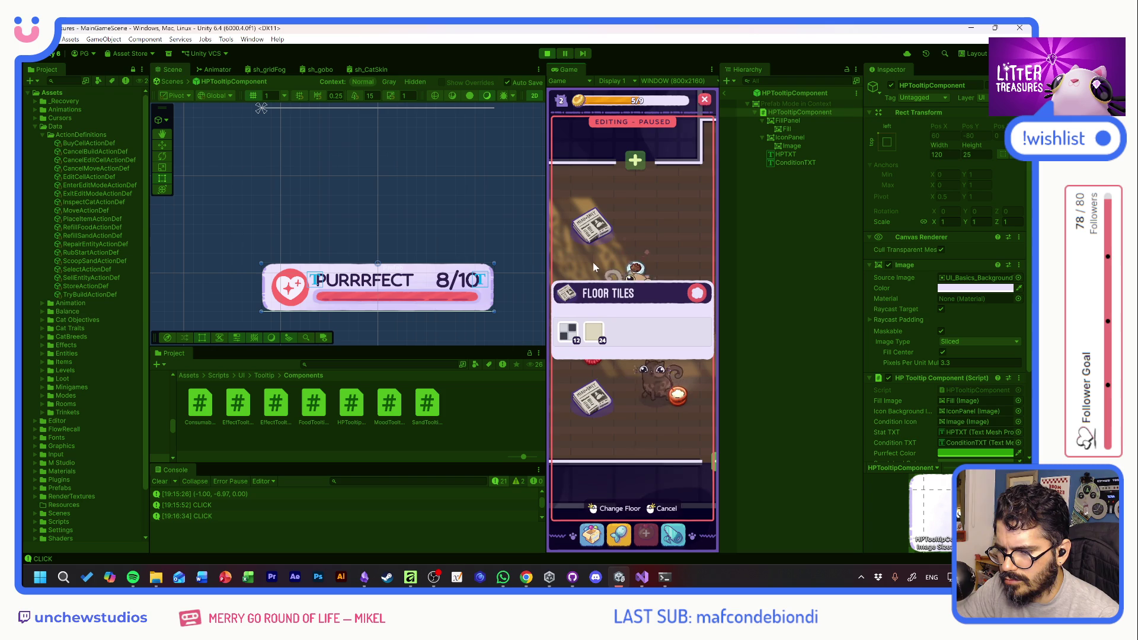
Paint a winding path of six beige floor tiles, then leave floor editing
{"action": "left_click", "coordinate": [593, 335]}
{"action": "mouse_move", "coordinate": [587, 225]}
{"action": "left_mouse_down"}
{"action": "mouse_move", "coordinate": [696, 252]}
{"action": "mouse_move", "coordinate": [640, 263]}
{"action": "mouse_move", "coordinate": [674, 280]}
{"action": "left_mouse_up"}
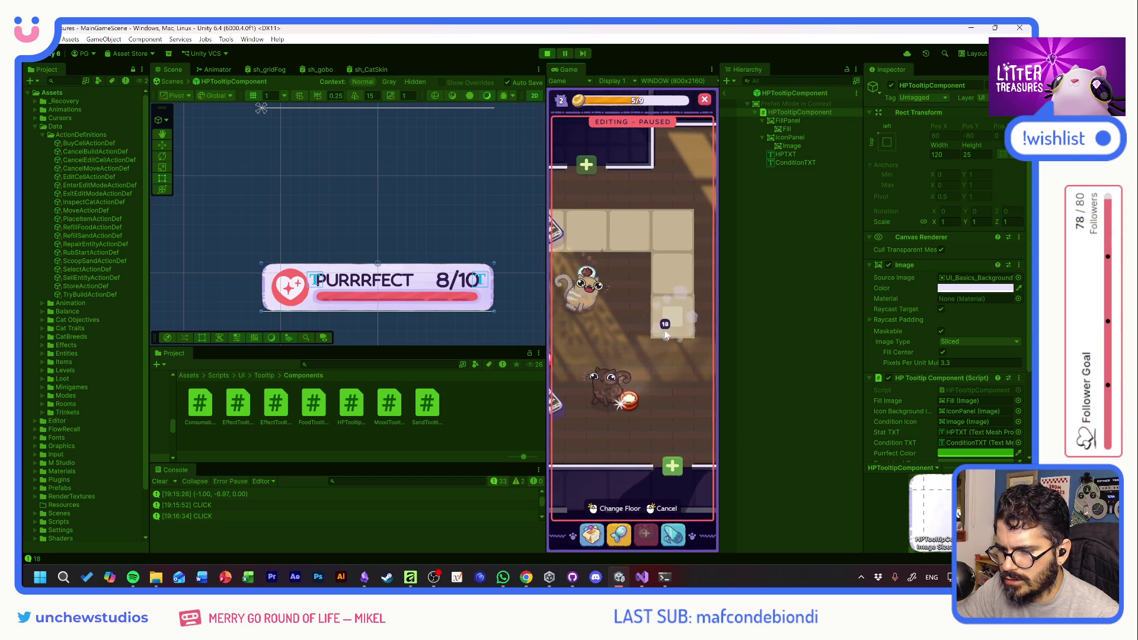
{"action": "mouse_move", "coordinate": [652, 331]}
{"action": "left_mouse_down"}
{"action": "mouse_move", "coordinate": [699, 324]}
{"action": "mouse_move", "coordinate": [626, 405]}
{"action": "mouse_move", "coordinate": [668, 397]}
{"action": "left_mouse_up"}
{"action": "right_click", "coordinate": [667, 385]}
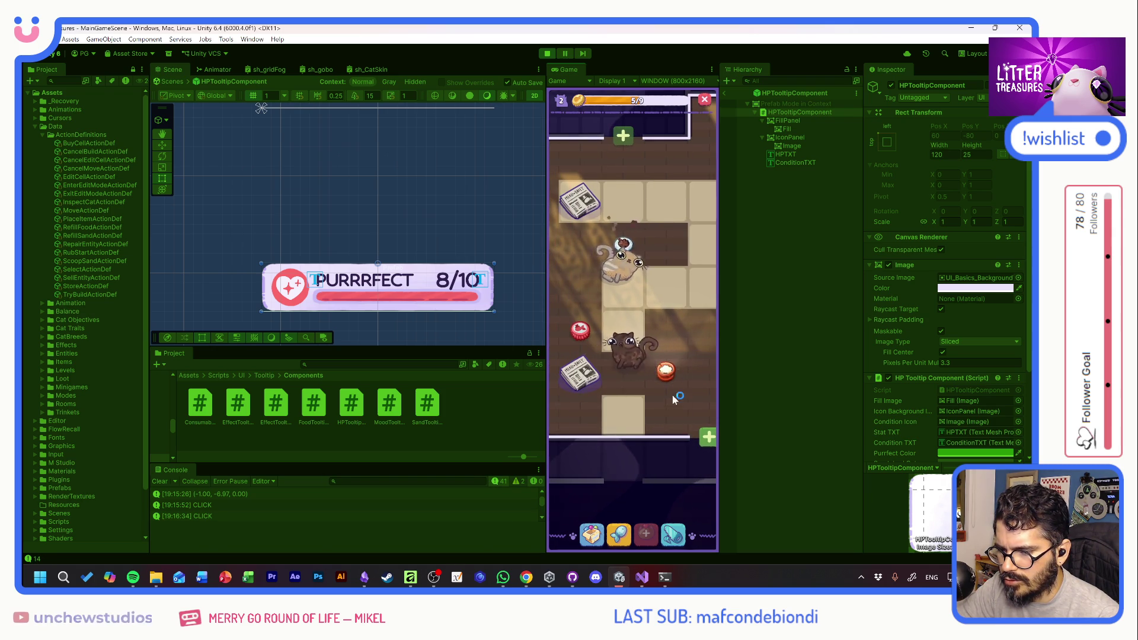
Scoop a Scratch Pole, place it in the room, and pick up the newspaper to move
{"action": "left_click", "coordinate": [674, 350]}
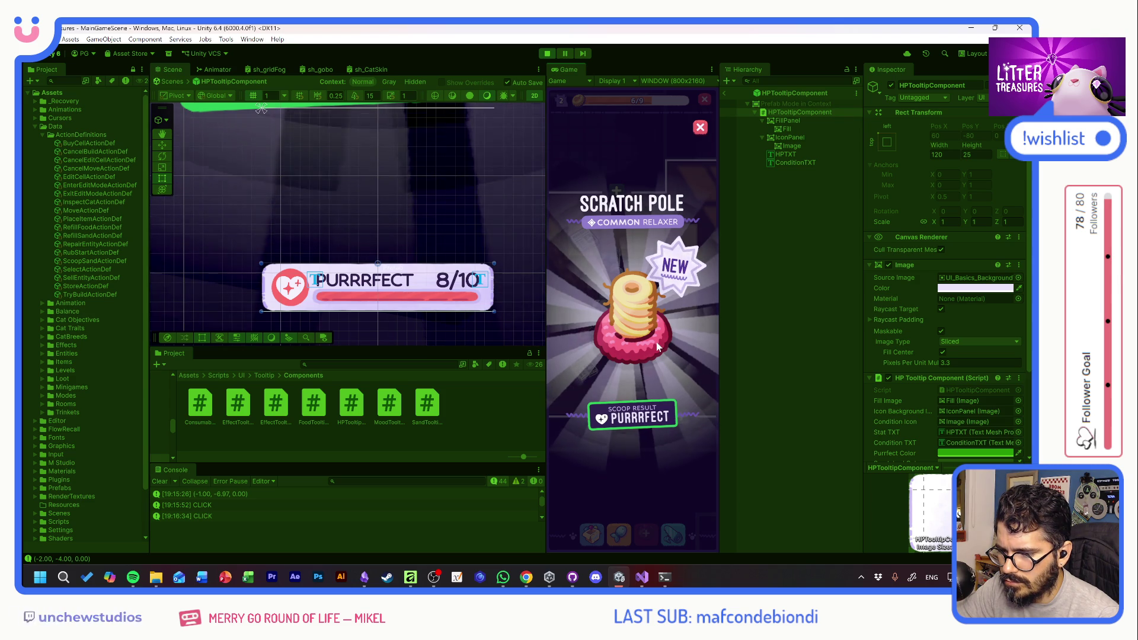
{"action": "left_click", "coordinate": [657, 343]}
{"action": "mouse_move", "coordinate": [573, 378]}
{"action": "left_mouse_down"}
{"action": "mouse_move", "coordinate": [682, 273]}
{"action": "mouse_move", "coordinate": [682, 246]}
{"action": "left_mouse_up"}
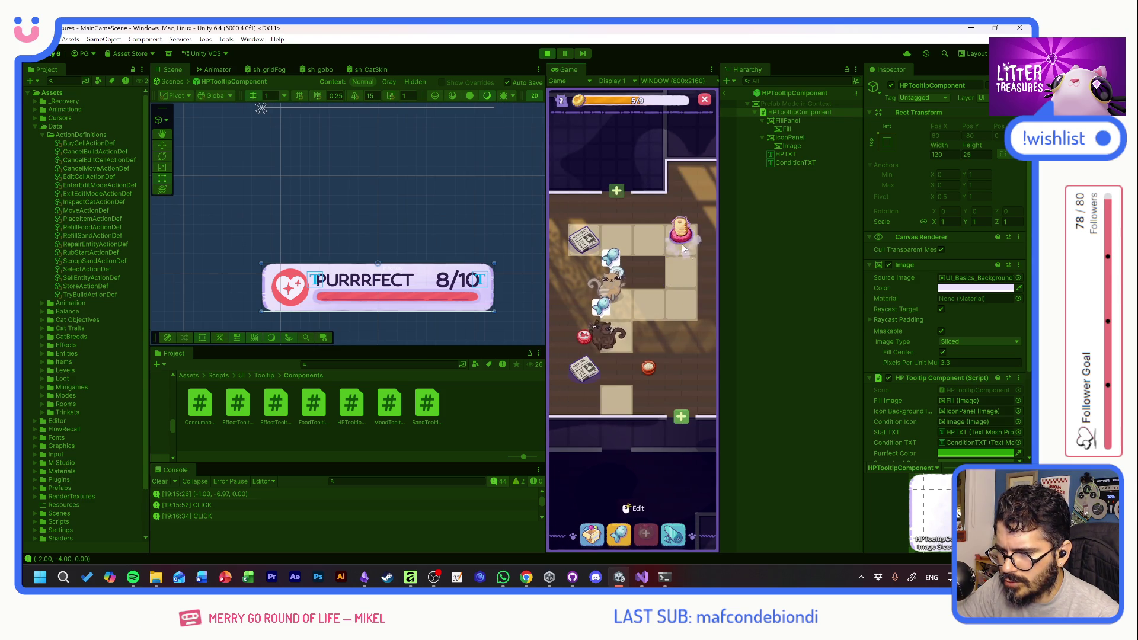
{"action": "mouse_move", "coordinate": [684, 247]}
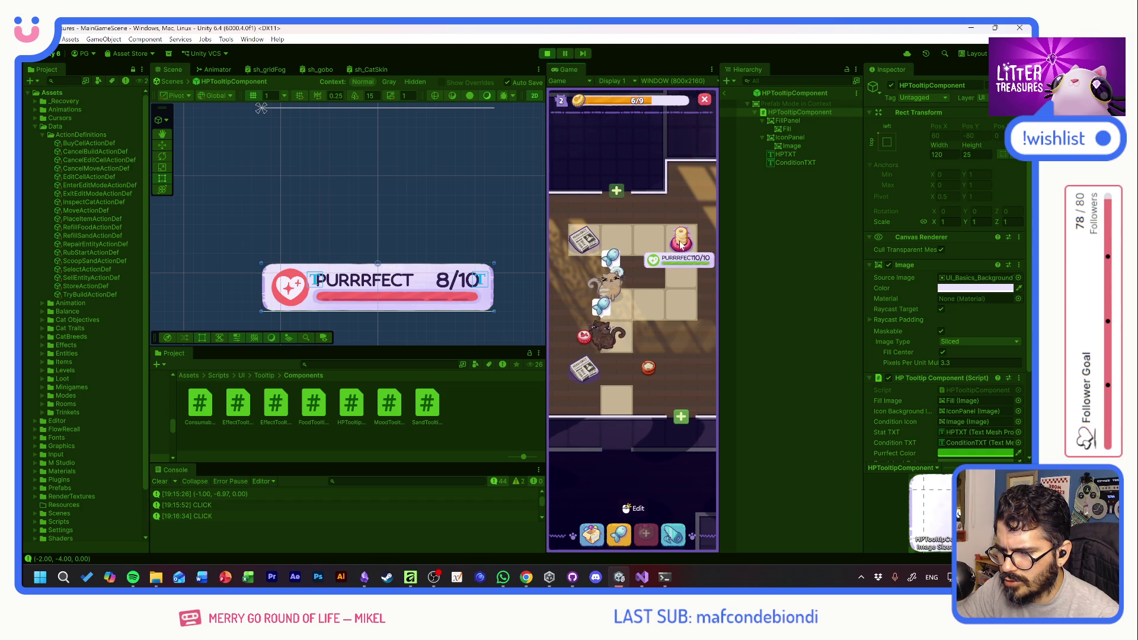
{"action": "mouse_move", "coordinate": [586, 337]}
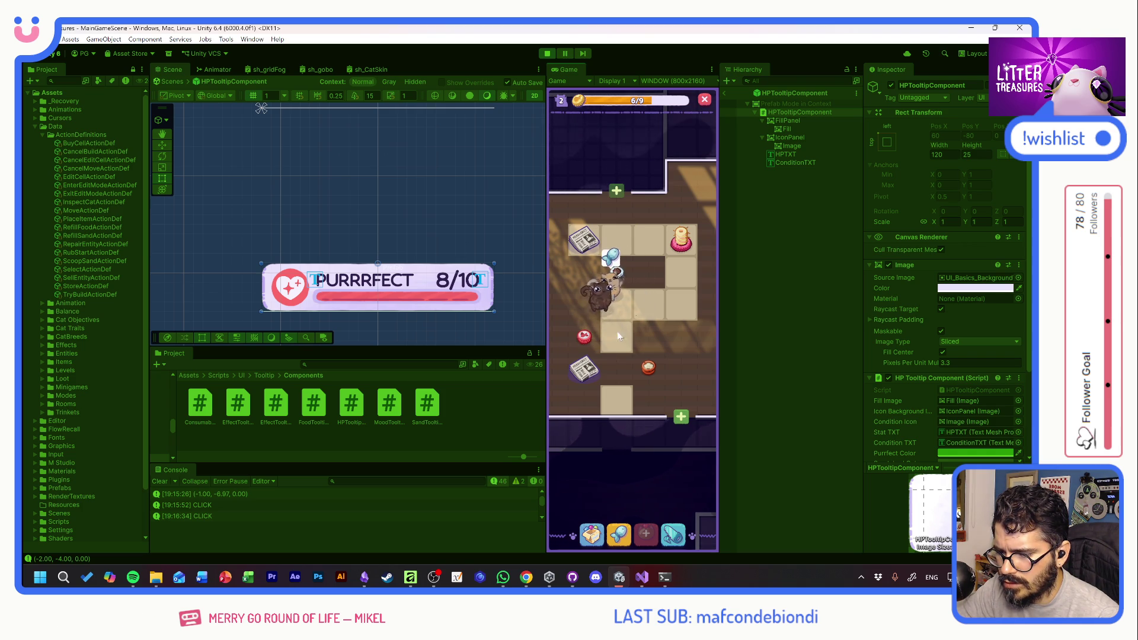
{"action": "left_click", "coordinate": [581, 342]}
Move the newspaper to the top row, the bowl to a lower tile, and the red bed right
{"action": "left_click", "coordinate": [600, 339]}
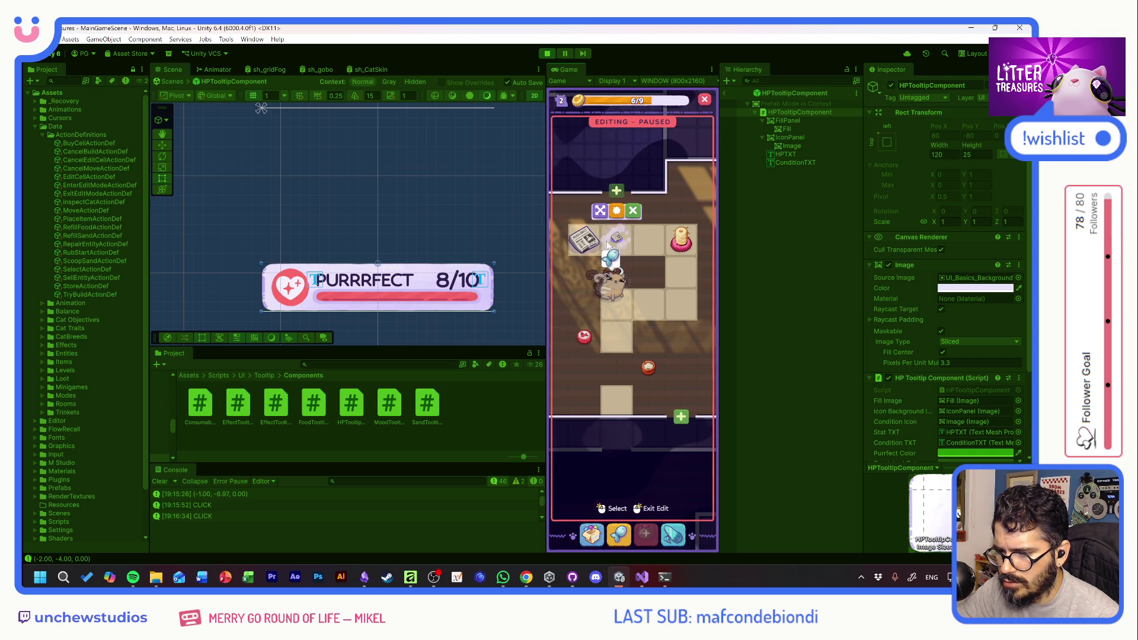
{"action": "left_click", "coordinate": [648, 367]}
{"action": "left_click", "coordinate": [616, 397]}
{"action": "left_click", "coordinate": [625, 372]}
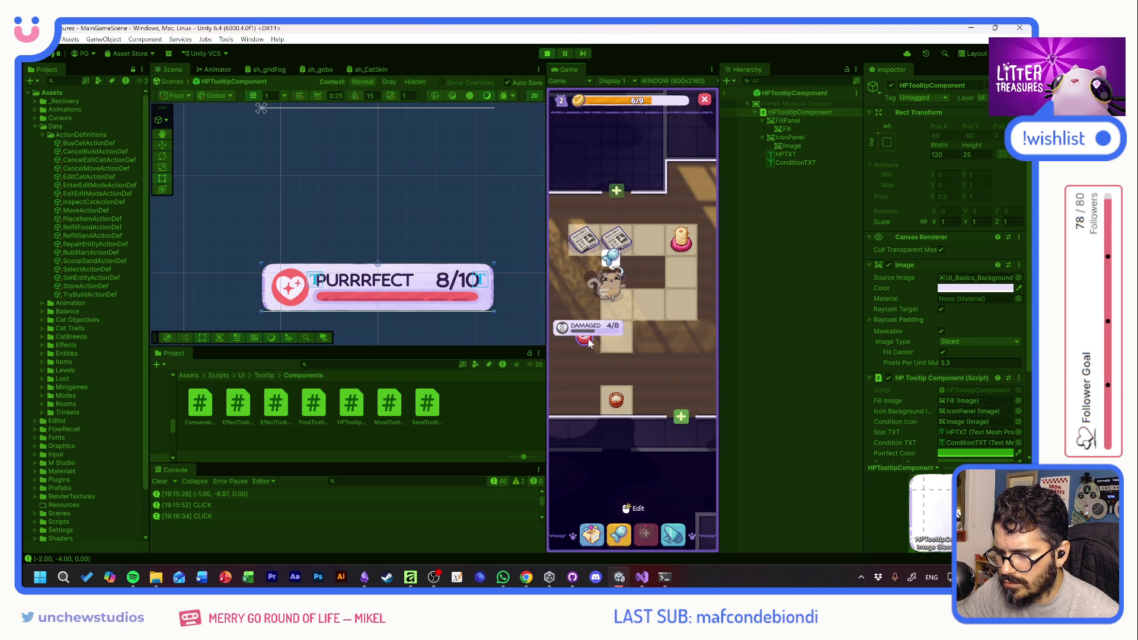
{"action": "left_click", "coordinate": [587, 339]}
{"action": "left_click", "coordinate": [682, 305]}
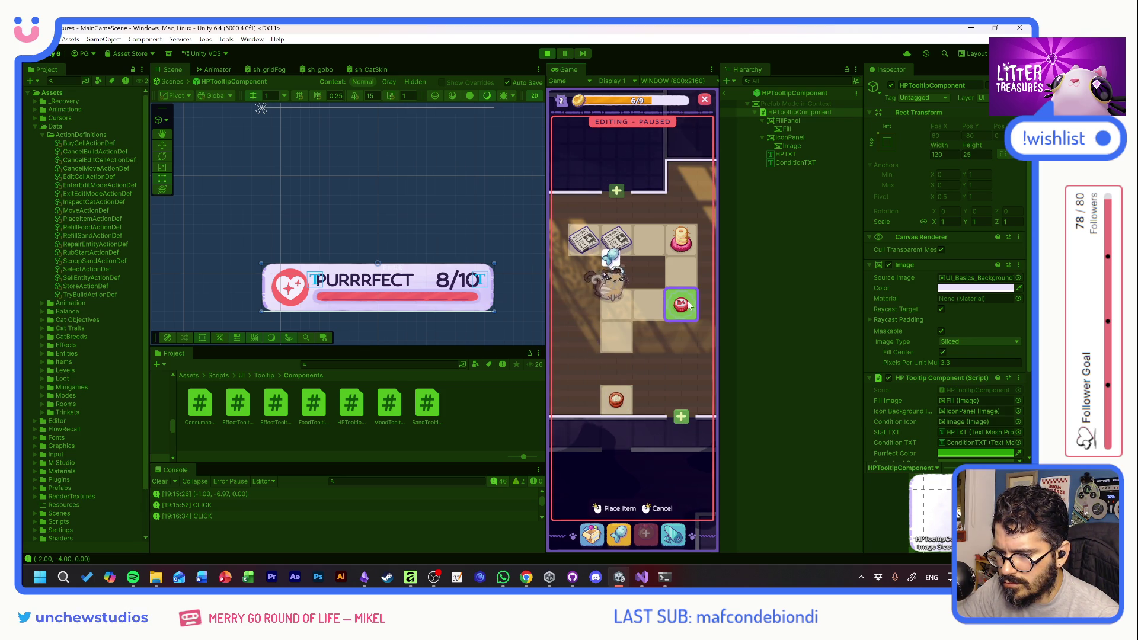
{"action": "left_click", "coordinate": [678, 340]}
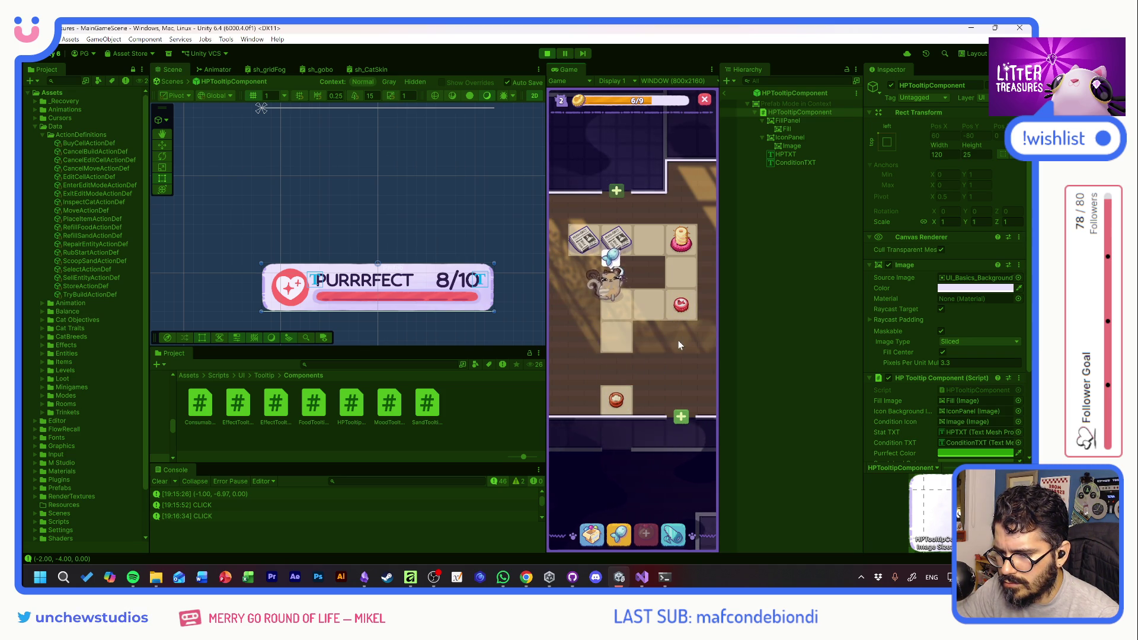
{"action": "left_click", "coordinate": [681, 305]}
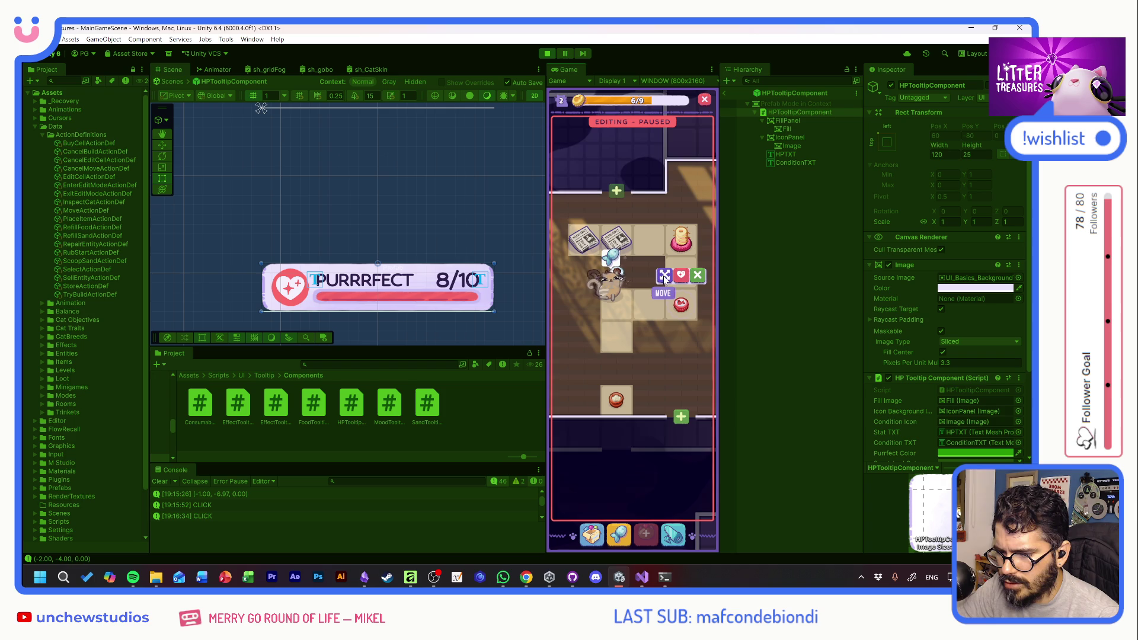
{"action": "left_click", "coordinate": [698, 277]}
Scoop the litter box for a Temu Bowl and place it on a floor tile
{"action": "left_click", "coordinate": [595, 533]}
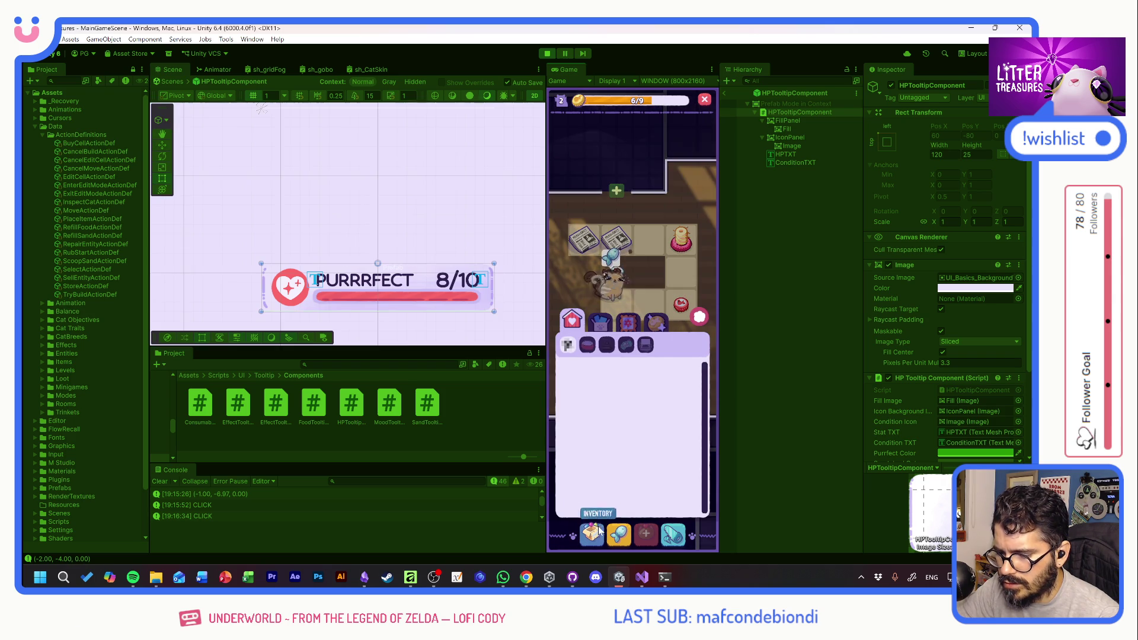
{"action": "left_click", "coordinate": [700, 320]}
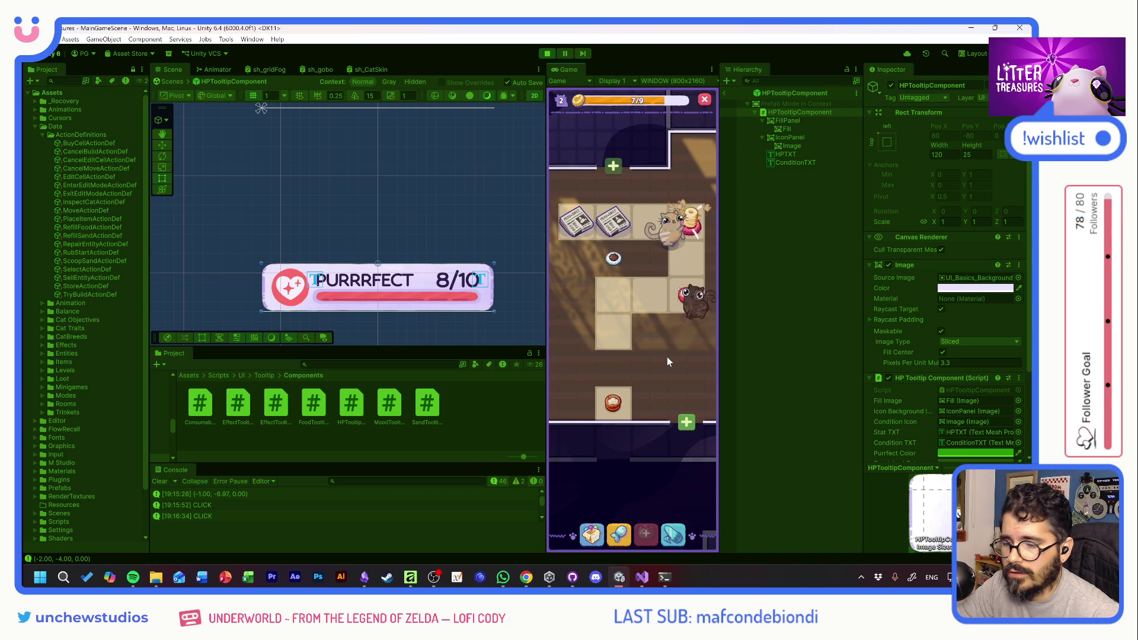
{"action": "left_click", "coordinate": [657, 354]}
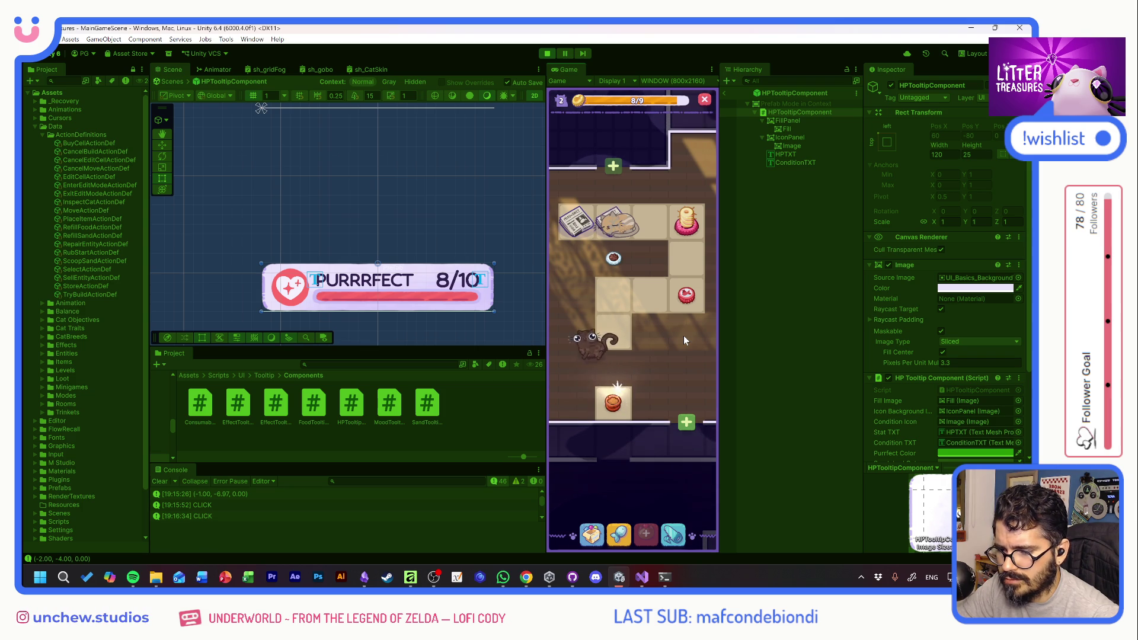
{"action": "left_click", "coordinate": [614, 409]}
{"action": "left_click_drag", "start_coordinate": [615, 409], "coordinate": [664, 375]}
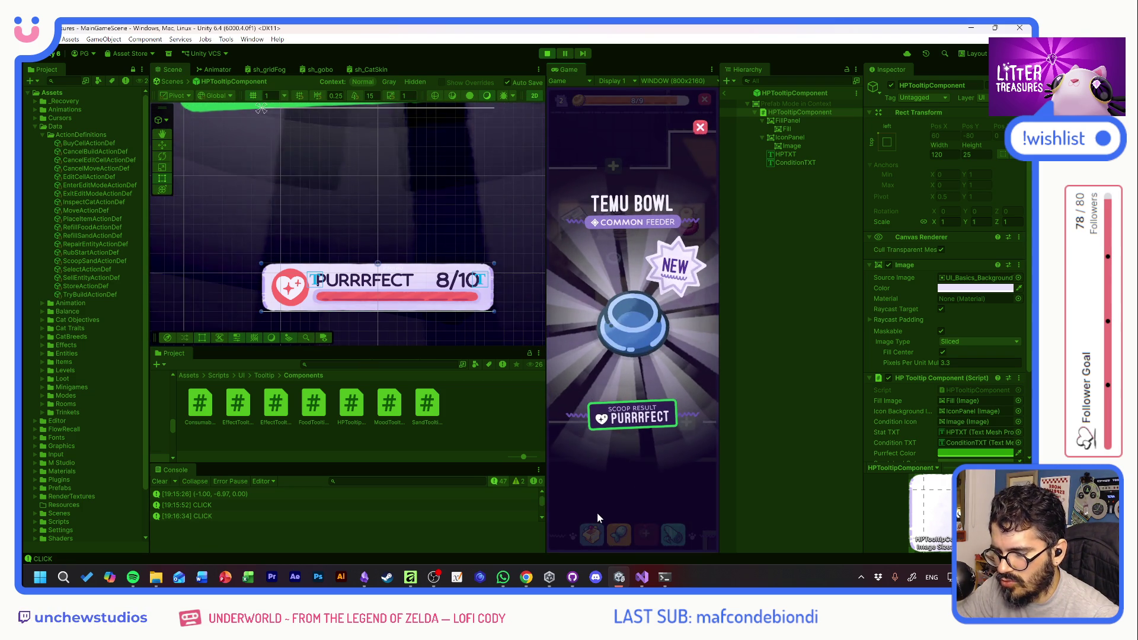
{"action": "left_click", "coordinate": [597, 388]}
{"action": "left_click", "coordinate": [573, 380]}
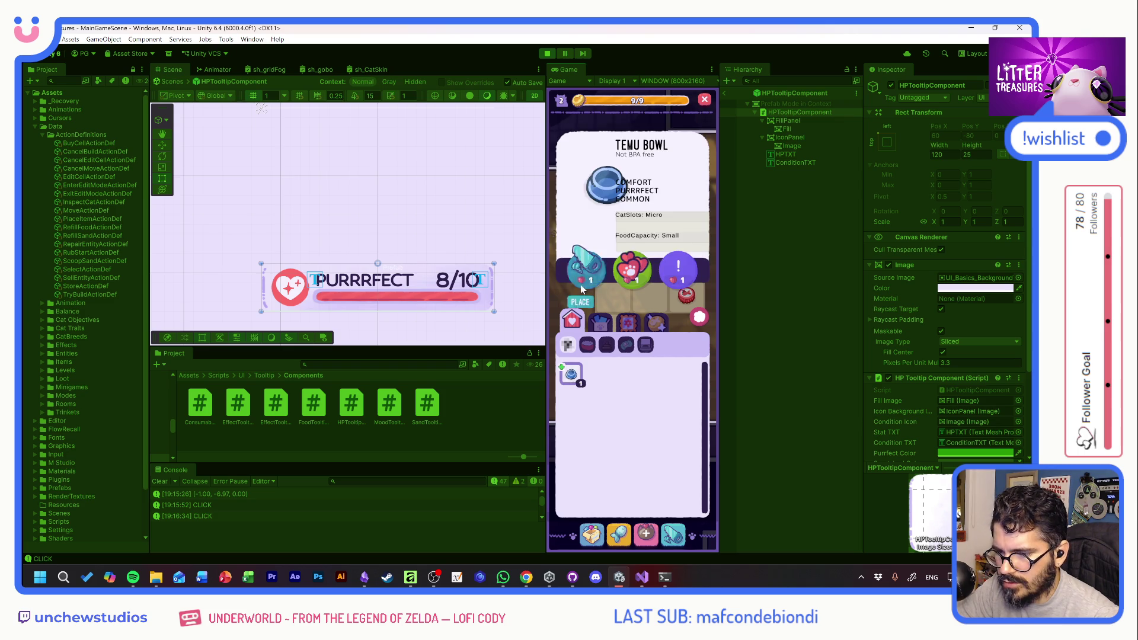
{"action": "left_click", "coordinate": [582, 289]}
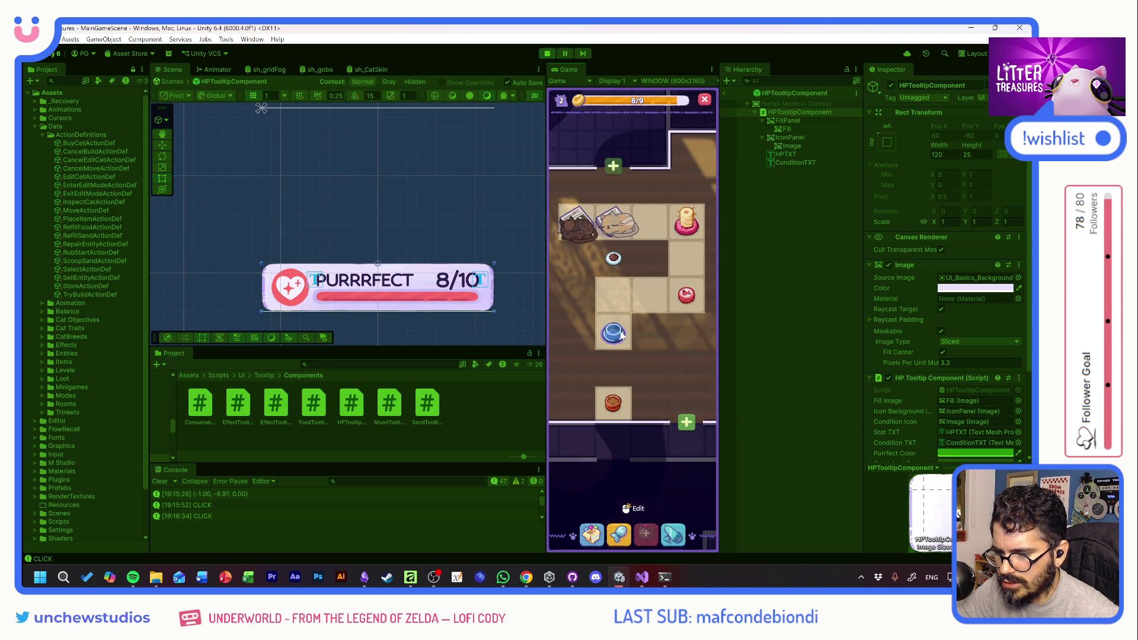
Refill the bottom food bowl and bring up the cat's info panel
{"action": "mouse_move", "coordinate": [621, 267]}
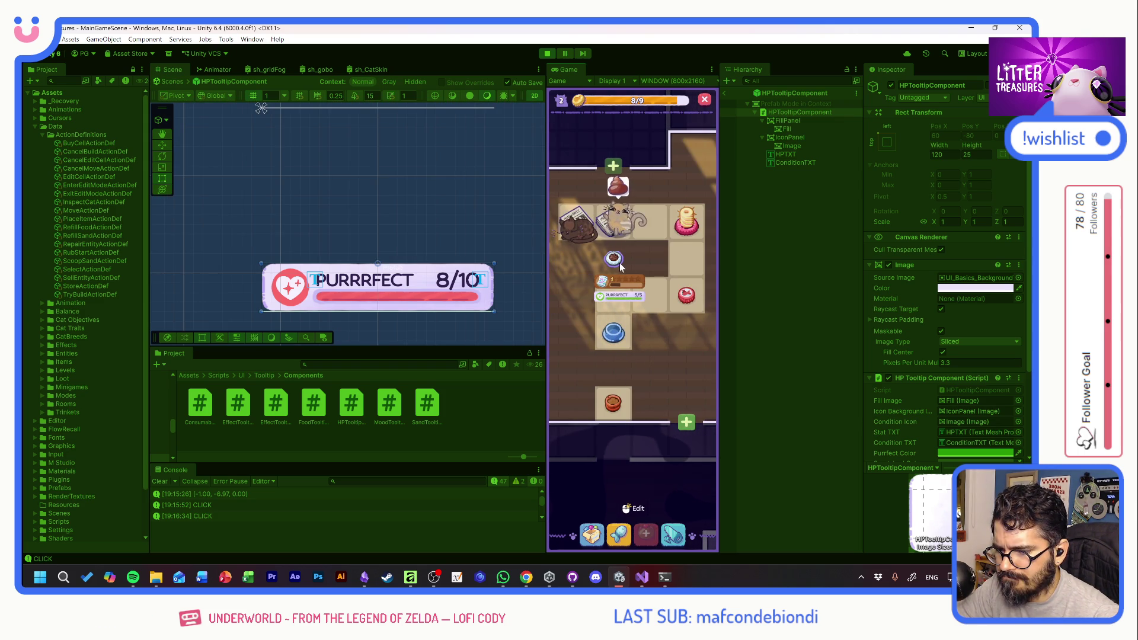
{"action": "left_click", "coordinate": [616, 376]}
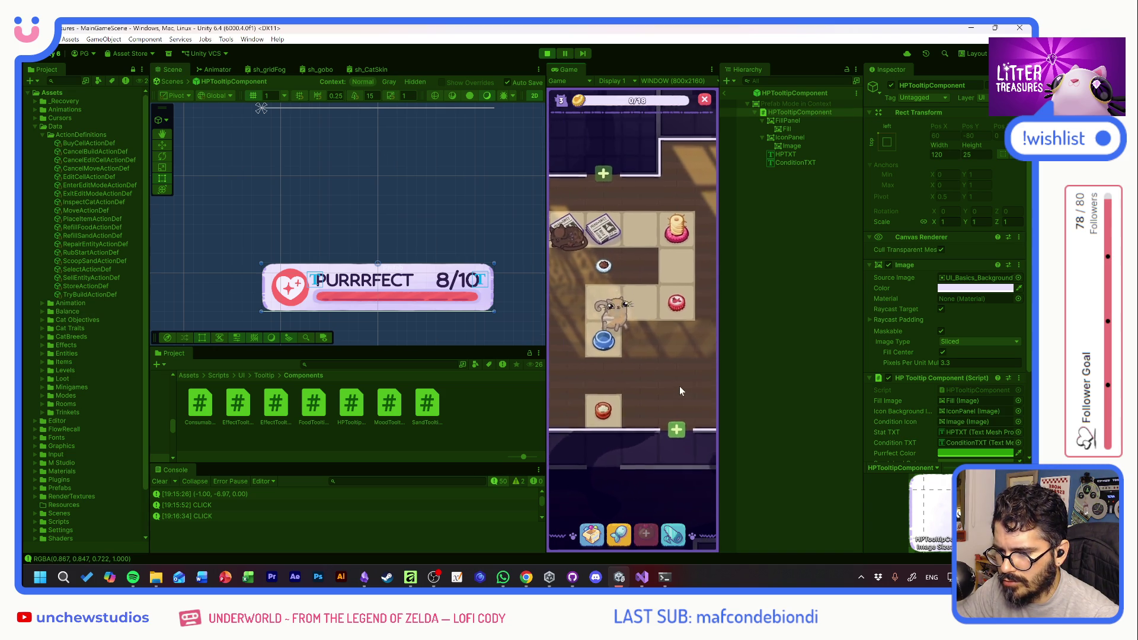
{"action": "left_click", "coordinate": [630, 318]}
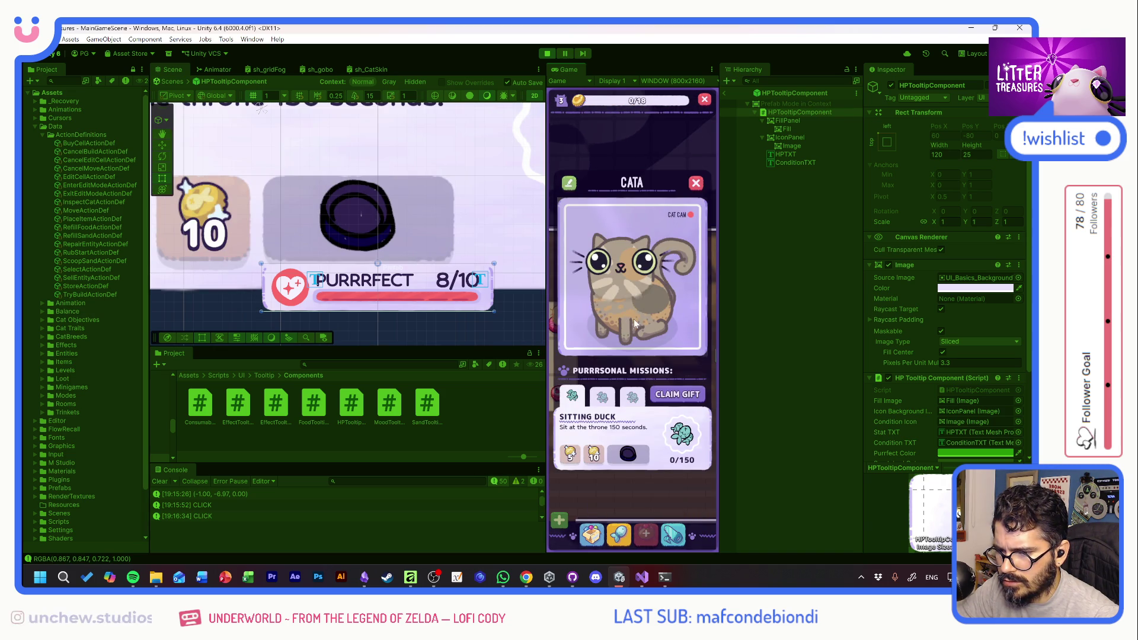
Rename the cat from CATA to FILOMENA, confirm, and close the info panel
{"action": "left_click", "coordinate": [566, 183]}
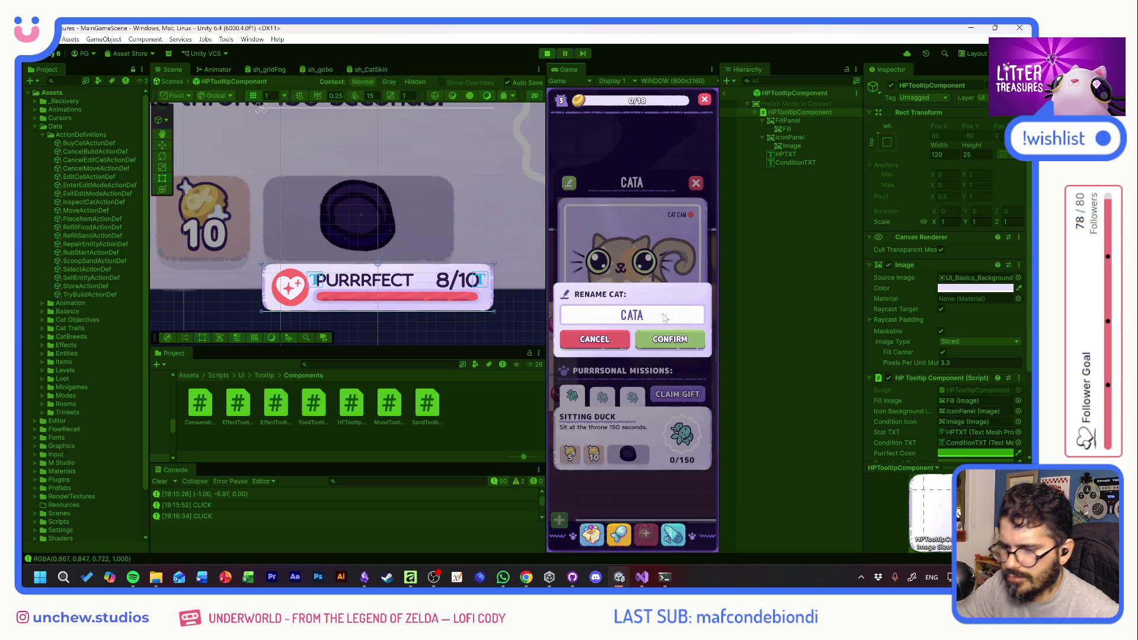
{"action": "type", "text": "omena"}
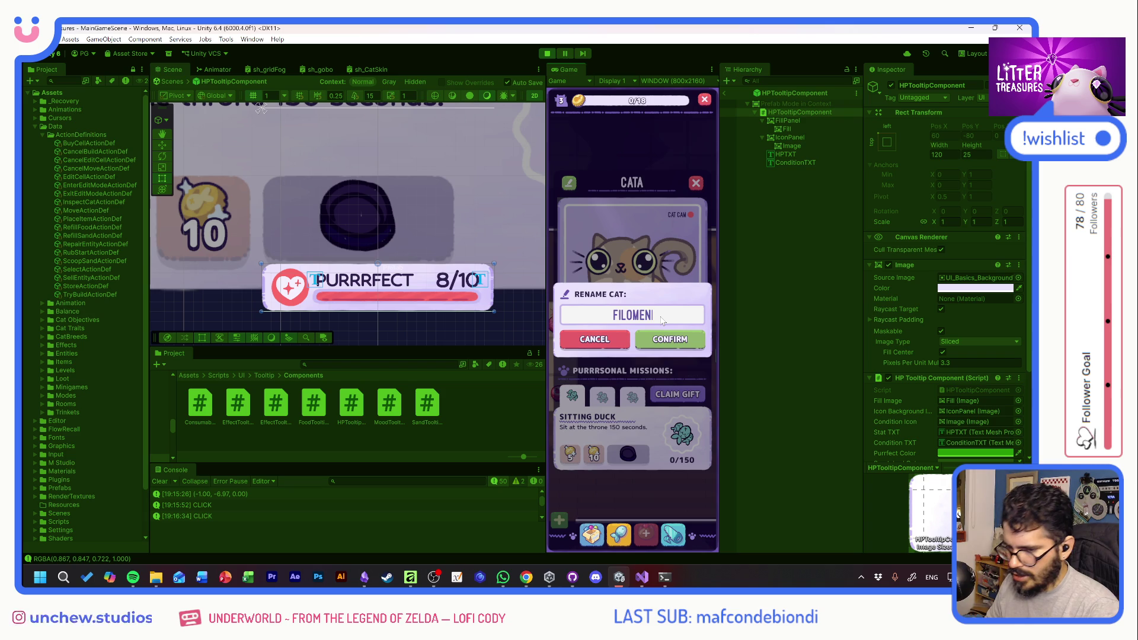
{"action": "left_click", "coordinate": [667, 341]}
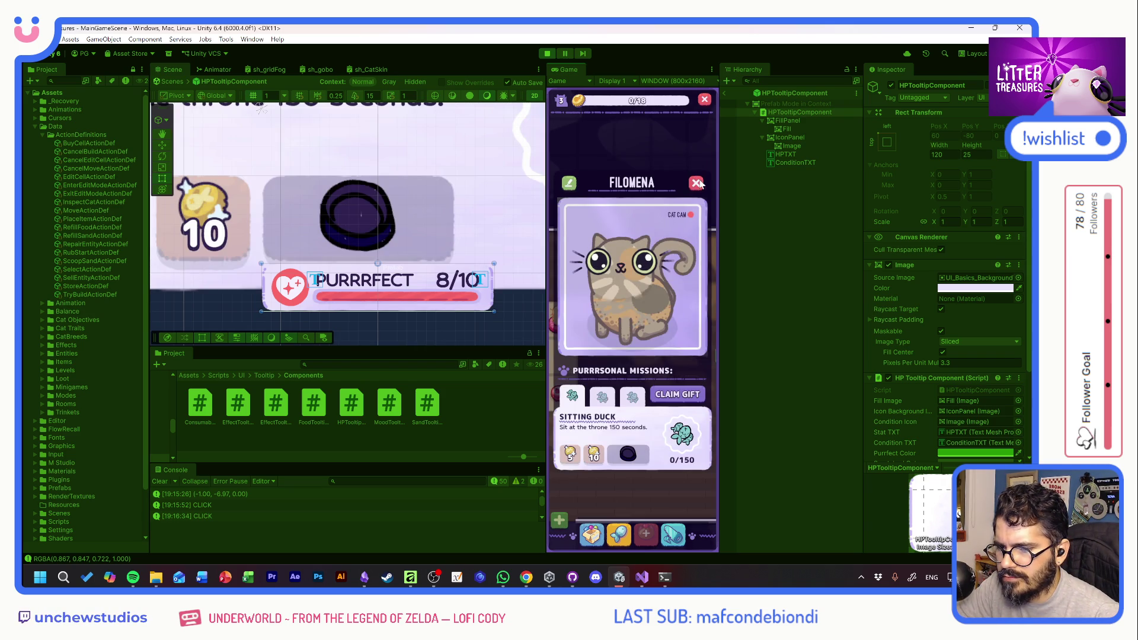
{"action": "left_click", "coordinate": [697, 184]}
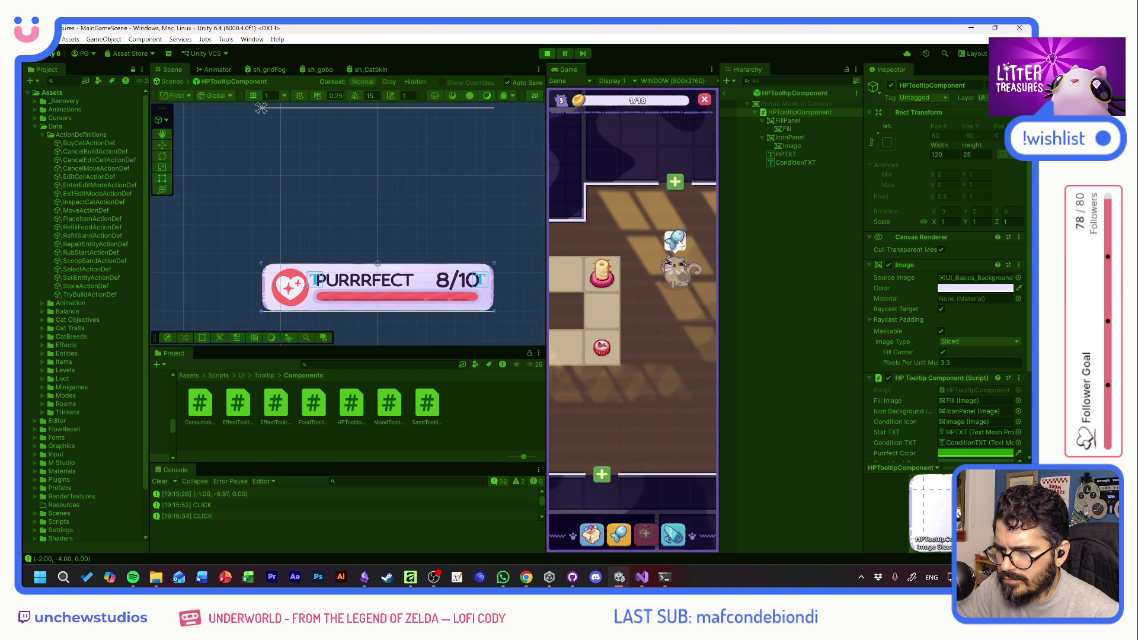
Scoop a litter box through the sand and dismiss the Beige Tile reward
{"action": "mouse_move", "coordinate": [677, 286]}
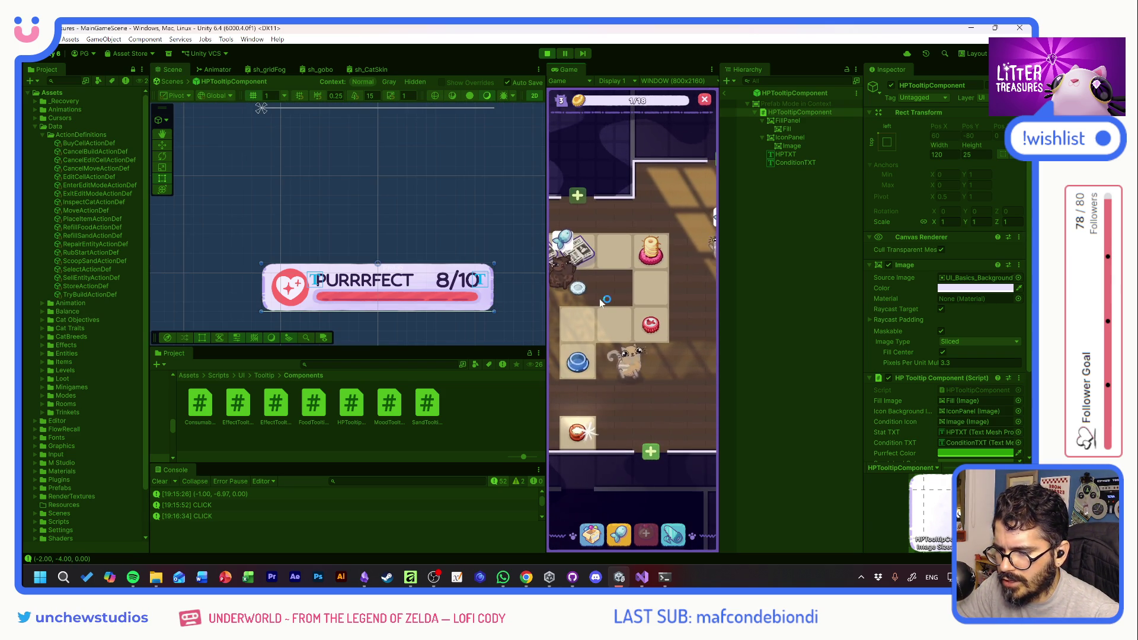
{"action": "left_click", "coordinate": [601, 302]}
{"action": "mouse_move", "coordinate": [591, 356]}
{"action": "left_mouse_down"}
{"action": "mouse_move", "coordinate": [554, 249]}
{"action": "mouse_move", "coordinate": [665, 383]}
{"action": "left_mouse_up"}
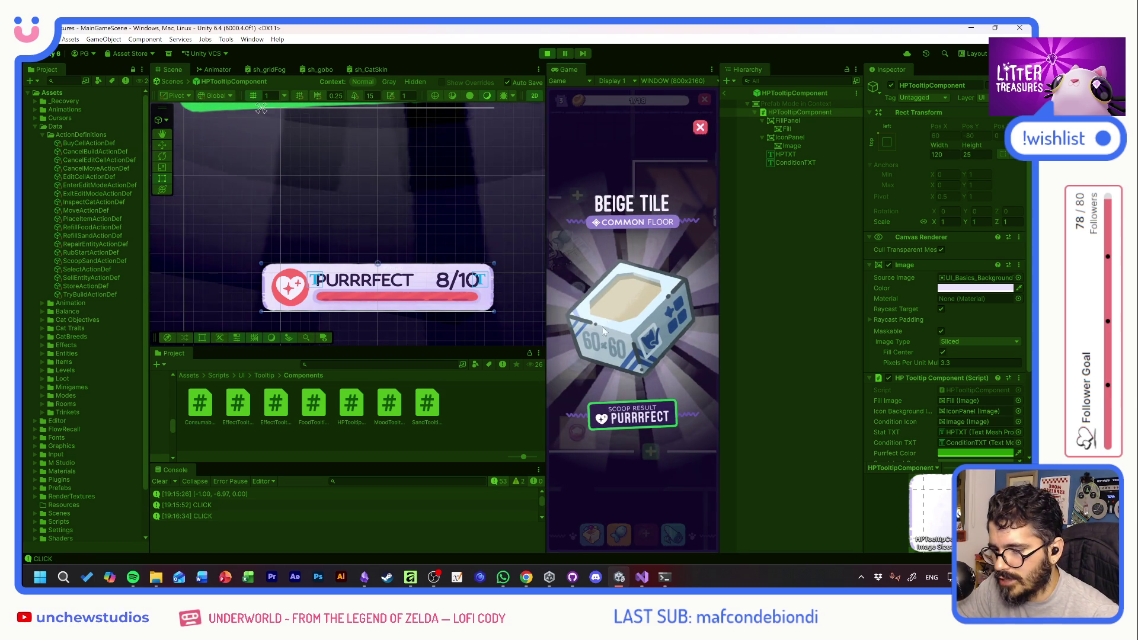
{"action": "left_click", "coordinate": [601, 330]}
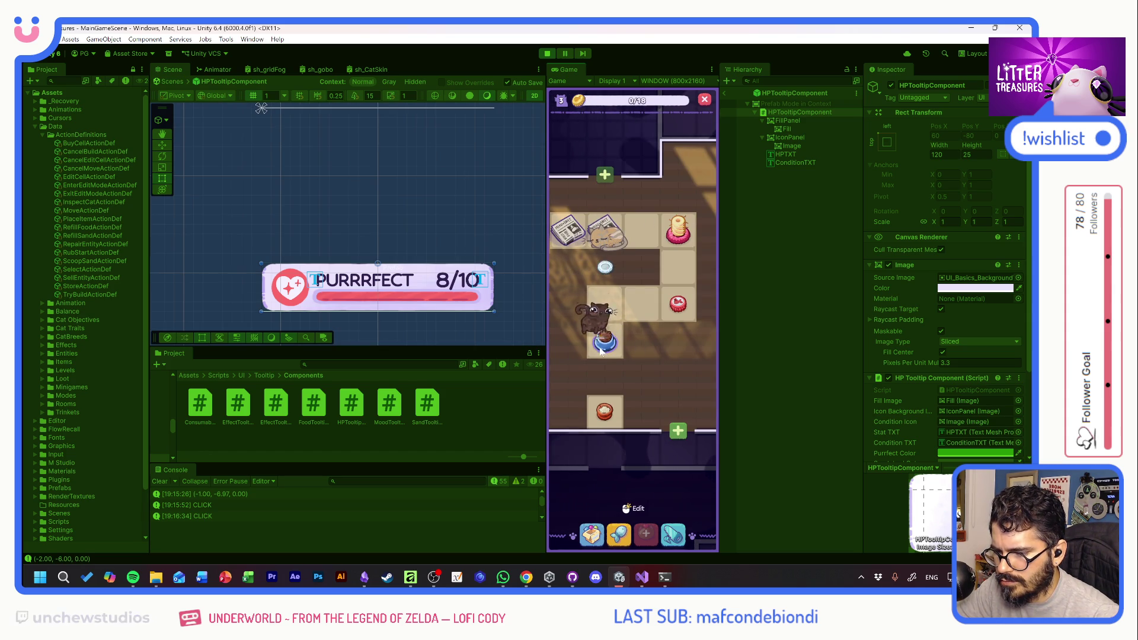
Scoop another treasure through points 1 to 3 to reveal the Tuna reward
{"action": "mouse_move", "coordinate": [601, 350]}
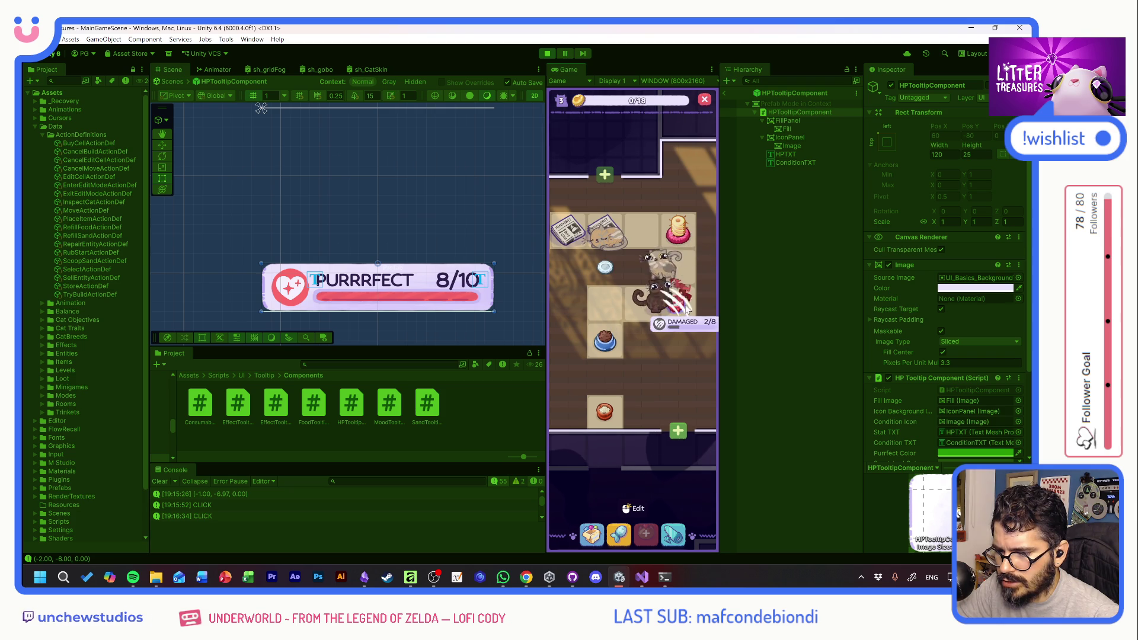
{"action": "mouse_move", "coordinate": [658, 301]}
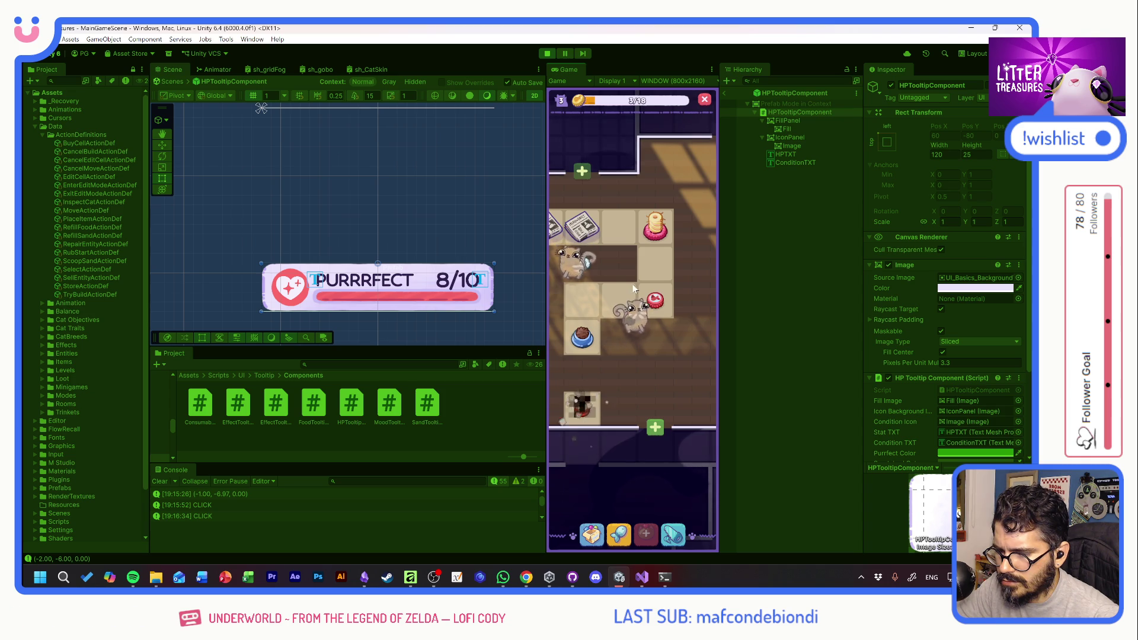
{"action": "mouse_move", "coordinate": [656, 239]}
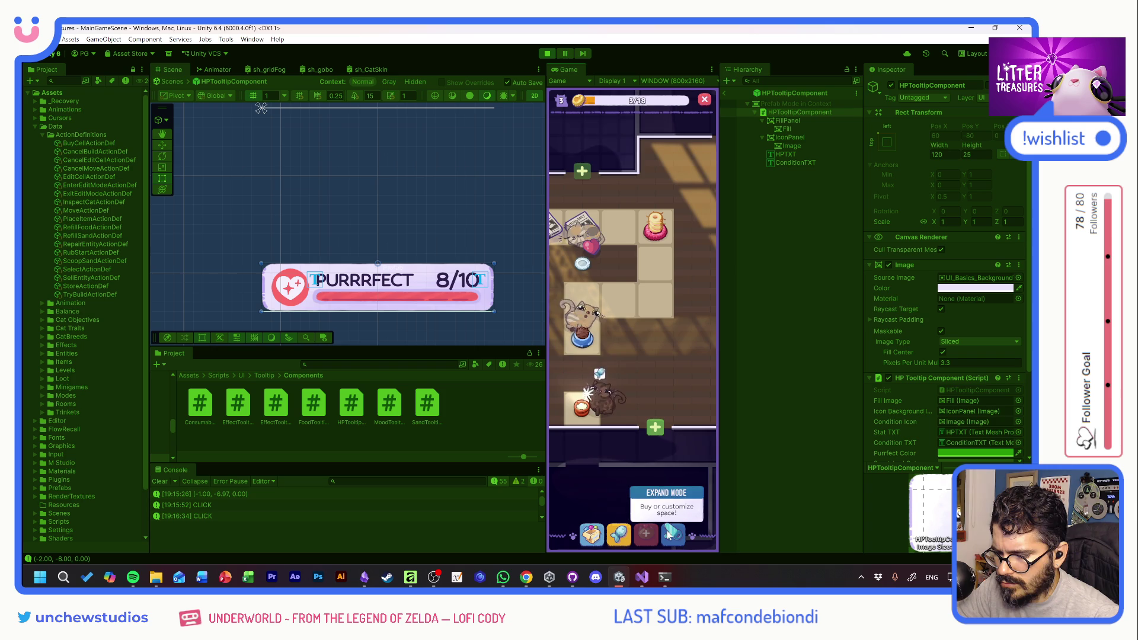
{"action": "left_click", "coordinate": [587, 397]}
{"action": "mouse_move", "coordinate": [595, 266]}
{"action": "left_mouse_down"}
{"action": "mouse_move", "coordinate": [592, 350]}
{"action": "mouse_move", "coordinate": [674, 385]}
{"action": "left_mouse_up"}
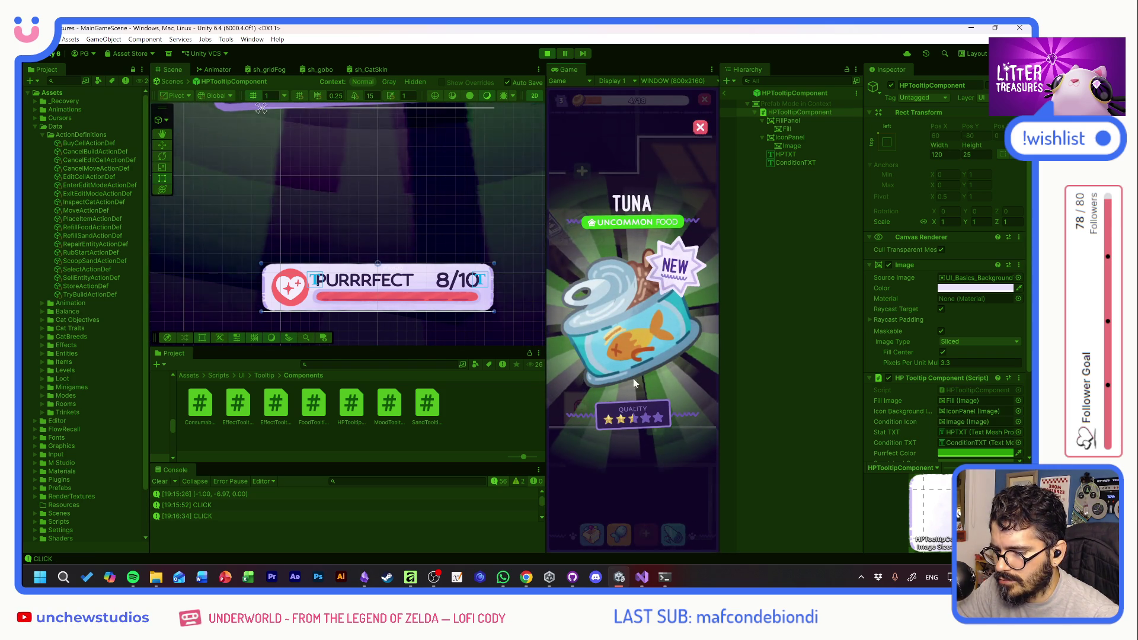
Close the Tuna card and move the food bowl down one tile in Edit mode
{"action": "left_click", "coordinate": [624, 311]}
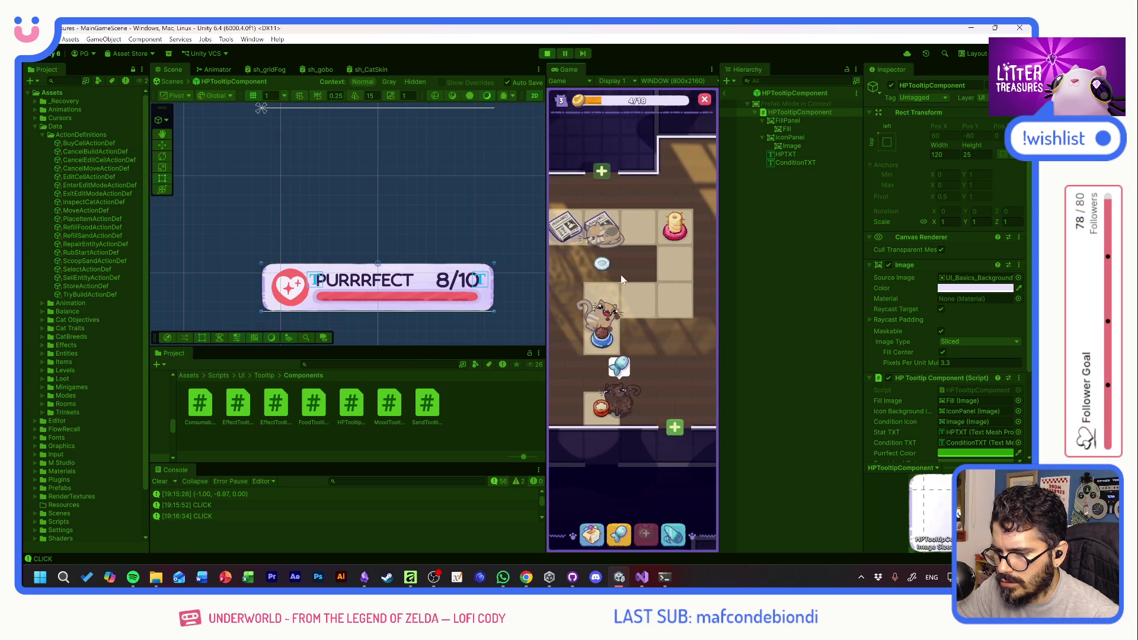
{"action": "left_click", "coordinate": [596, 525]}
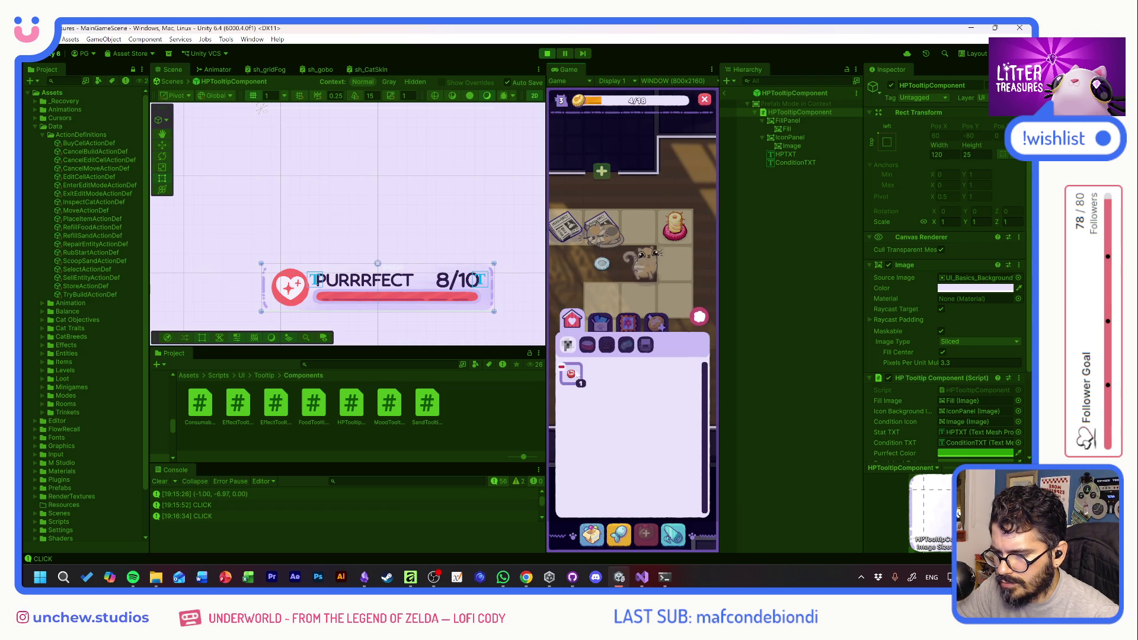
{"action": "left_click", "coordinate": [700, 317]}
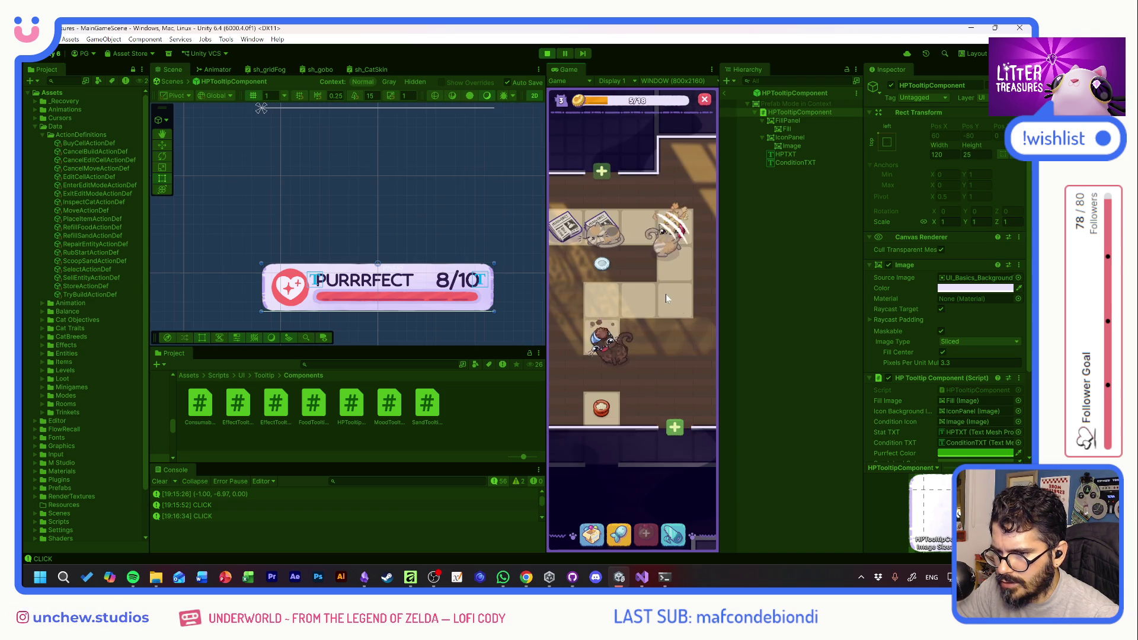
{"action": "left_click_drag", "start_coordinate": [604, 266], "coordinate": [601, 300]}
{"action": "left_click", "coordinate": [610, 266]}
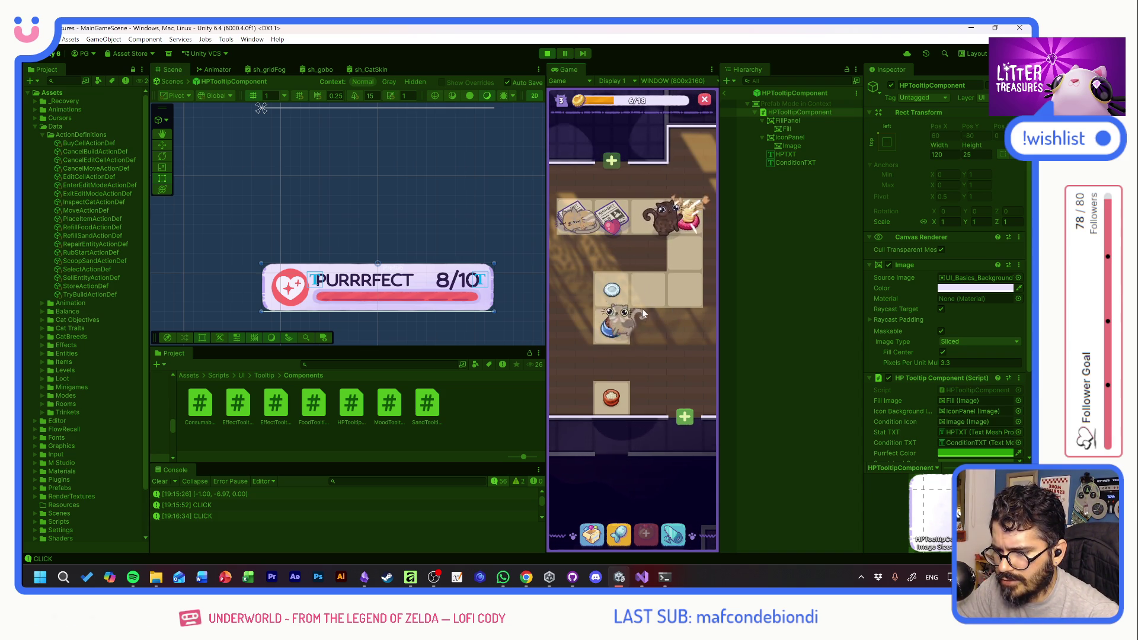
Check the black cat's details, the food bowl's fill level and the build shop
{"action": "left_click", "coordinate": [668, 219]}
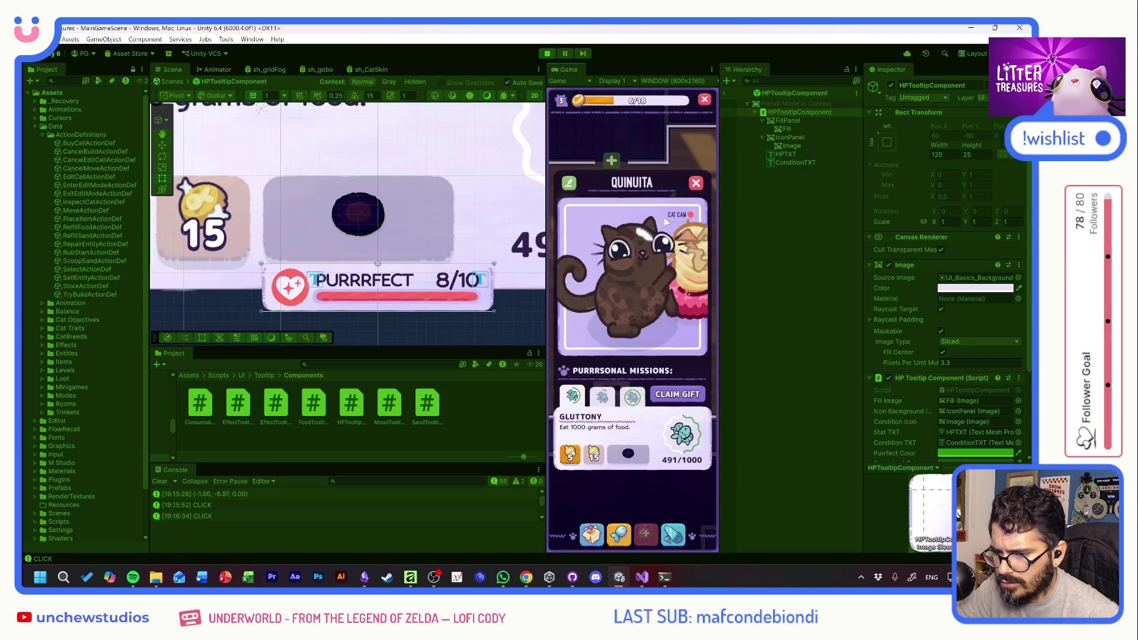
{"action": "left_click", "coordinate": [645, 282]}
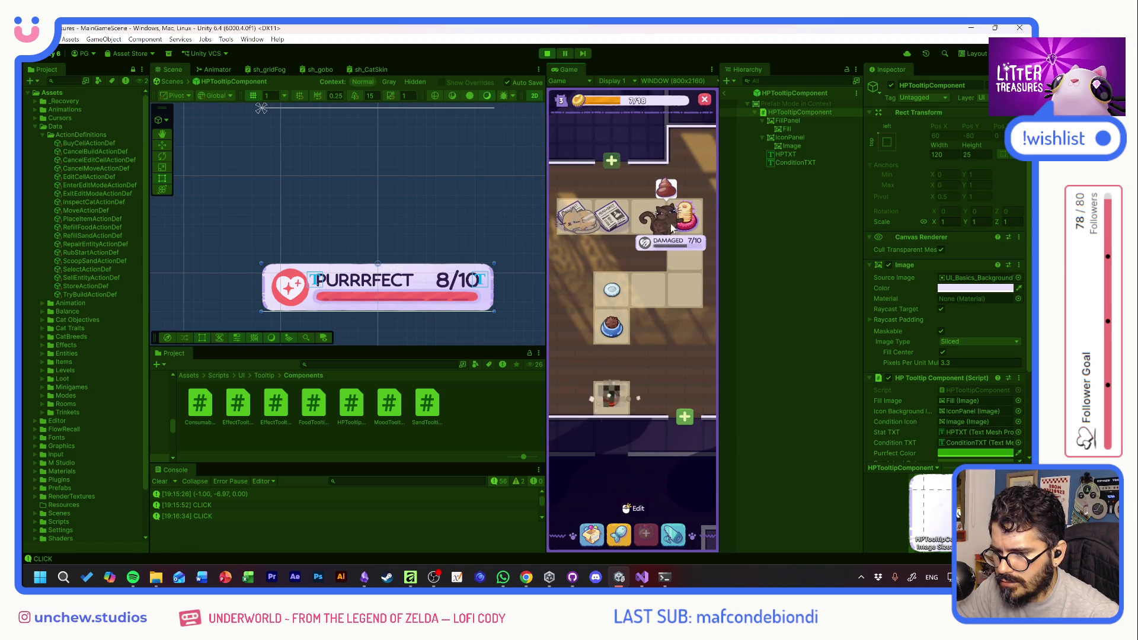
{"action": "left_click", "coordinate": [619, 311]}
{"action": "left_click", "coordinate": [592, 534]}
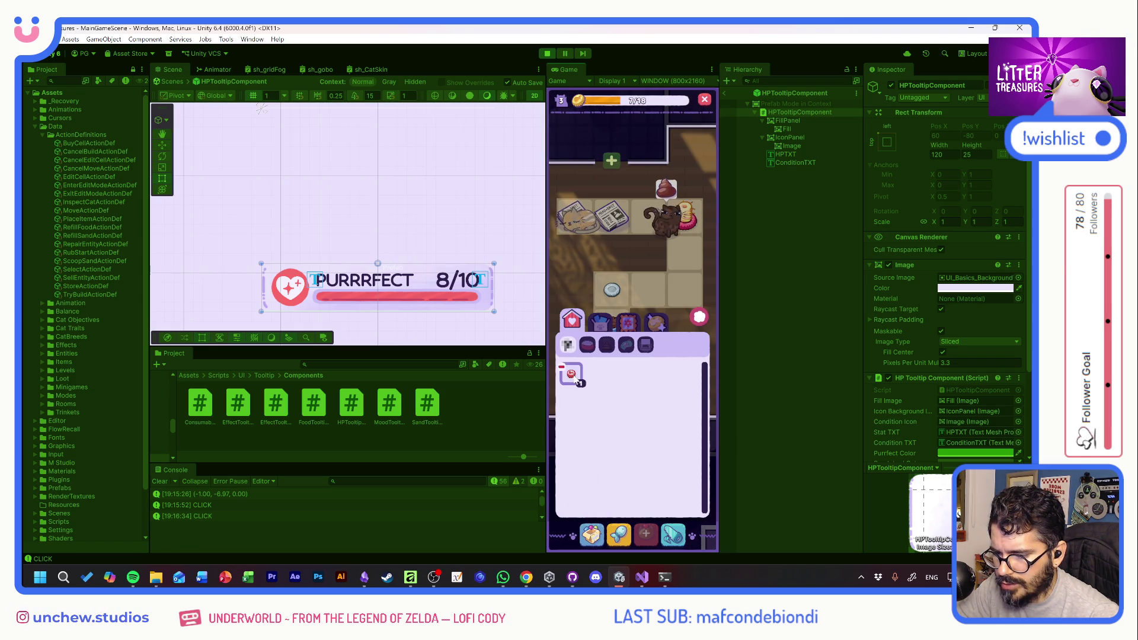
{"action": "left_click", "coordinate": [702, 319]}
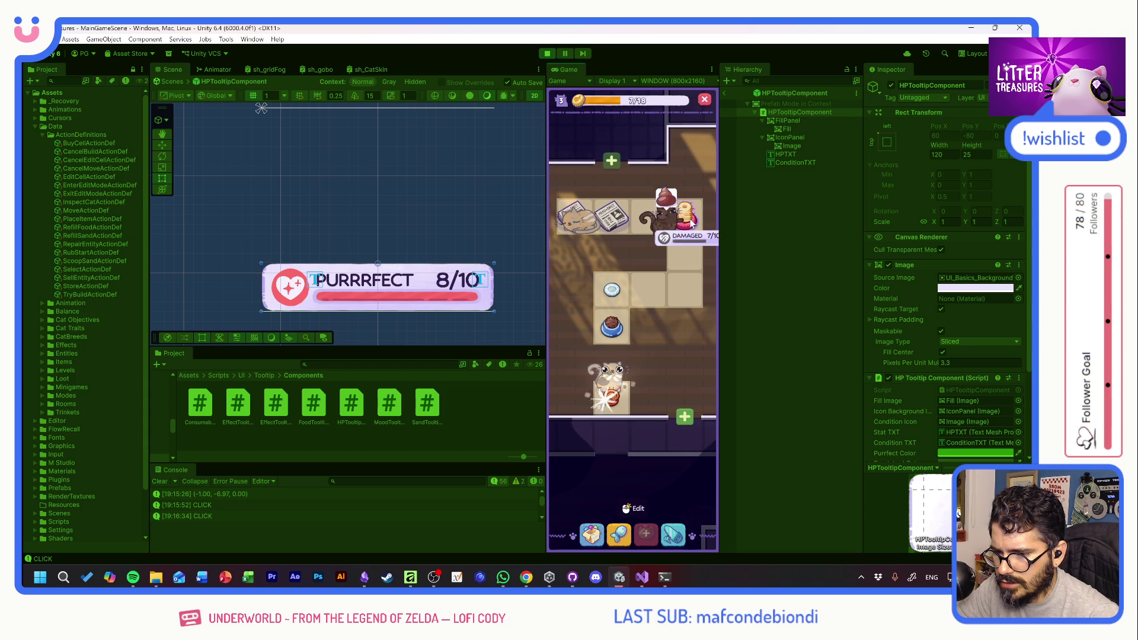
Scoop the litter box to win a Scratch Pole and dismiss the reward
{"action": "left_click", "coordinate": [612, 391]}
{"action": "left_click", "coordinate": [612, 403]}
{"action": "mouse_move", "coordinate": [577, 360]}
{"action": "left_mouse_down"}
{"action": "mouse_move", "coordinate": [589, 343]}
{"action": "mouse_move", "coordinate": [687, 383]}
{"action": "left_mouse_up"}
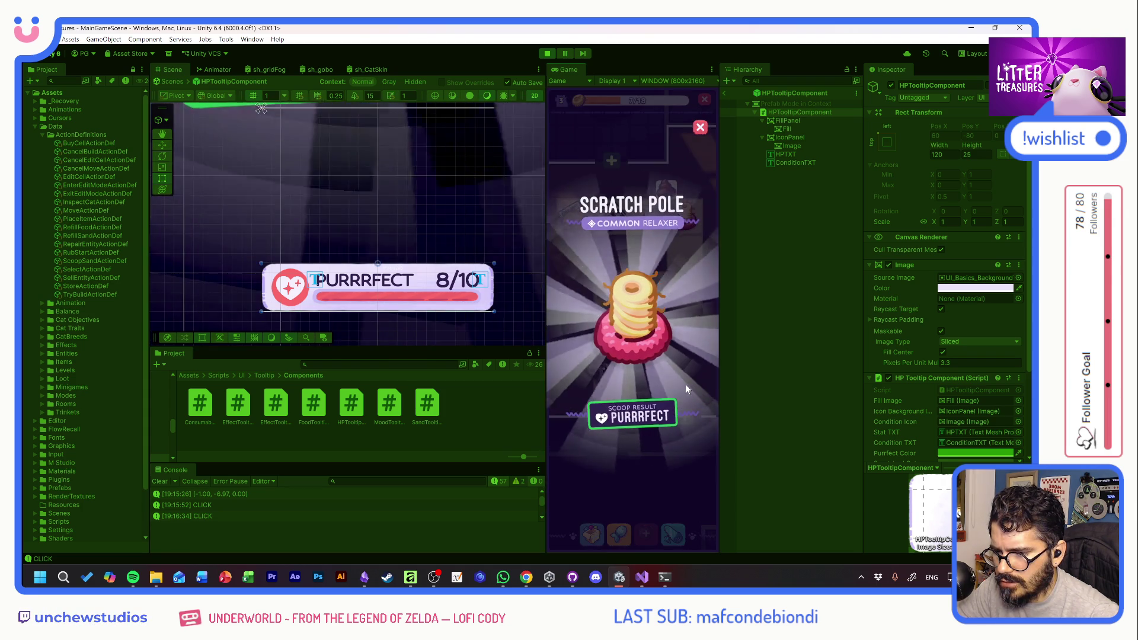
{"action": "left_click", "coordinate": [664, 356]}
Place the Scratch Pole from the Inventory into the room
{"action": "left_click", "coordinate": [592, 534]}
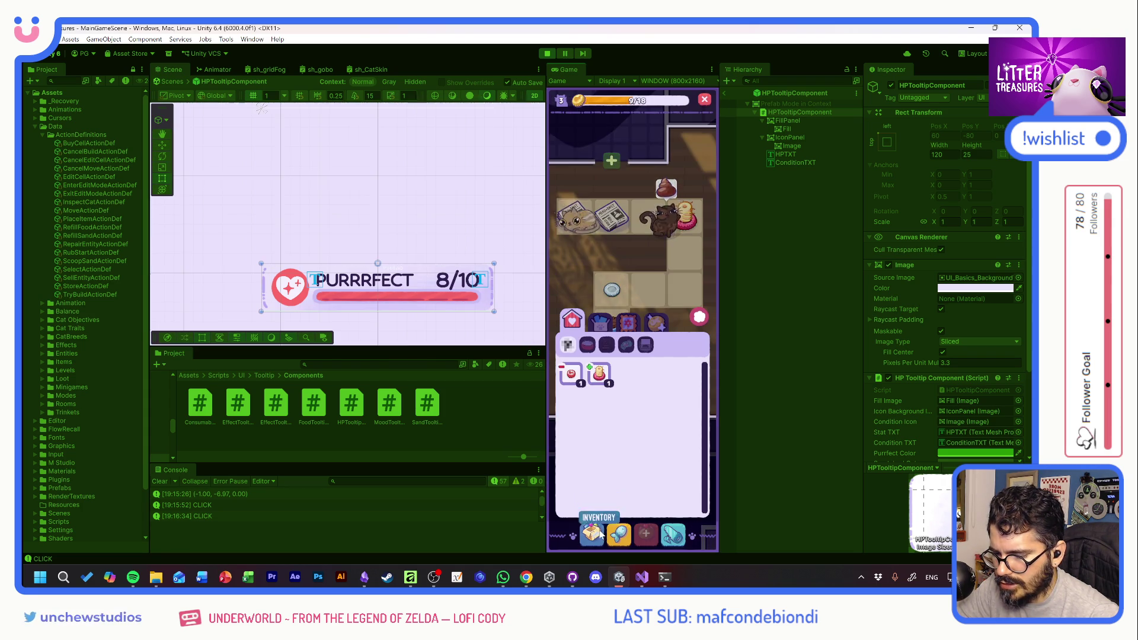
{"action": "left_click", "coordinate": [599, 373]}
{"action": "left_click", "coordinate": [666, 274]}
{"action": "left_click", "coordinate": [634, 404]}
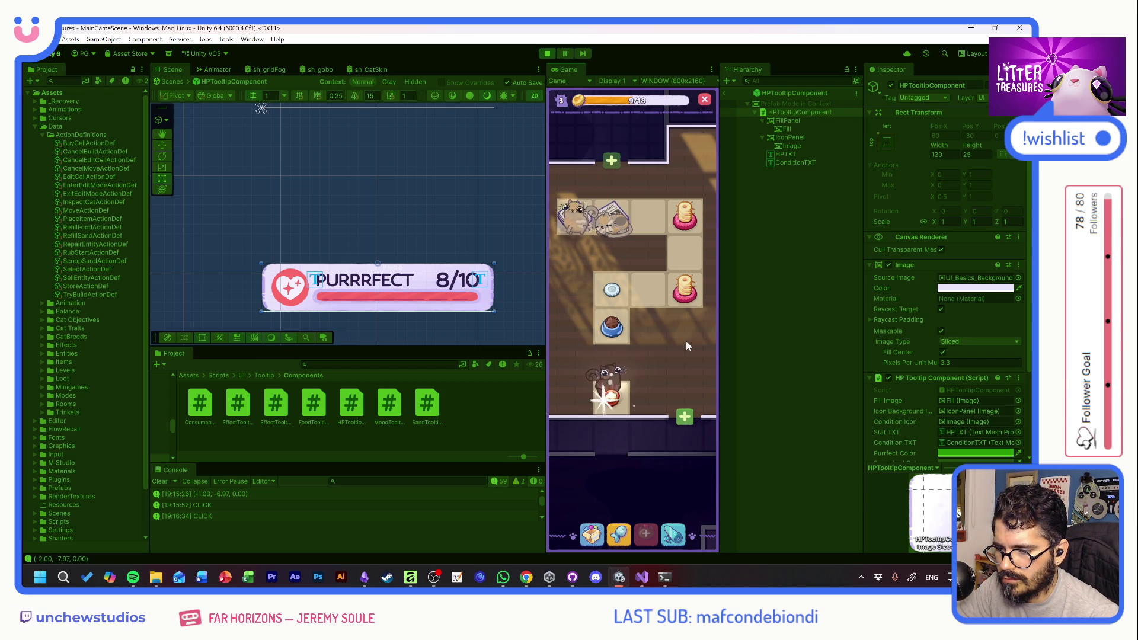
Scoop the debris tile for Beach Sand, close the splash, and stop Play mode
{"action": "mouse_move", "coordinate": [610, 400]}
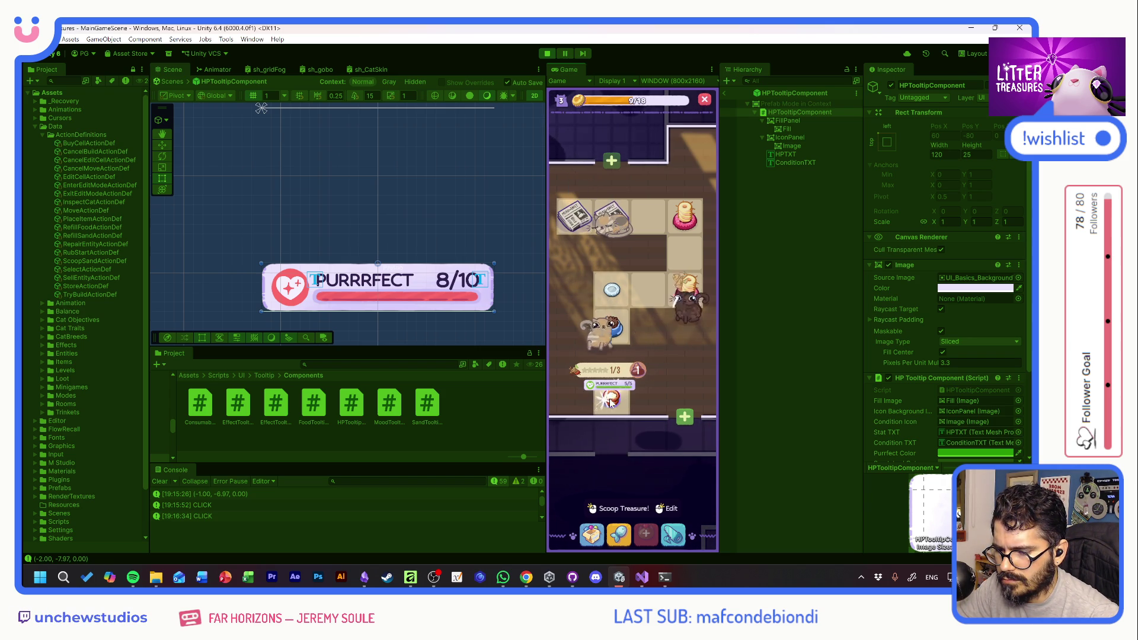
{"action": "left_click", "coordinate": [612, 397]}
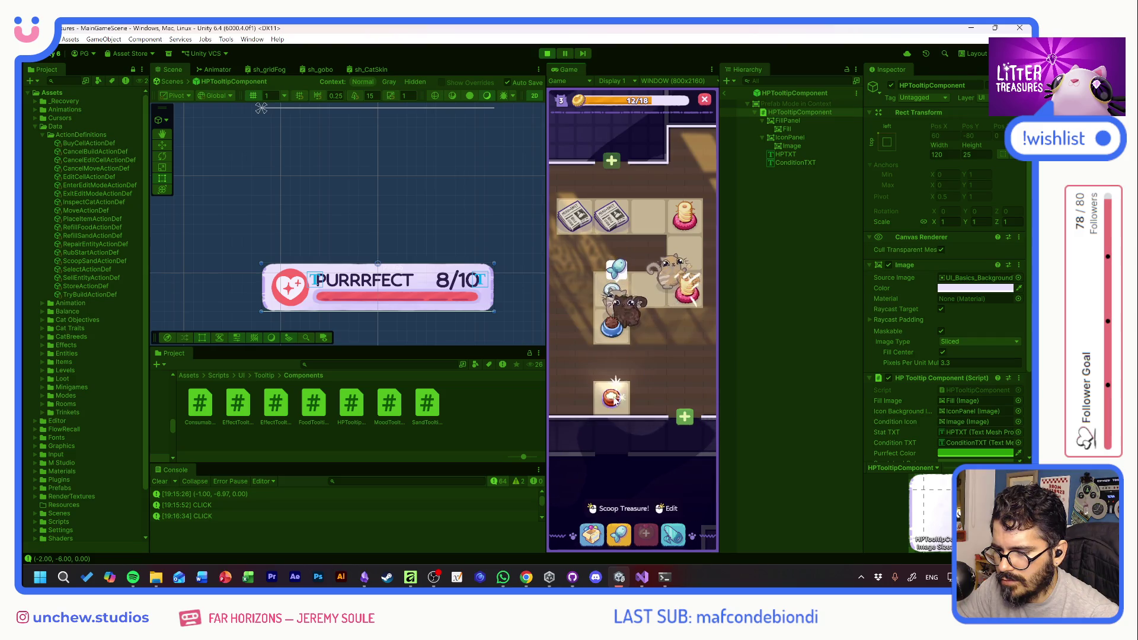
{"action": "left_click_drag", "start_coordinate": [652, 319], "coordinate": [674, 377]}
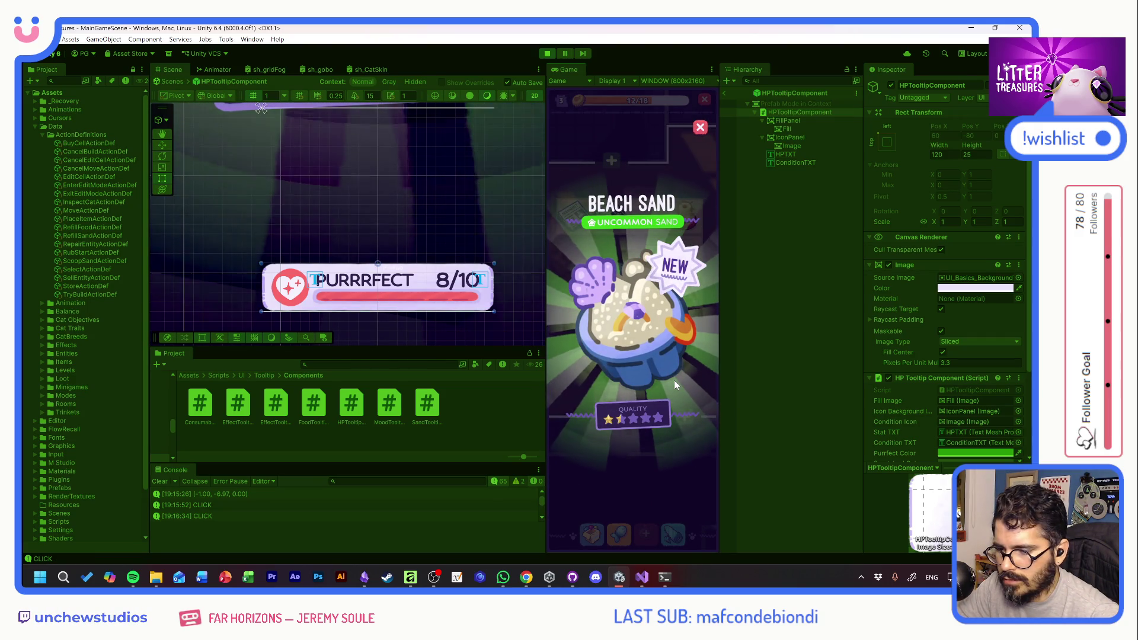
{"action": "left_click", "coordinate": [674, 381]}
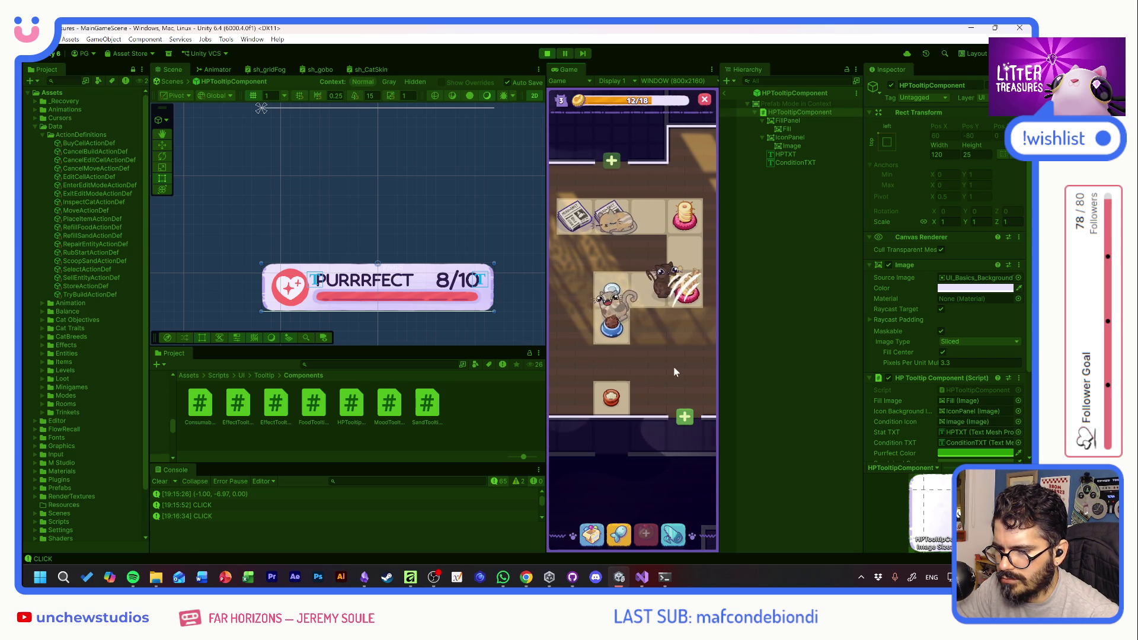
{"action": "left_click", "coordinate": [550, 55]}
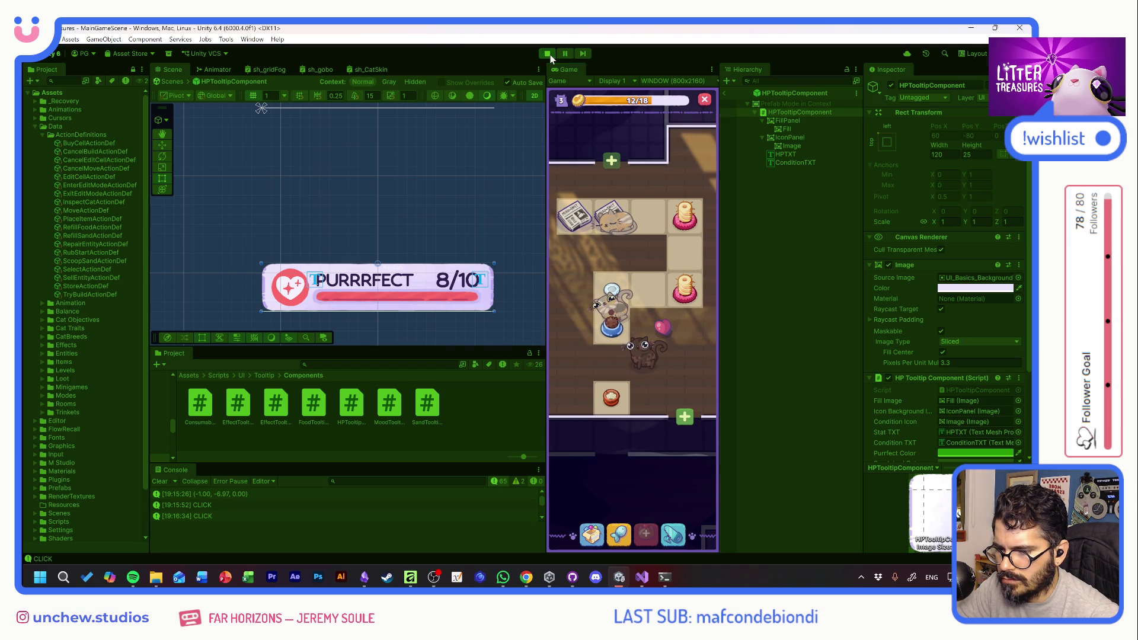
Leave the tooltip prefab, find mg_Scoop via 'mg', and open its MinigameScoopController script
{"action": "left_click", "coordinate": [723, 92]}
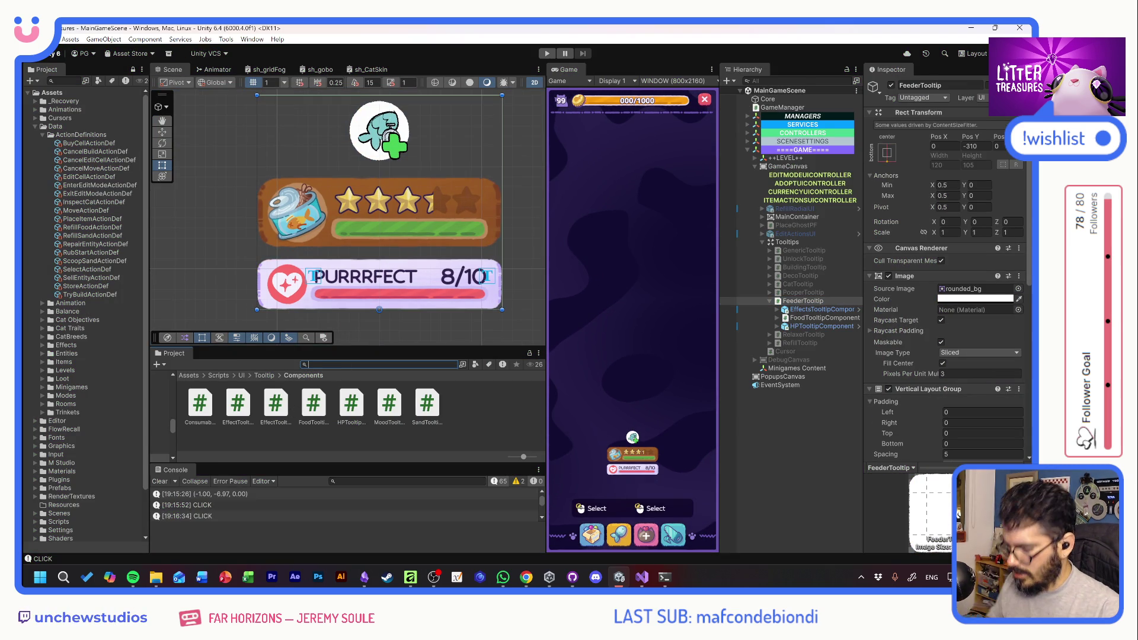
{"action": "type", "text": "mg"}
{"action": "double_click", "coordinate": [440, 403]}
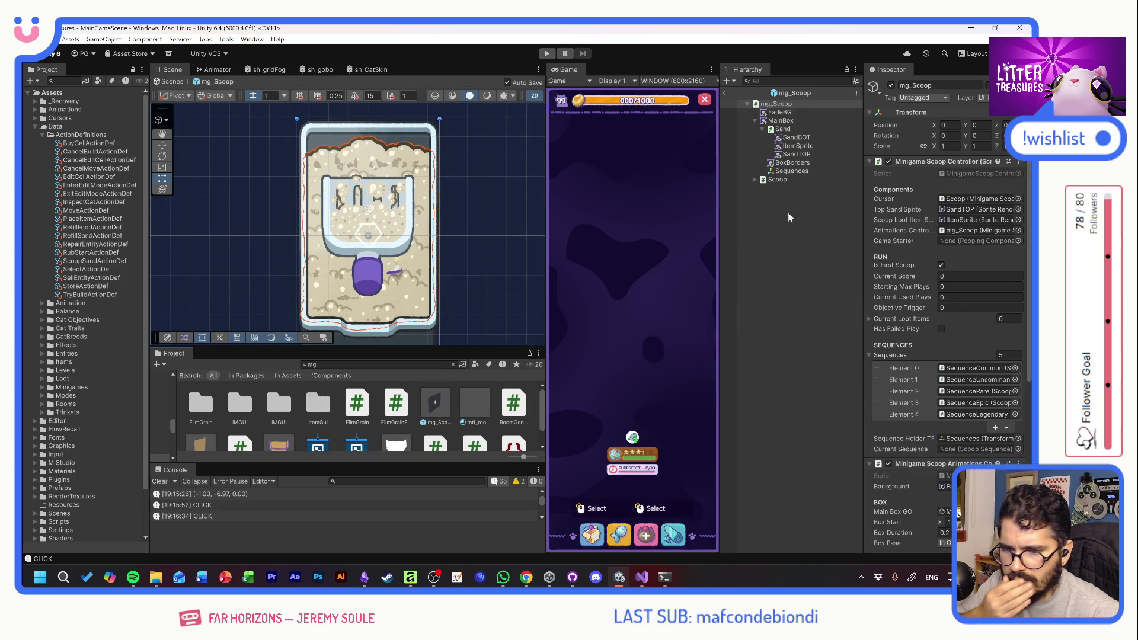
{"action": "double_click", "coordinate": [957, 172]}
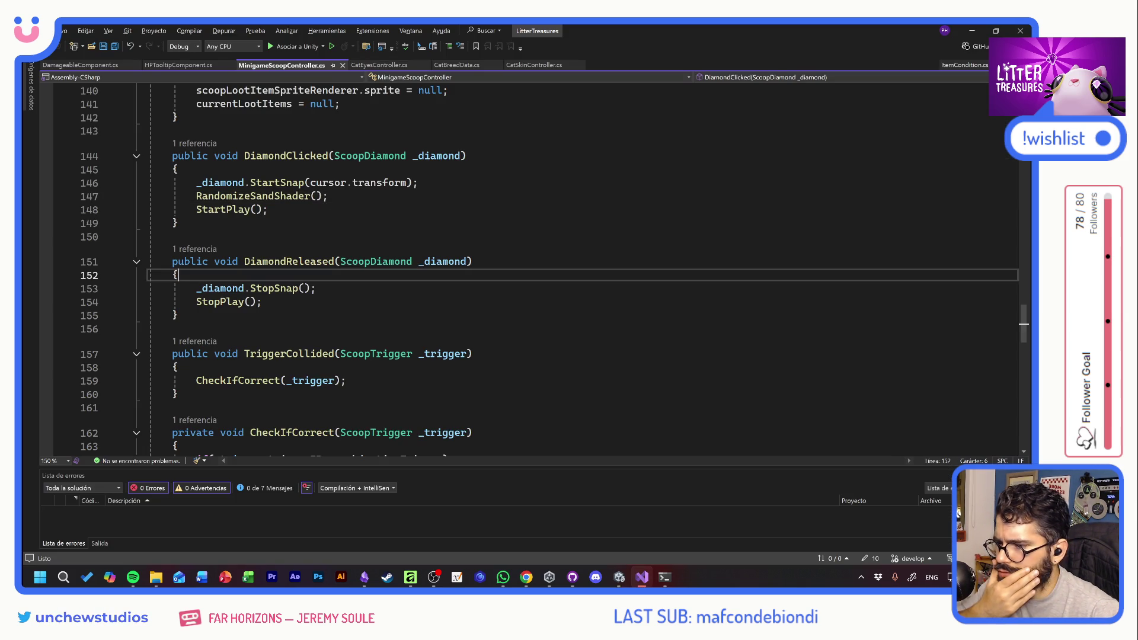
{"action": "scroll", "coordinate": [533, 267], "scroll_direction": "up", "scroll_amount": 20}
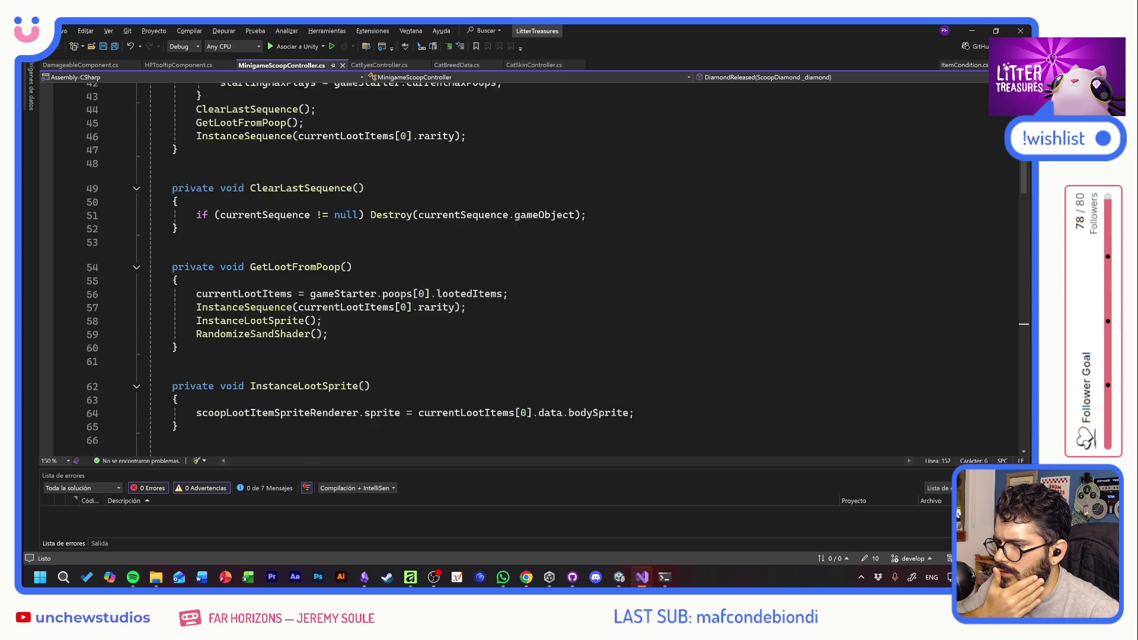
{"action": "scroll", "coordinate": [533, 267], "scroll_direction": "up", "scroll_amount": 13}
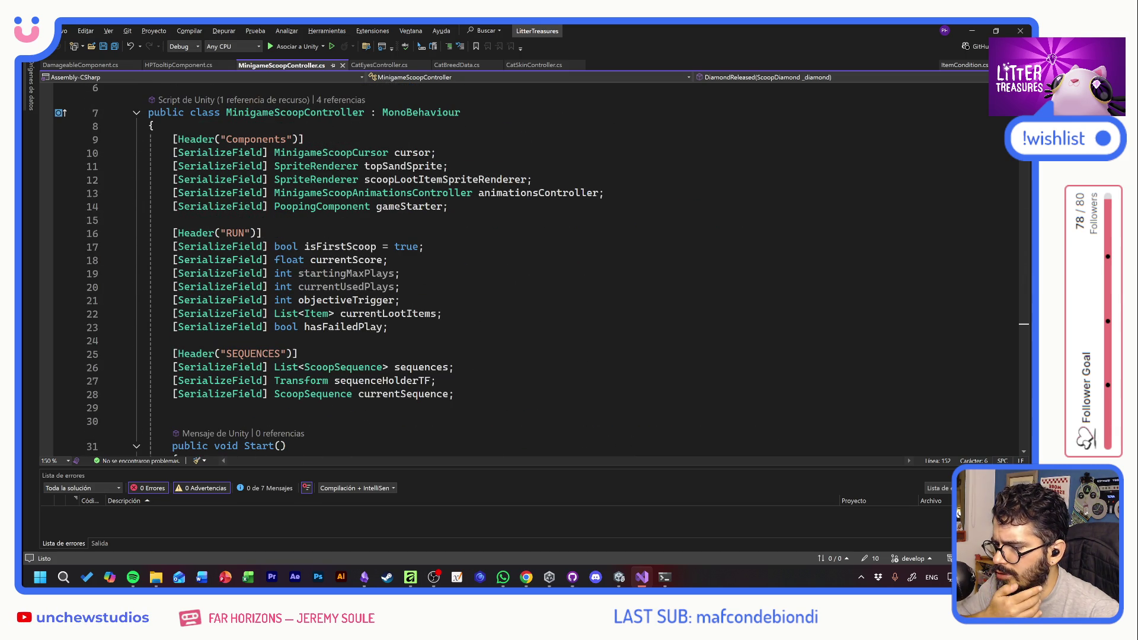
{"action": "scroll", "coordinate": [533, 267], "scroll_direction": "up", "scroll_amount": 2}
{"action": "scroll", "coordinate": [533, 267], "scroll_direction": "down", "scroll_amount": 5}
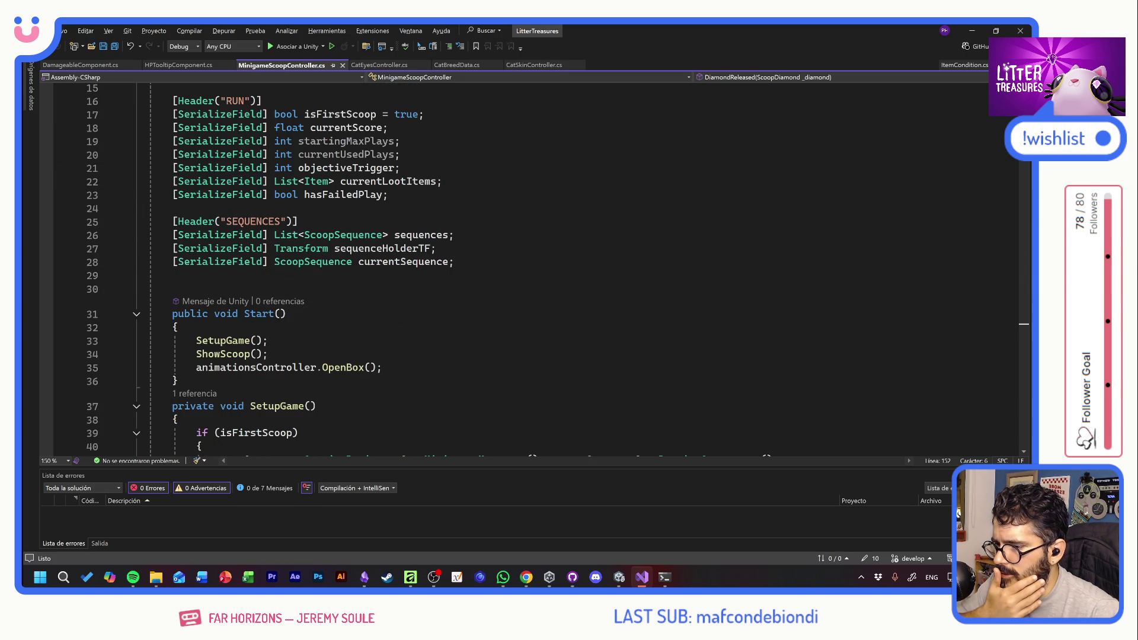
{"action": "scroll", "coordinate": [534, 267], "scroll_direction": "down", "scroll_amount": 20}
{"action": "scroll", "coordinate": [534, 266], "scroll_direction": "down", "scroll_amount": 12}
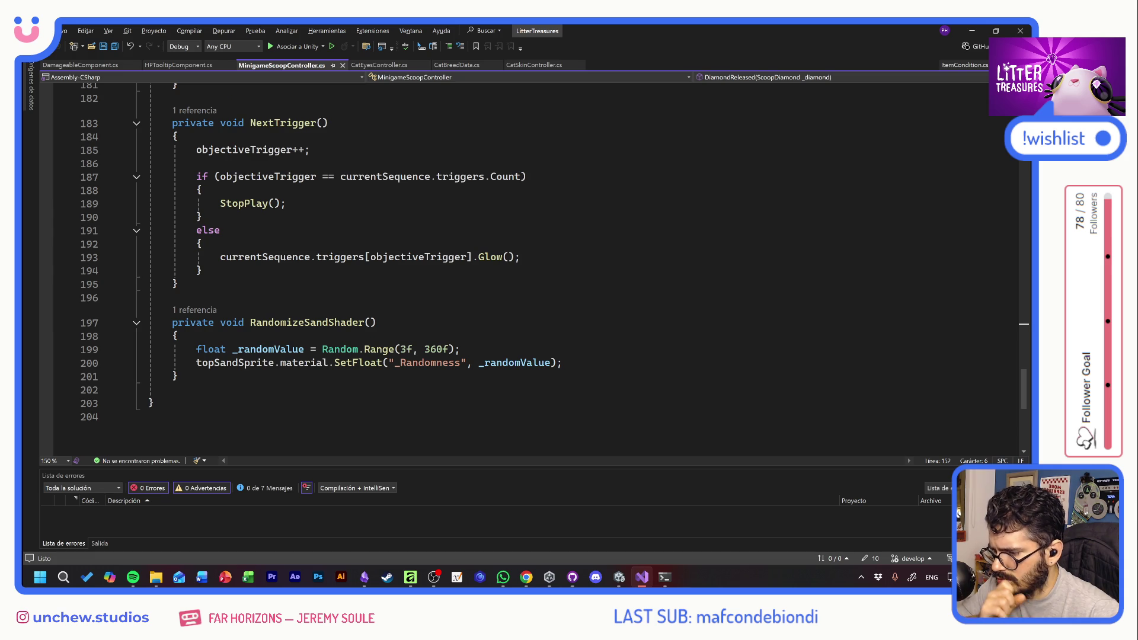
{"action": "left_click_drag", "start_coordinate": [562, 362], "coordinate": [92, 344]}
{"action": "left_click", "coordinate": [178, 376]}
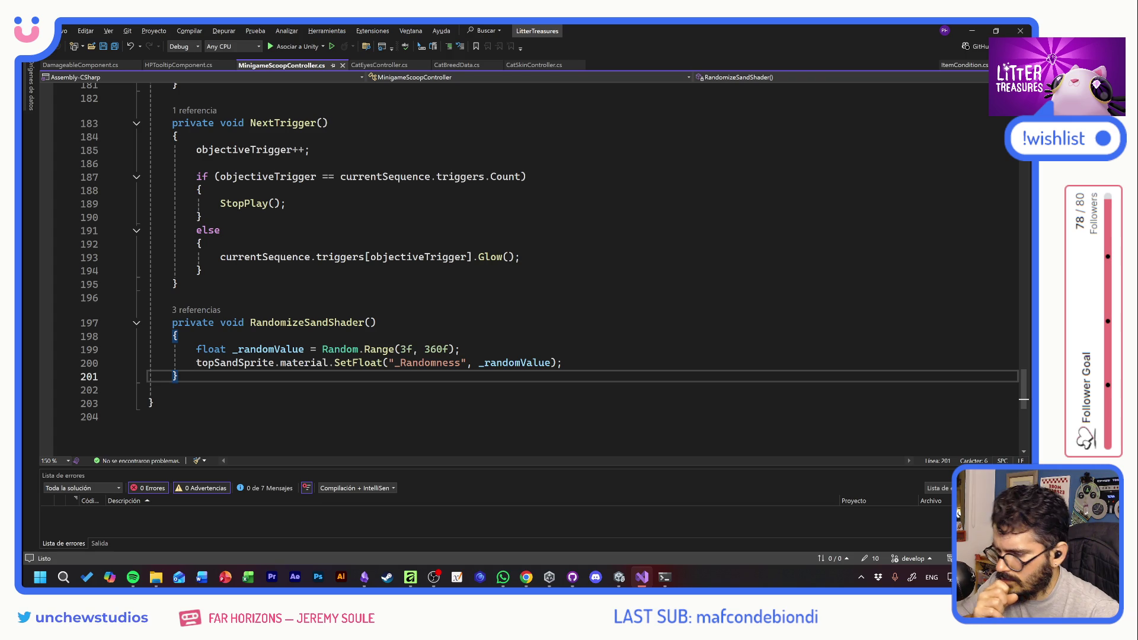
{"action": "scroll", "coordinate": [550, 266], "scroll_direction": "up", "scroll_amount": 20}
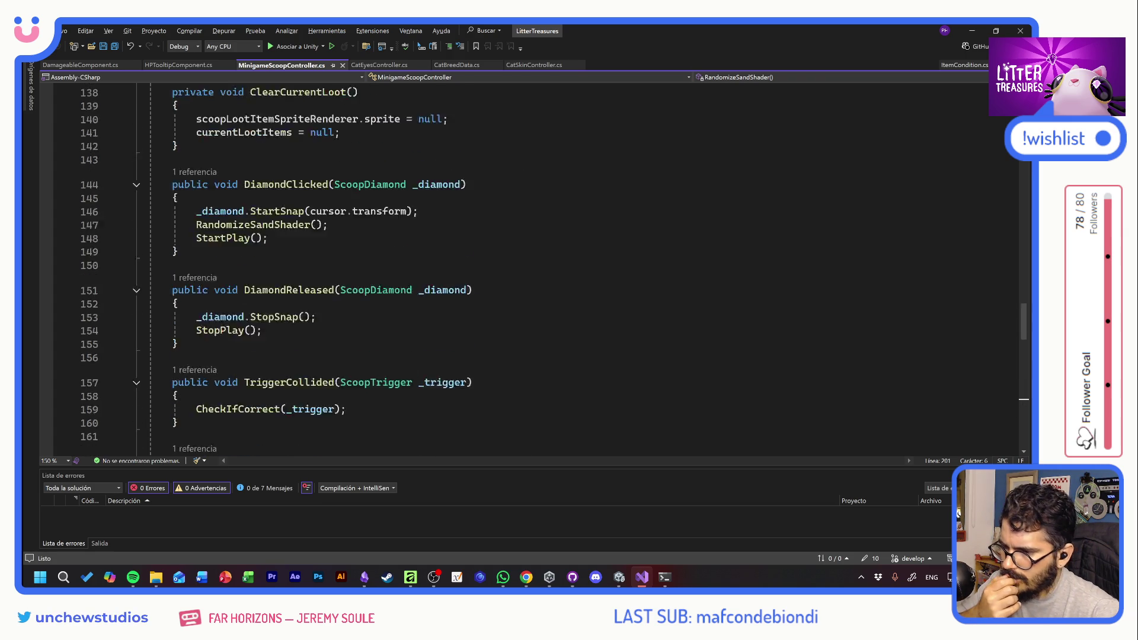
{"action": "scroll", "coordinate": [549, 267], "scroll_direction": "up", "scroll_amount": 20}
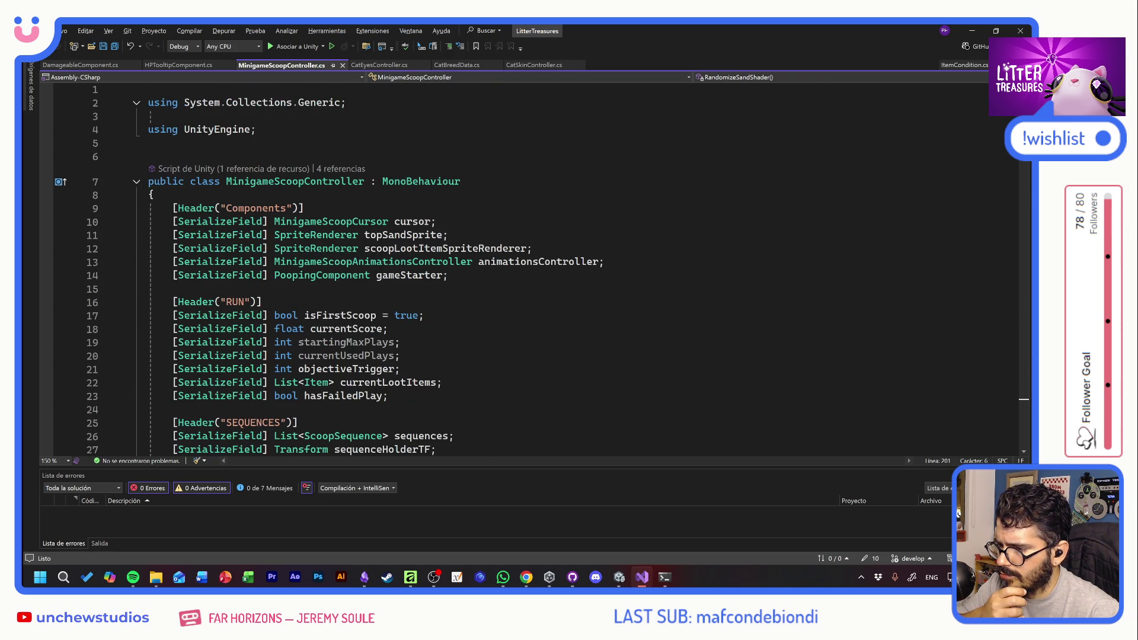
{"action": "scroll", "coordinate": [549, 266], "scroll_direction": "down", "scroll_amount": 2}
{"action": "scroll", "coordinate": [550, 267], "scroll_direction": "up", "scroll_amount": 2}
{"action": "left_click", "coordinate": [451, 275]}
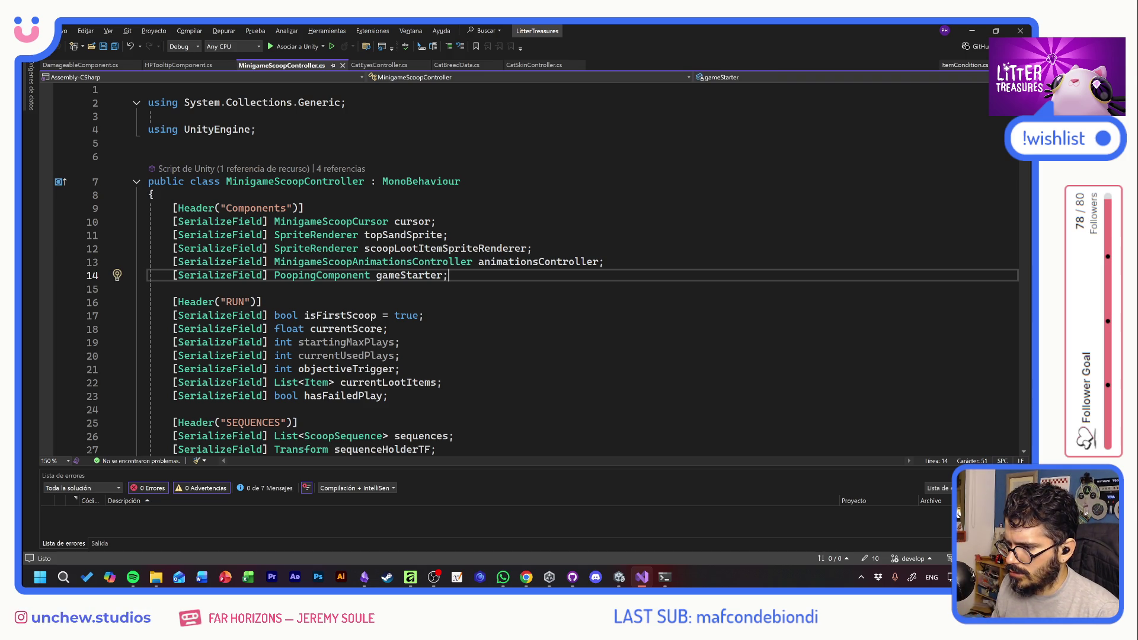
Declare [SerializeField] MaterialPropertyBlock sandMPB; below the gameStarter field and save
{"action": "key", "text": "Return"}
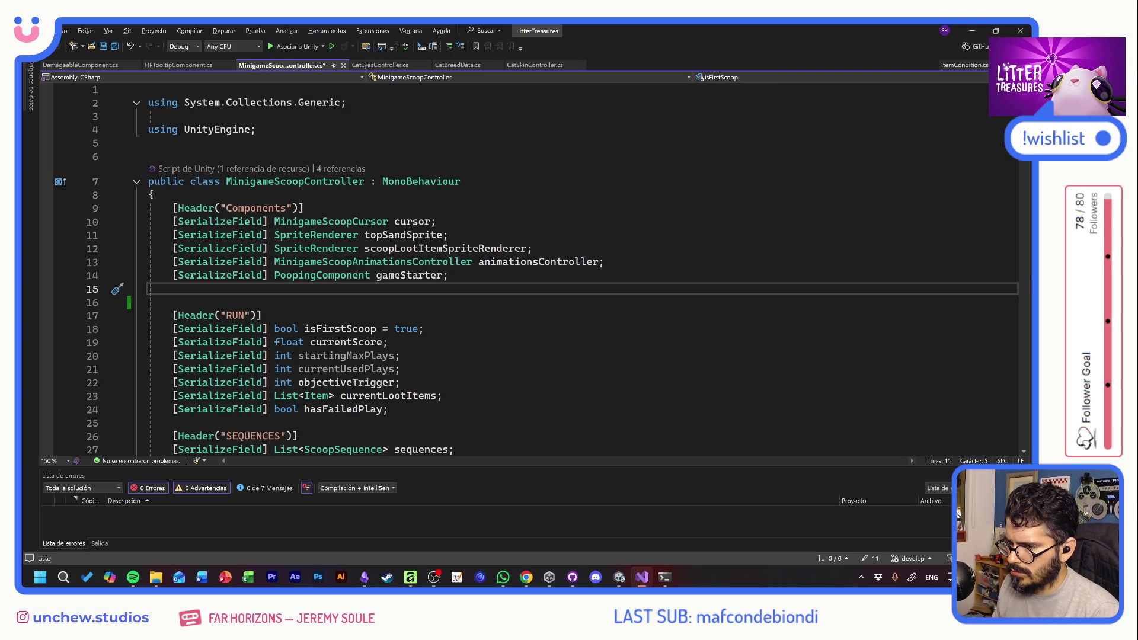
{"action": "type", "text": "{"}
{"action": "key", "text": "BackSpace"}
{"action": "key", "text": "BackSpace"}
{"action": "key", "text": "super+space"}
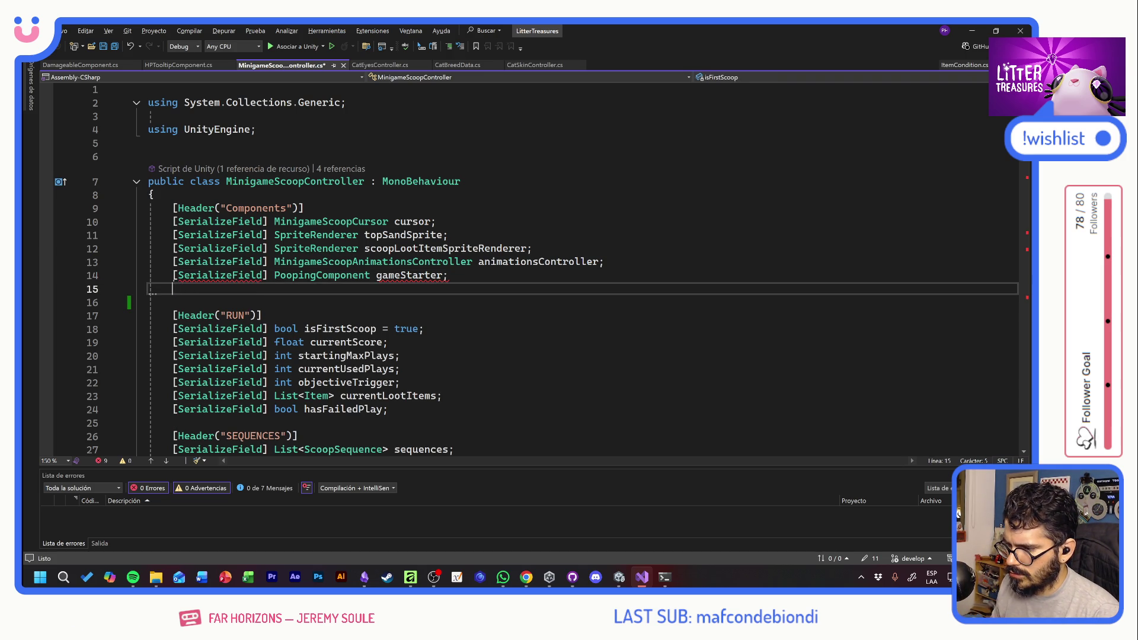
{"action": "key", "text": "super+space"}
{"action": "type", "text": "[SerializeField"}
{"action": "key", "text": "BackSpace"}
{"action": "left_click", "coordinate": [149, 302]}
{"action": "left_click", "coordinate": [268, 289]}
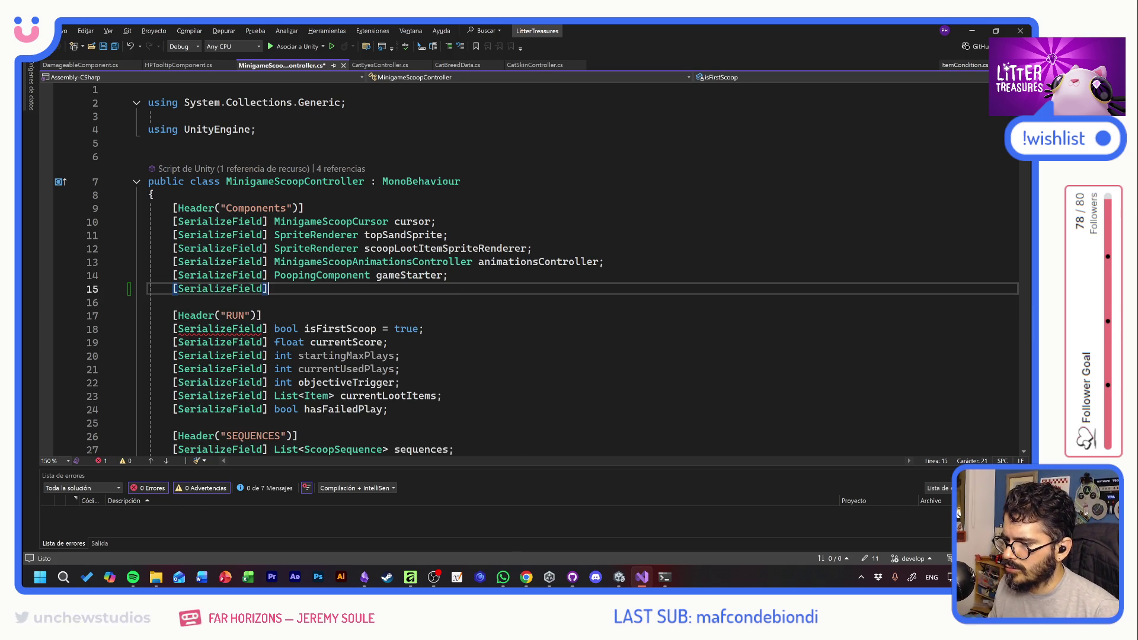
{"action": "type", "text": " Material"}
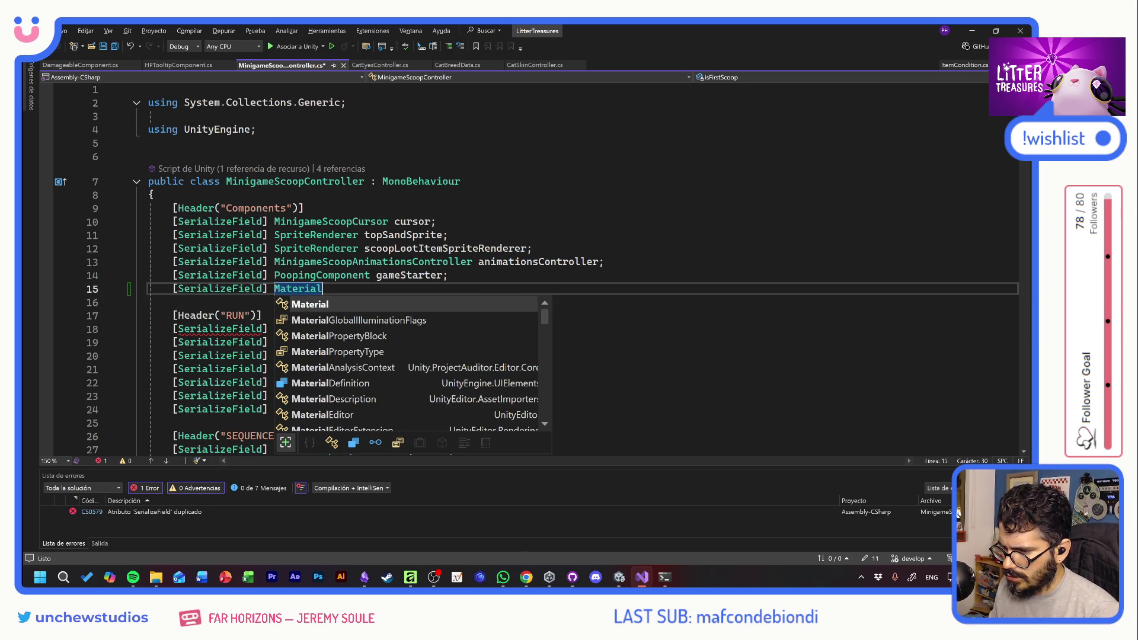
{"action": "key", "text": "Down"}
{"action": "key", "text": "Down"}
{"action": "key", "text": "Tab"}
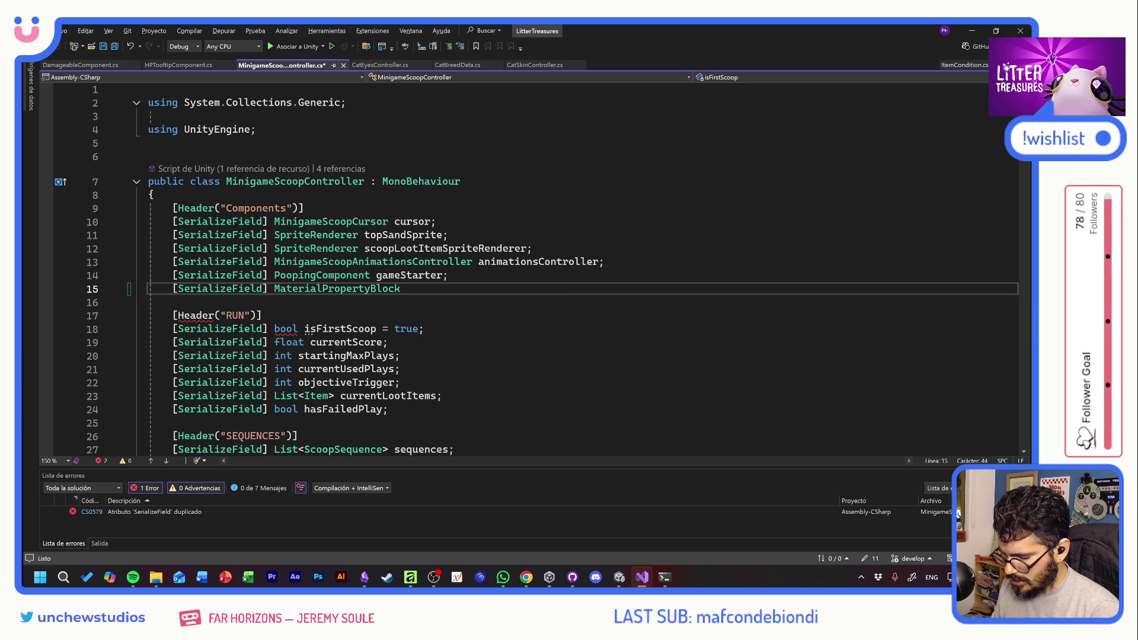
{"action": "type", "text": "sandMPB;"}
{"action": "key", "text": "ctrl+s"}
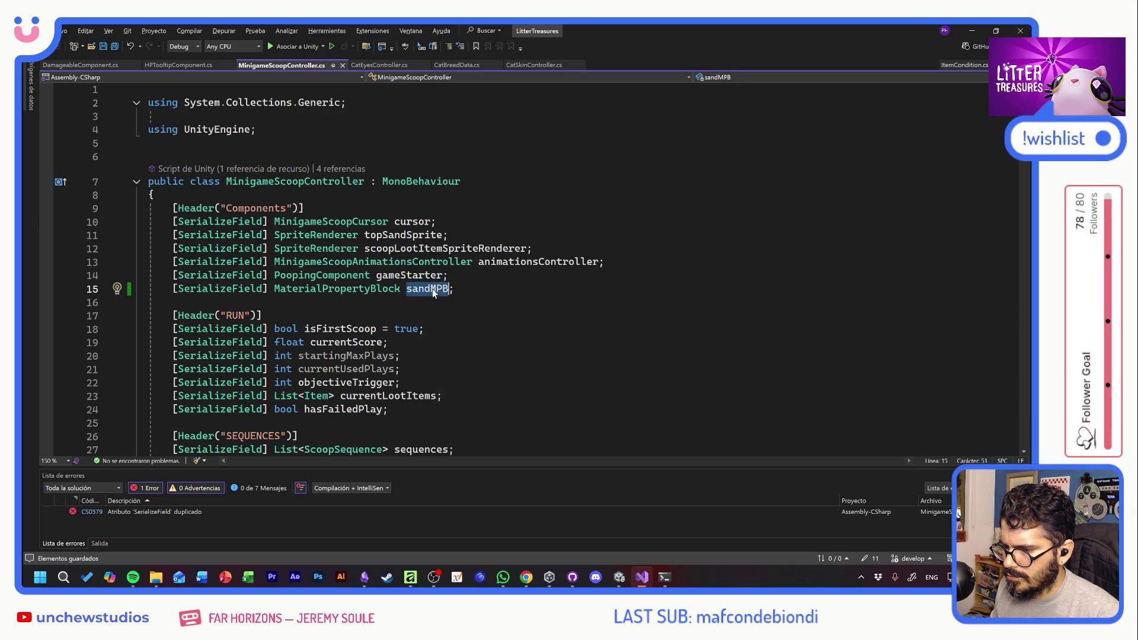
Add sandMPB = new MaterialPropertyBlock(); at the top of Start() and save
{"action": "scroll", "coordinate": [434, 293], "scroll_direction": "down", "scroll_amount": 5}
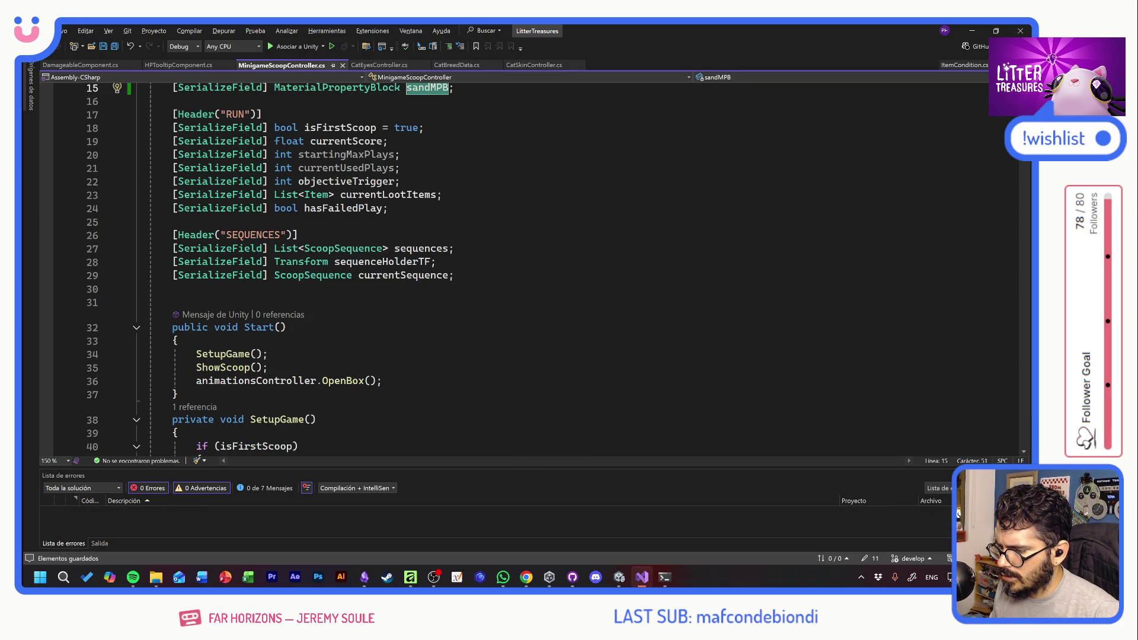
{"action": "left_click", "coordinate": [196, 354]}
{"action": "key", "text": "ctrl+Return"}
{"action": "type", "text": "sandMPB"}
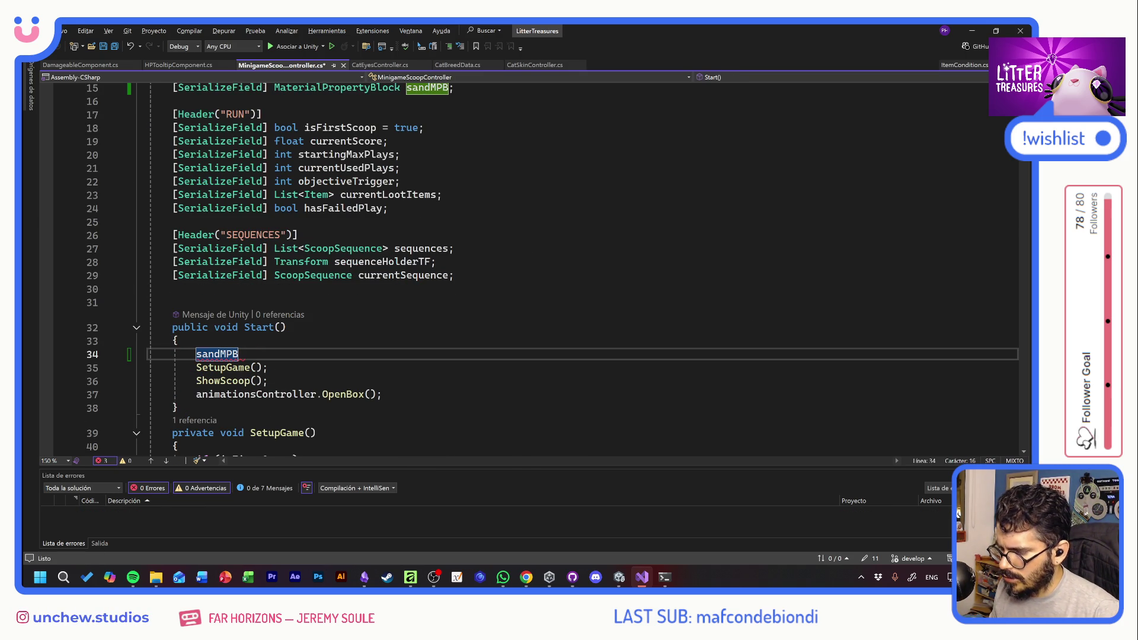
{"action": "type", "text": " = new"}
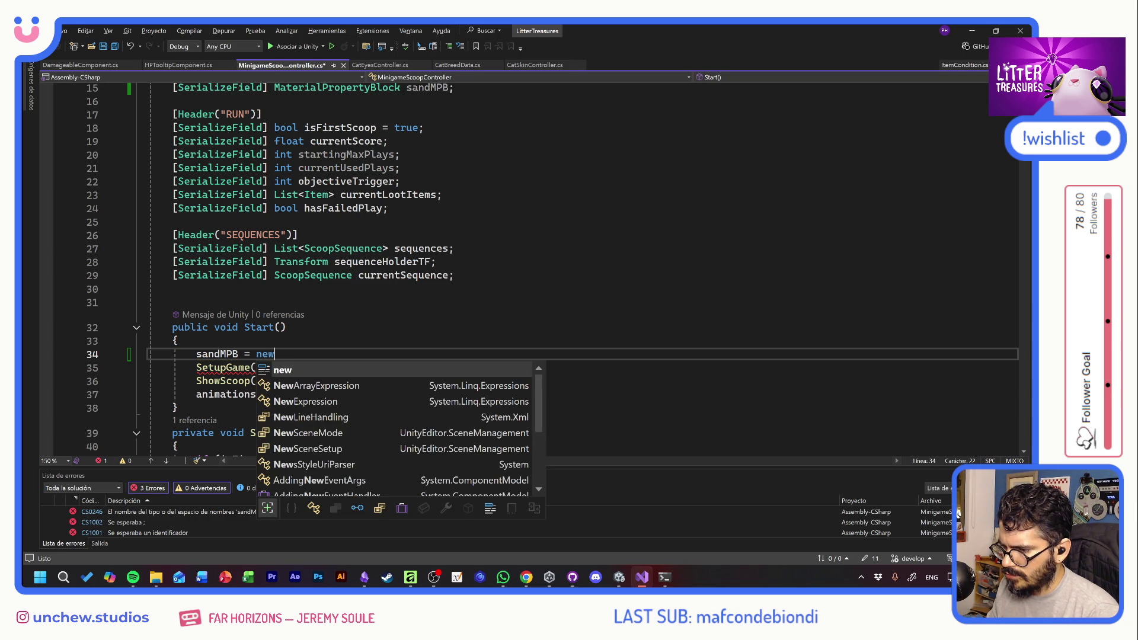
{"action": "key", "text": "Tab"}
{"action": "key", "text": "Tab"}
{"action": "key", "text": "ctrl+s"}
{"action": "key", "text": "Up"}
{"action": "left_click", "coordinate": [238, 353]}
Begin a sandMPB. call on a new line in RandomizeSandShader
{"action": "scroll", "coordinate": [534, 267], "scroll_direction": "down", "scroll_amount": 20}
{"action": "scroll", "coordinate": [534, 267], "scroll_direction": "down", "scroll_amount": 17}
{"action": "scroll", "coordinate": [533, 267], "scroll_direction": "down", "scroll_amount": 12}
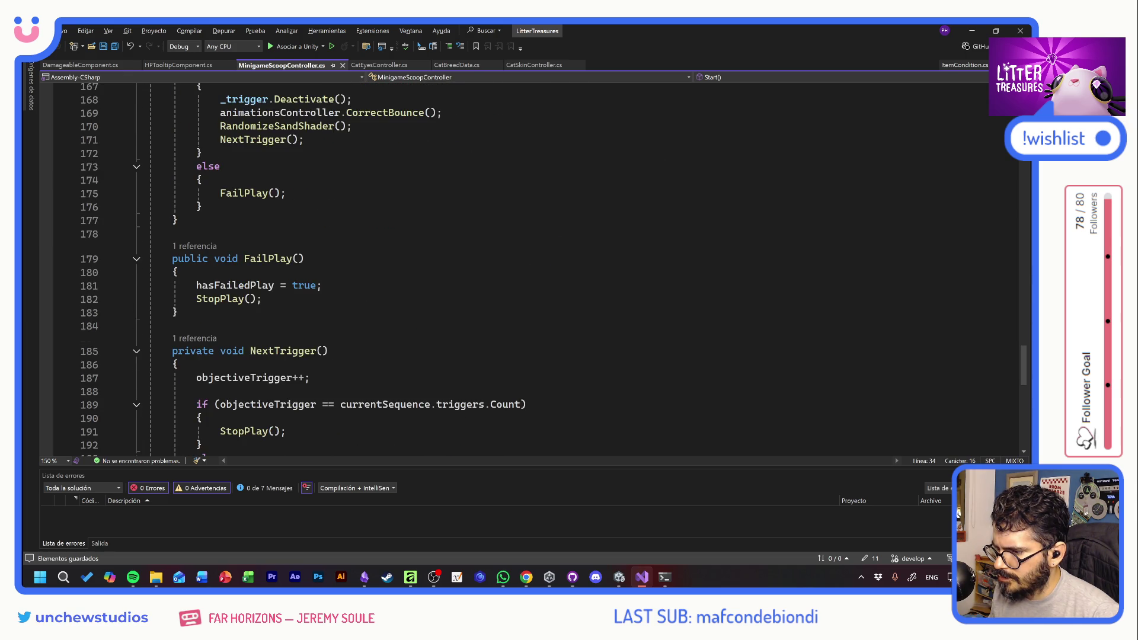
{"action": "scroll", "coordinate": [533, 267], "scroll_direction": "down", "scroll_amount": 6}
{"action": "left_click", "coordinate": [460, 335]}
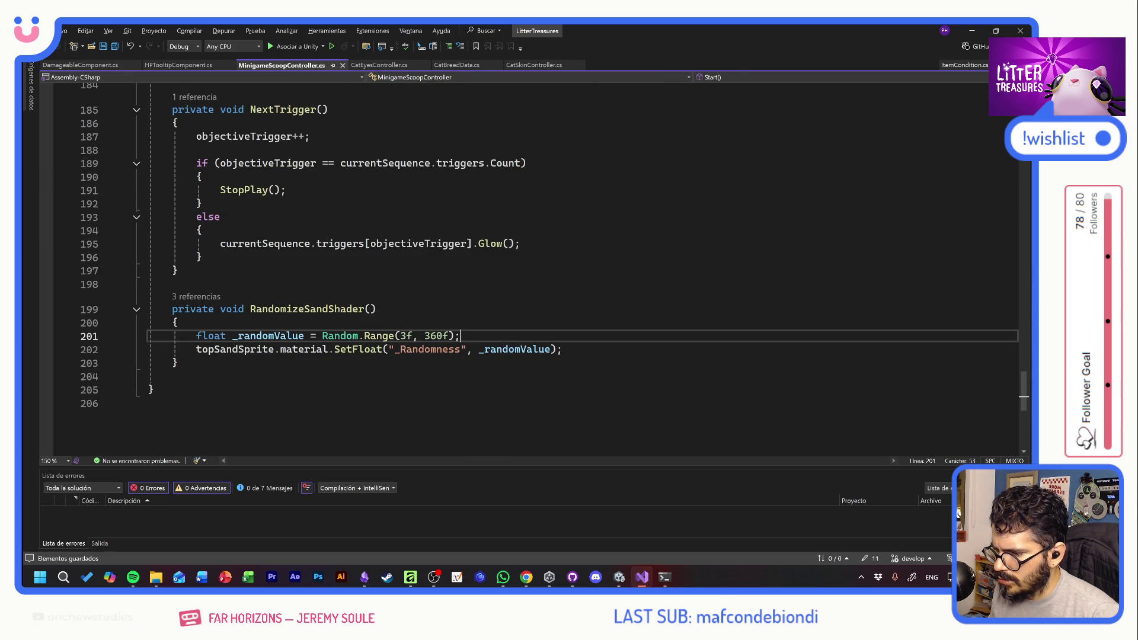
{"action": "key", "text": "Return"}
{"action": "type", "text": "sandMPB."}
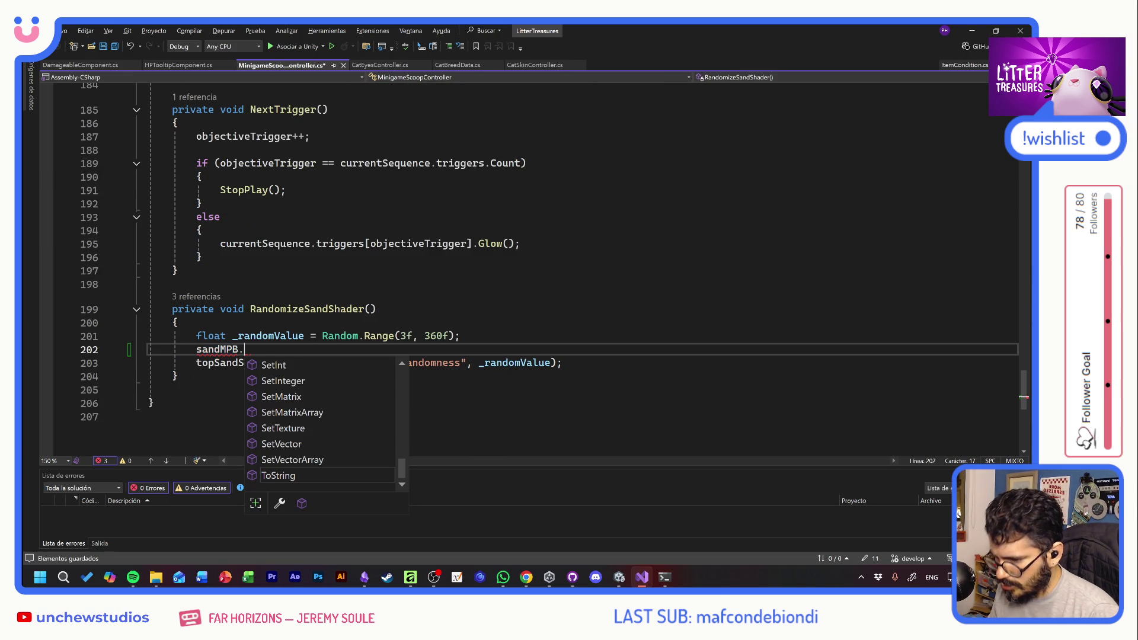
Complete line 202 as sandMPB.SetFloat("_Randomness", _randomValue); by copying line 203, and save
{"action": "key", "text": "Escape"}
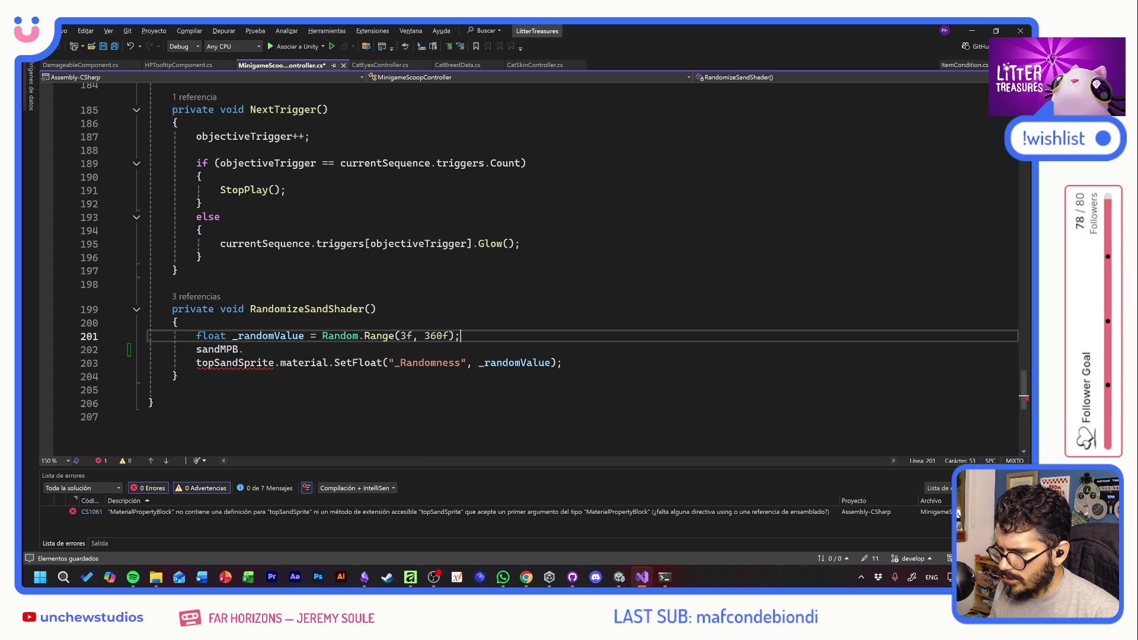
{"action": "left_click_drag", "start_coordinate": [334, 363], "coordinate": [563, 362]}
{"action": "key", "text": "ctrl+c"}
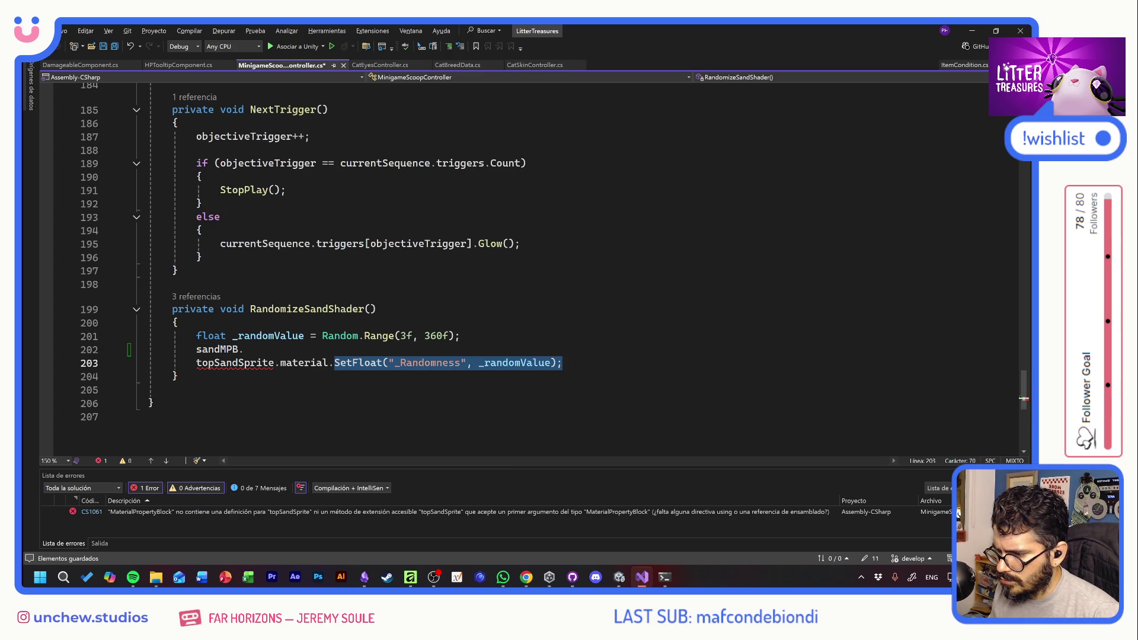
{"action": "key", "text": "Up"}
{"action": "key", "text": "ctrl+v"}
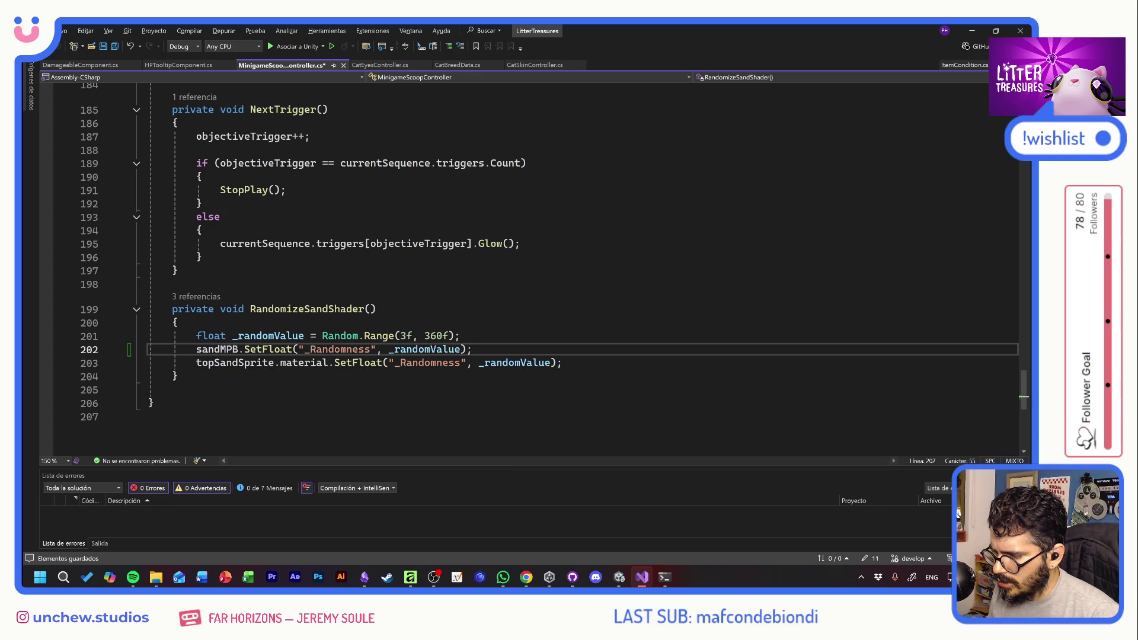
{"action": "left_click", "coordinate": [238, 363]}
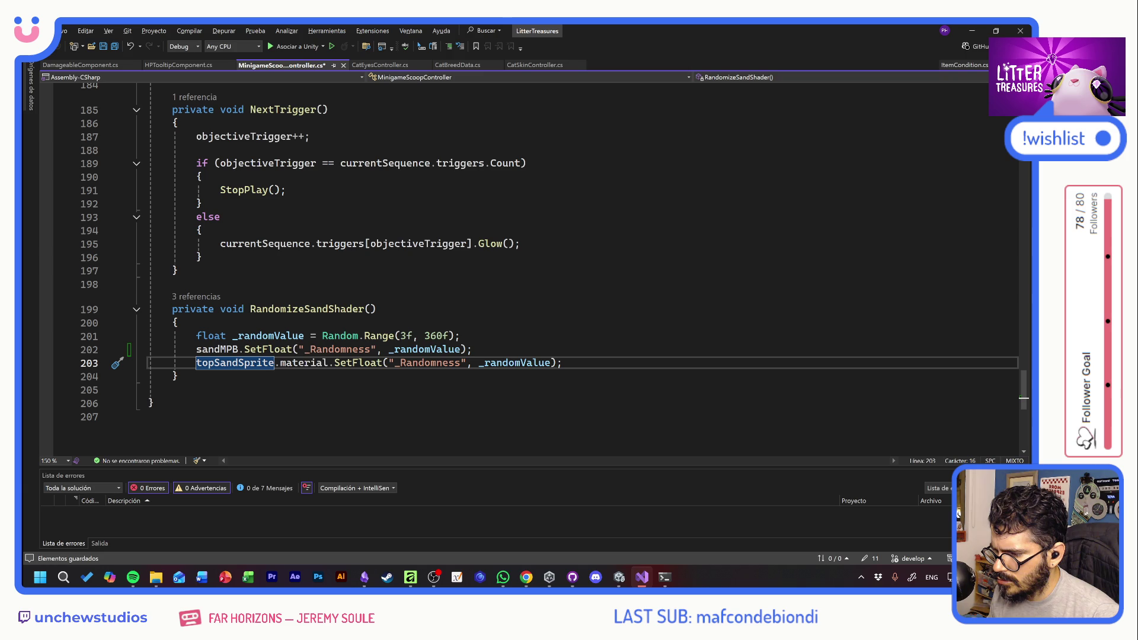
{"action": "key", "text": "End"}
{"action": "key", "text": "ctrl+shift+Left"}
{"action": "key", "text": "ctrl+shift+Left"}
{"action": "key", "text": "ctrl+shift+Left"}
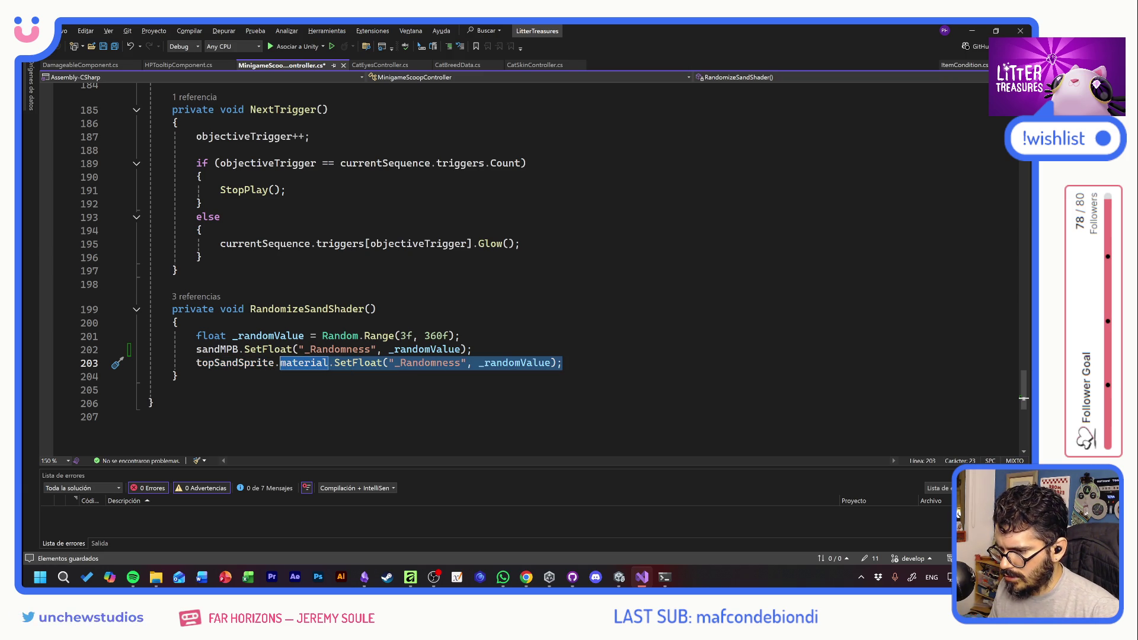
{"action": "left_click", "coordinate": [508, 363]}
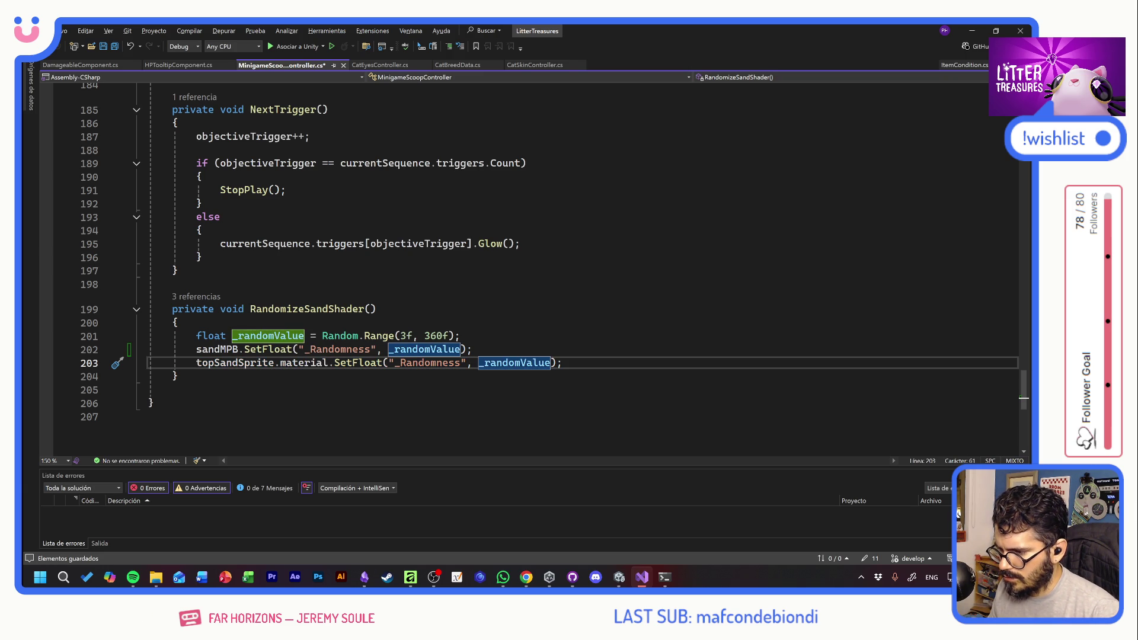
{"action": "key", "text": "ctrl+s"}
{"action": "scroll", "coordinate": [533, 267], "scroll_direction": "up", "scroll_amount": 20}
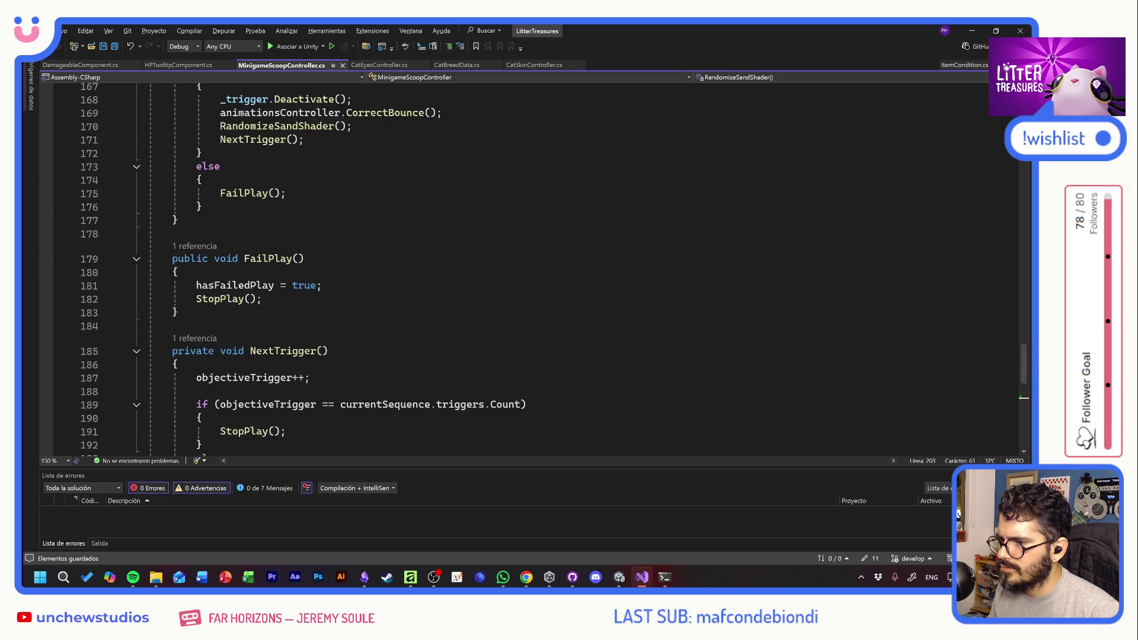
{"action": "scroll", "coordinate": [533, 267], "scroll_direction": "up", "scroll_amount": 15}
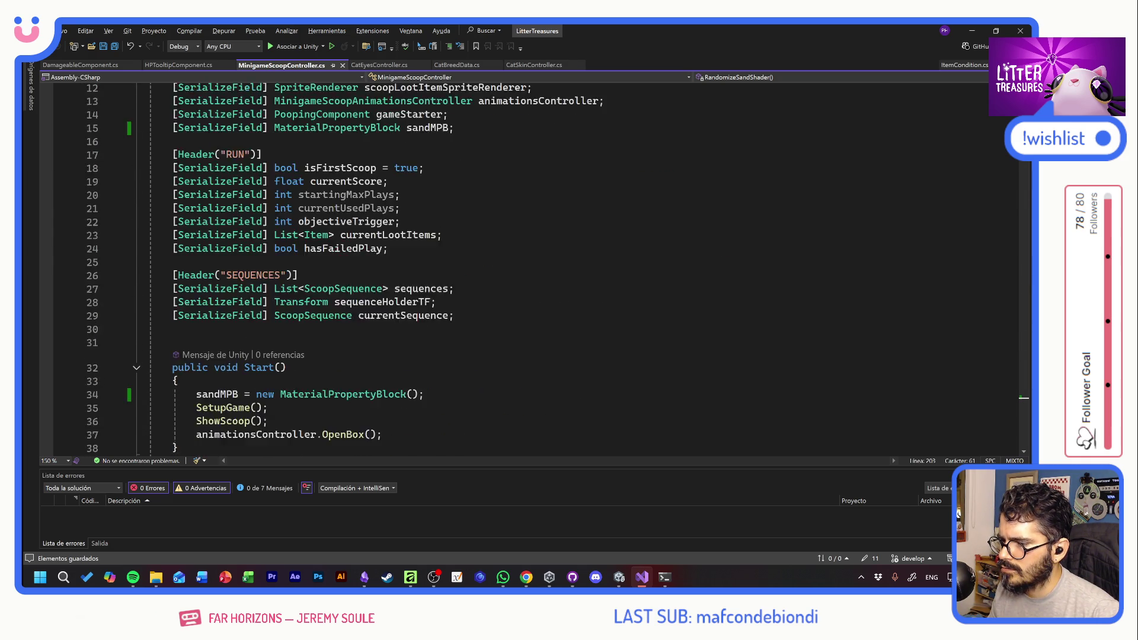
{"action": "scroll", "coordinate": [322, 248], "scroll_direction": "down", "scroll_amount": 1}
{"action": "double_click", "coordinate": [323, 248]}
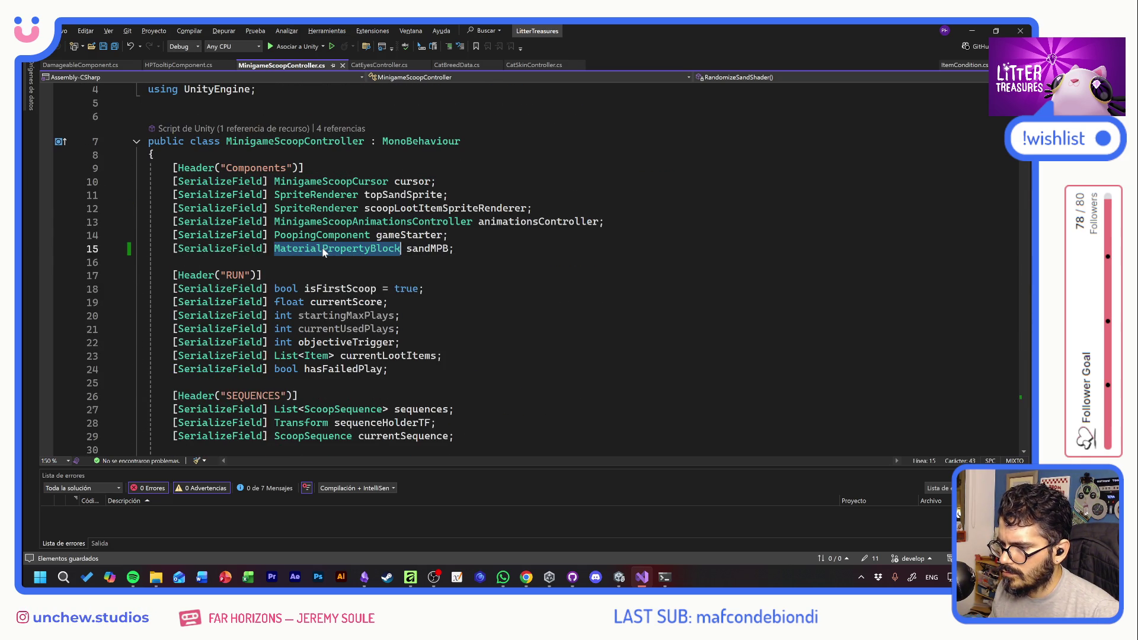
{"action": "key", "text": "ctrl+f"}
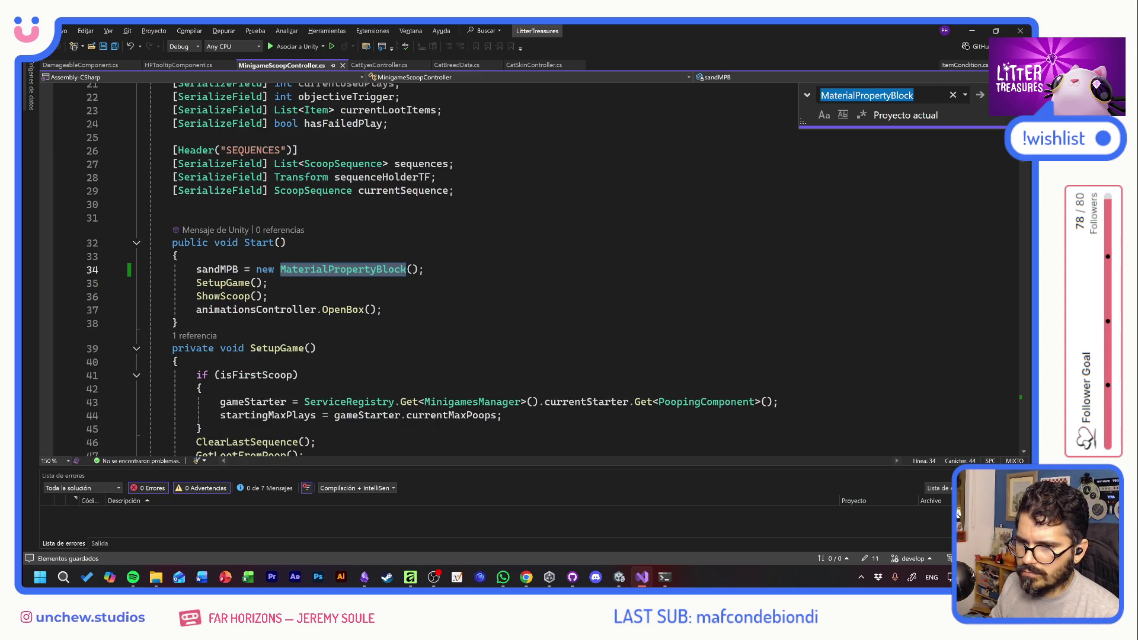
{"action": "key", "text": "Return"}
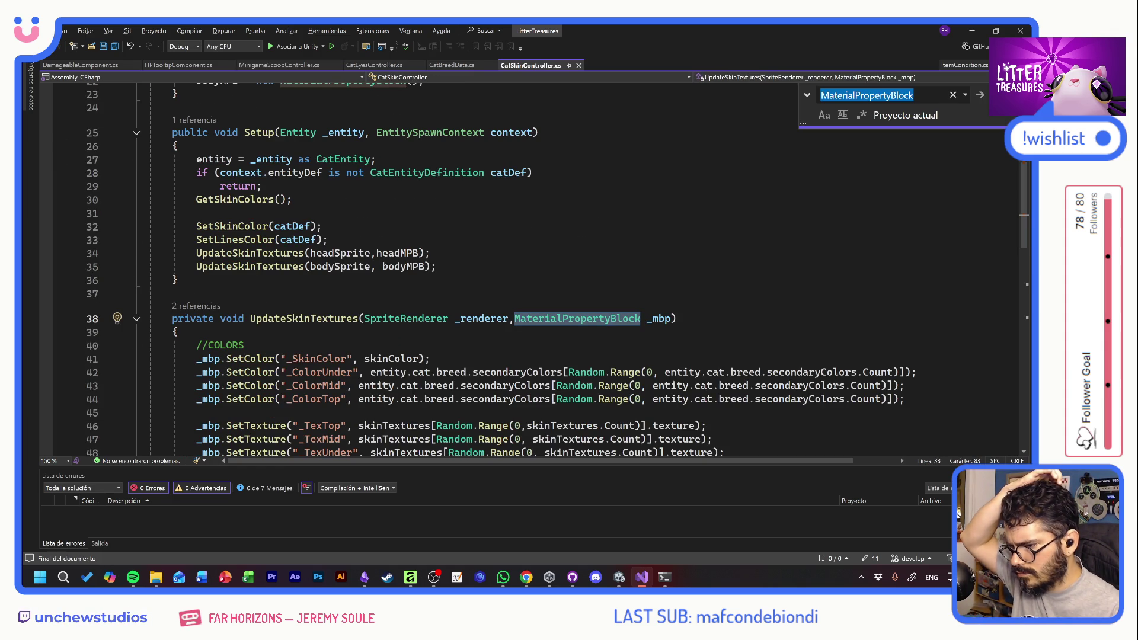
{"action": "scroll", "coordinate": [415, 391], "scroll_direction": "down", "scroll_amount": 4}
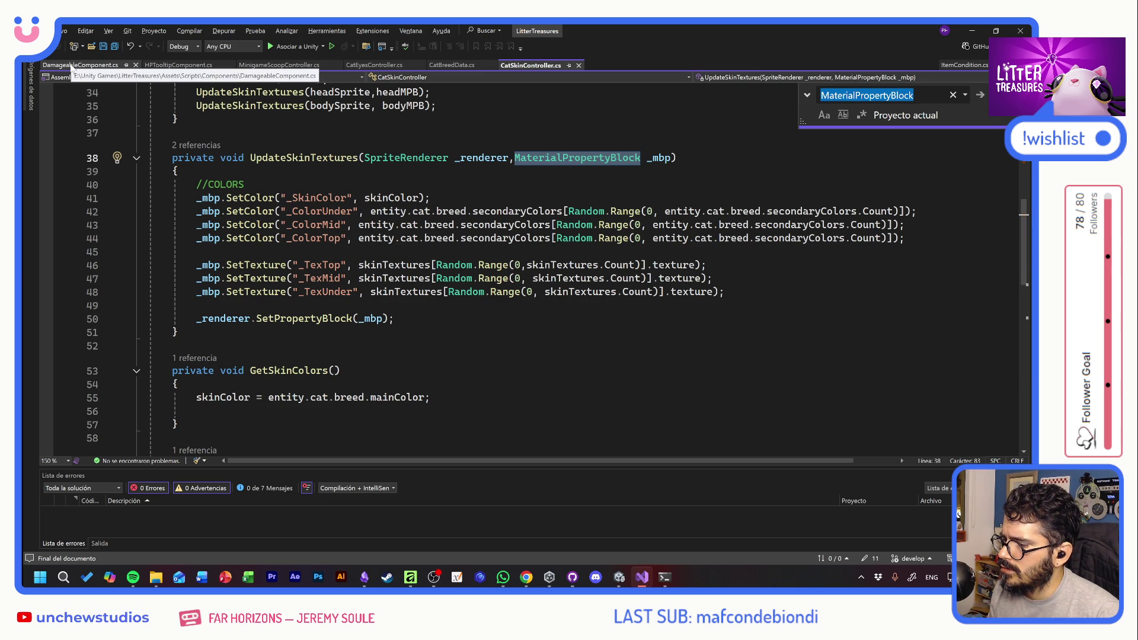
{"action": "left_click", "coordinate": [282, 65]}
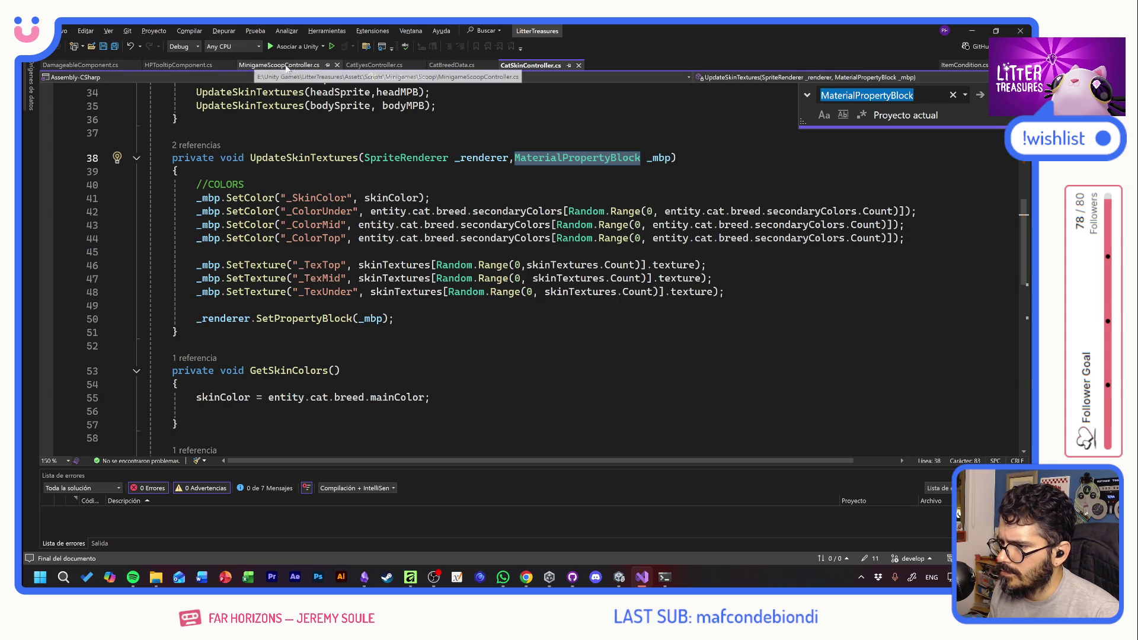
{"action": "scroll", "coordinate": [534, 267], "scroll_direction": "down", "scroll_amount": 20}
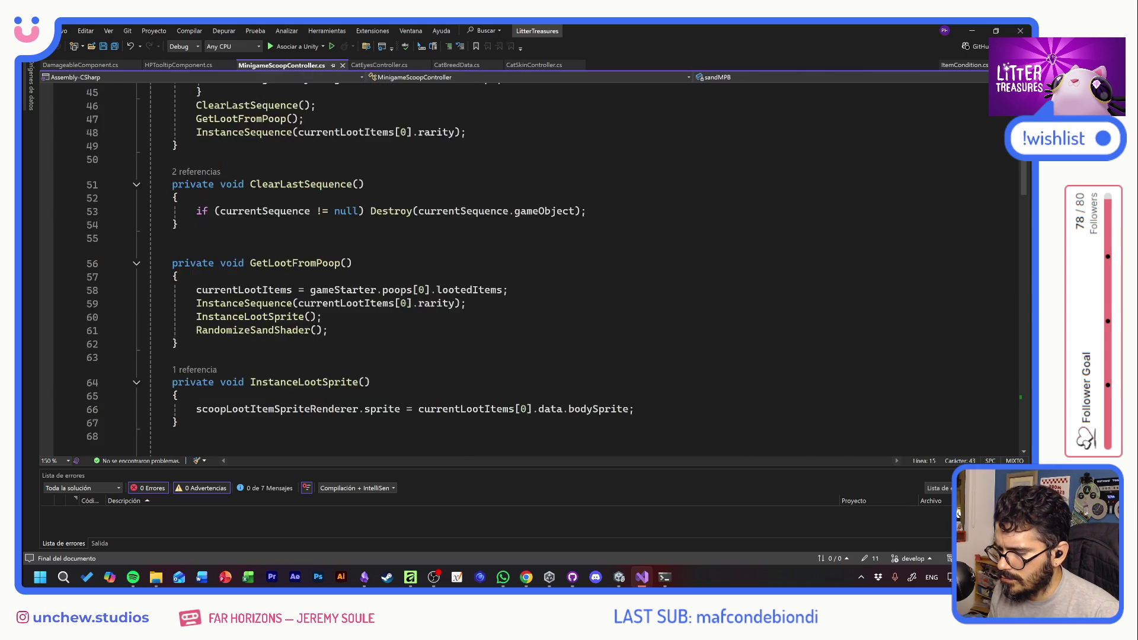
{"action": "scroll", "coordinate": [533, 266], "scroll_direction": "down", "scroll_amount": 20}
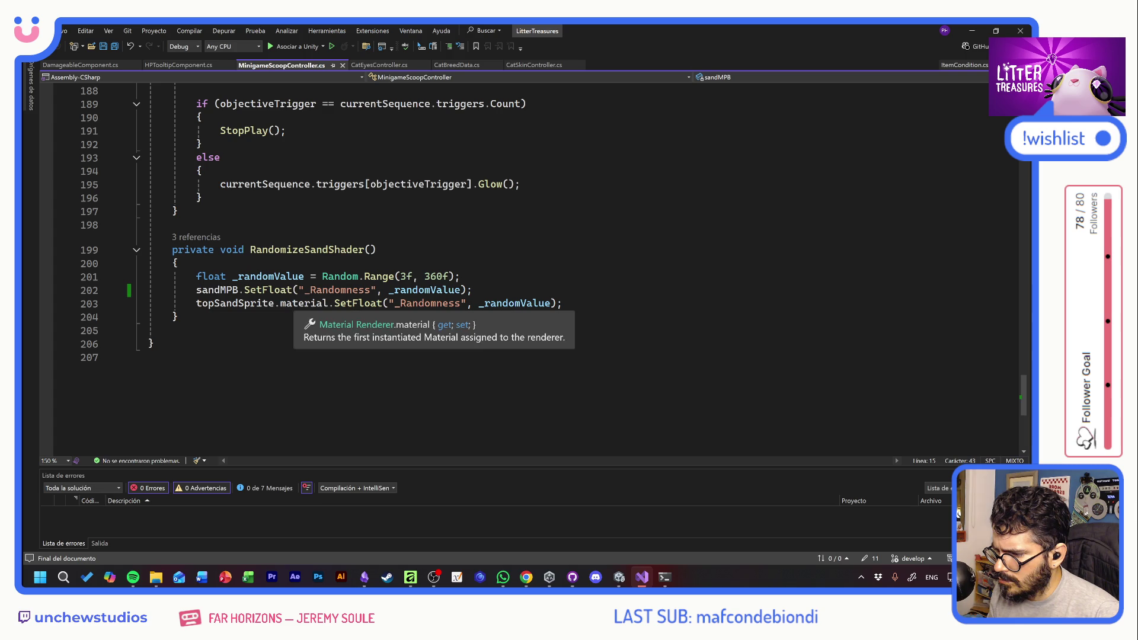
Replace line 203 with topSandSprite.SetPropertyBlock(sandMPB); and save the script
{"action": "left_click_drag", "start_coordinate": [279, 303], "coordinate": [562, 303]}
{"action": "type", "text": "SetP"}
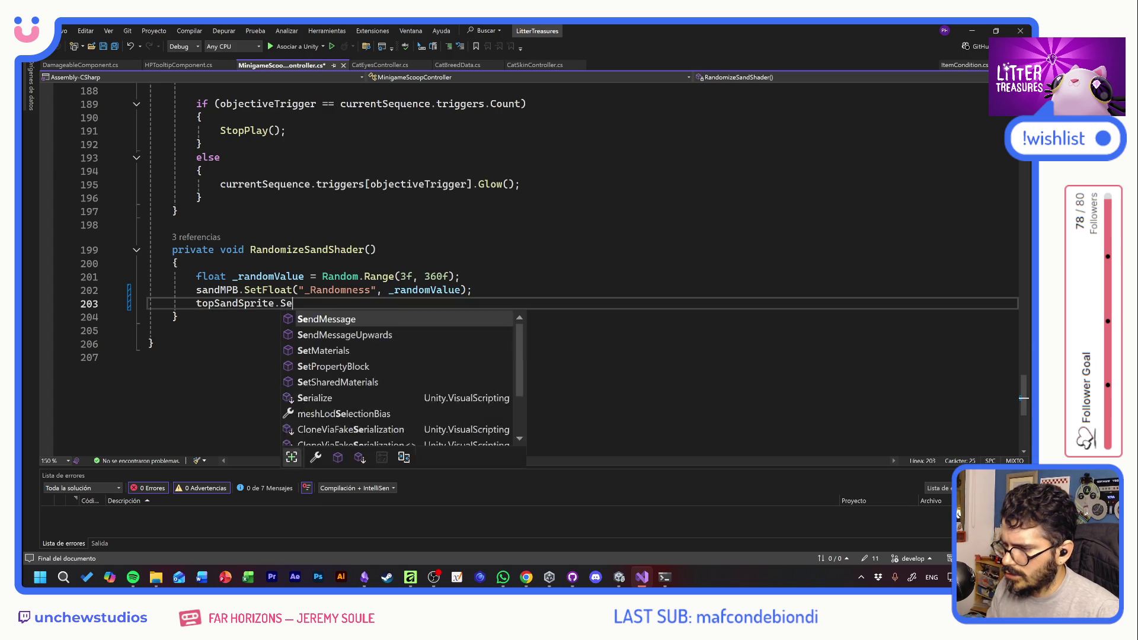
{"action": "key", "text": "Tab"}
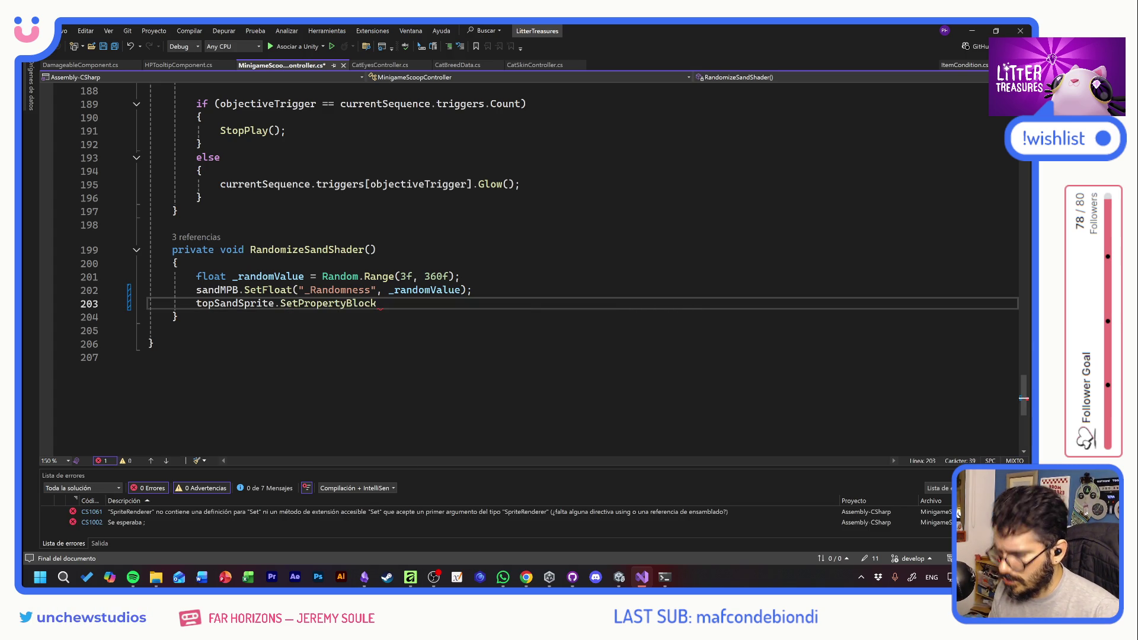
{"action": "type", "text": "("}
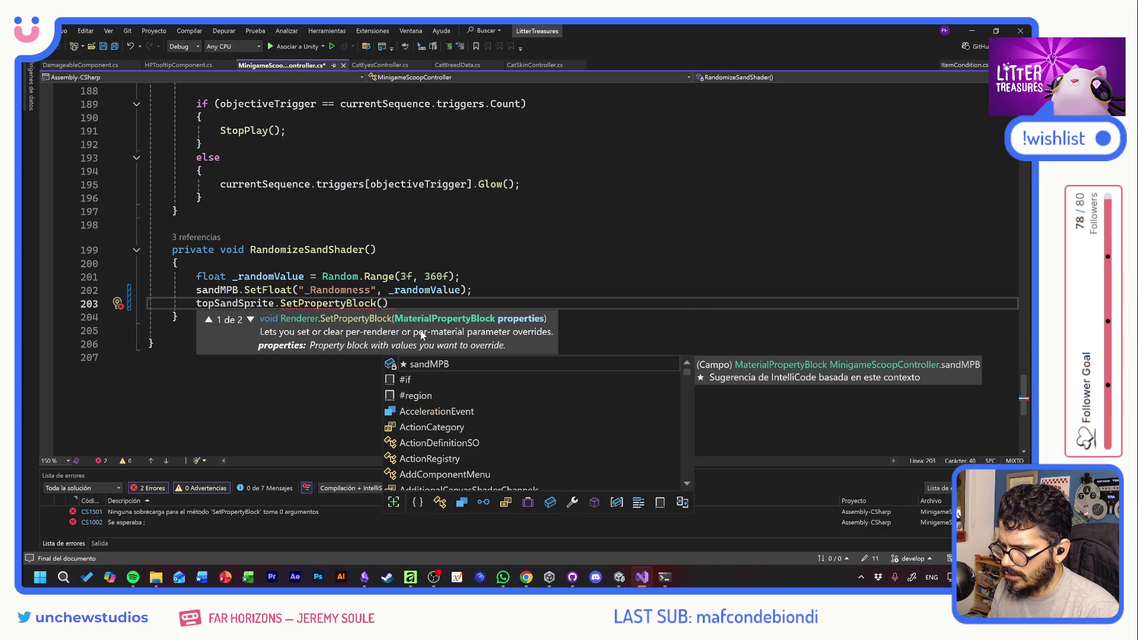
{"action": "type", "text": "sand"}
{"action": "key", "text": "Tab"}
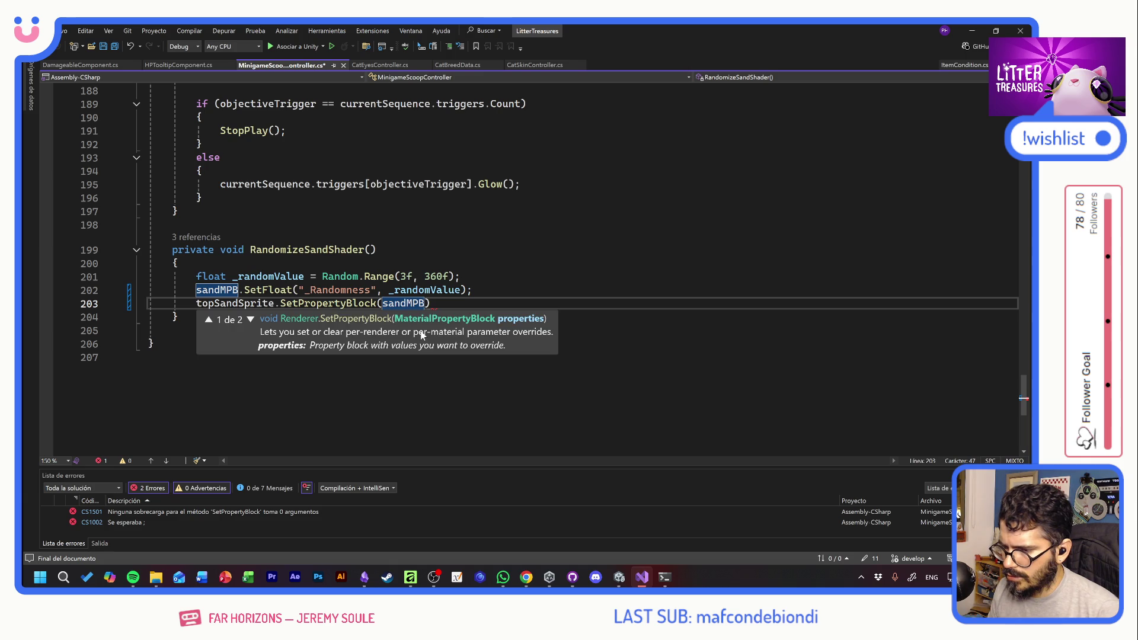
{"action": "type", "text": ");"}
{"action": "key", "text": "ctrl+s"}
Review the edited RandomizeSandShader code, then return to Unity so it recompiles
{"action": "left_click", "coordinate": [178, 317]}
{"action": "left_click", "coordinate": [437, 303]}
{"action": "left_click", "coordinate": [377, 249]}
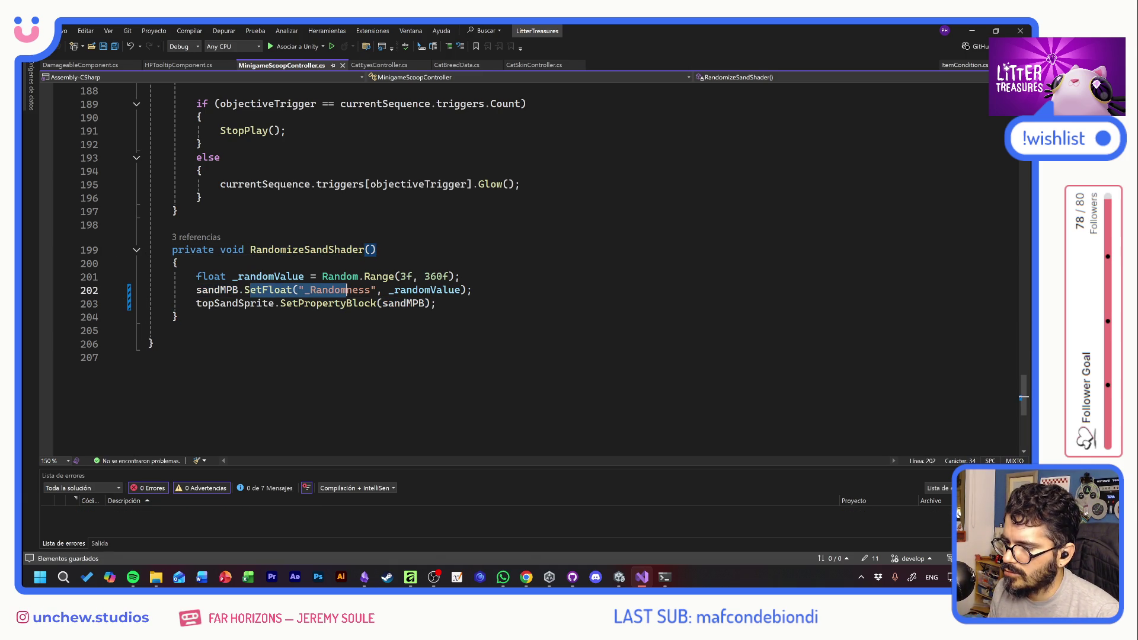
{"action": "left_click", "coordinate": [460, 276]}
{"action": "key", "text": "alt+Tab"}
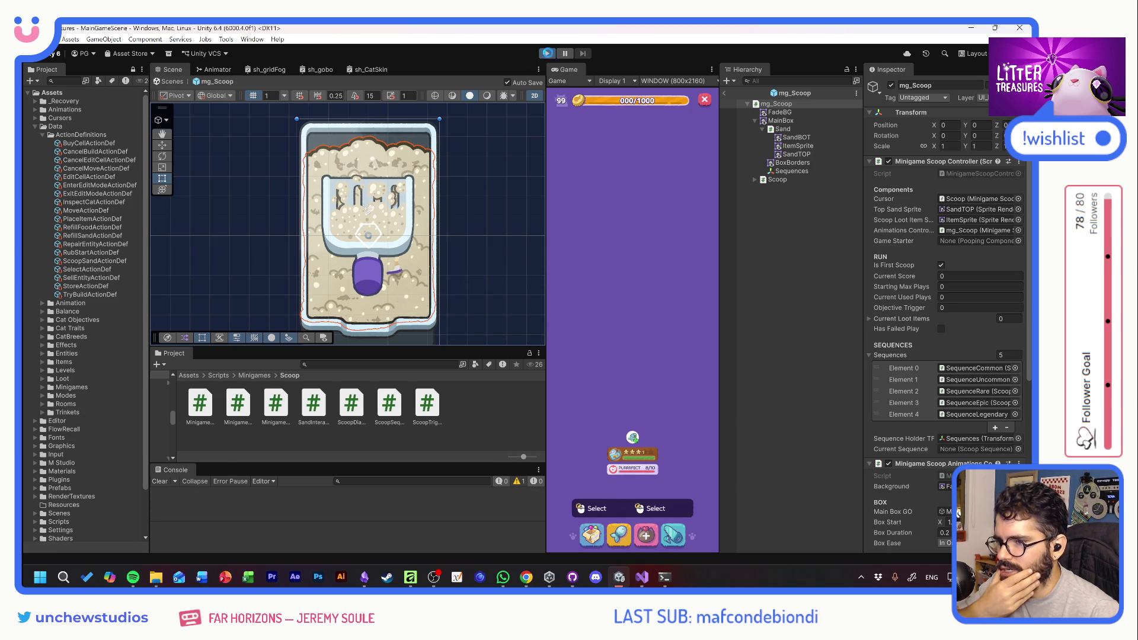
Start Play mode and place the PlantPot from the inventory, toggling edit mode on and off
{"action": "left_click", "coordinate": [548, 54]}
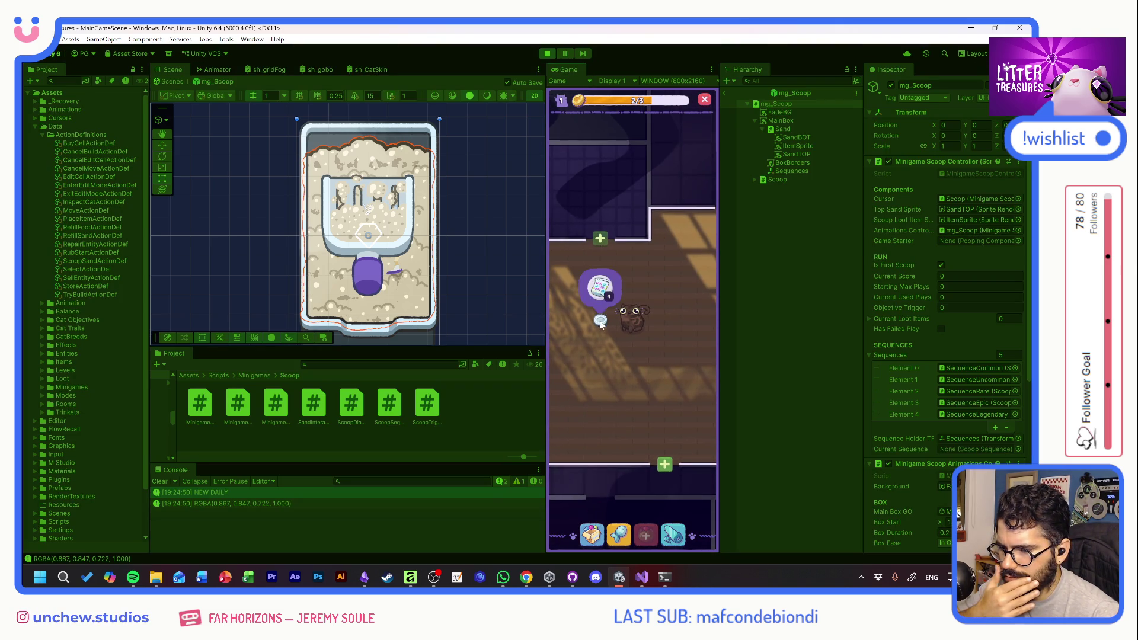
{"action": "left_click", "coordinate": [591, 534]}
{"action": "left_click", "coordinate": [599, 375]}
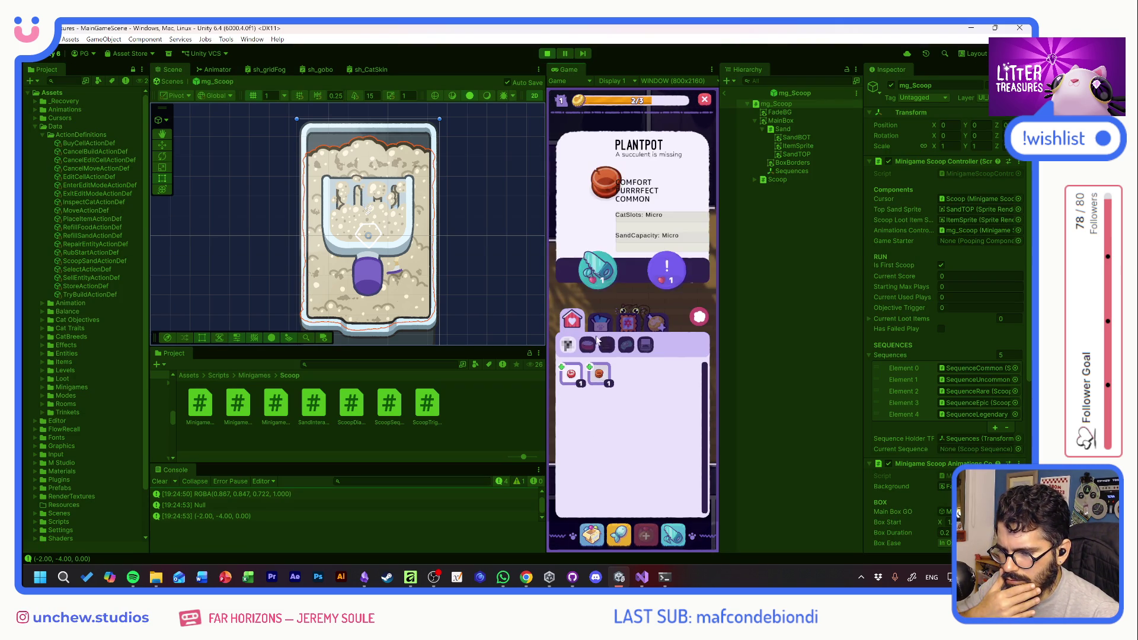
{"action": "left_click", "coordinate": [592, 270]}
{"action": "left_click", "coordinate": [632, 413]}
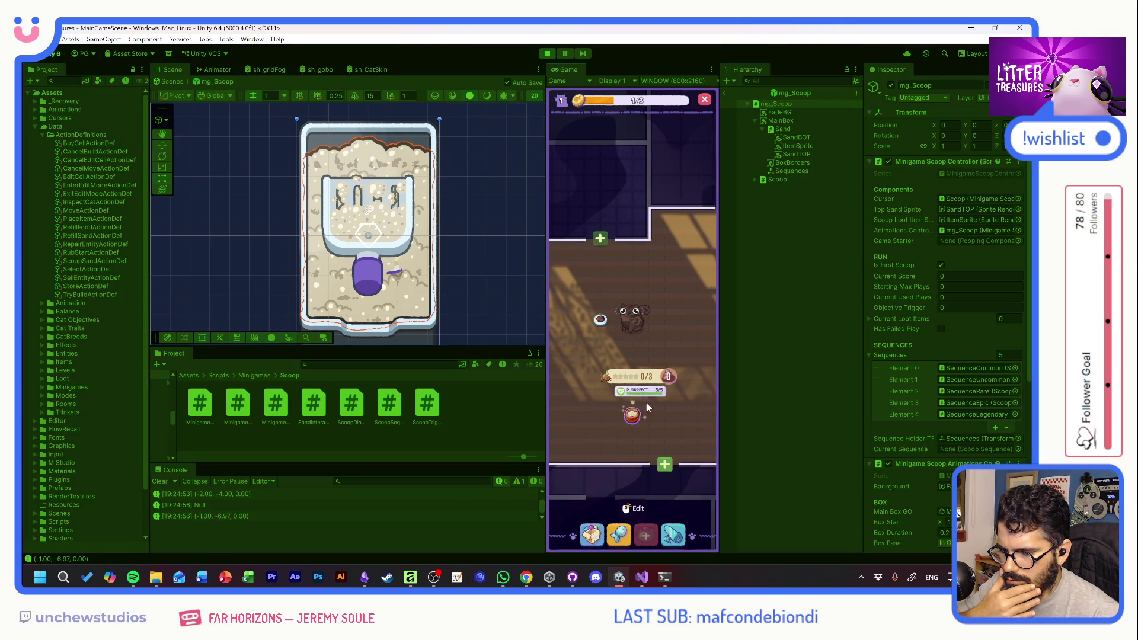
{"action": "right_click", "coordinate": [632, 419]}
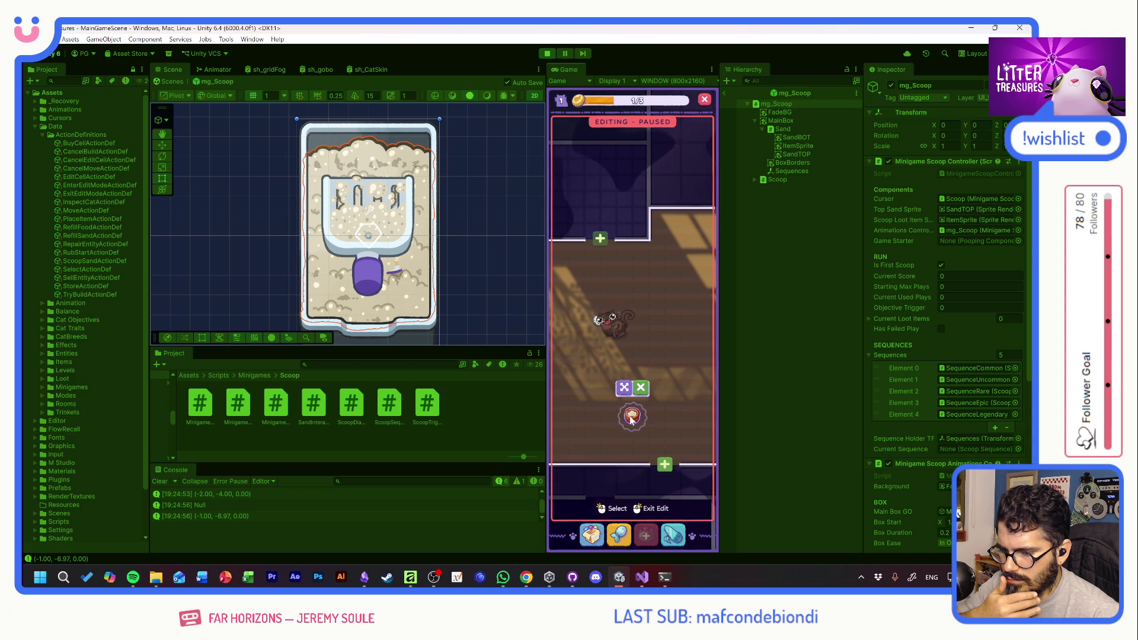
{"action": "right_click", "coordinate": [658, 330]}
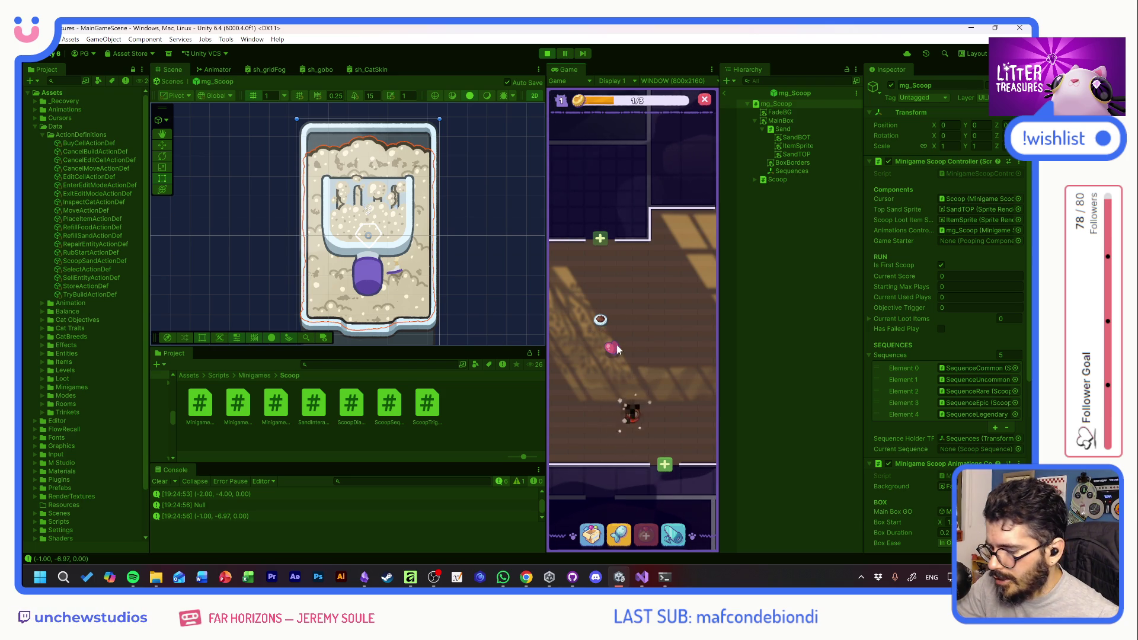
Collect the pink heart, scoop via the cat to a PURRRFECT result, and stop play
{"action": "left_click", "coordinate": [616, 345]}
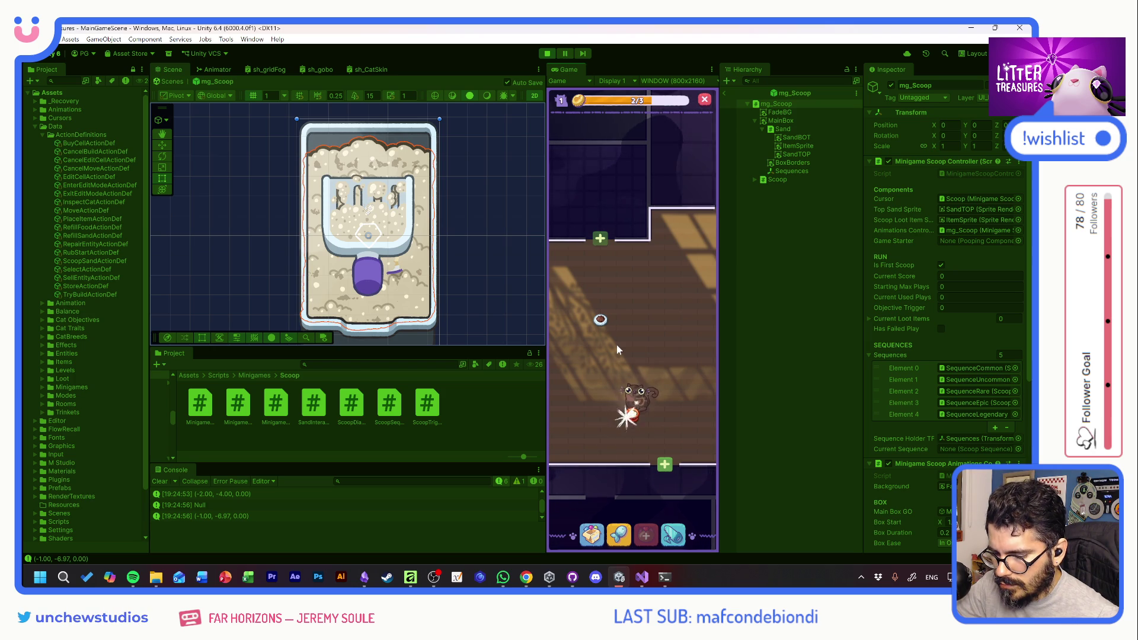
{"action": "left_click", "coordinate": [633, 416]}
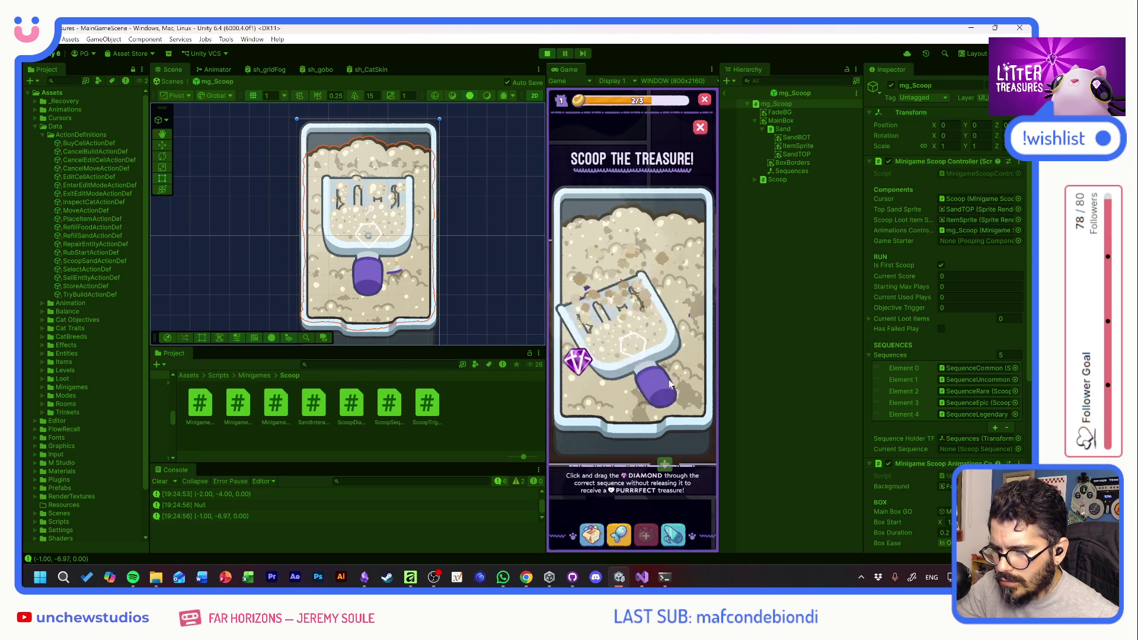
{"action": "mouse_move", "coordinate": [576, 366]}
{"action": "left_mouse_down"}
{"action": "mouse_move", "coordinate": [580, 374]}
{"action": "mouse_move", "coordinate": [590, 219]}
{"action": "mouse_move", "coordinate": [622, 217]}
{"action": "mouse_move", "coordinate": [665, 285]}
{"action": "mouse_move", "coordinate": [675, 263]}
{"action": "mouse_move", "coordinate": [674, 348]}
{"action": "left_mouse_up"}
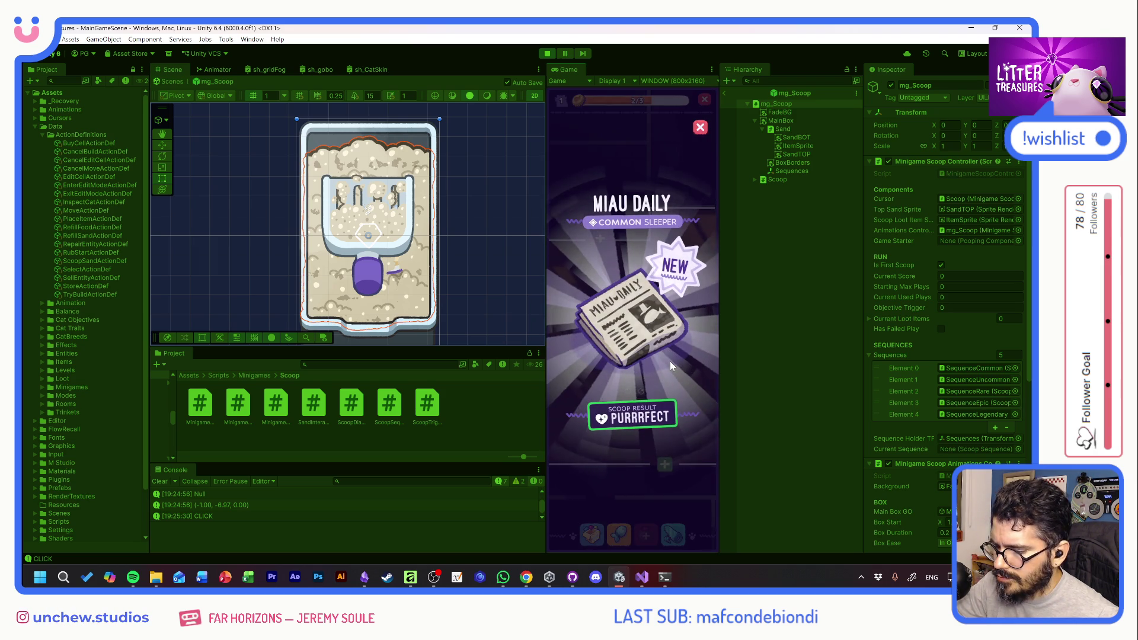
{"action": "left_click", "coordinate": [548, 54]}
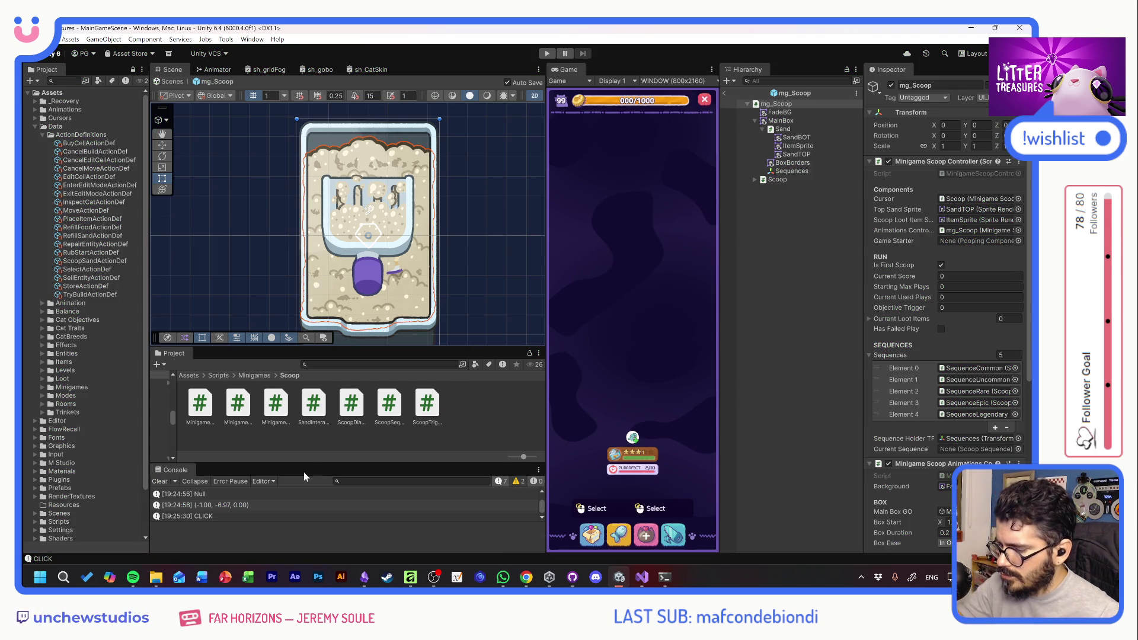
Delete the Null, NOT and two position Debug.Log lines from ParticleLayer.cs
{"action": "double_click", "coordinate": [241, 494]}
{"action": "left_click", "coordinate": [113, 270]}
{"action": "key", "text": "BackSpace"}
{"action": "left_click", "coordinate": [113, 203]}
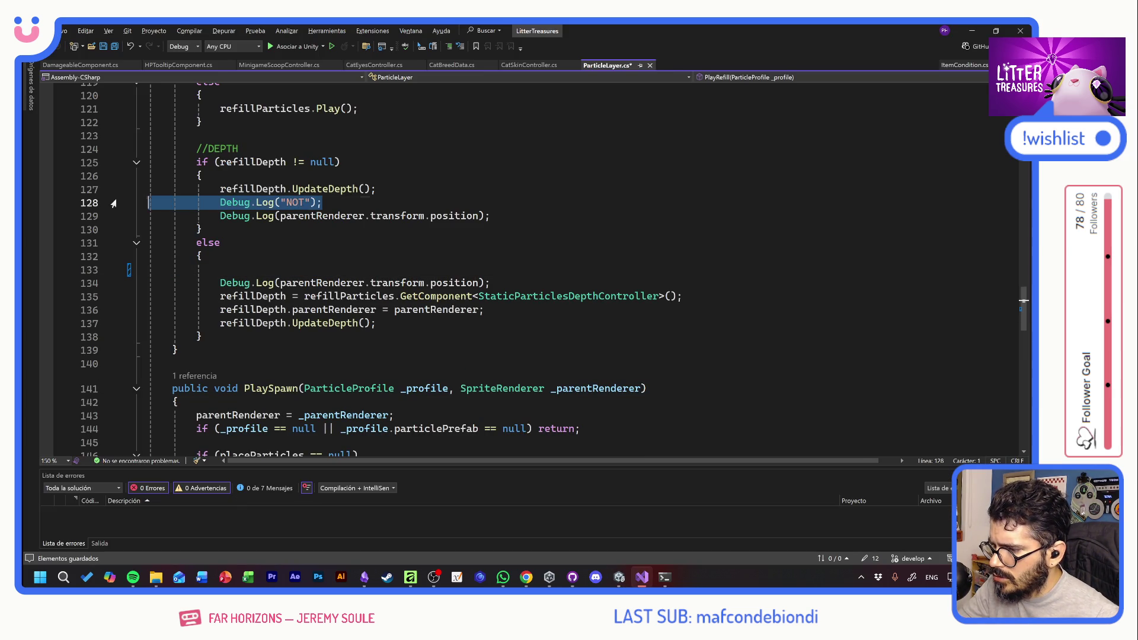
{"action": "key", "text": "BackSpace"}
{"action": "mouse_move", "coordinate": [491, 283]}
{"action": "left_mouse_down"}
{"action": "mouse_move", "coordinate": [231, 283]}
{"action": "mouse_move", "coordinate": [149, 269]}
{"action": "left_mouse_up"}
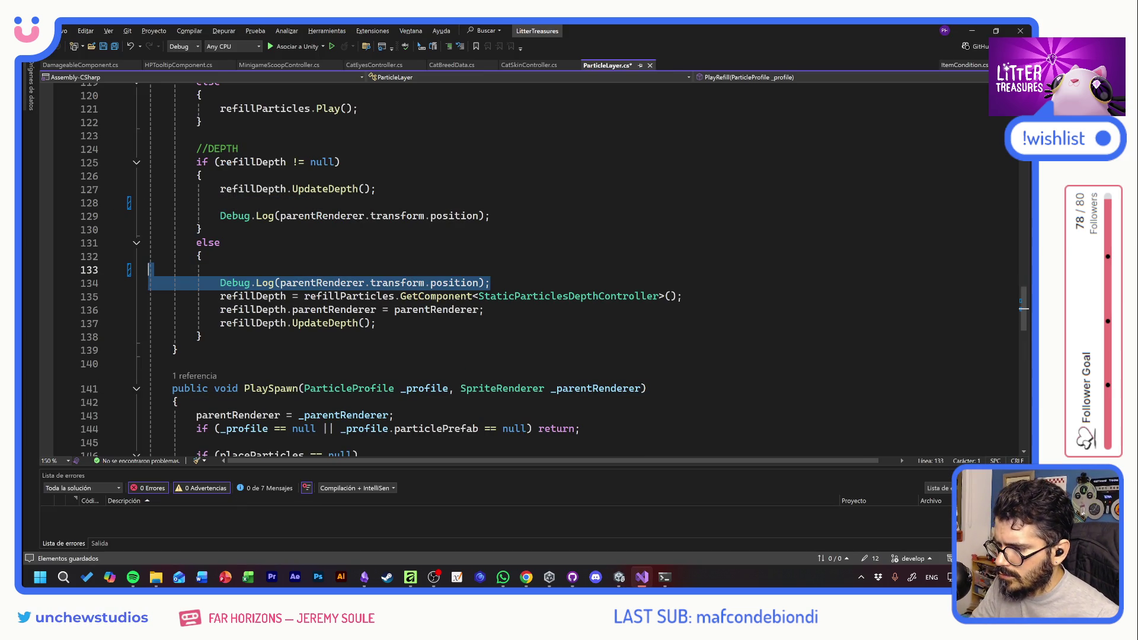
{"action": "key", "text": "BackSpace"}
{"action": "left_click_drag", "start_coordinate": [490, 216], "coordinate": [148, 203]}
{"action": "key", "text": "BackSpace"}
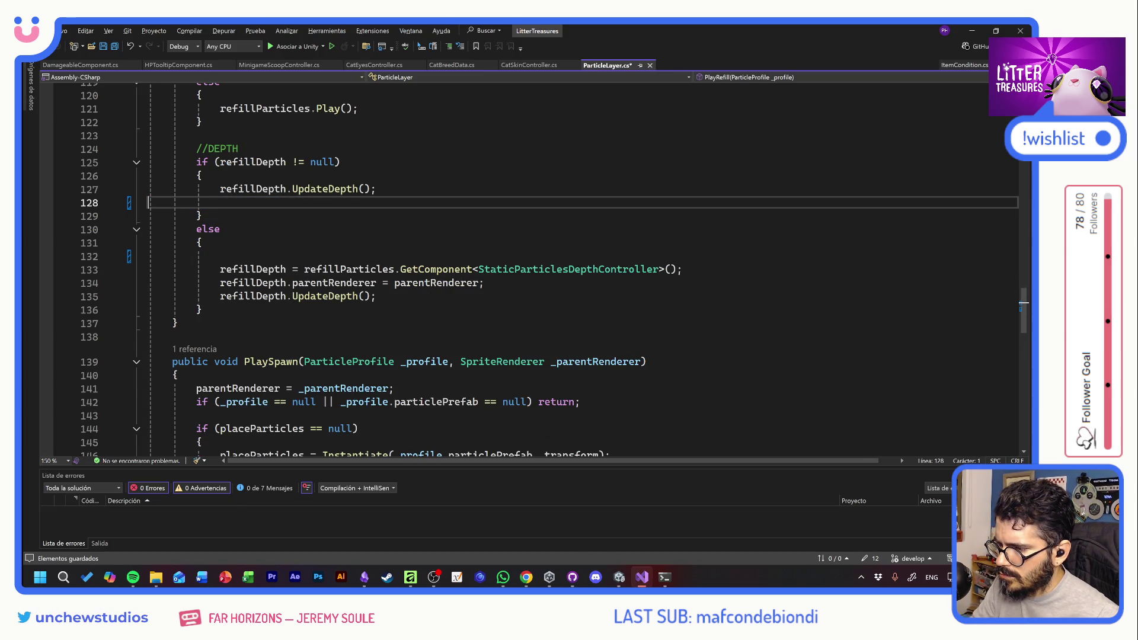
Delete the RGBA eye-colour Debug.Log in CatEyesController, save all scripts, and return to Unity
{"action": "key", "text": "alt+Tab"}
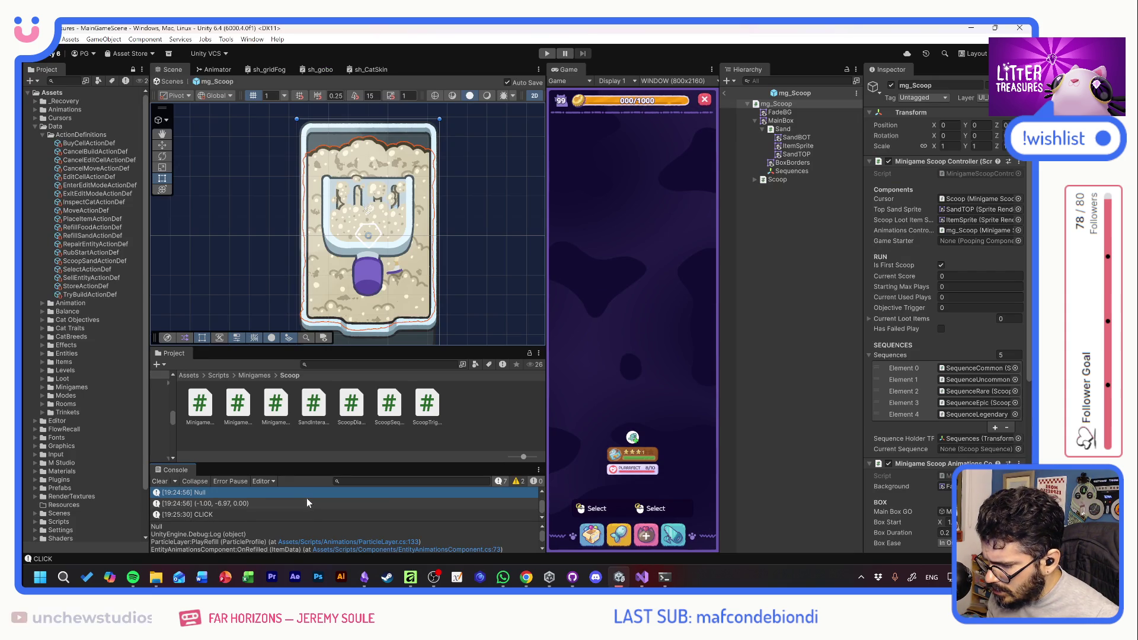
{"action": "scroll", "coordinate": [307, 500], "scroll_direction": "up", "scroll_amount": 2}
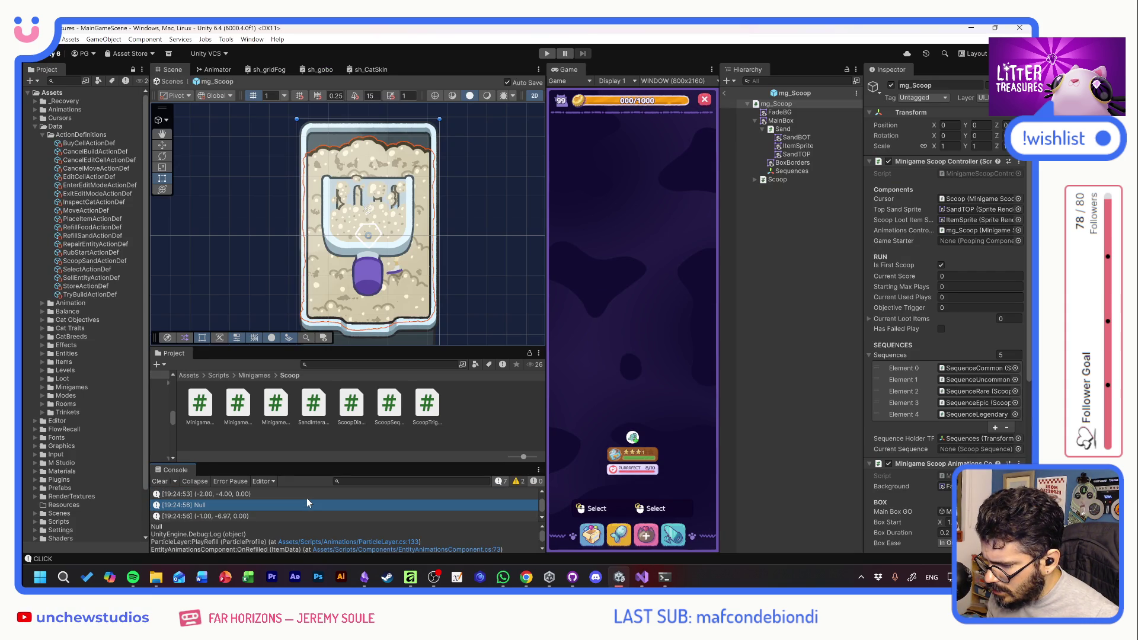
{"action": "left_click", "coordinate": [228, 503]}
{"action": "double_click", "coordinate": [227, 503]}
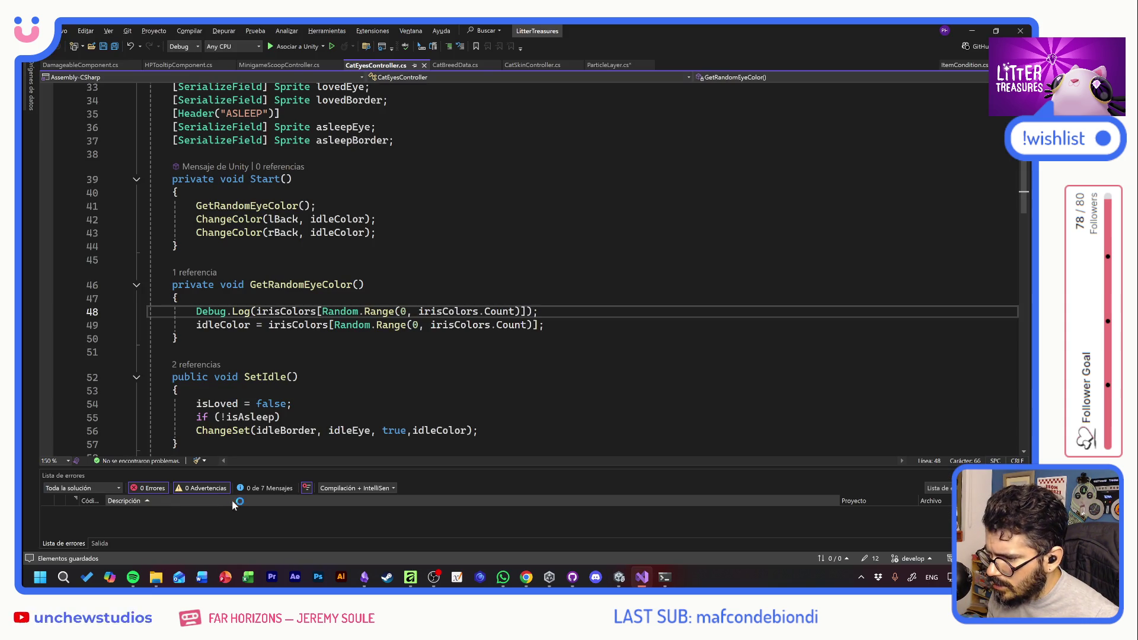
{"action": "left_click", "coordinate": [67, 312]}
{"action": "key", "text": "Delete"}
{"action": "key", "text": "Delete"}
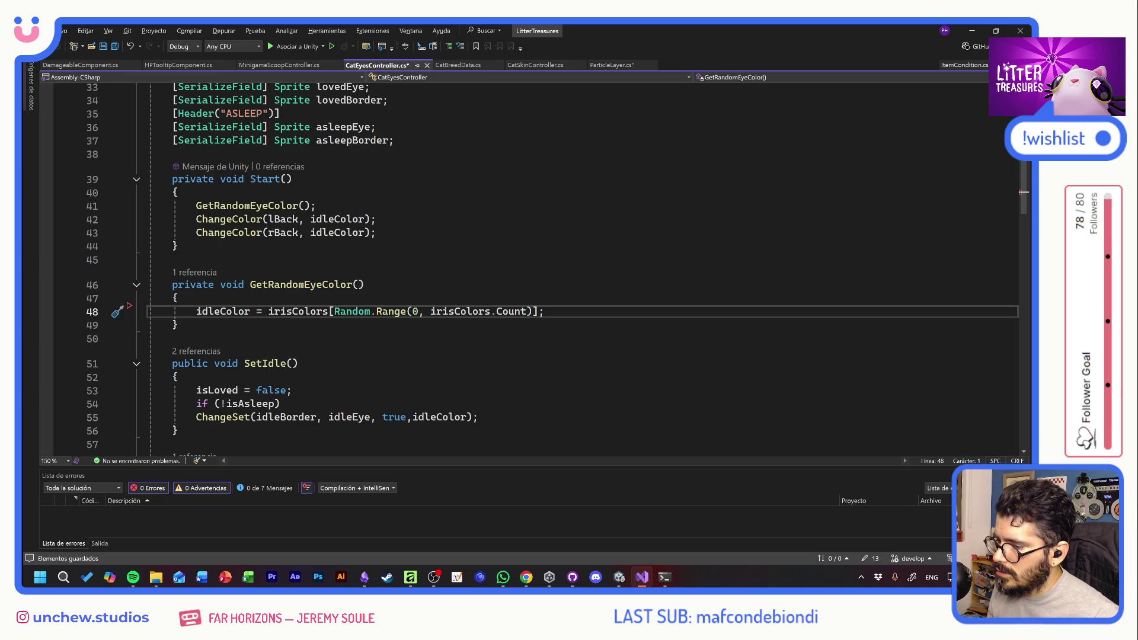
{"action": "key", "text": "ctrl+shift+s"}
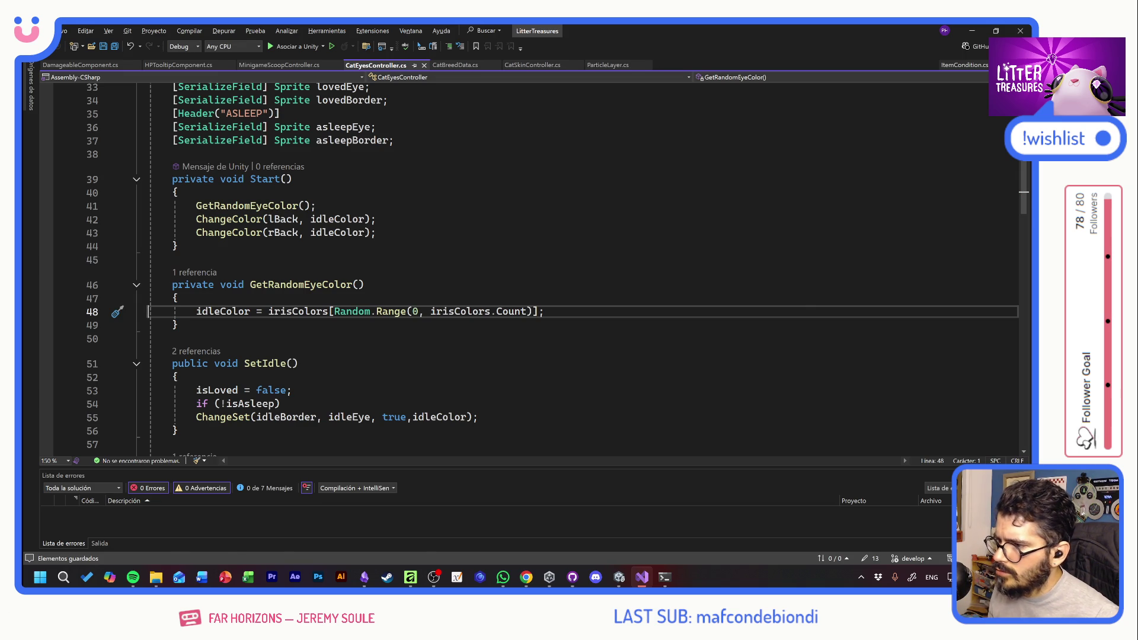
{"action": "key", "text": "alt+Tab"}
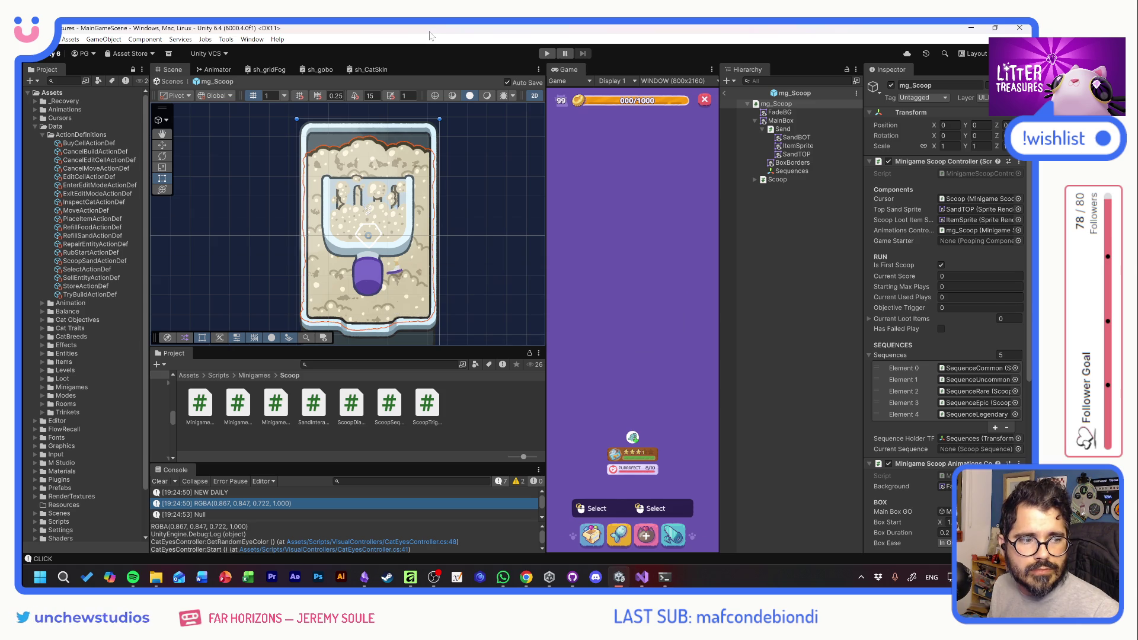
Restart Play mode, then deselect and reselect the food bowl beside the cat
{"action": "left_click", "coordinate": [547, 53]}
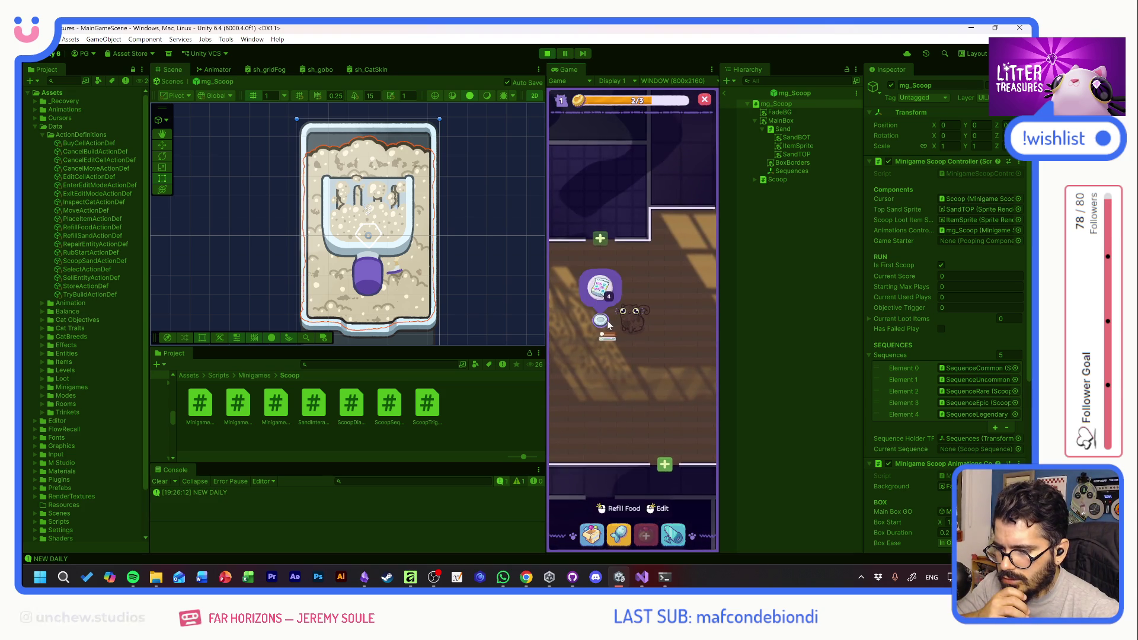
{"action": "left_click", "coordinate": [623, 377]}
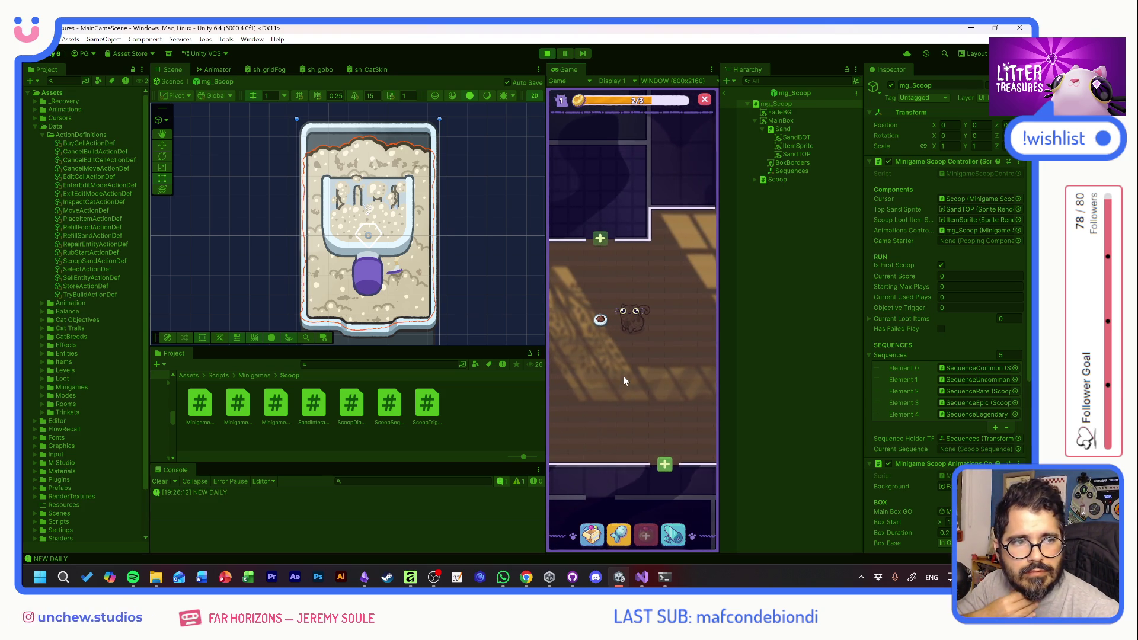
{"action": "left_click", "coordinate": [598, 320]}
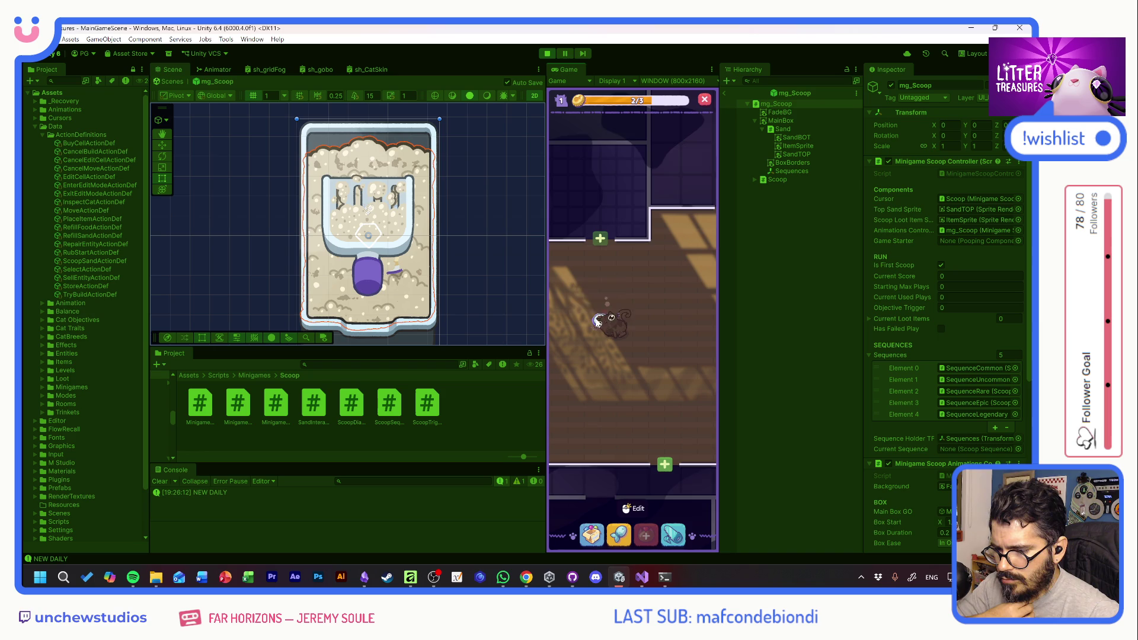